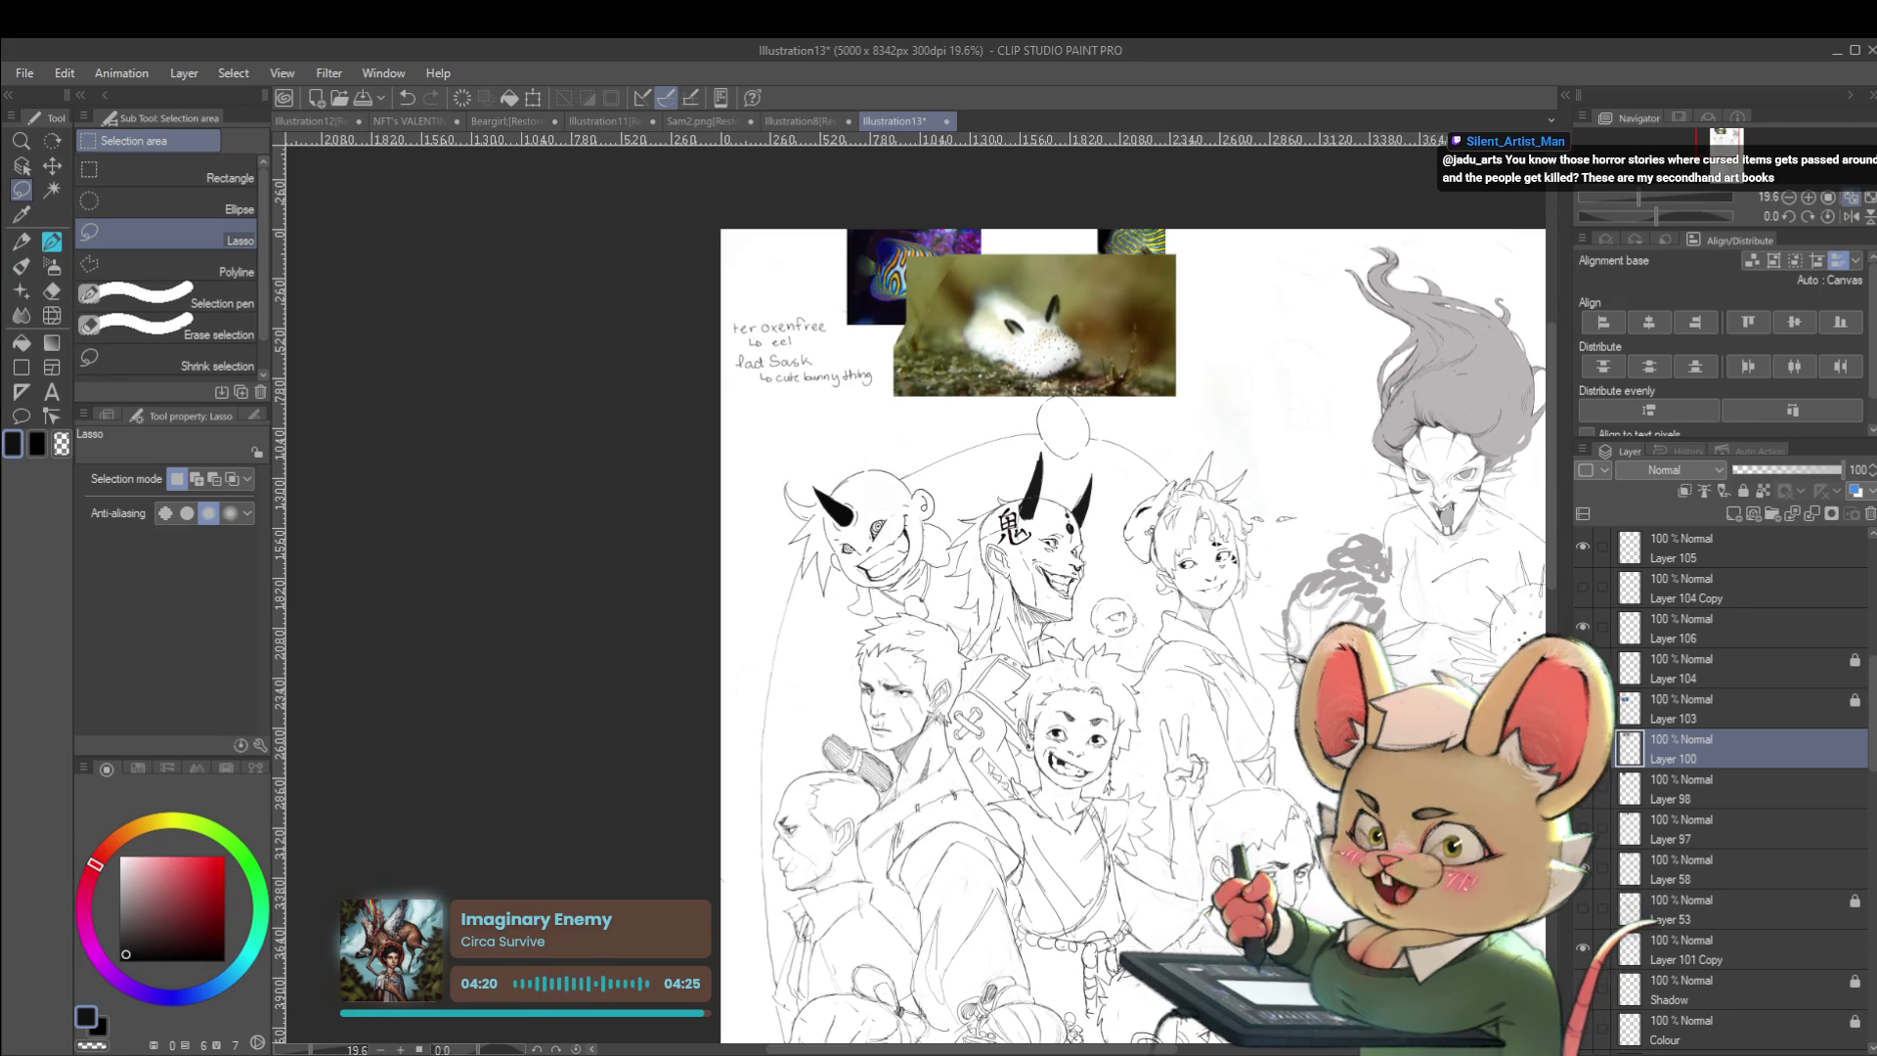
# - Switch to the Pencil and mirror the canvas view, zoomed in on the gray-haired fish woman
pyautogui.hscroll(5, 919, 626)
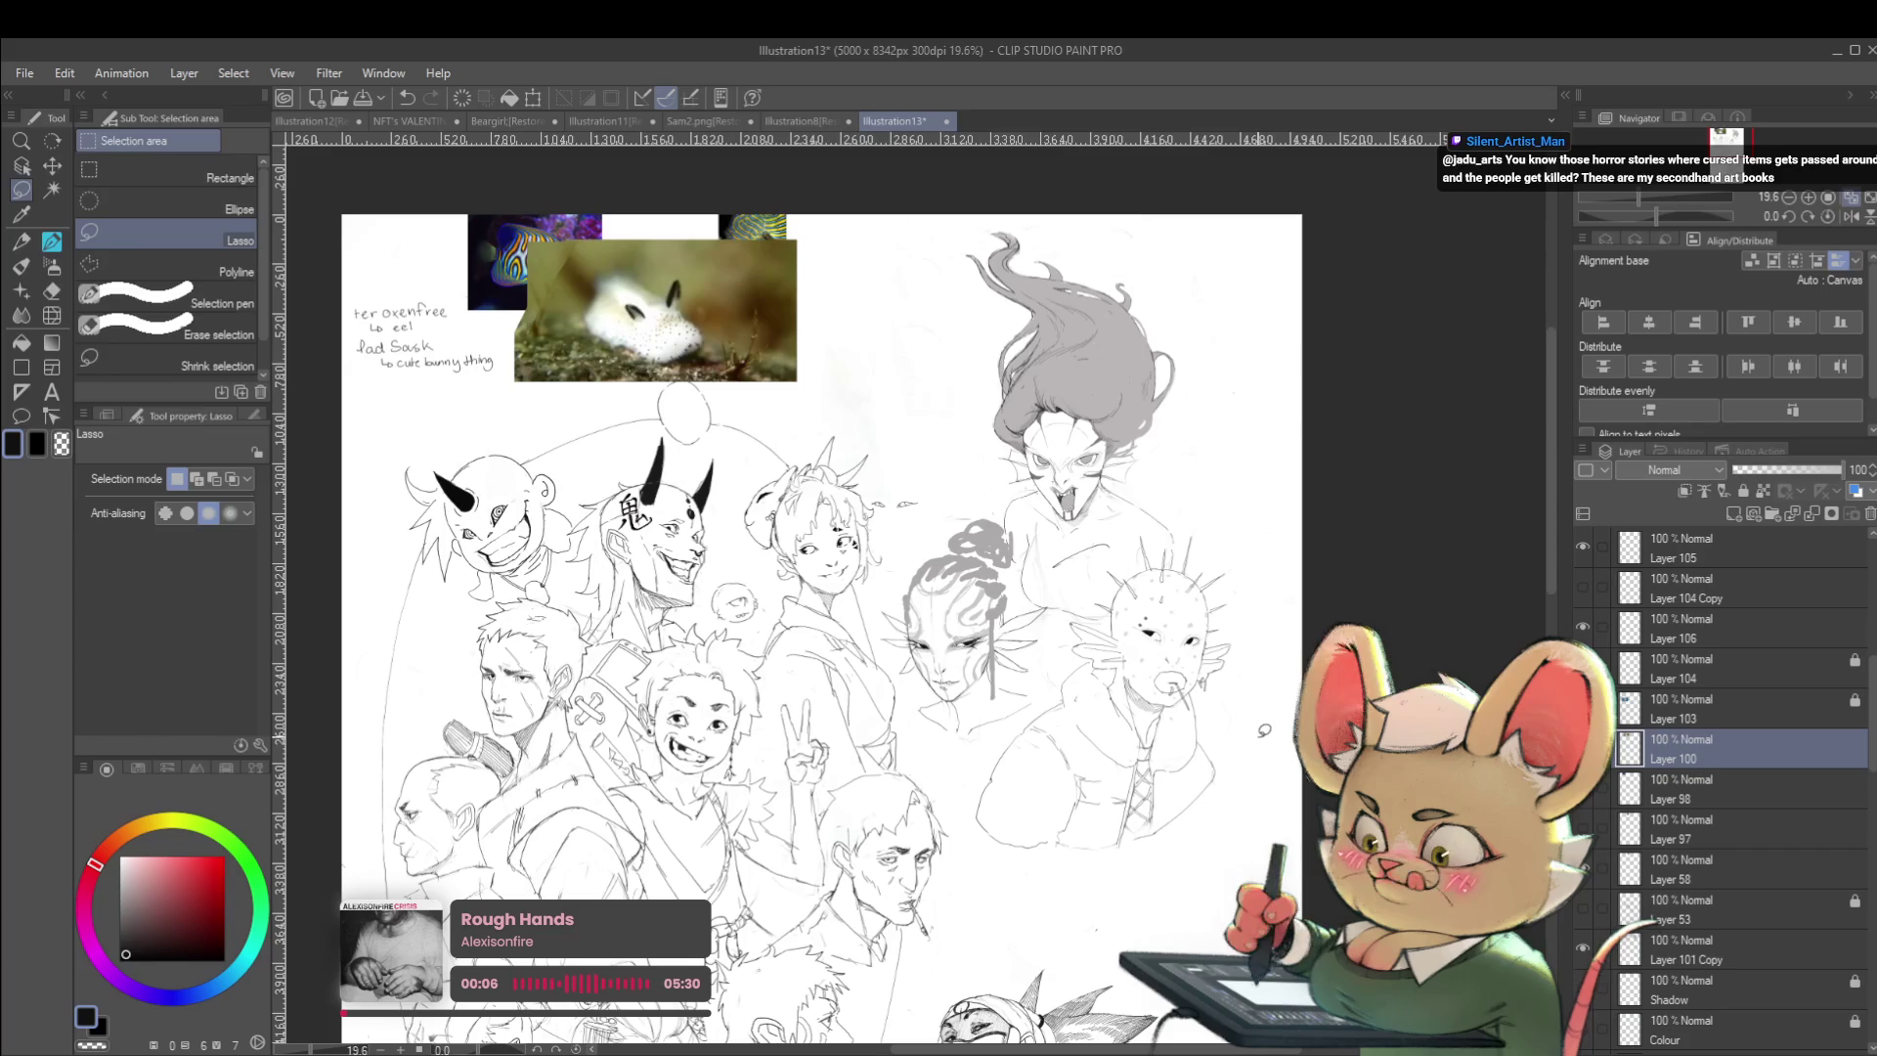
pyautogui.press('p')
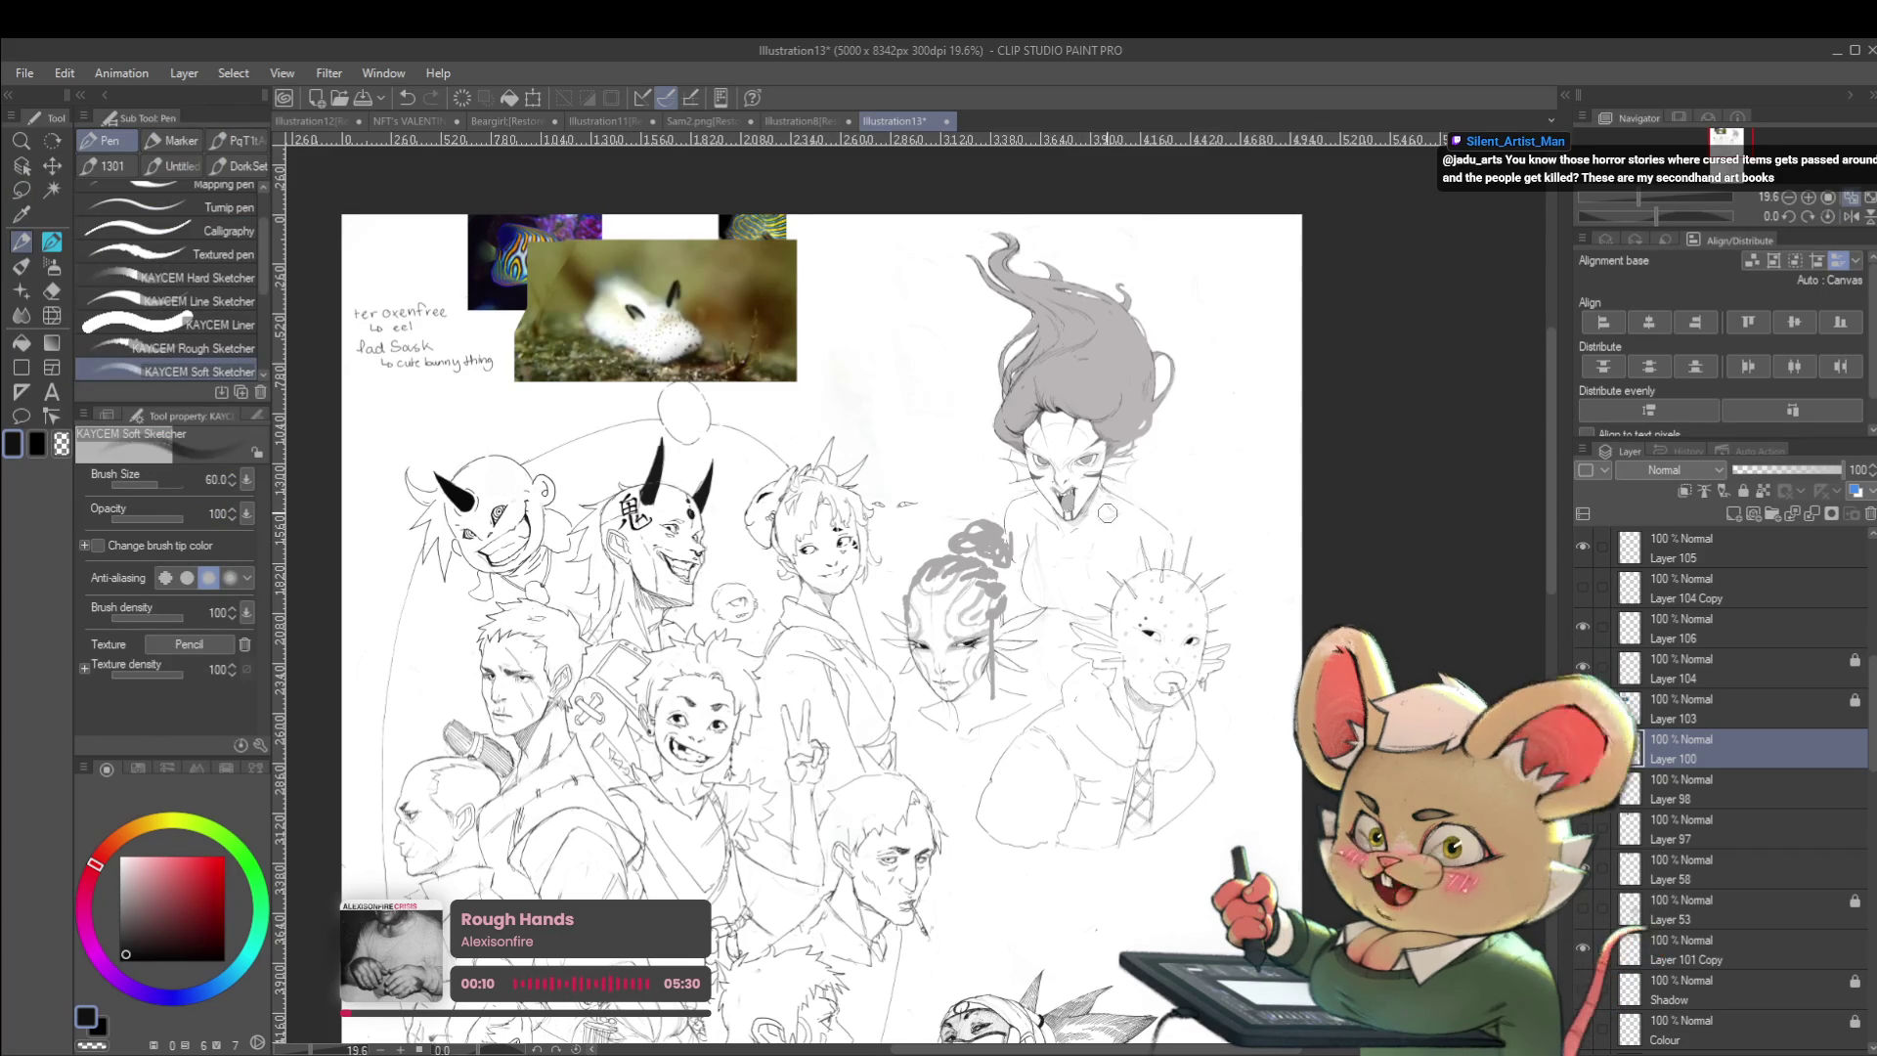
pyautogui.scroll(-1, 1107, 514)
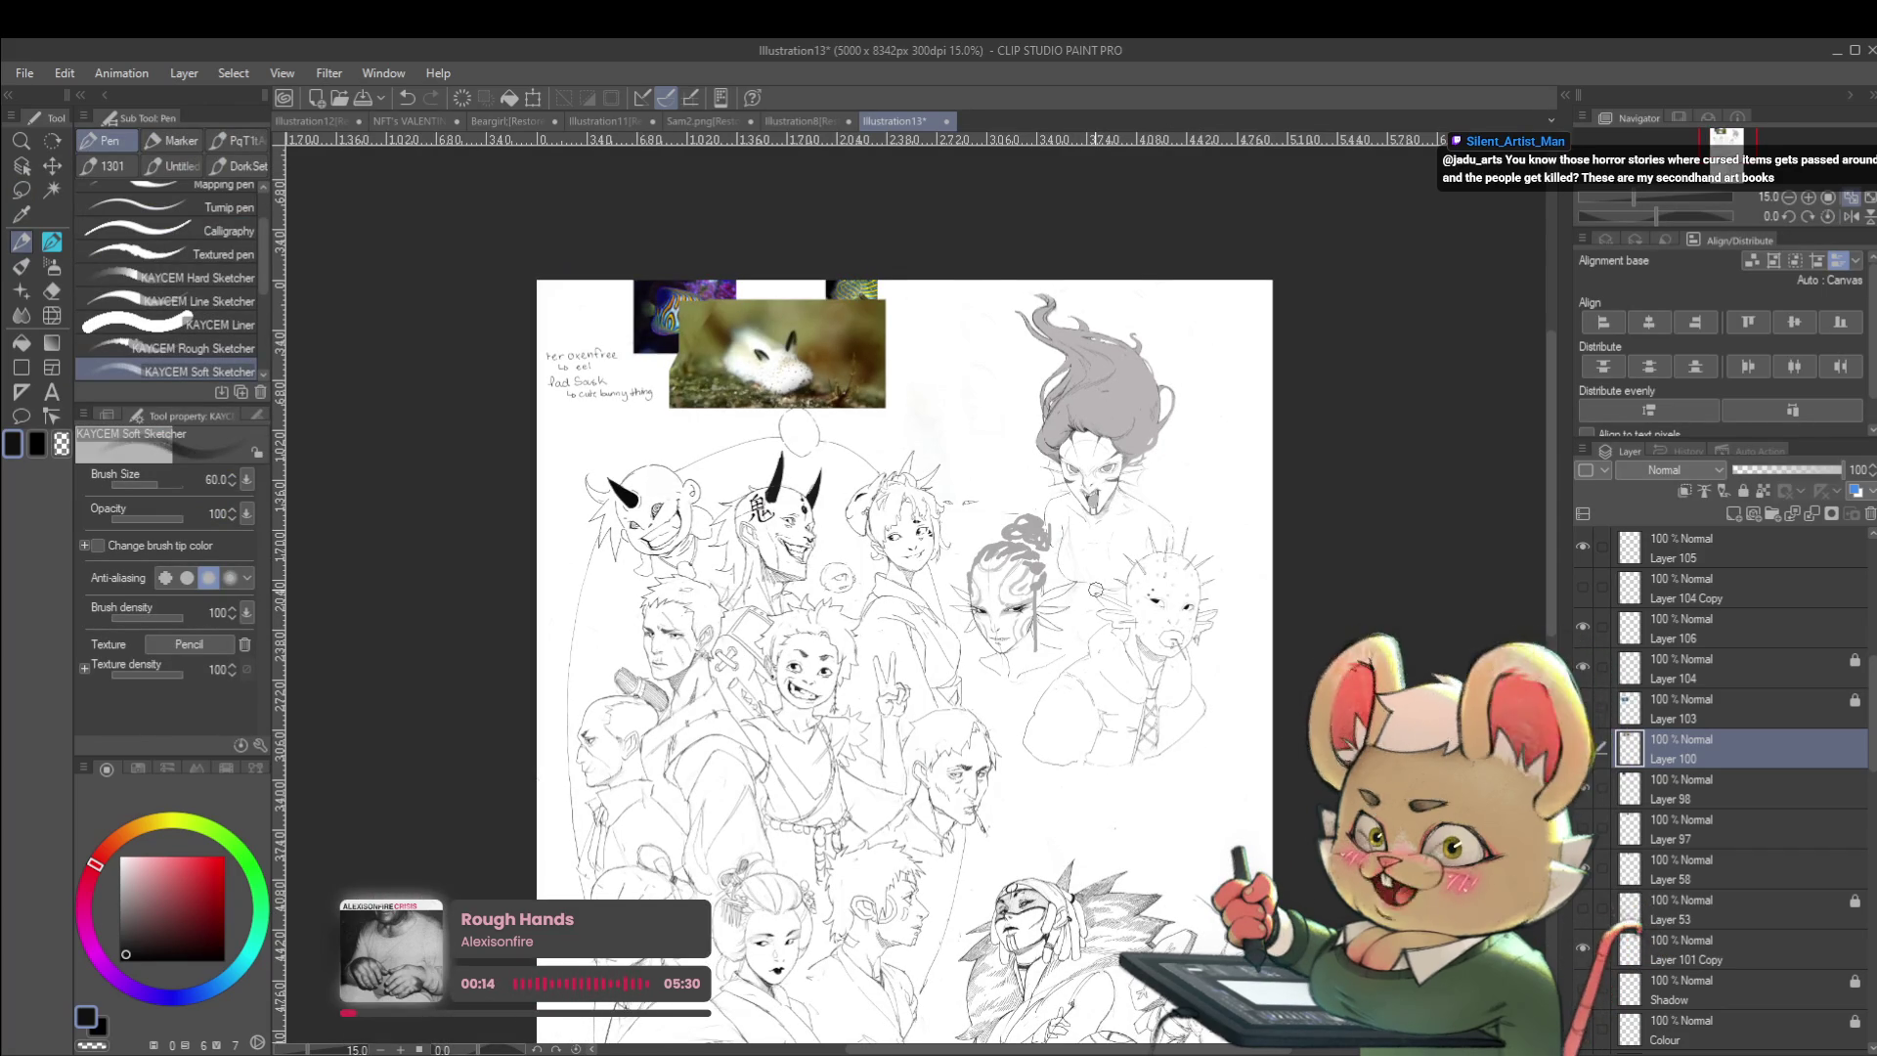
pyautogui.click(1851, 216)
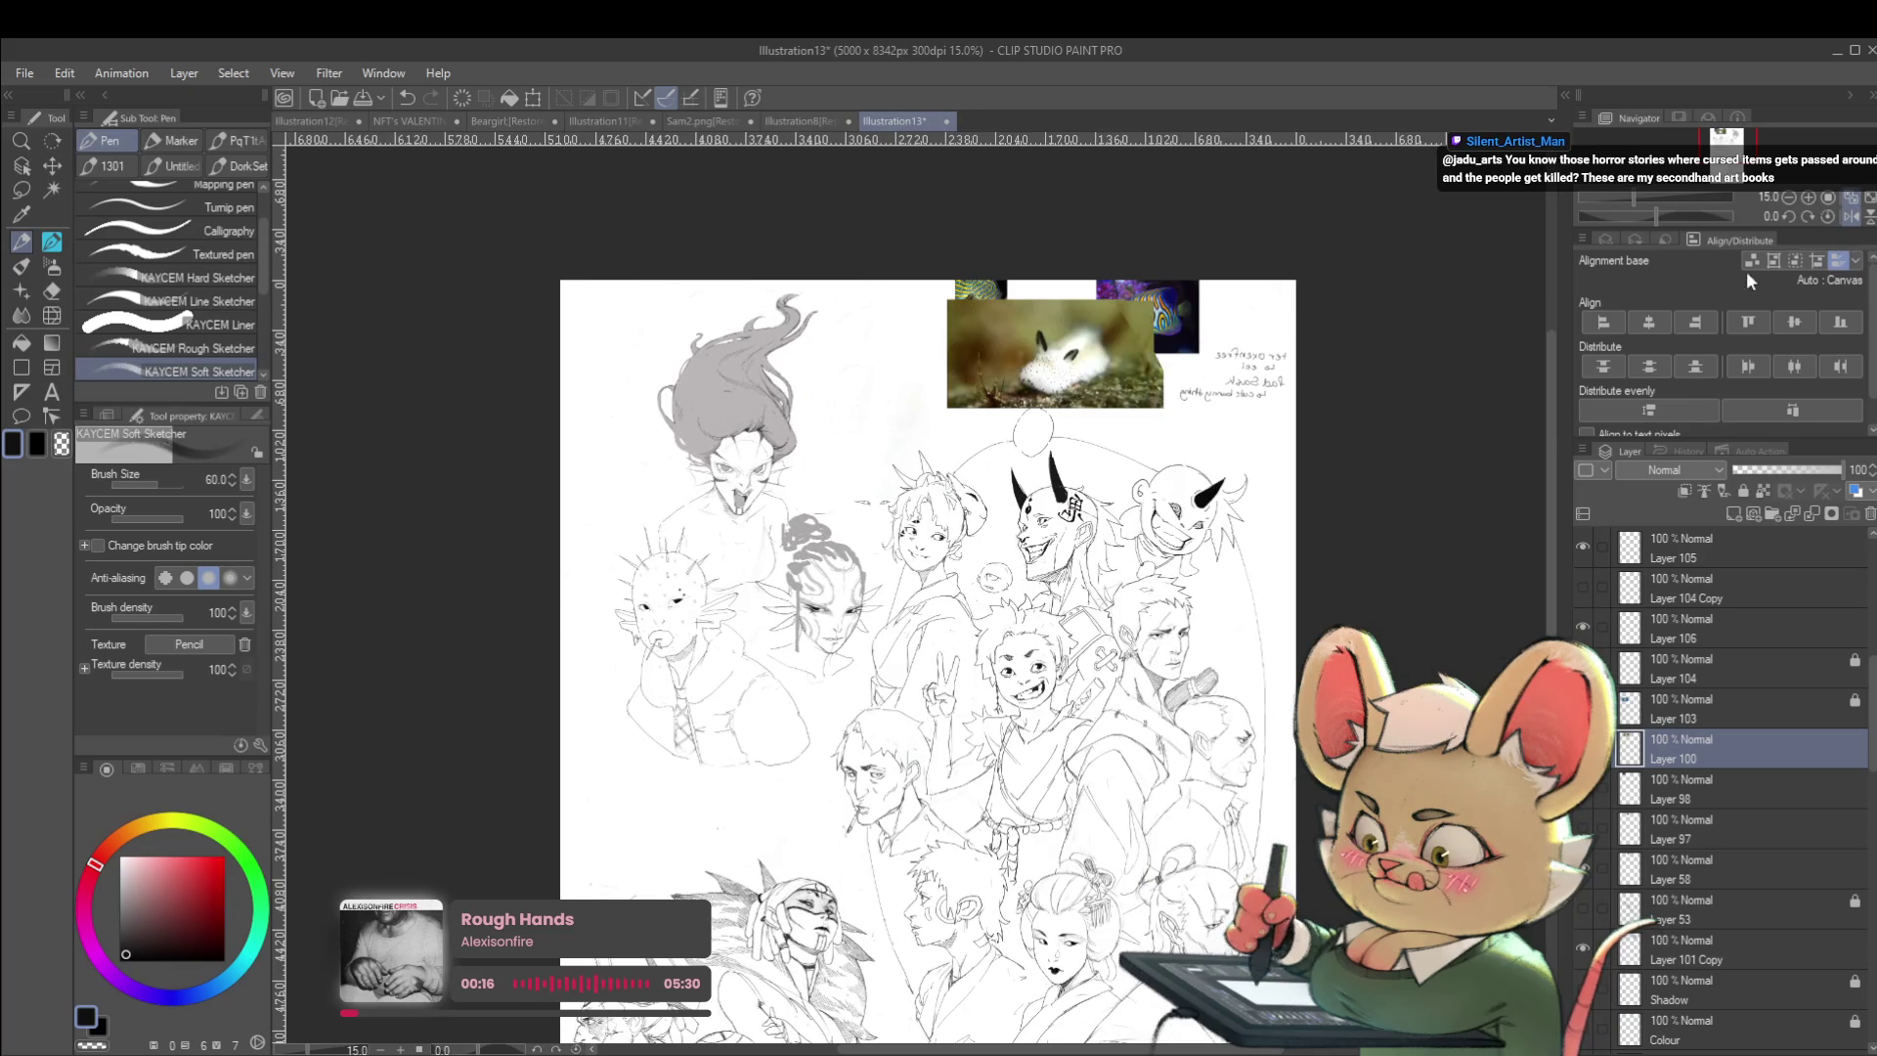
pyautogui.scroll(2, 706, 560)
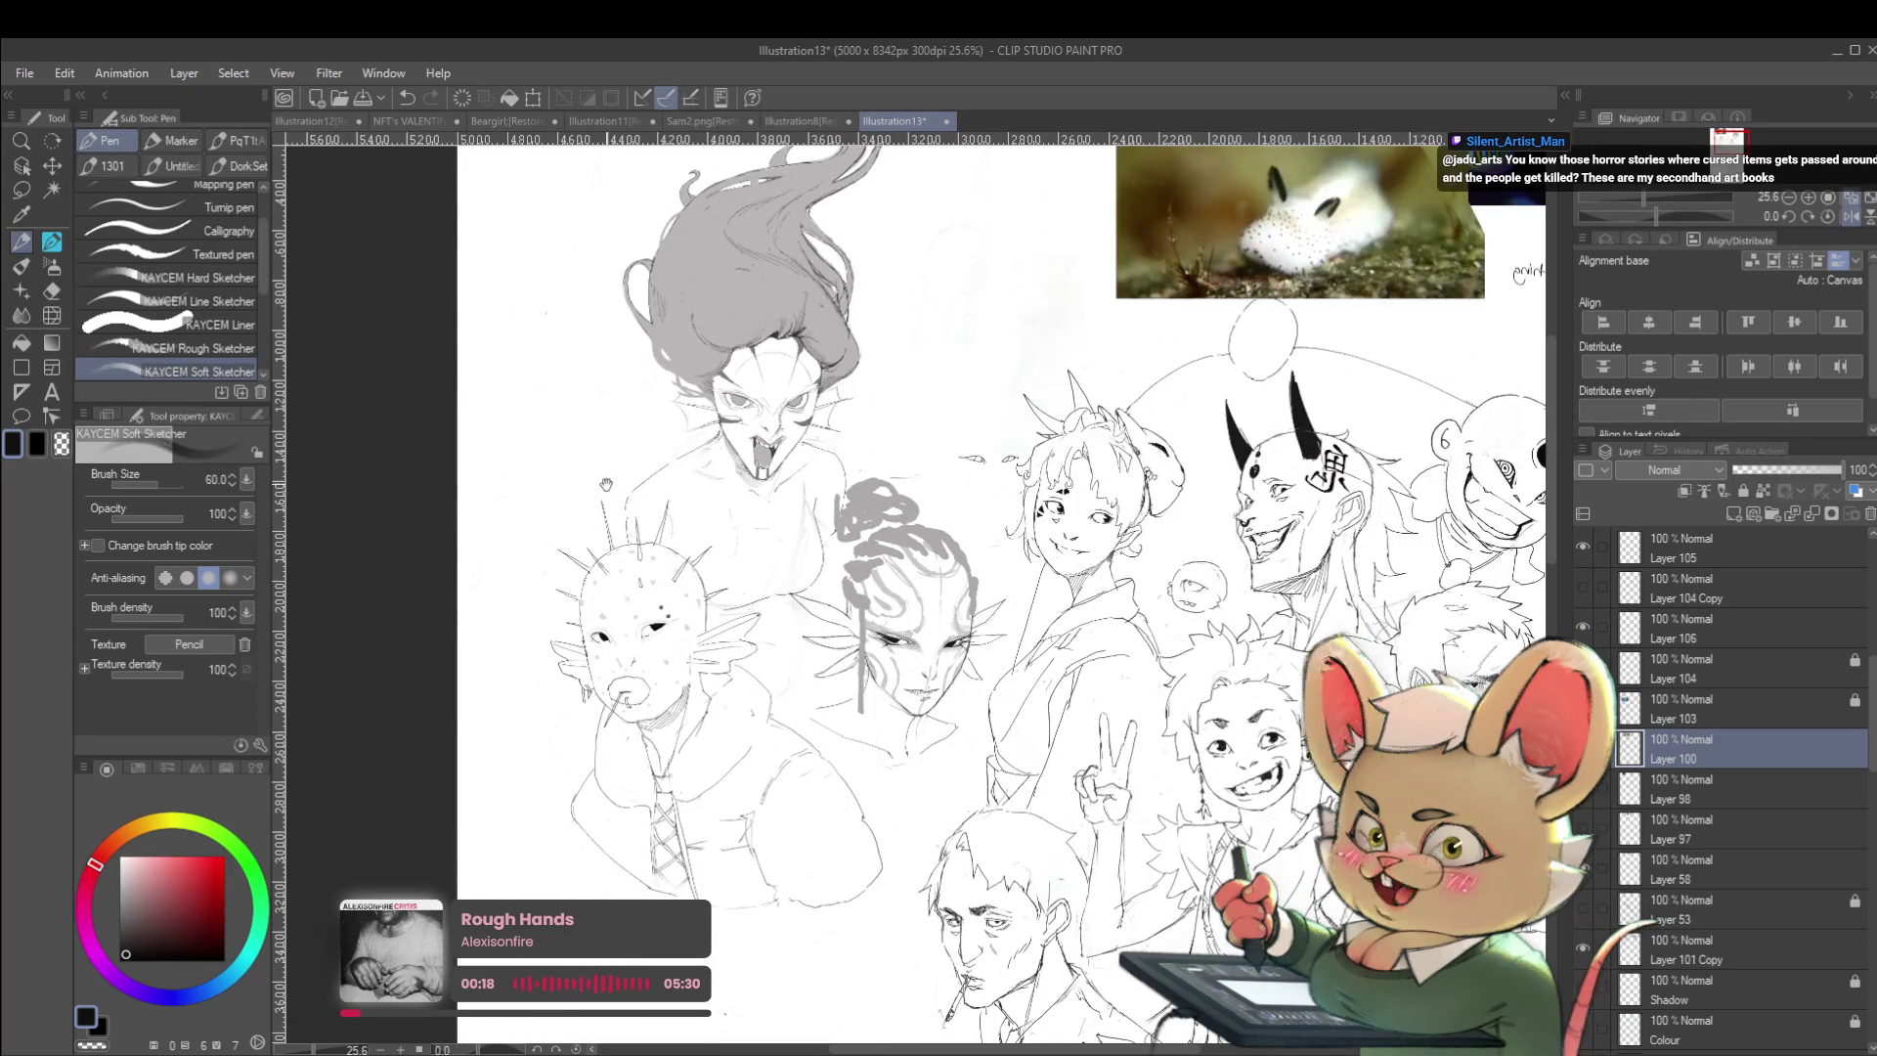
pyautogui.moveTo(613, 432)
pyautogui.mouseDown()
pyautogui.moveTo(680, 465)
pyautogui.moveTo(657, 587)
pyautogui.mouseUp()
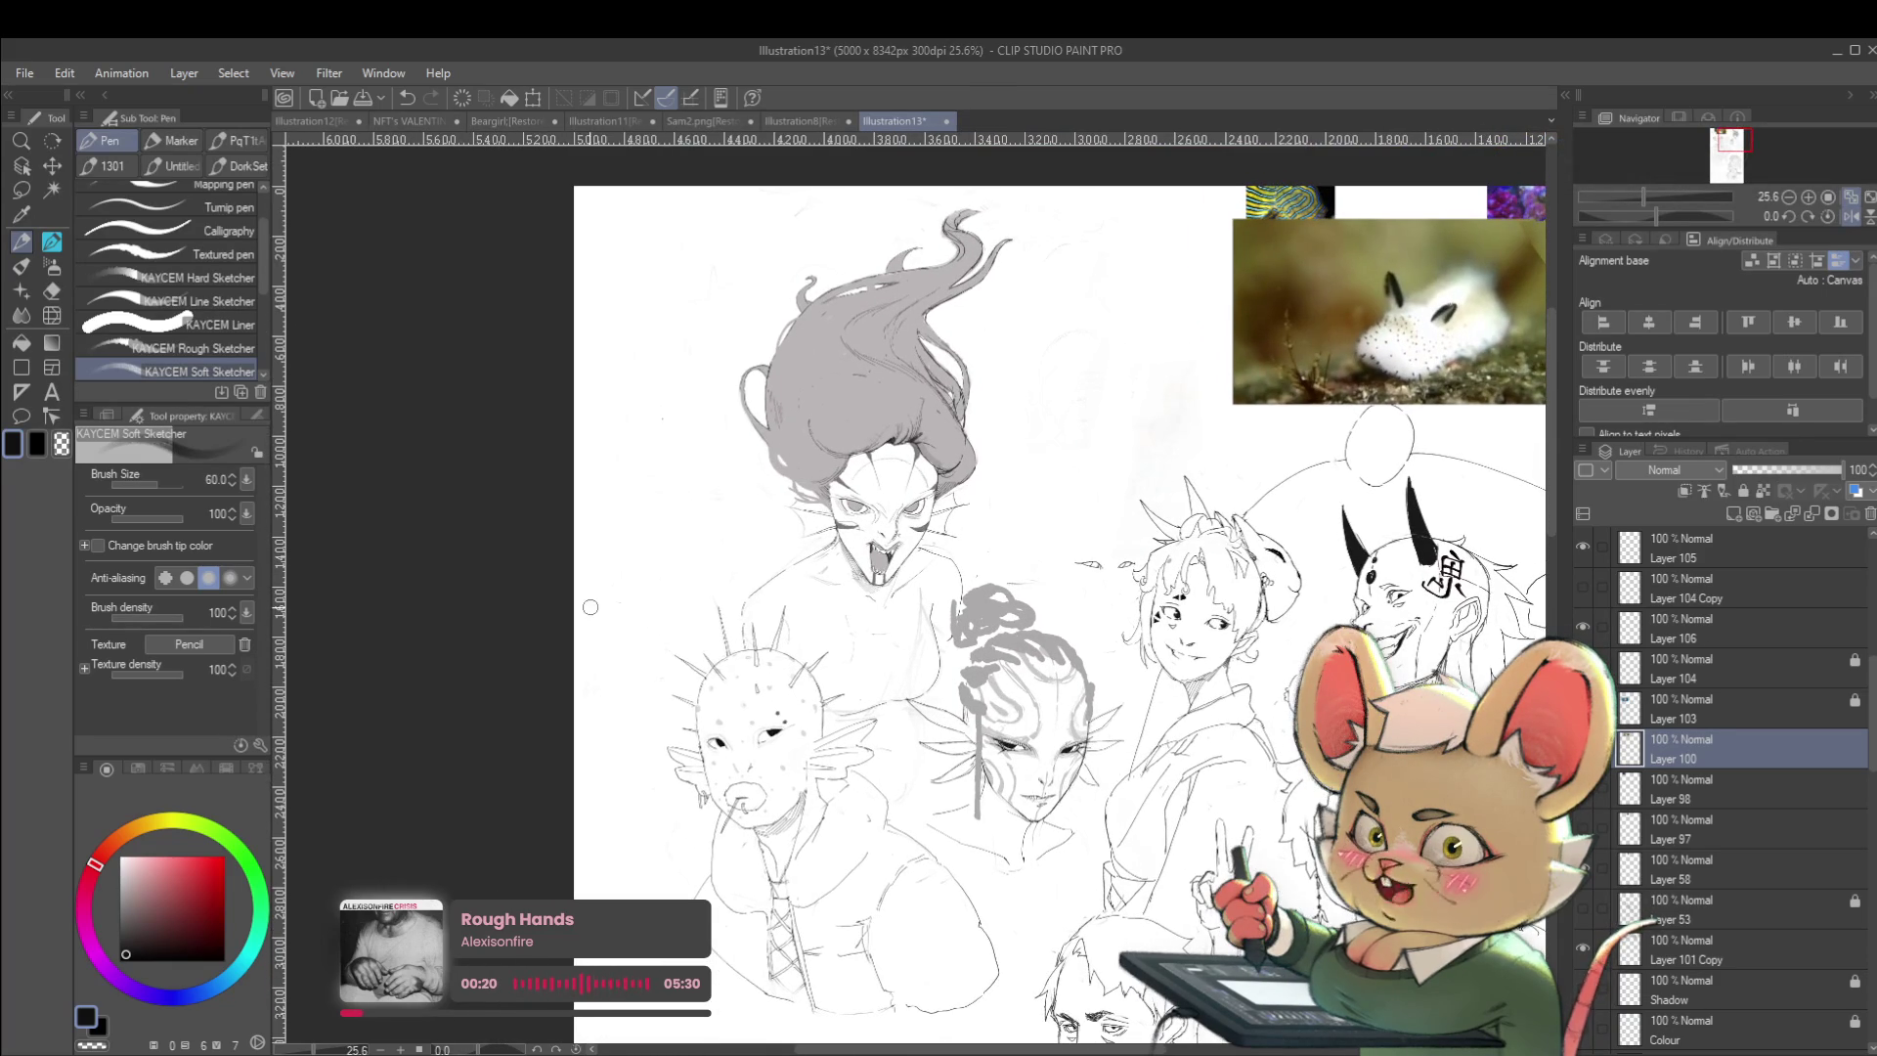
pyautogui.press('p')
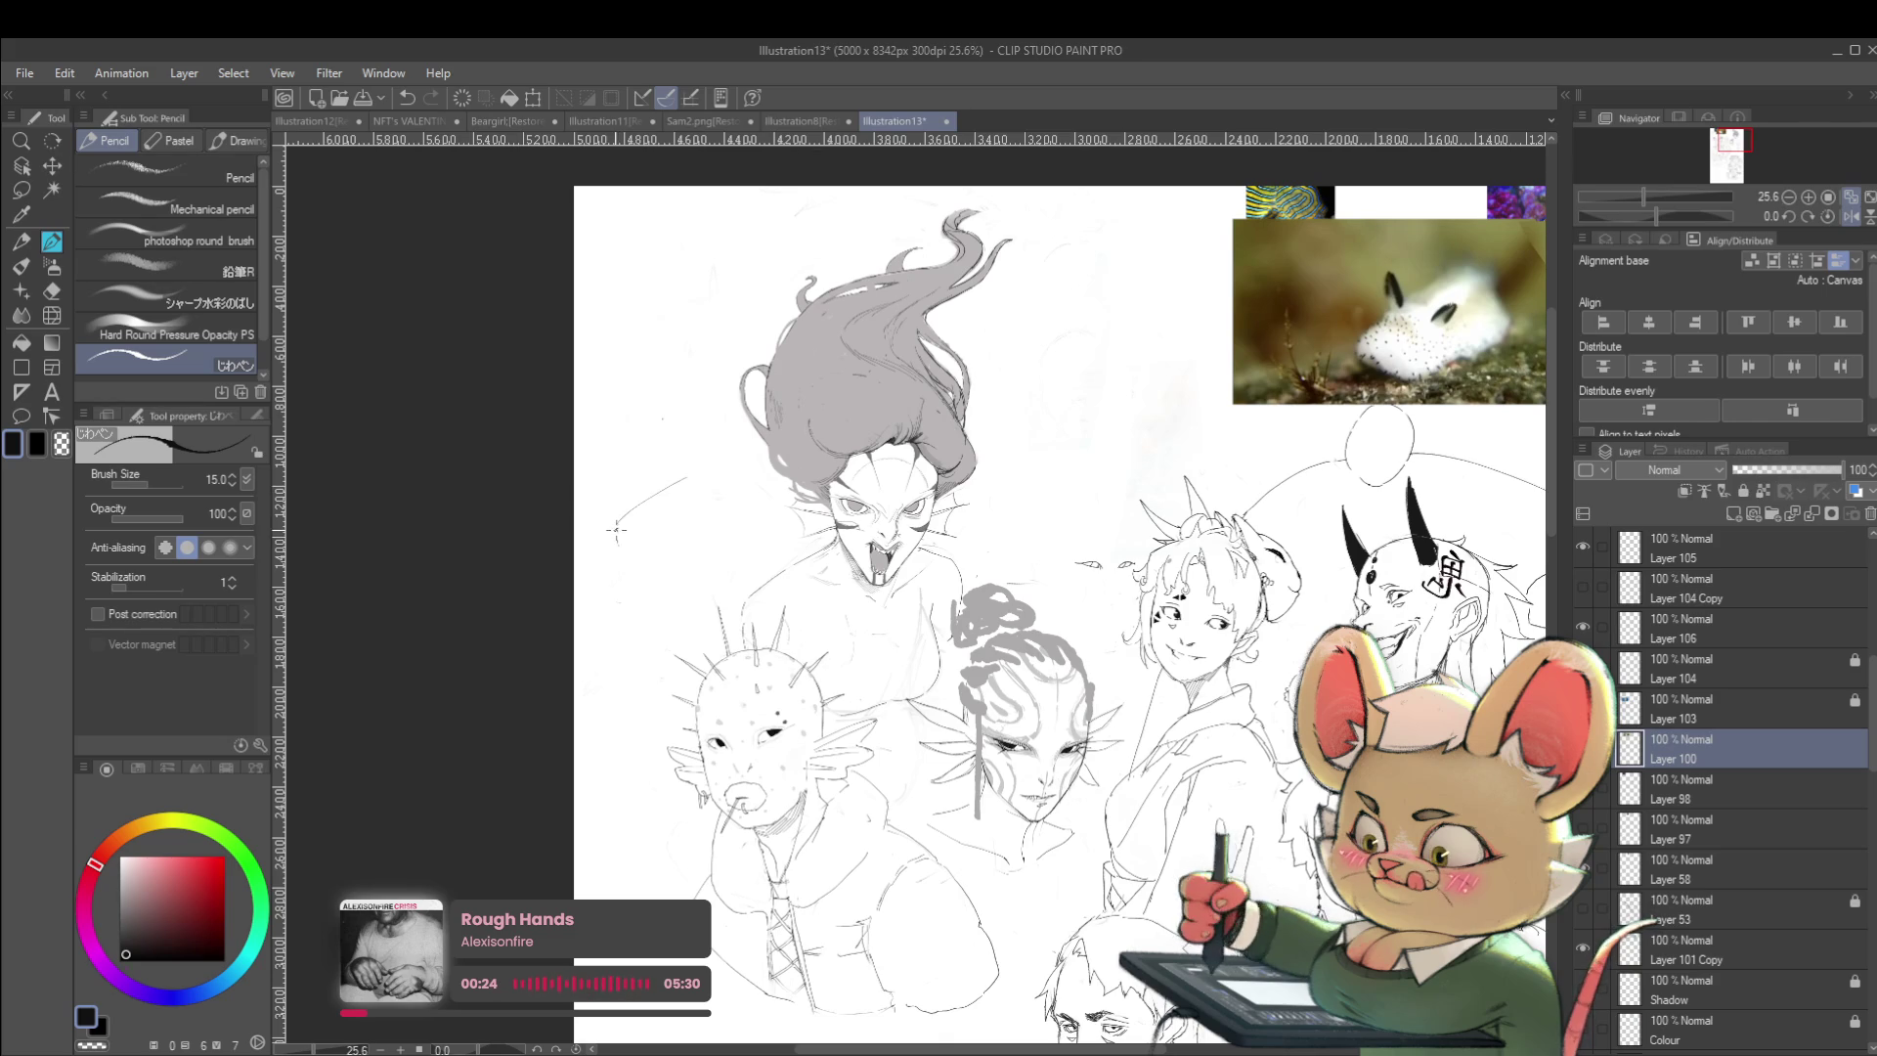
# - Sketch the first faint eel strokes beside the fish woman, checking them with the view unmirrored
pyautogui.moveTo(680, 535); pyautogui.dragTo(711, 548)
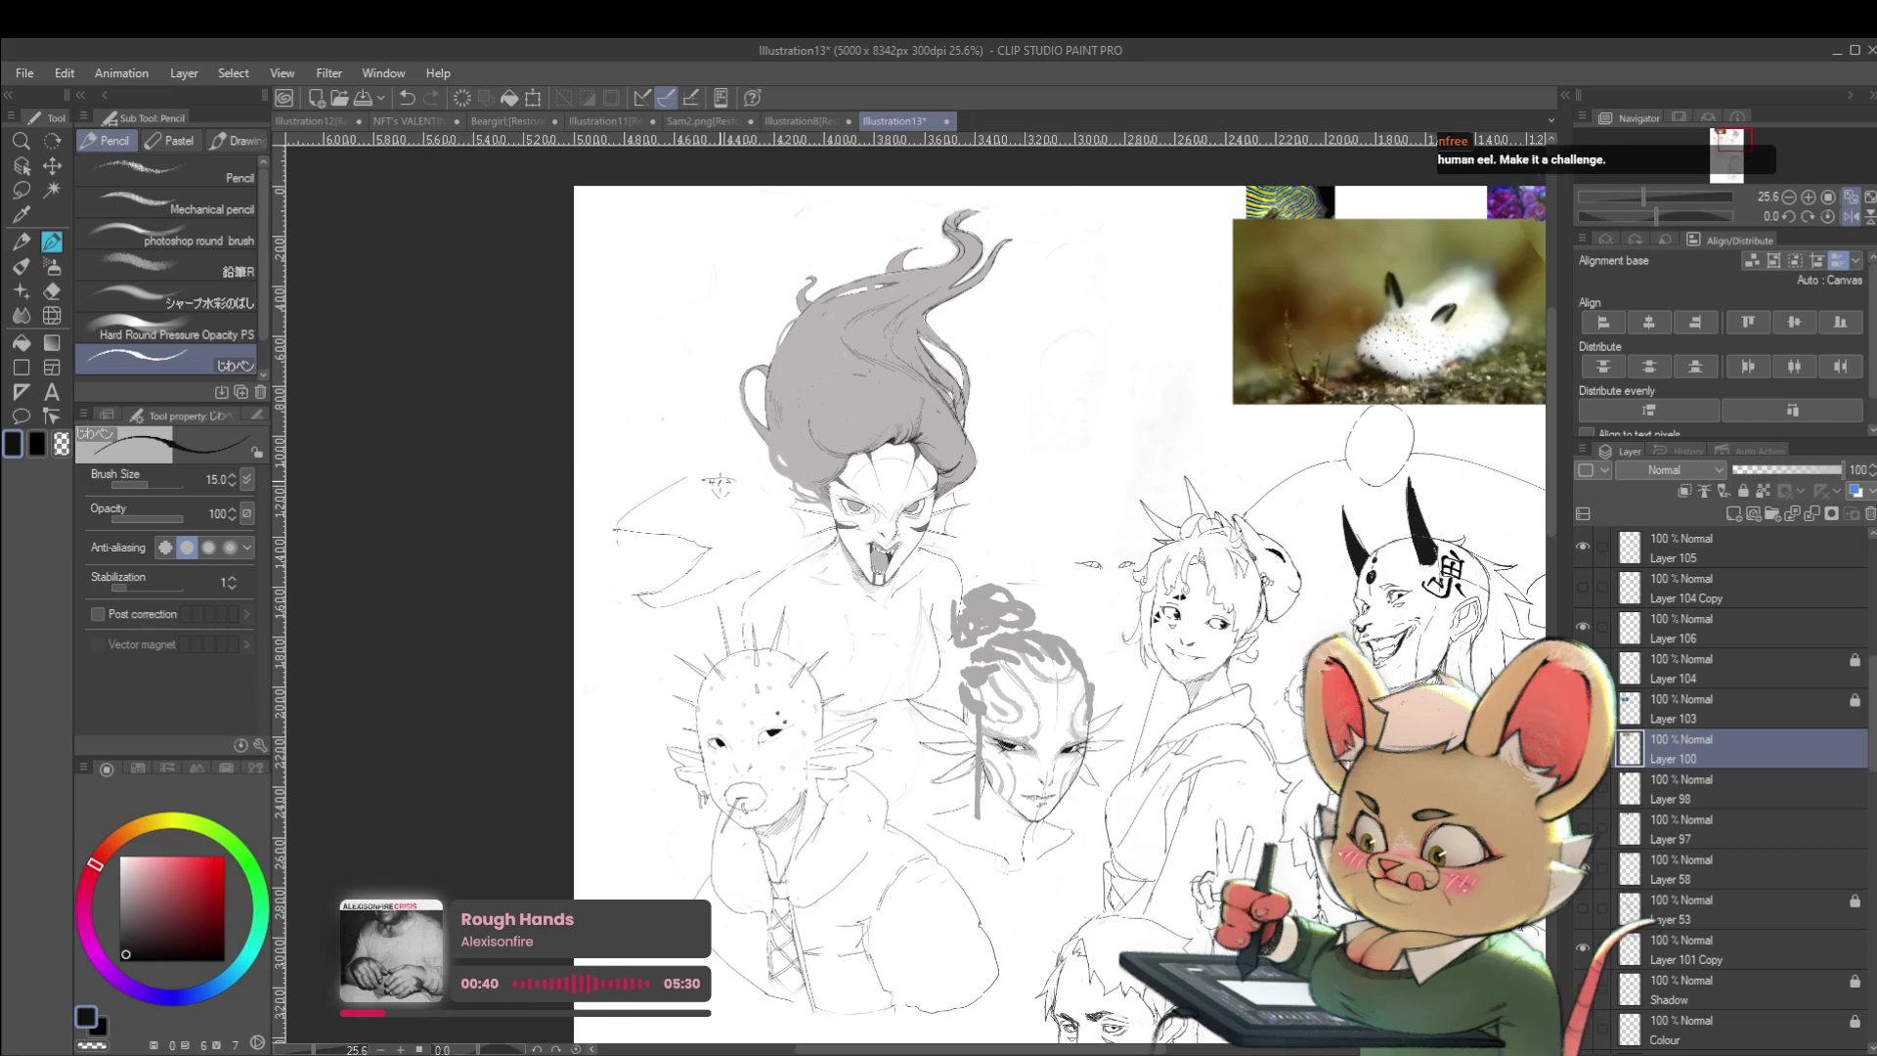
pyautogui.scroll(-1, 777, 477)
pyautogui.press('h')
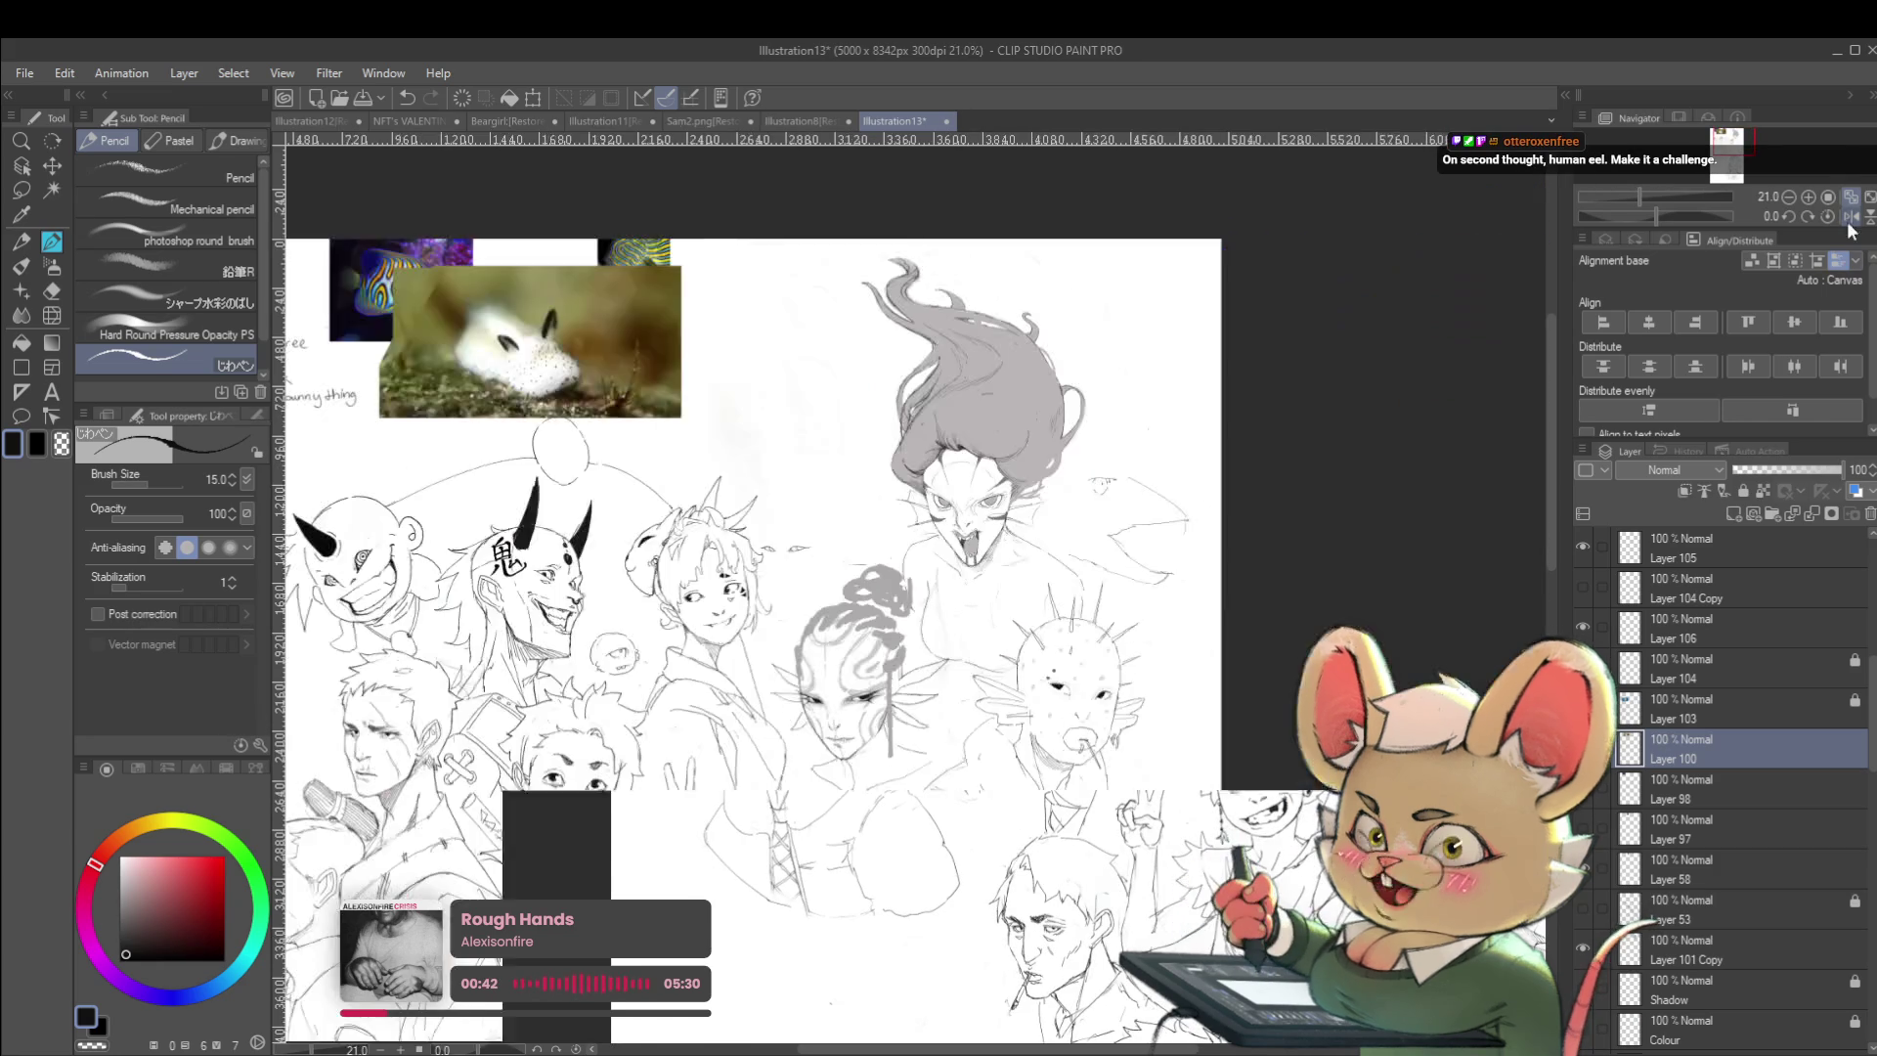
pyautogui.scroll(2, 772, 587)
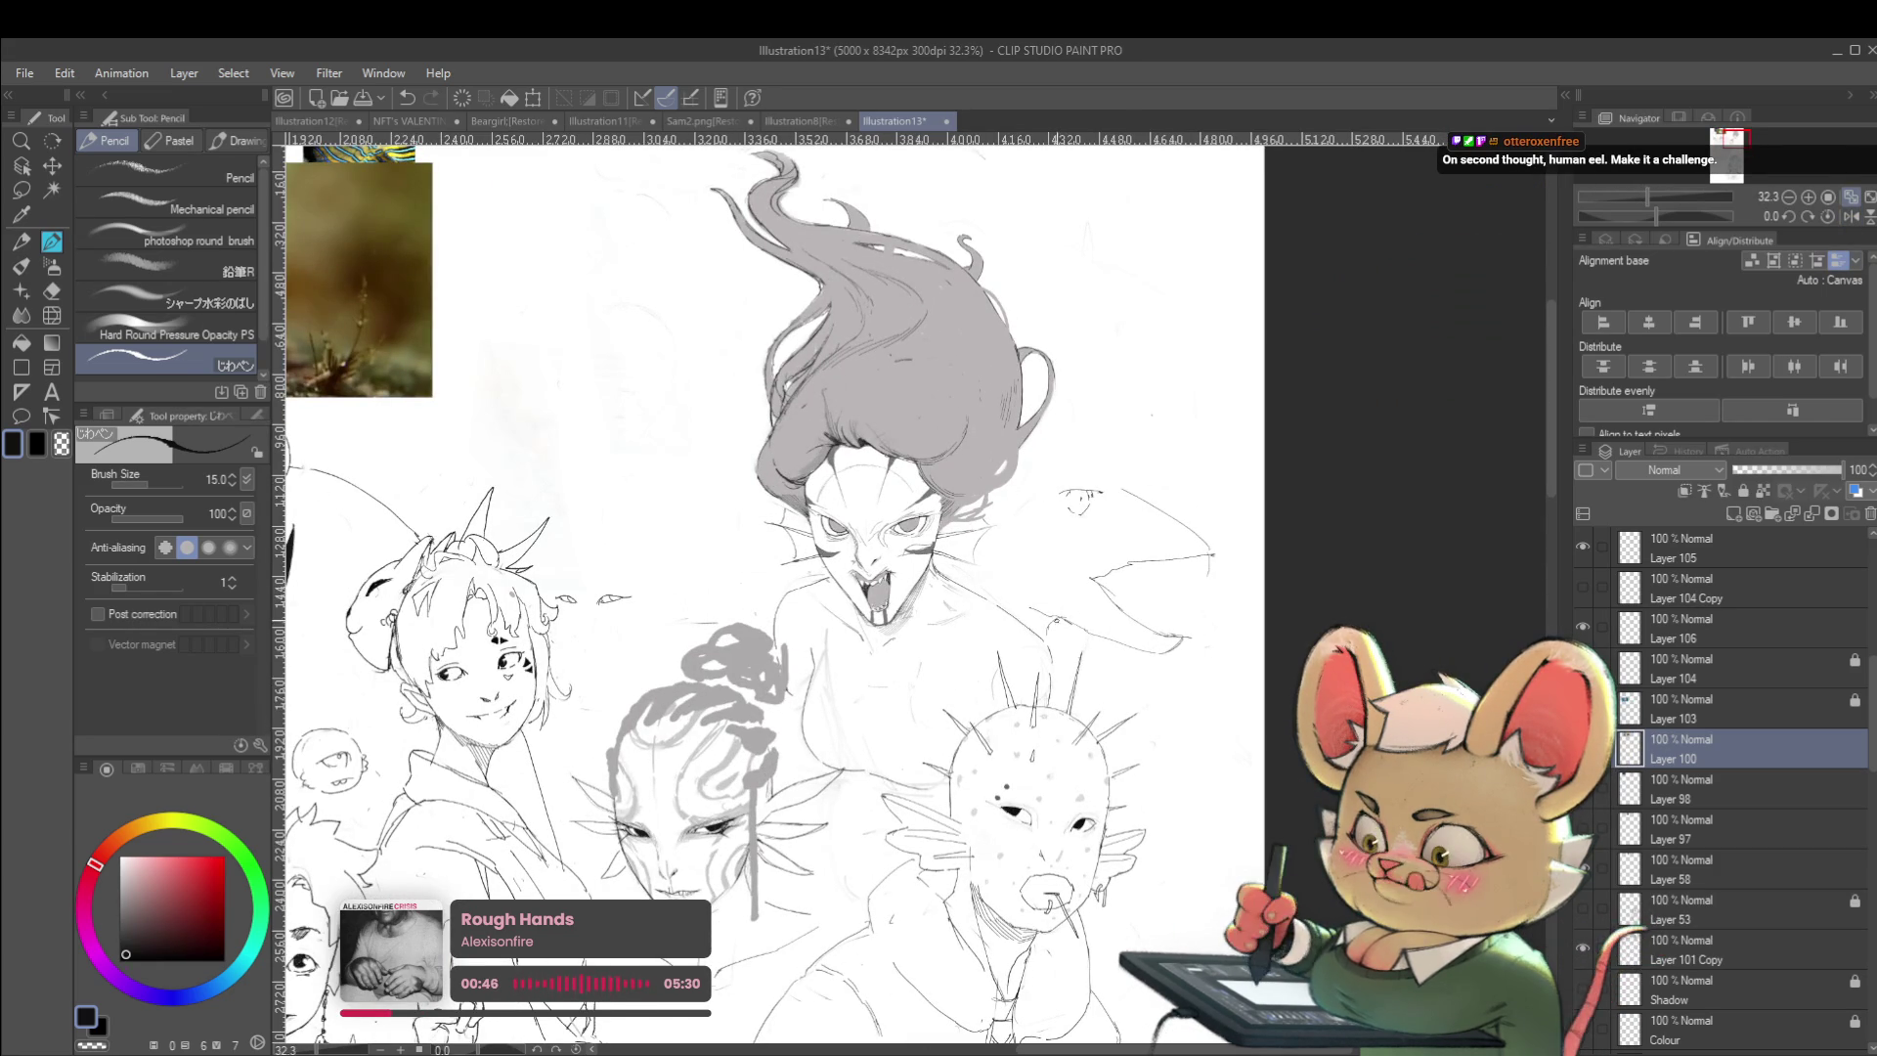
pyautogui.moveTo(1166, 712); pyautogui.dragTo(1178, 755)
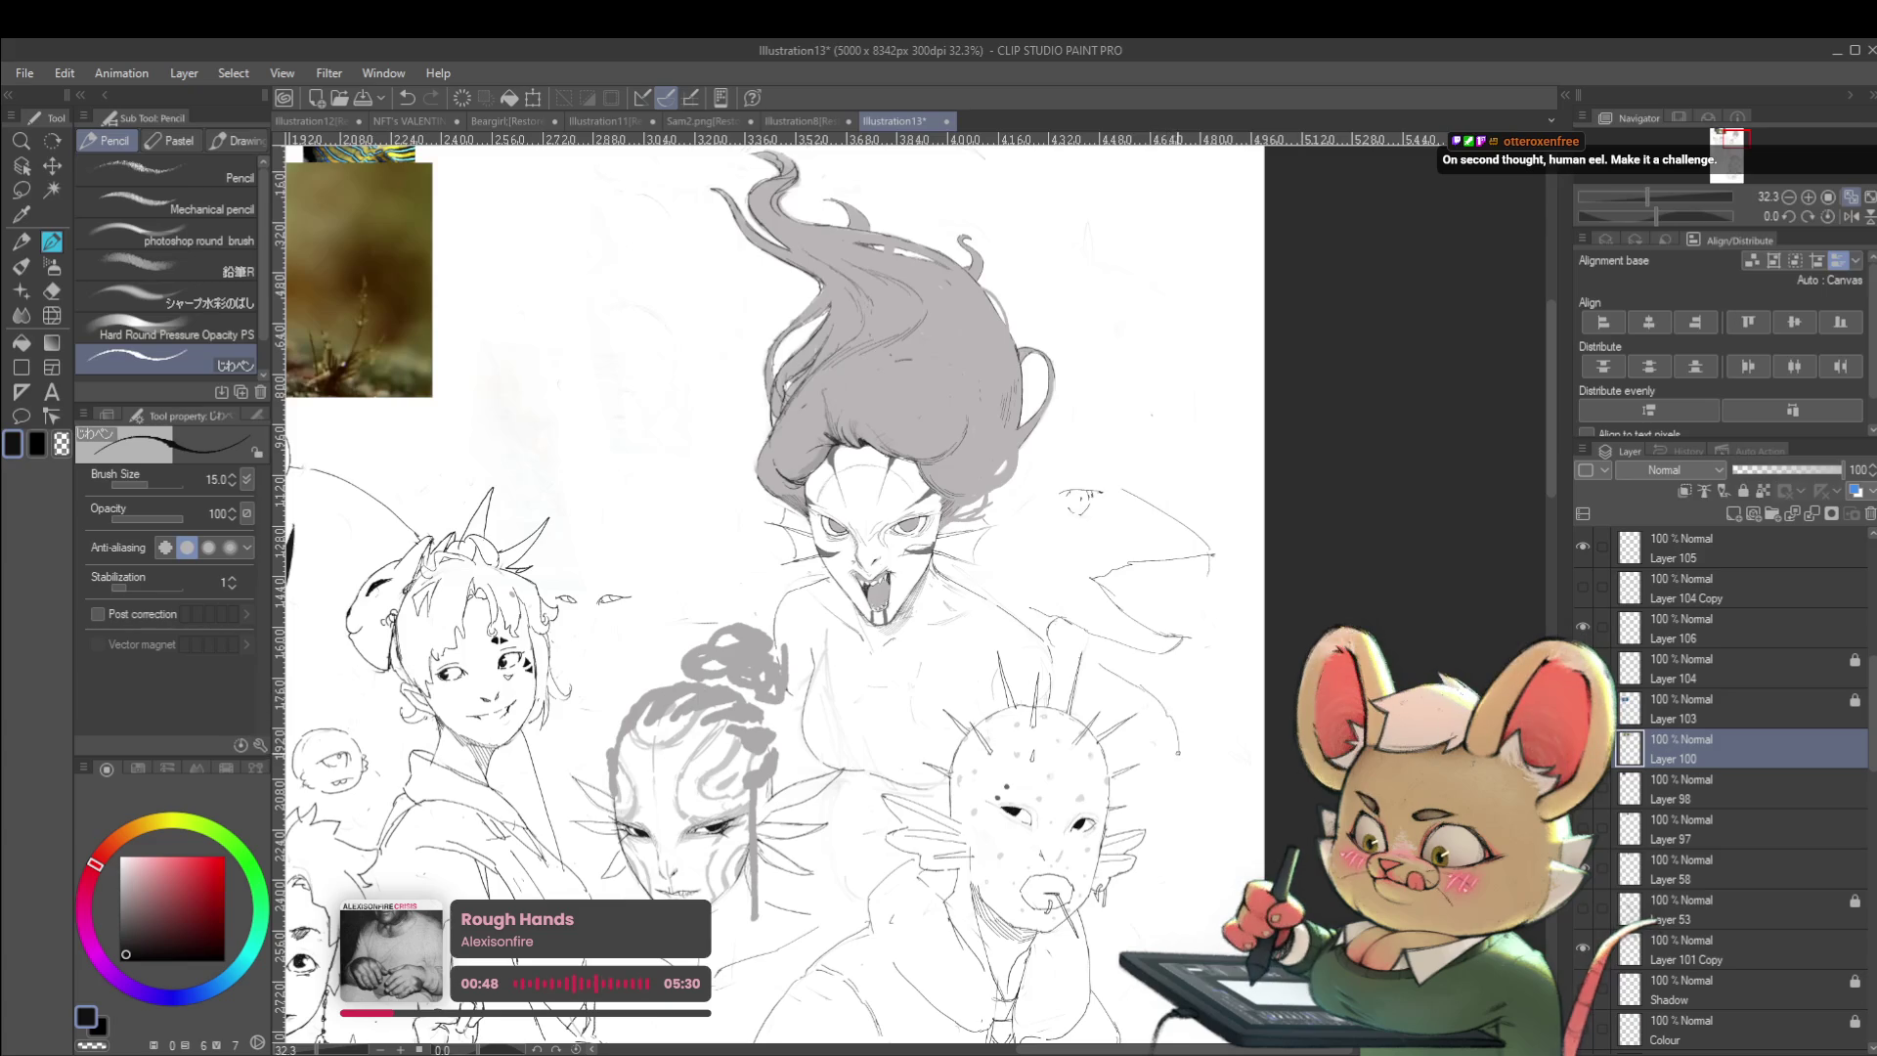
pyautogui.scroll(-3, 1134, 753)
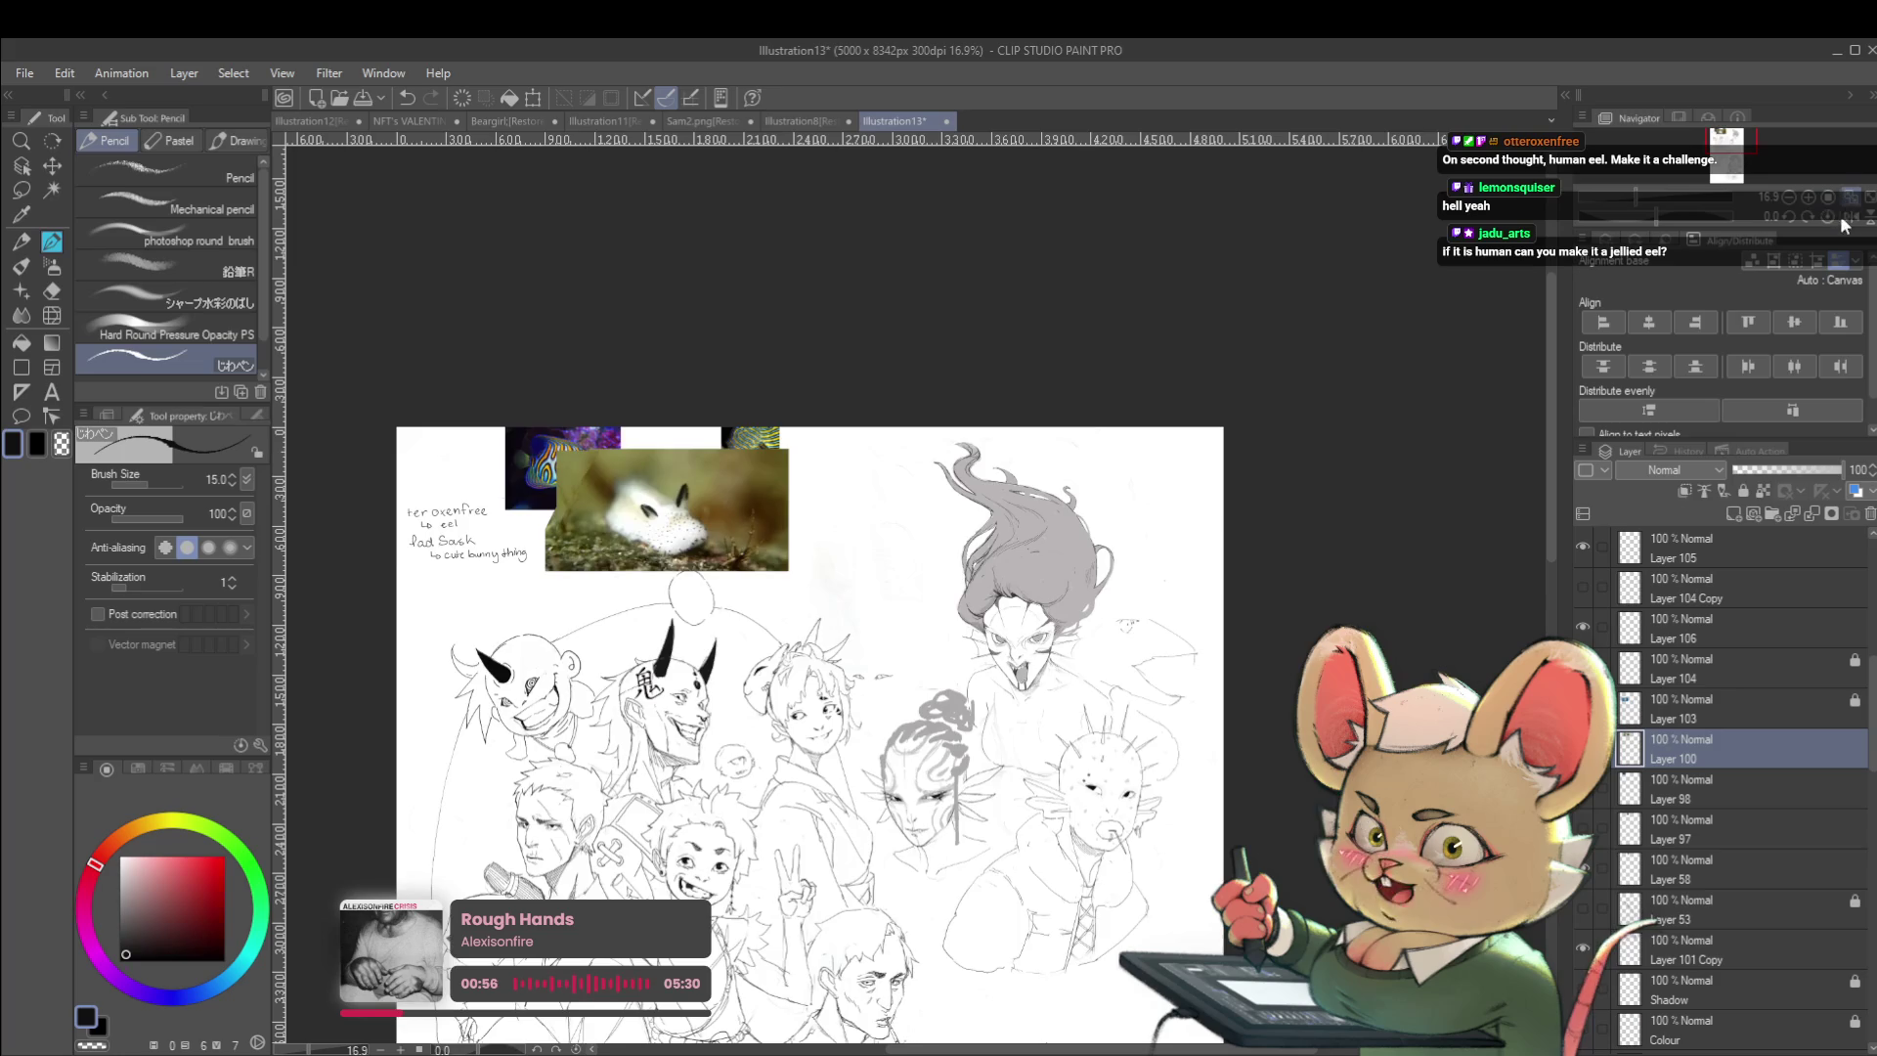
# - Mirror the view again to add an eel-head stroke, then restore the normal view and zoom out
pyautogui.click(1835, 224)
pyautogui.scroll(3, 700, 642)
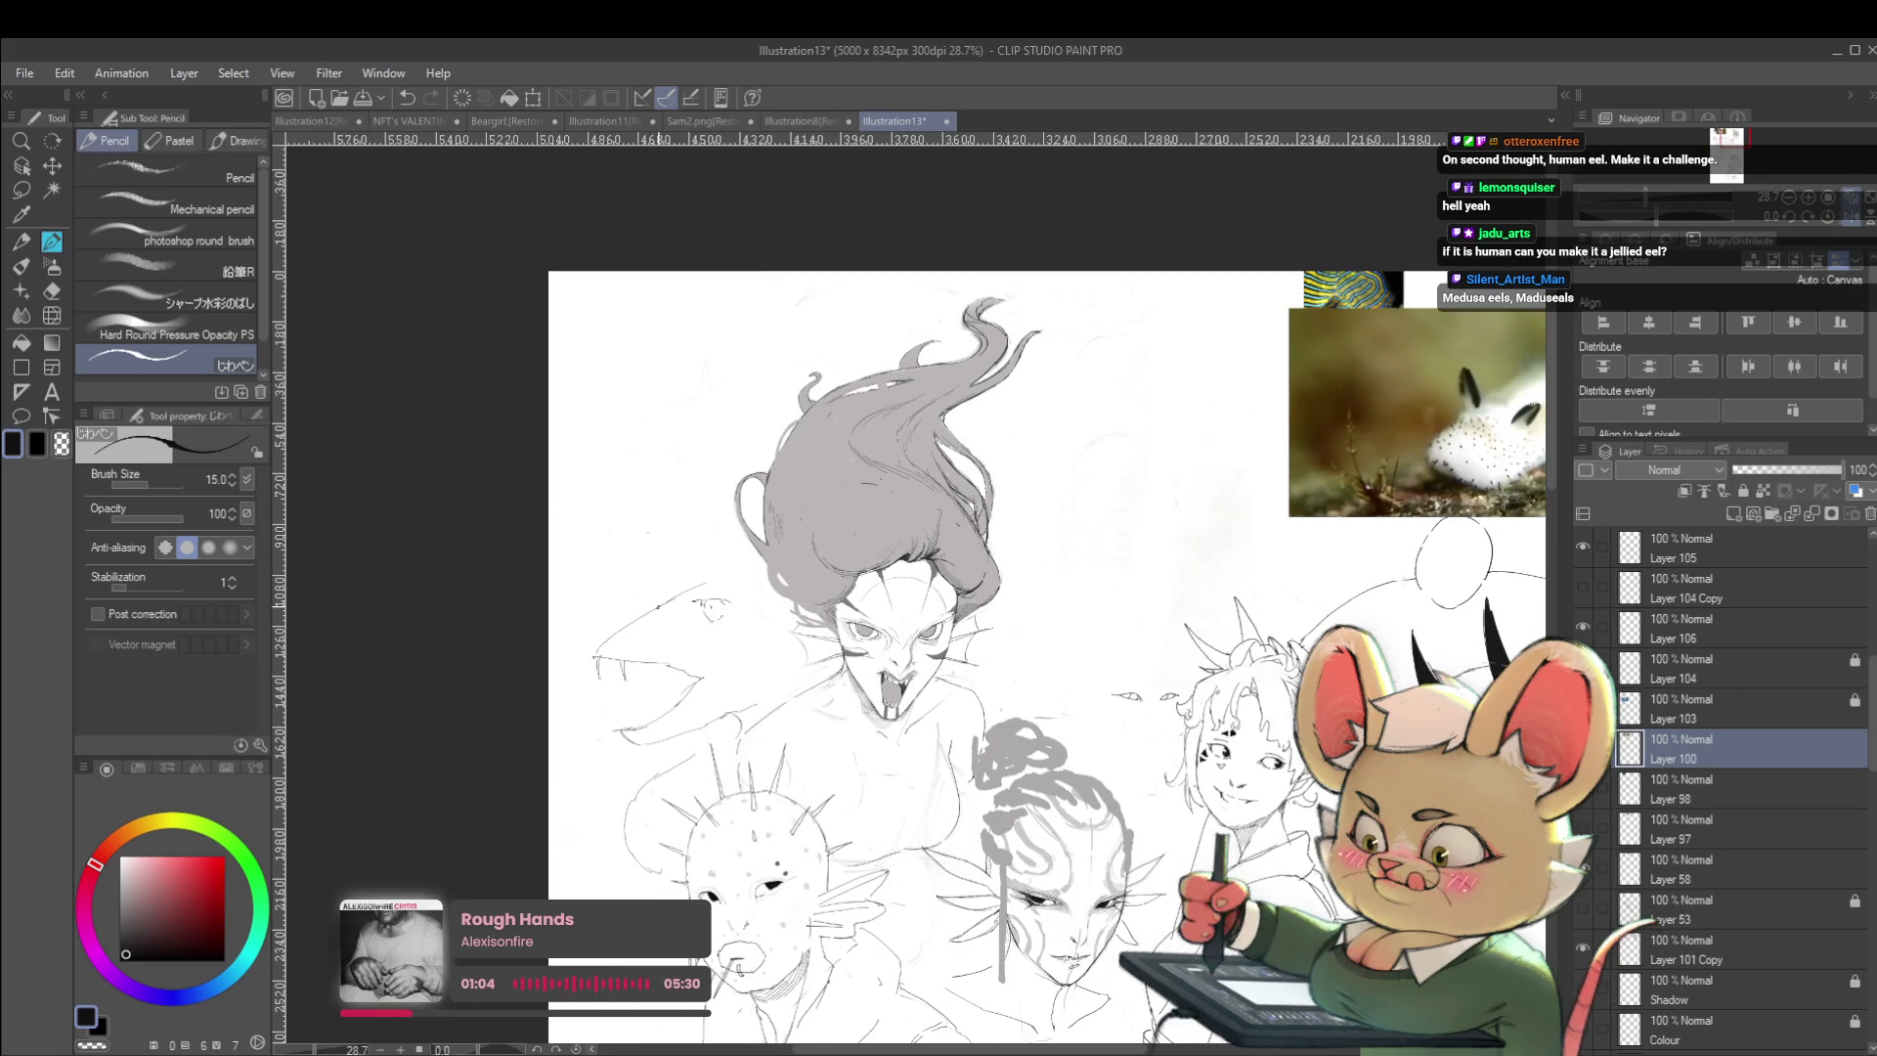
pyautogui.moveTo(628, 627); pyautogui.dragTo(655, 622)
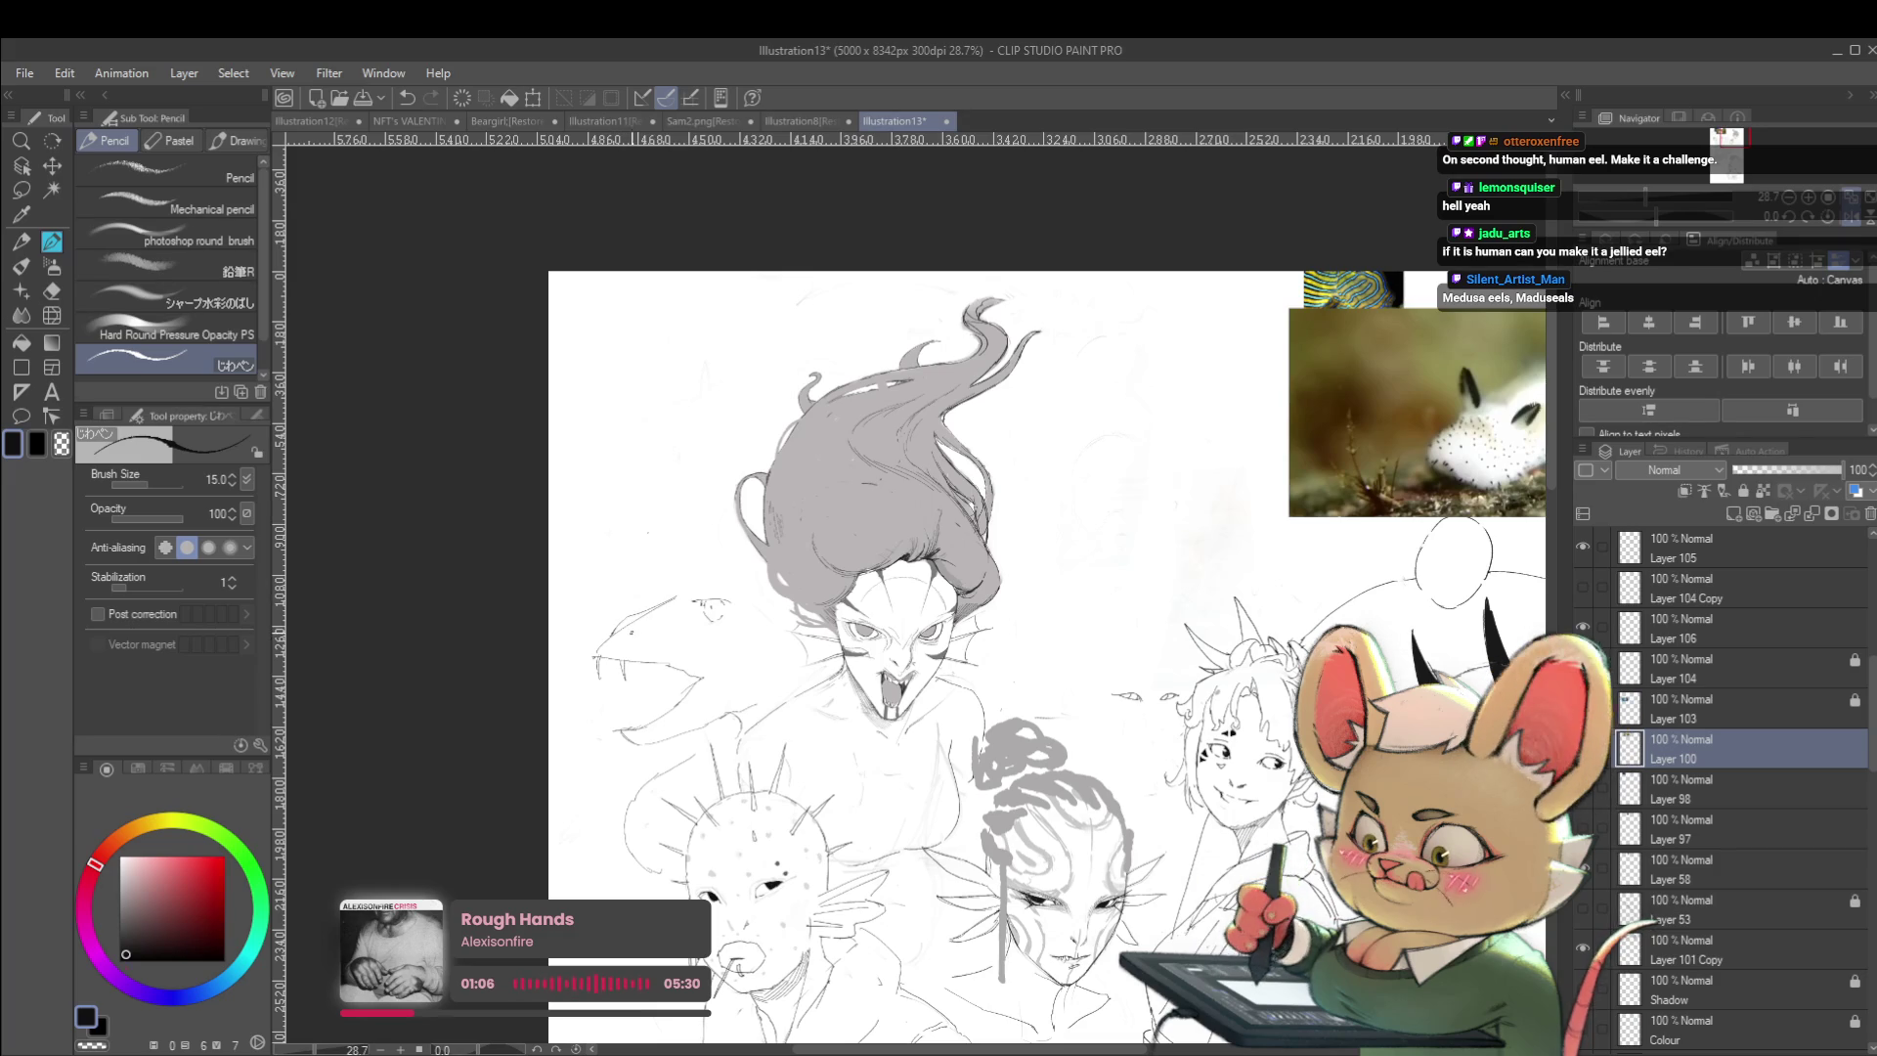
pyautogui.scroll(-2, 694, 547)
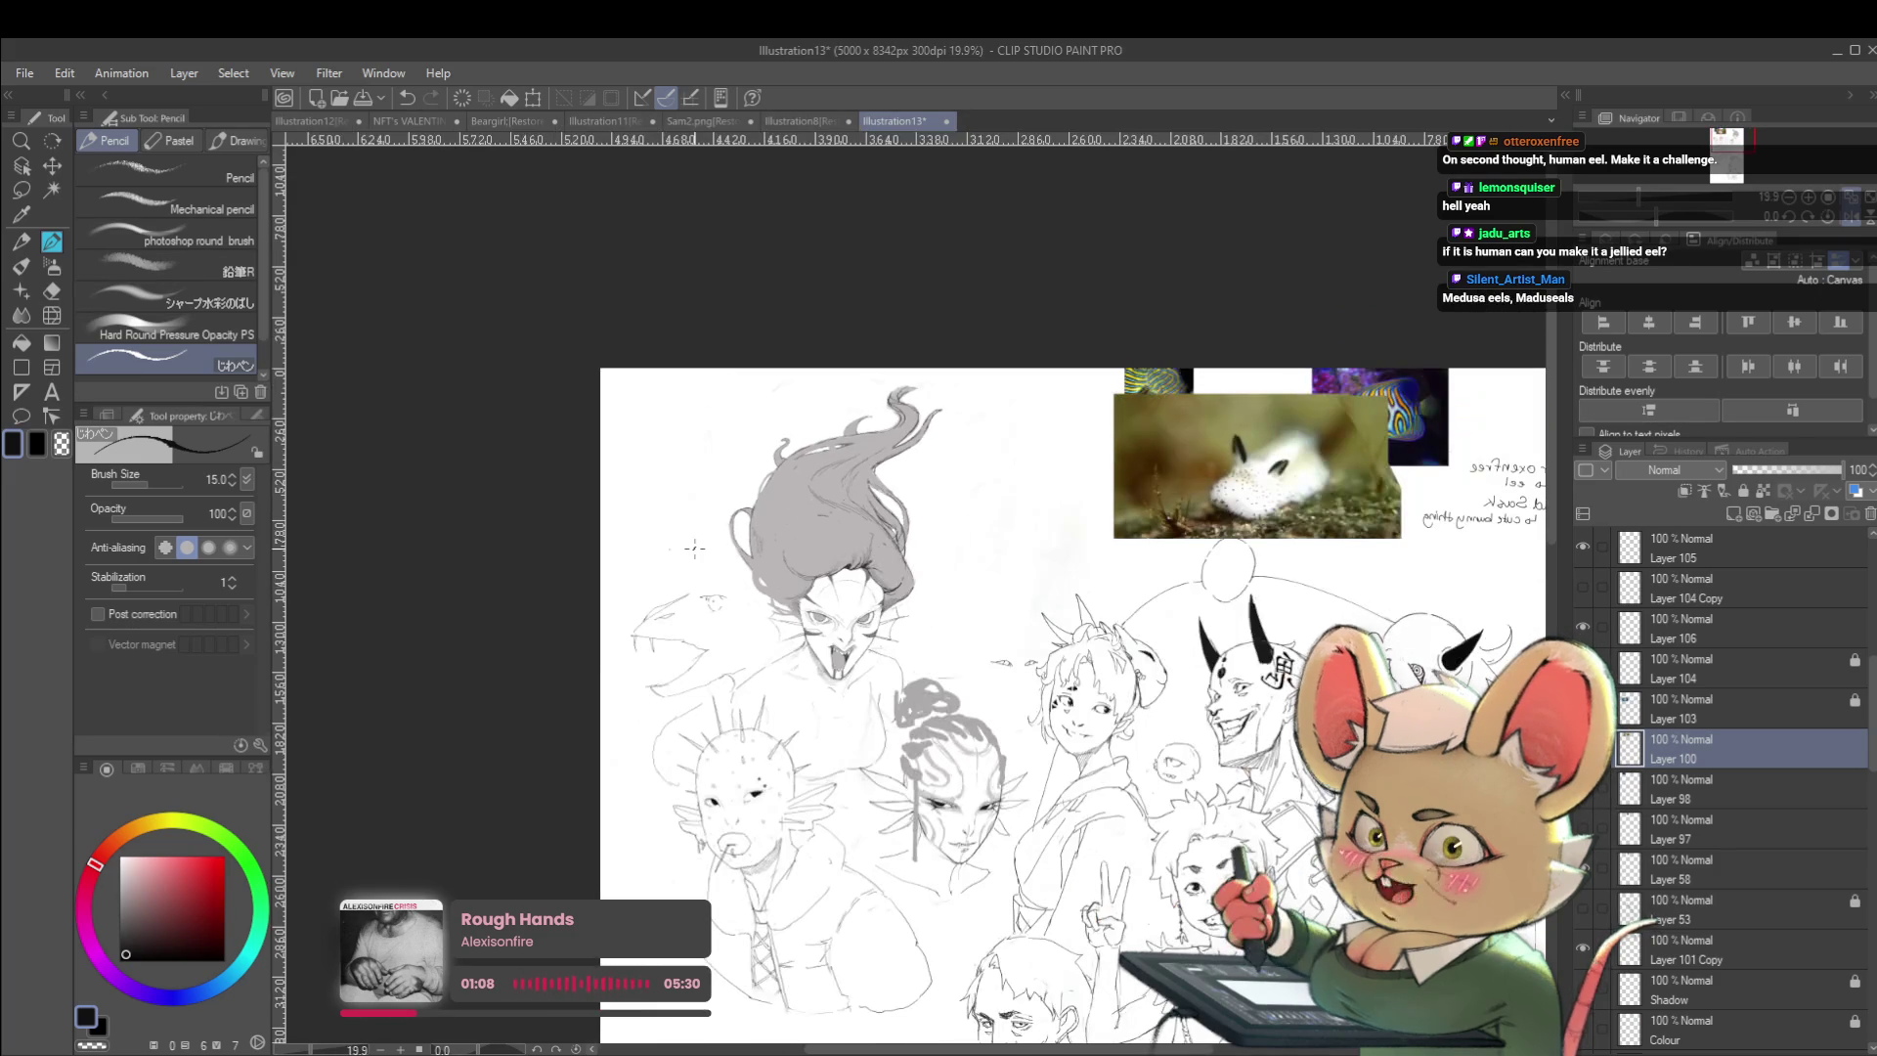
pyautogui.click(1851, 217)
pyautogui.scroll(2, 1235, 528)
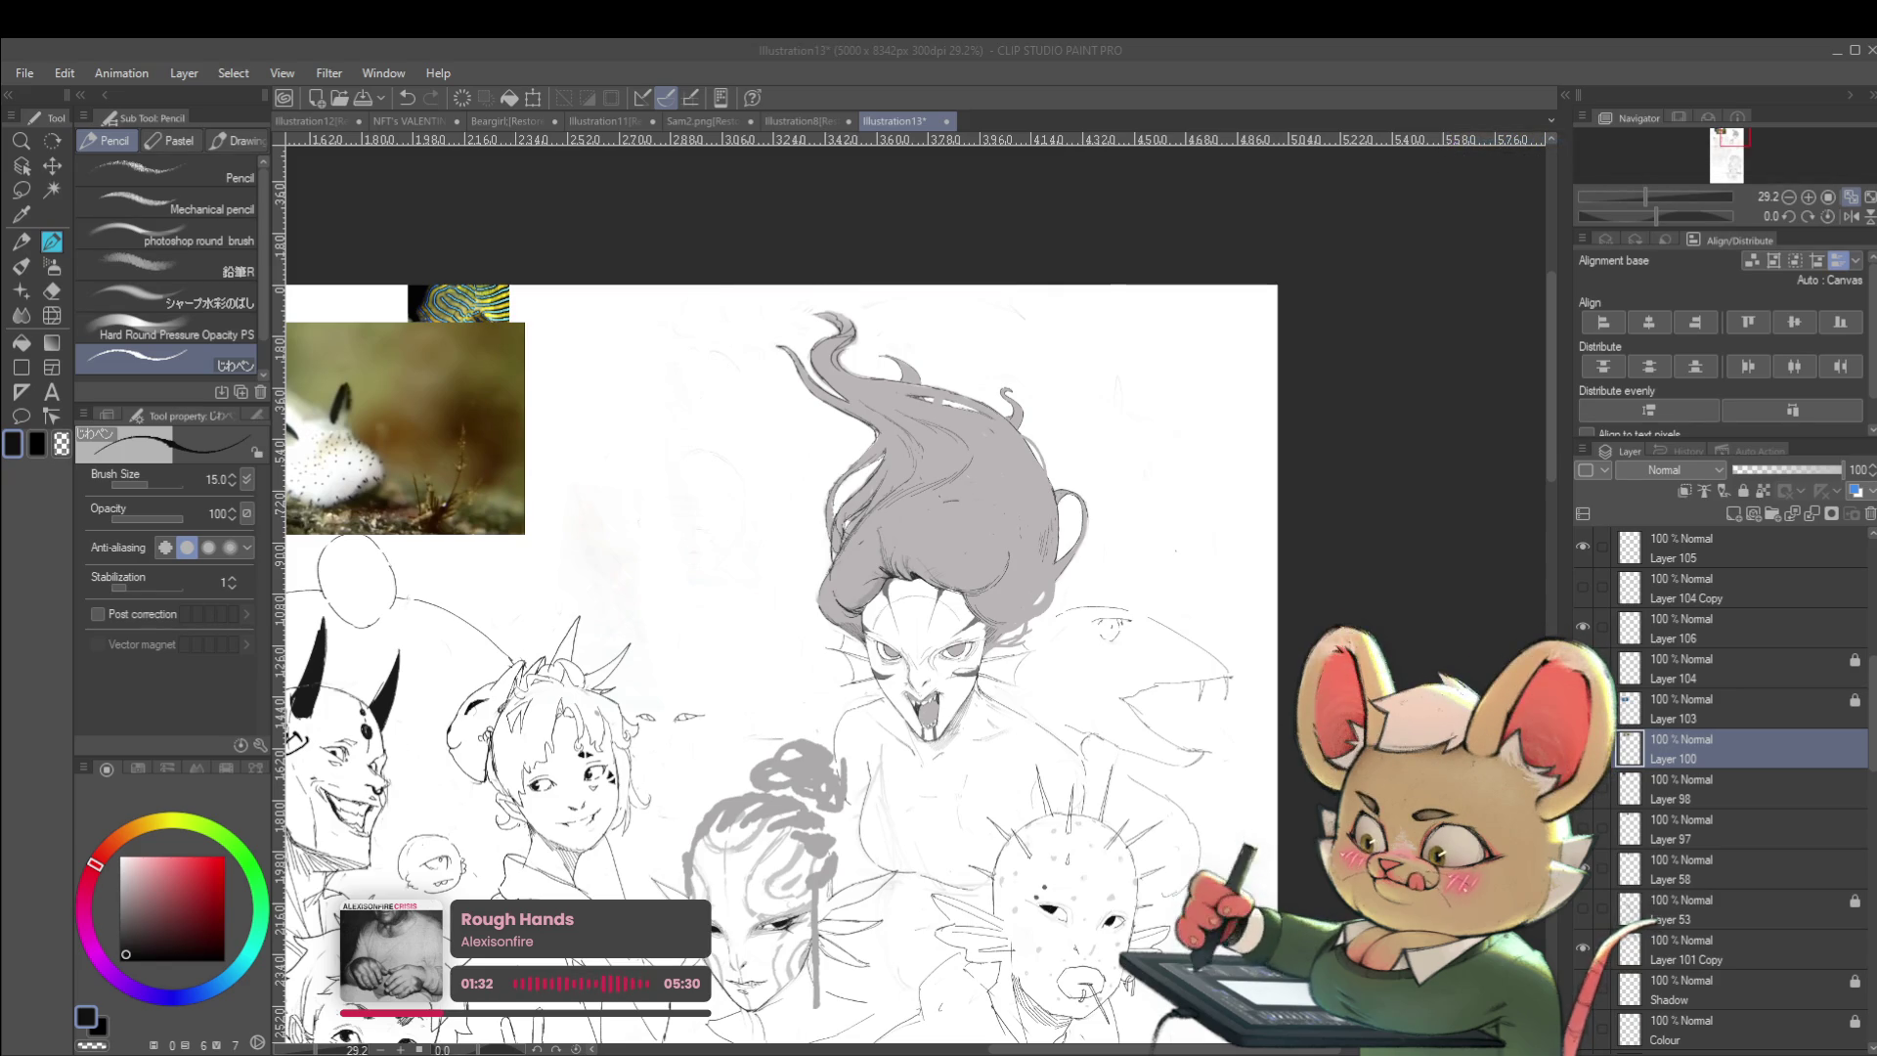
pyautogui.scroll(-2, 1229, 566)
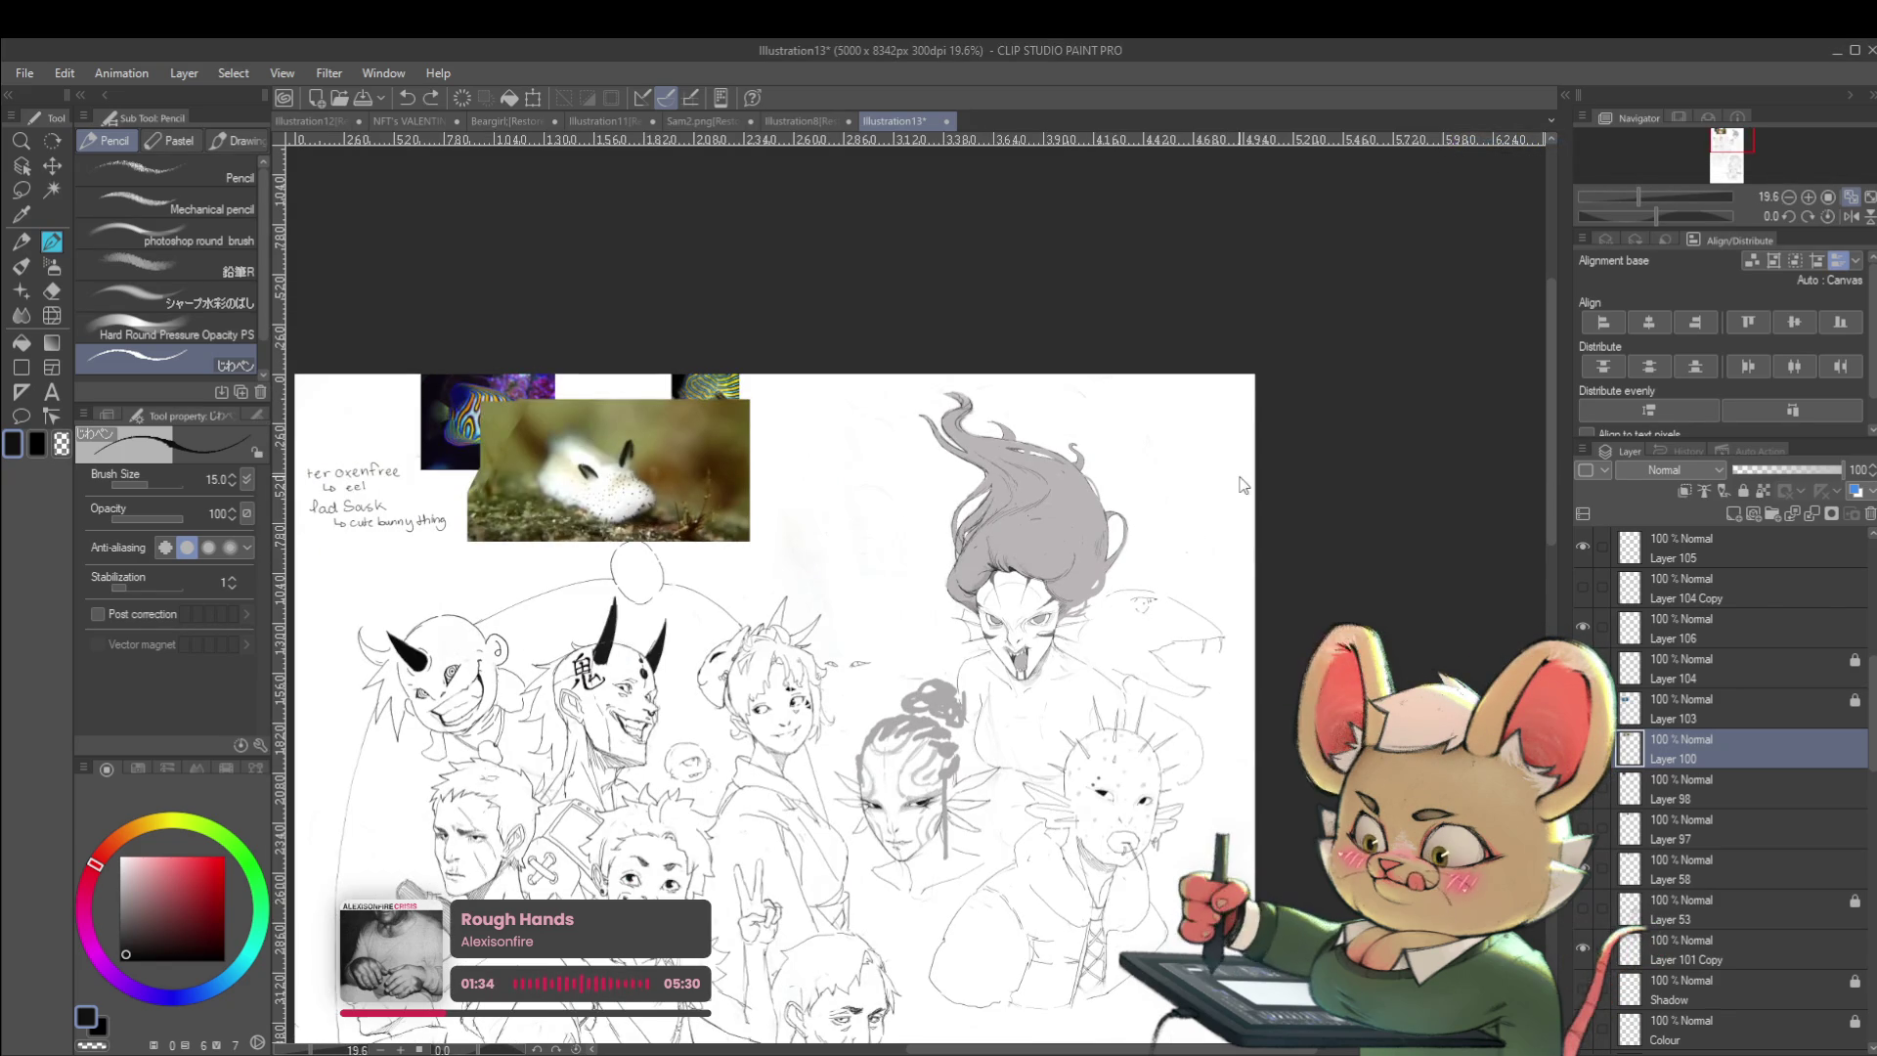
# - Paste the moray eel photo right of the sea slug photo, then return to Layer 100
pyautogui.hotkey('ctrl', 'v')
pyautogui.hscroll(-2, 841, 587)
pyautogui.moveTo(644, 445); pyautogui.dragTo(975, 445)
pyautogui.press('Return')
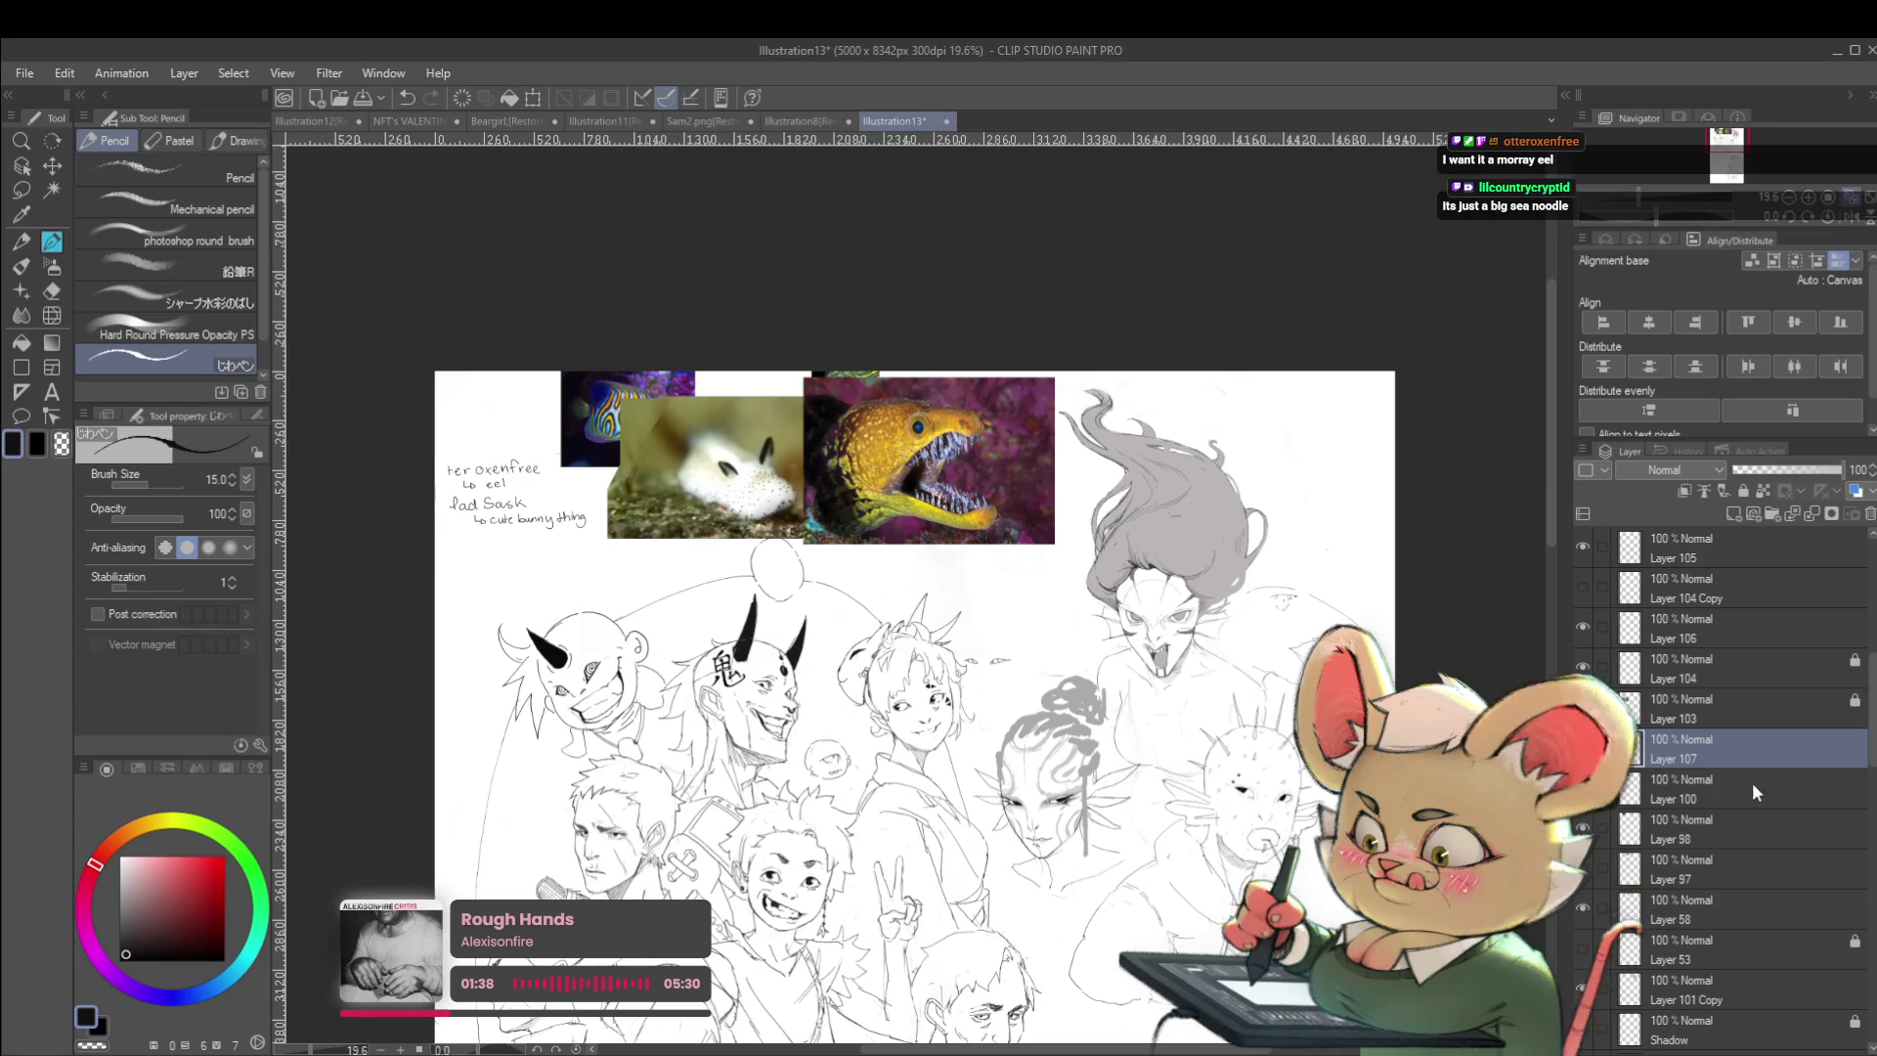
pyautogui.click(1688, 790)
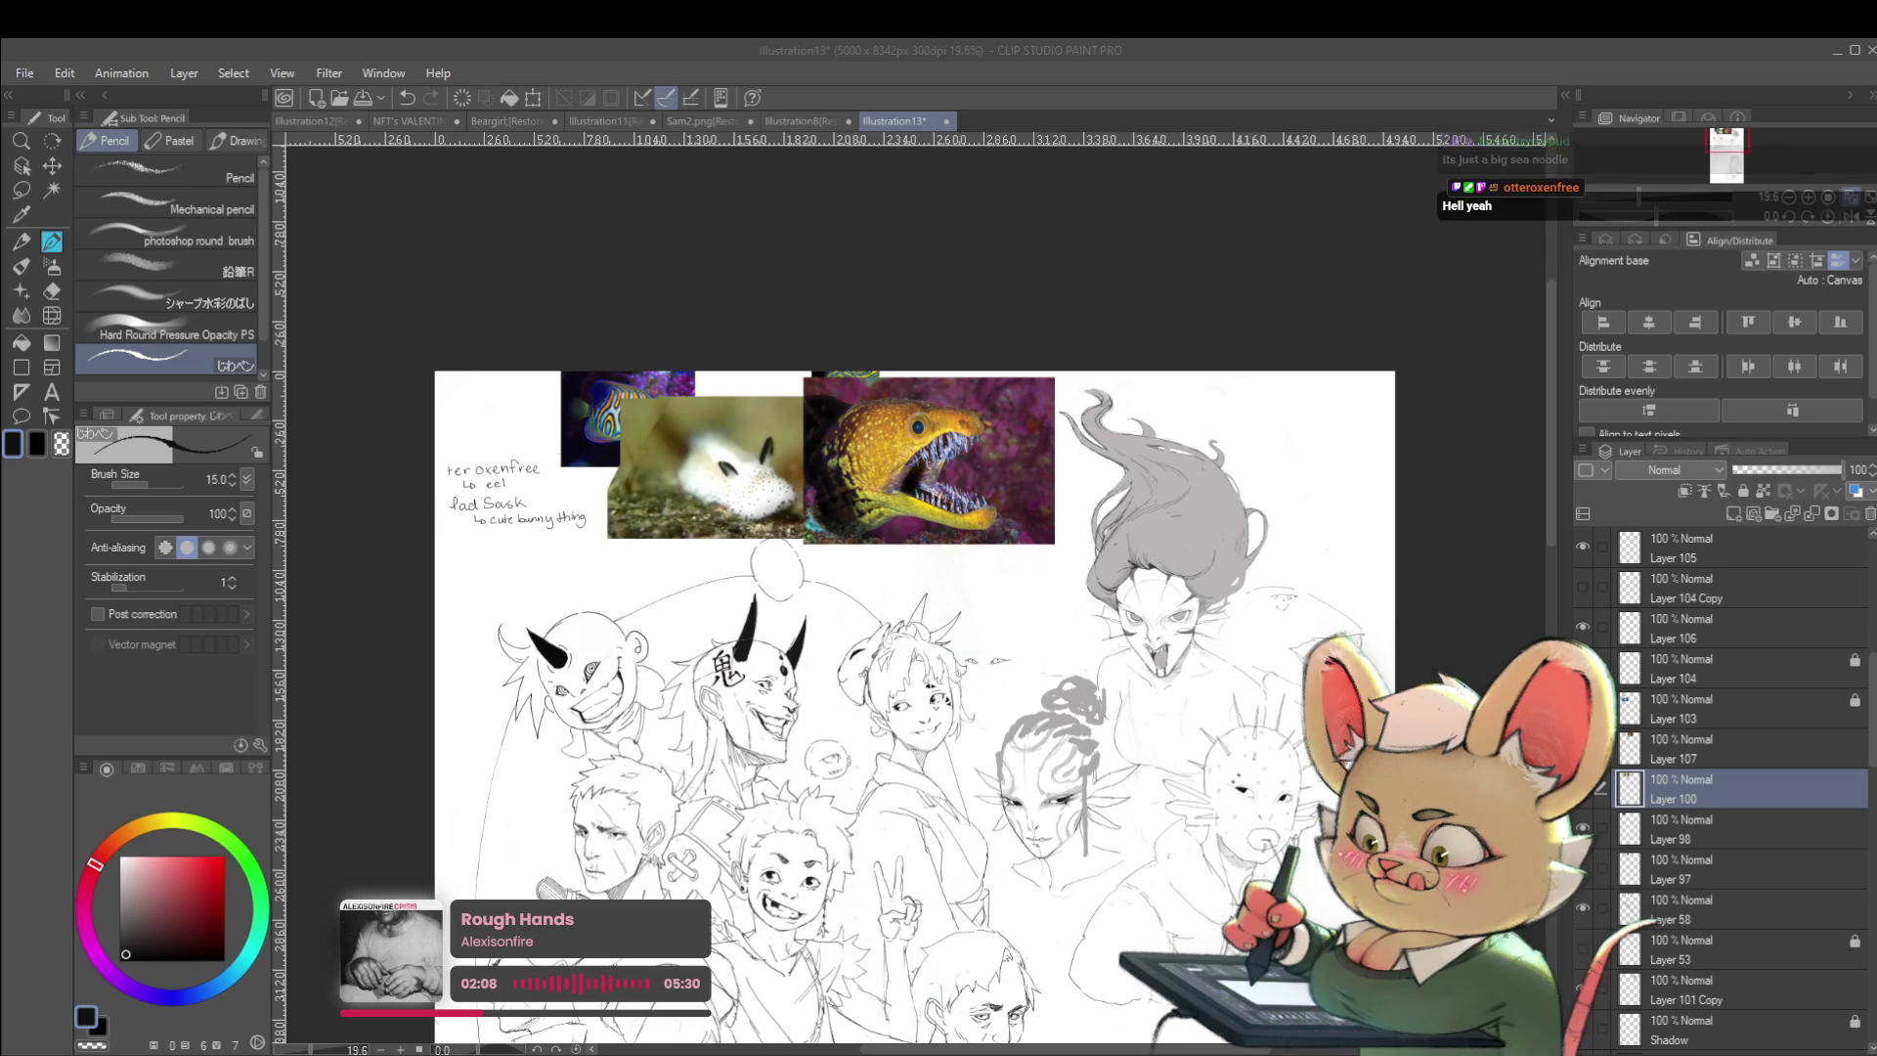
# - Zoom in on the eel sketch and undo the last pencil stroke
pyautogui.click(1161, 848)
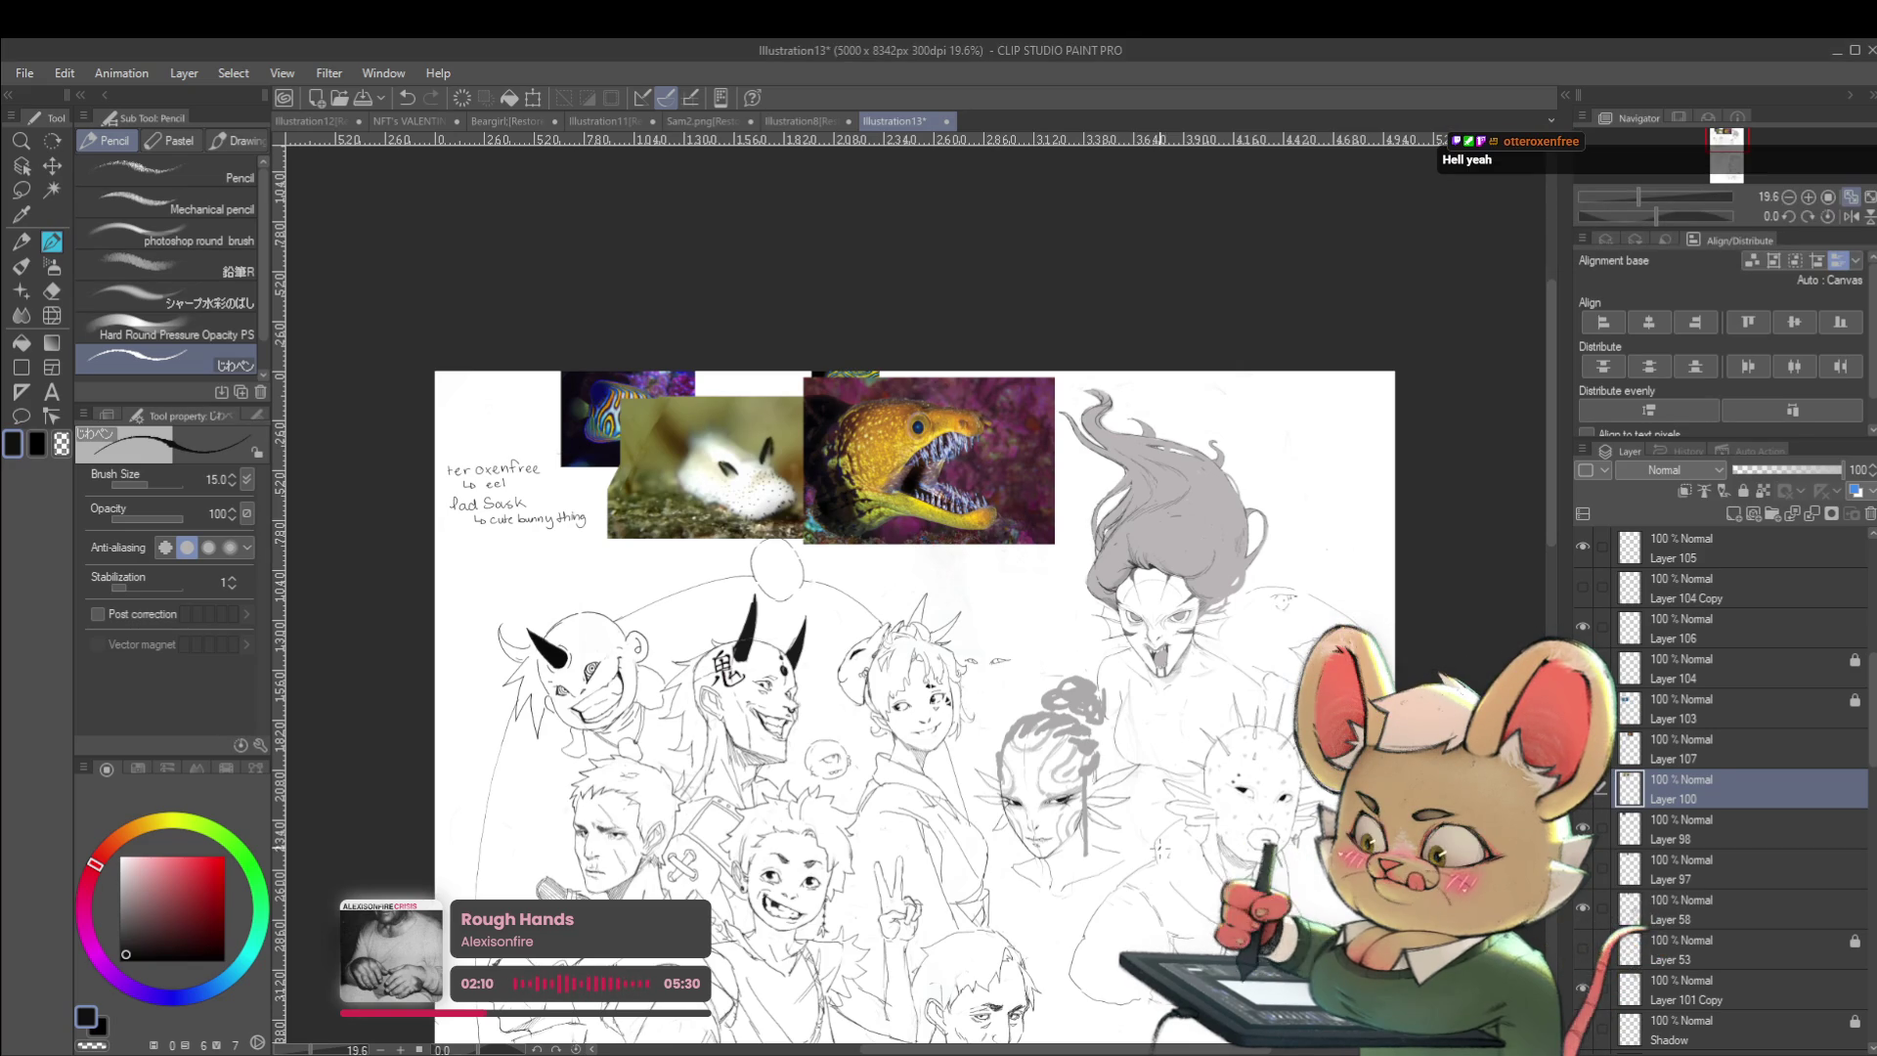
pyautogui.scroll(2, 1076, 831)
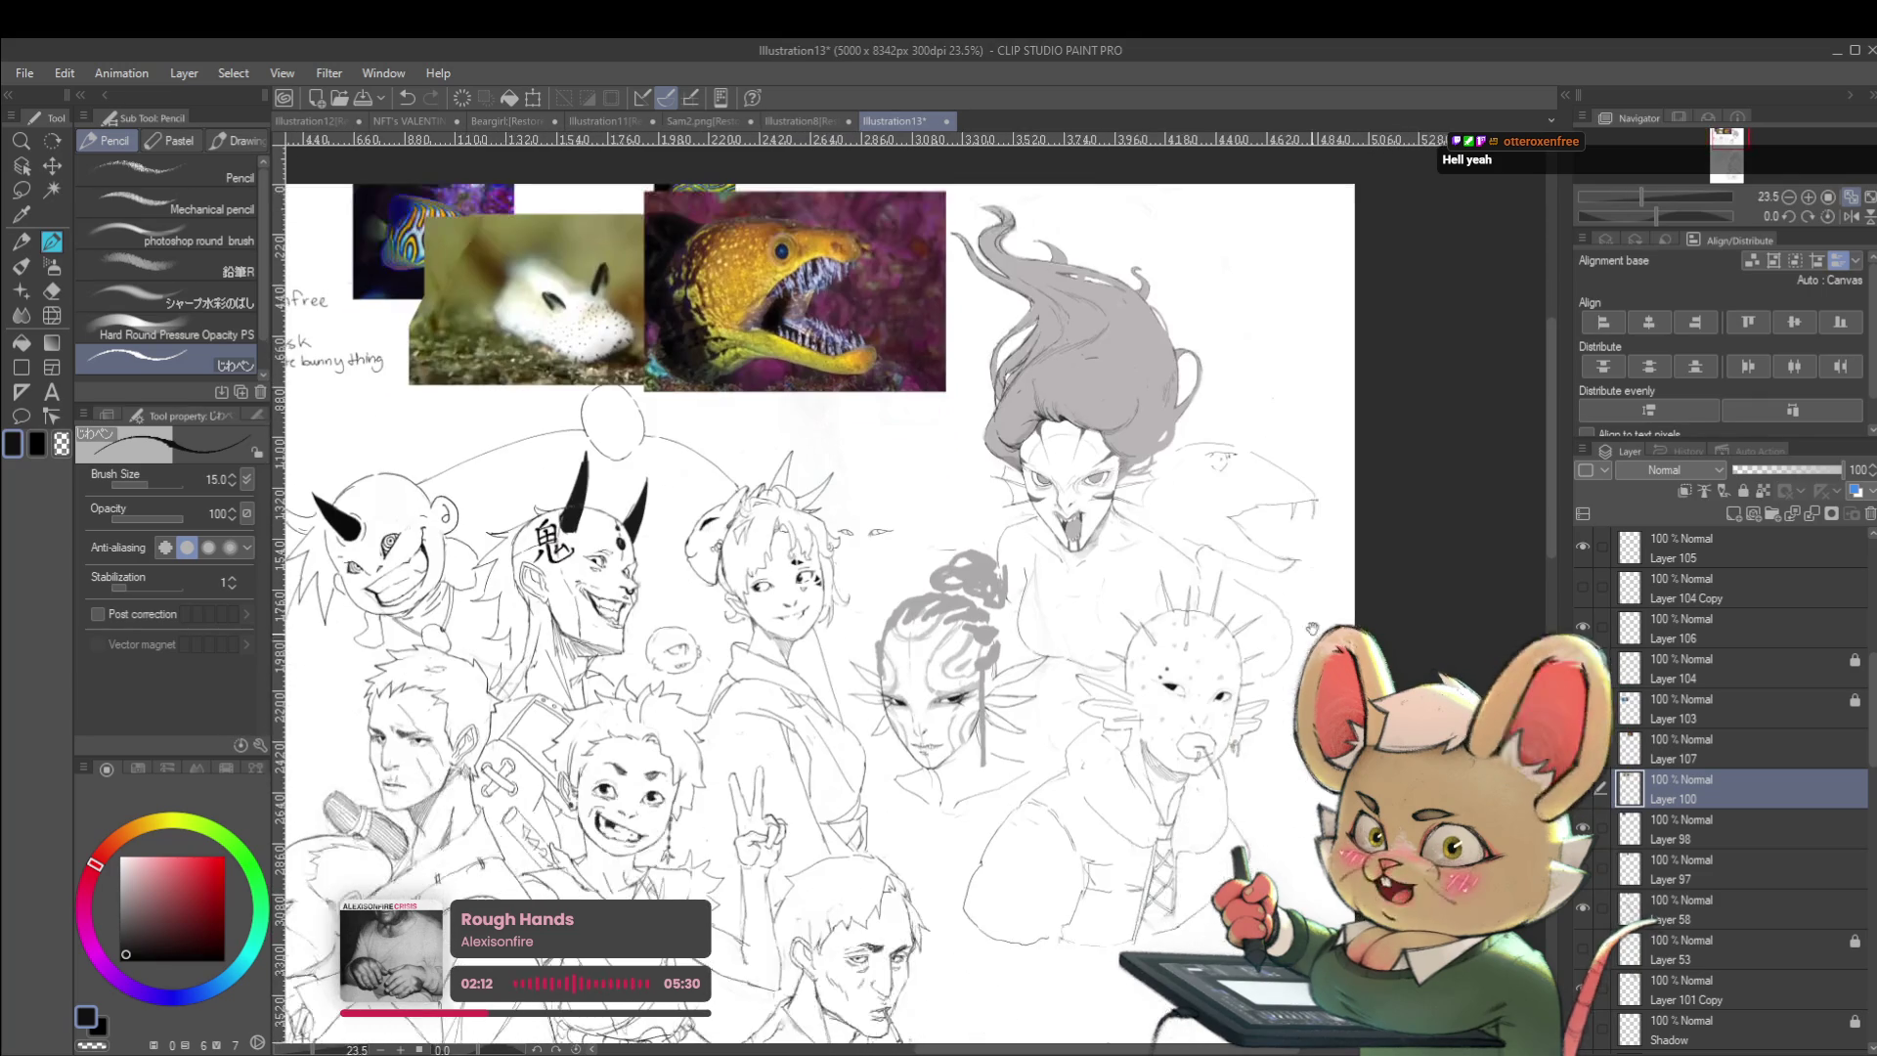
pyautogui.scroll(2, 1326, 467)
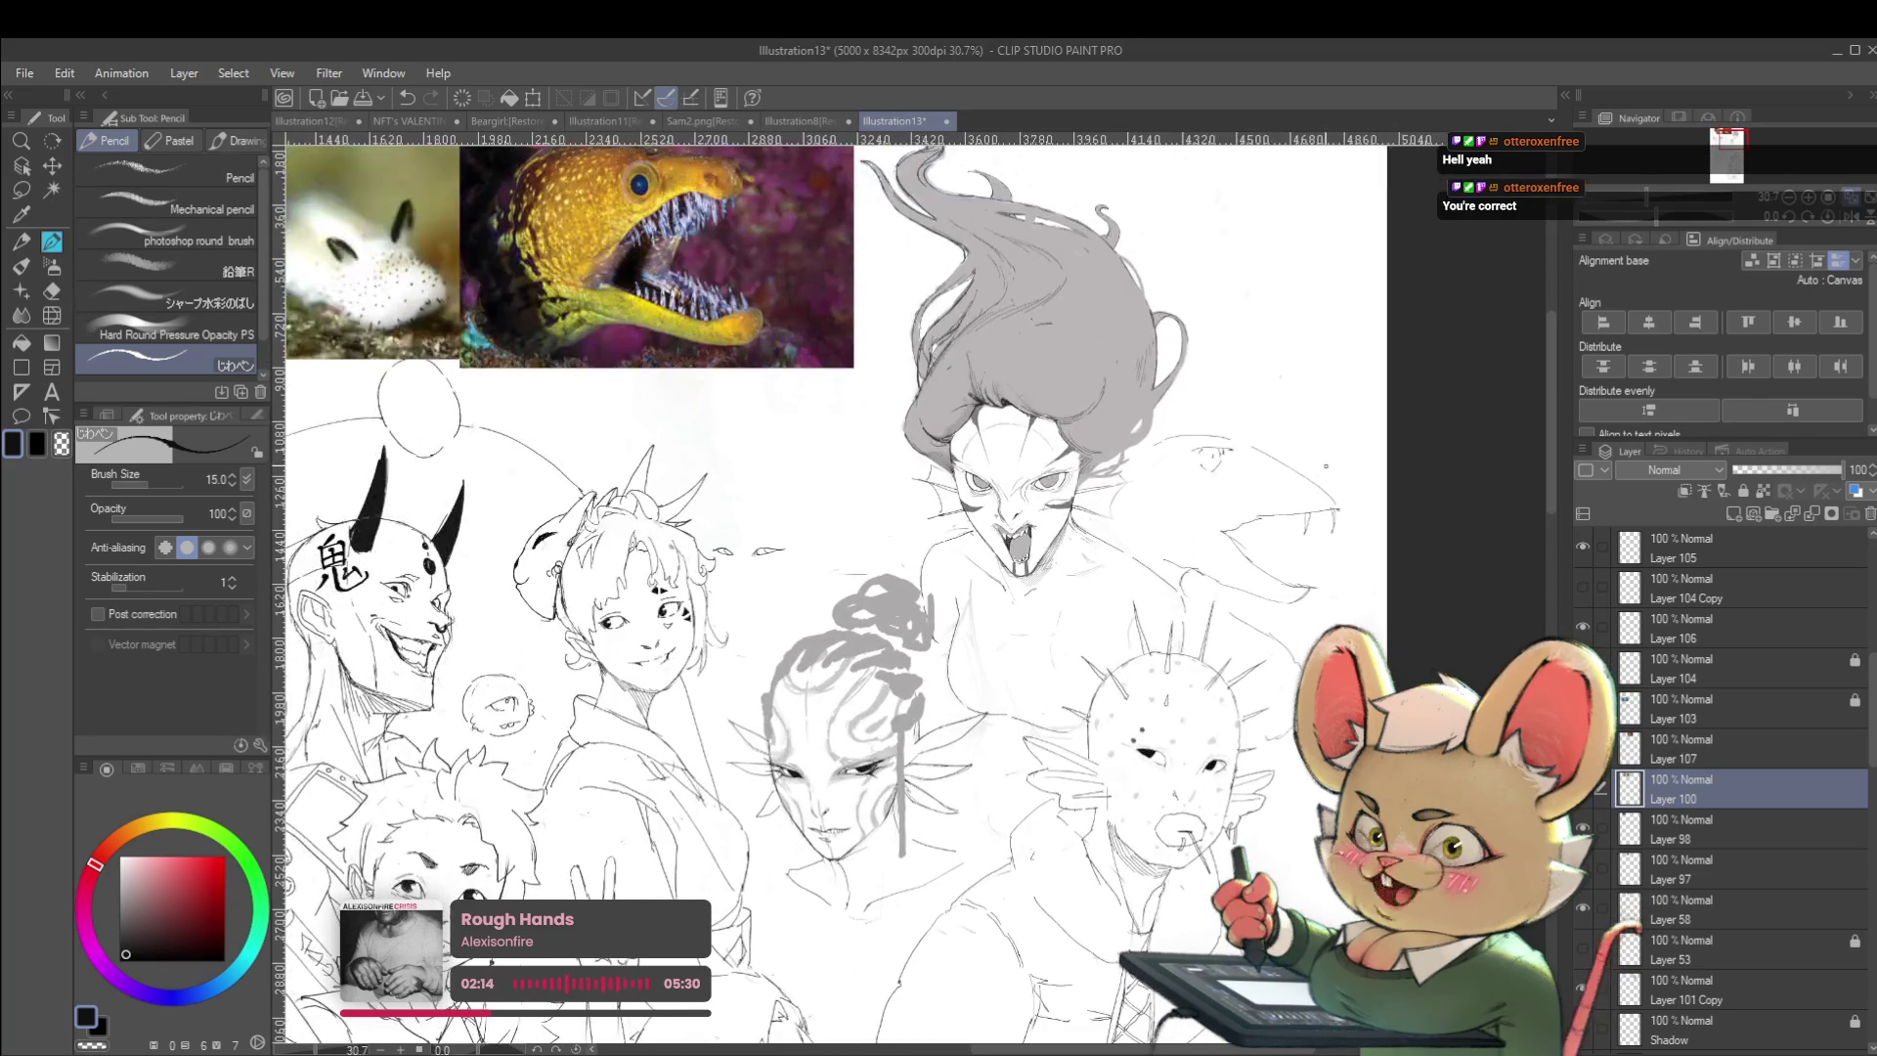
pyautogui.scroll(3, 1326, 474)
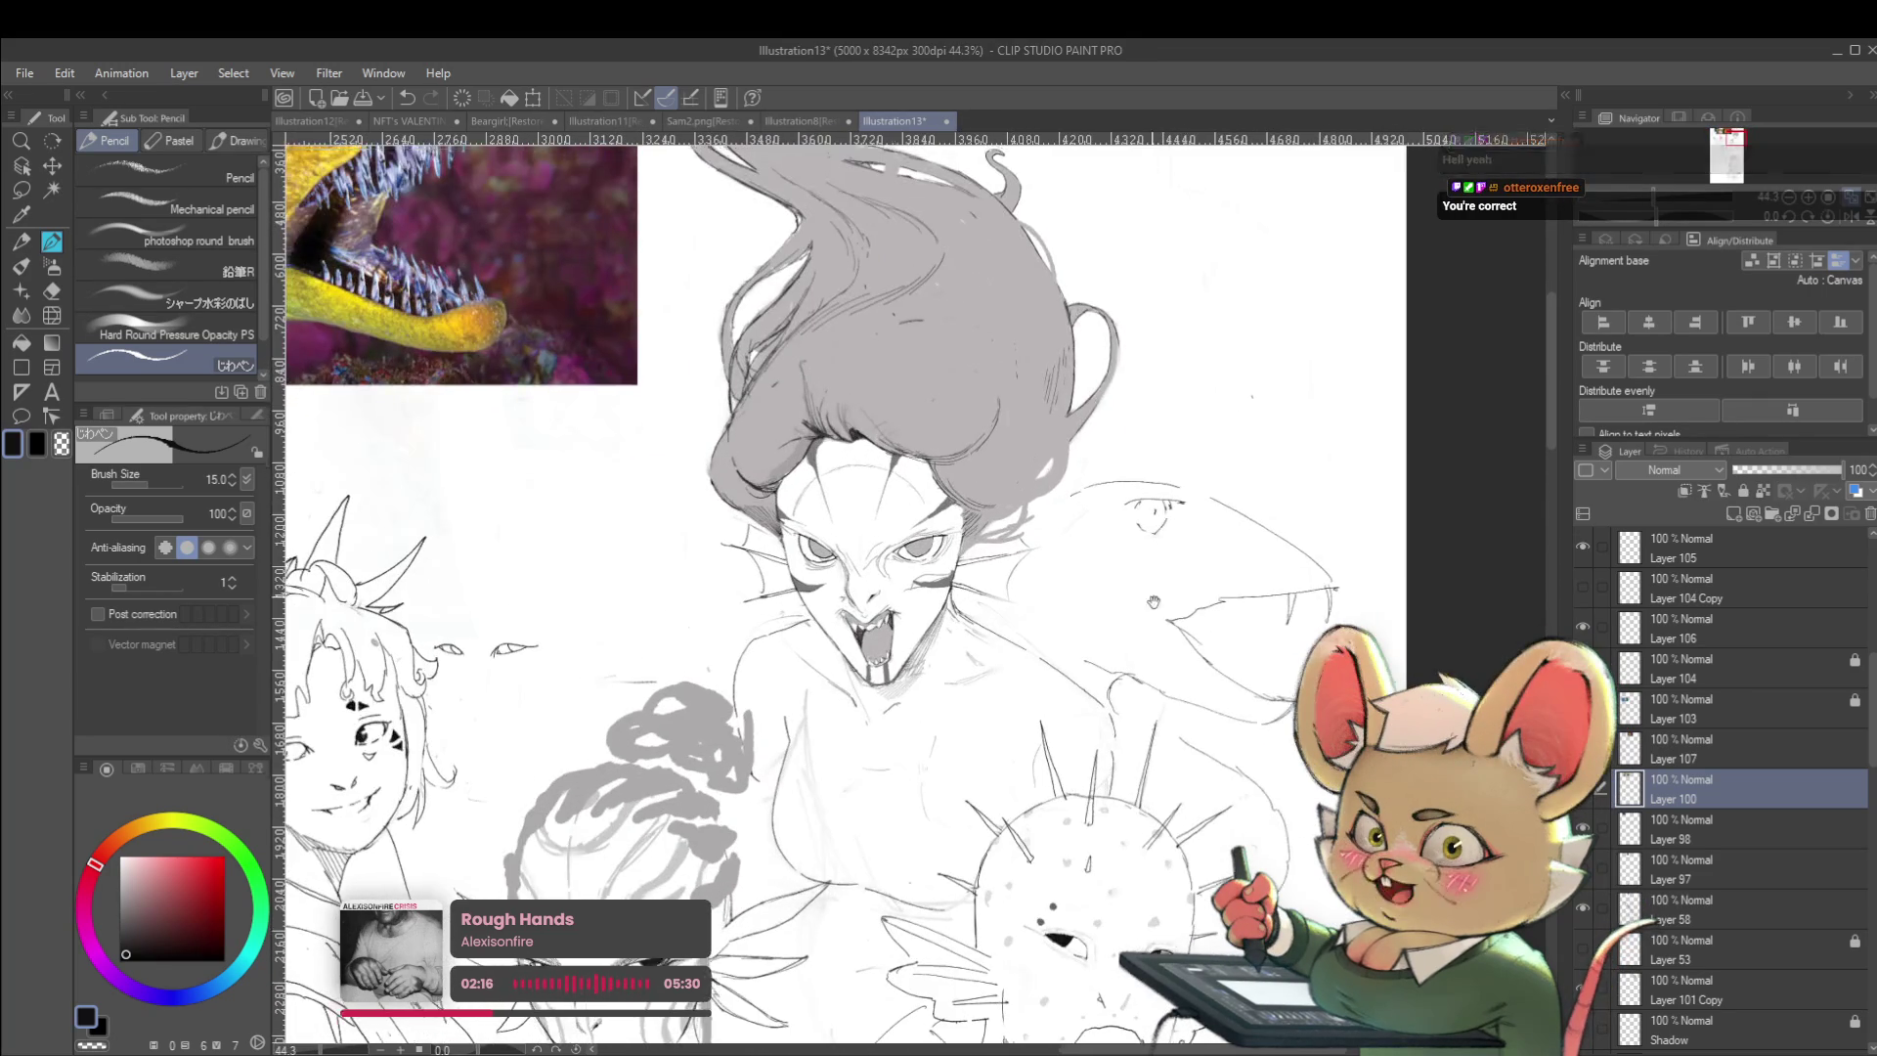
pyautogui.scroll(1, 1313, 593)
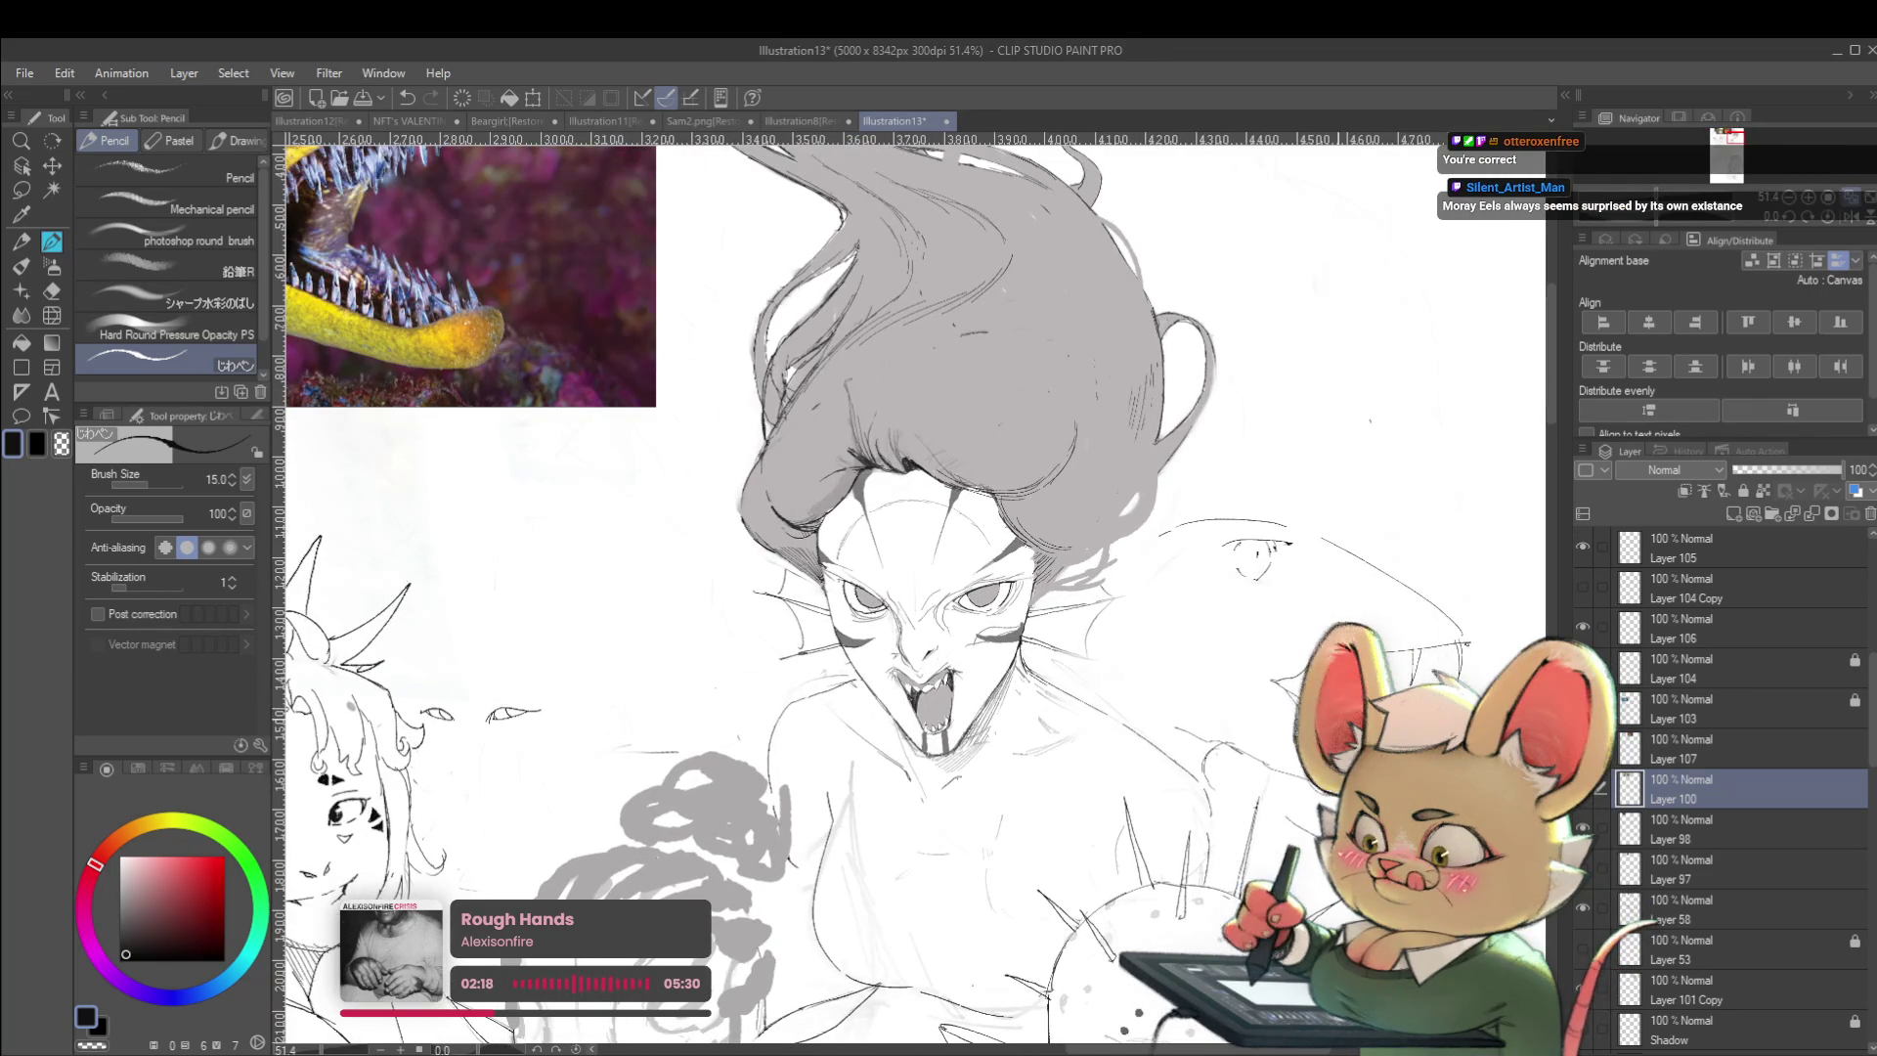
pyautogui.scroll(-2, 1388, 674)
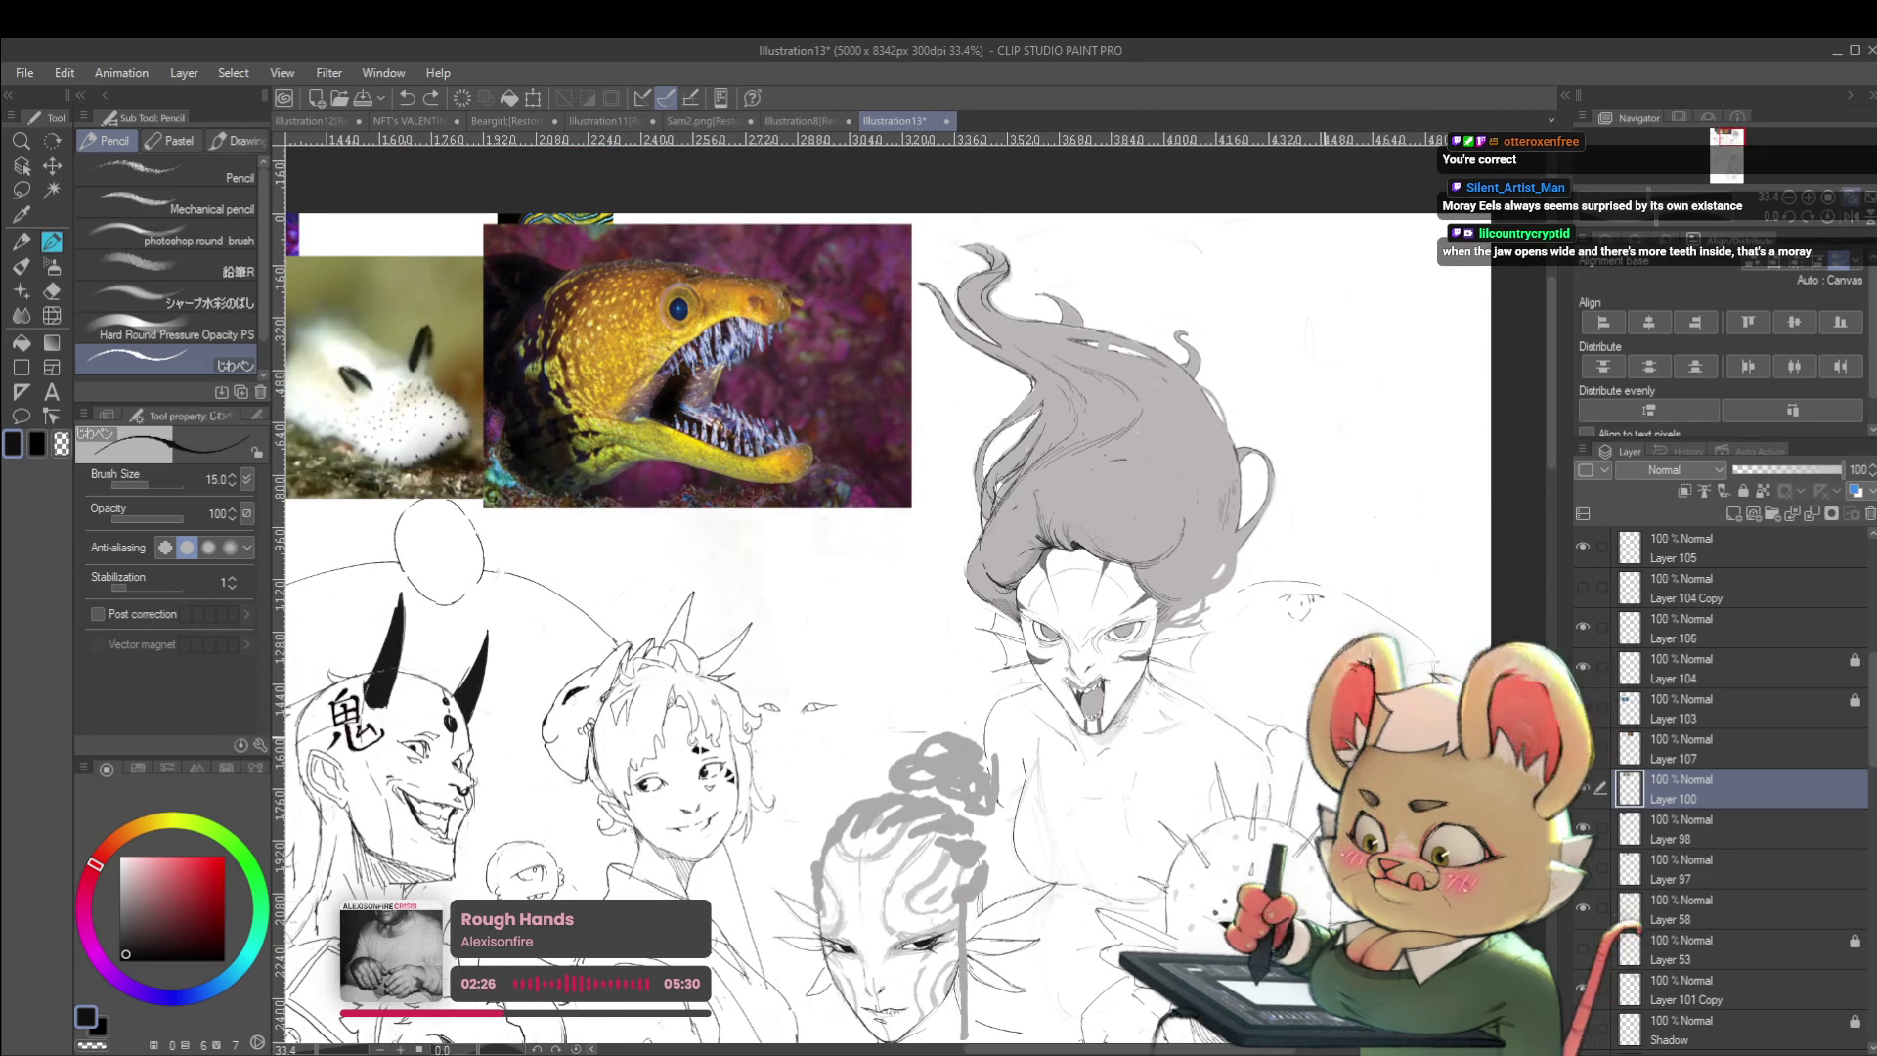
pyautogui.hotkey('ctrl', 'z')
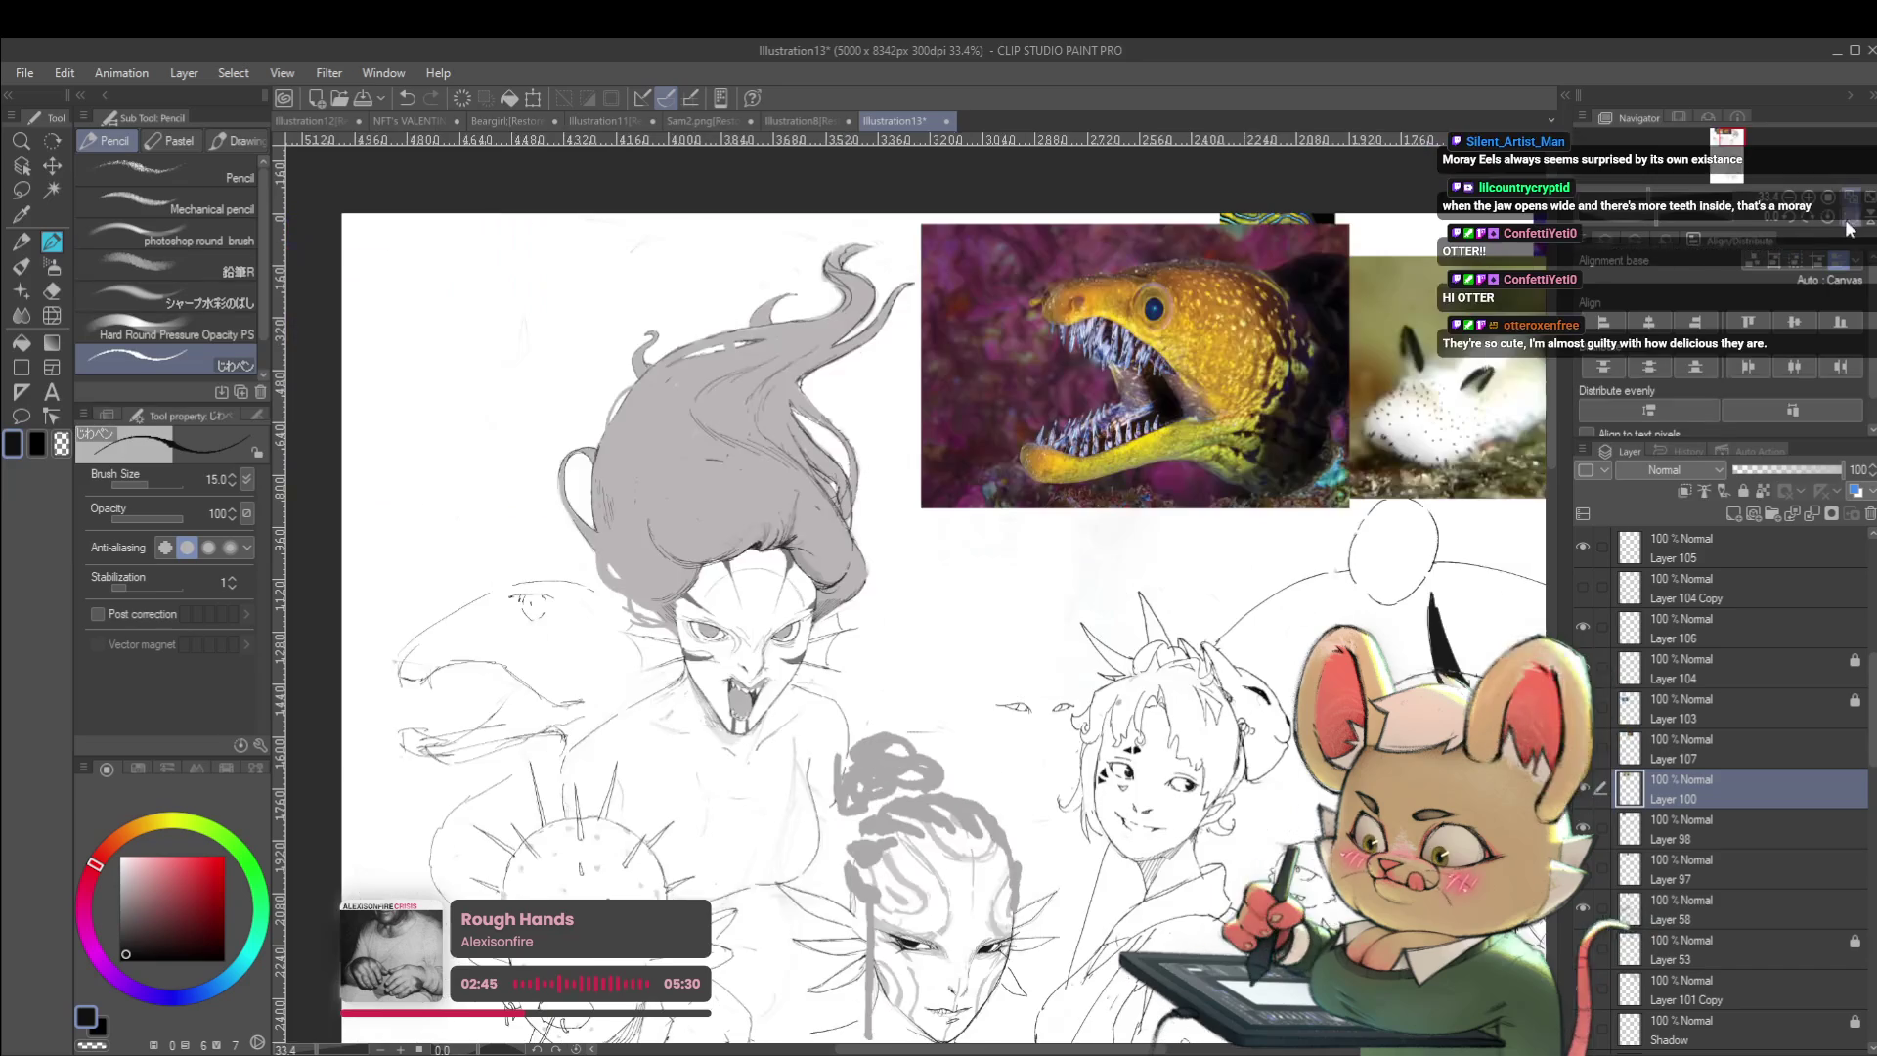
# - Mirror the view and add a short stroke and a curving stroke to the eel
pyautogui.click(1851, 216)
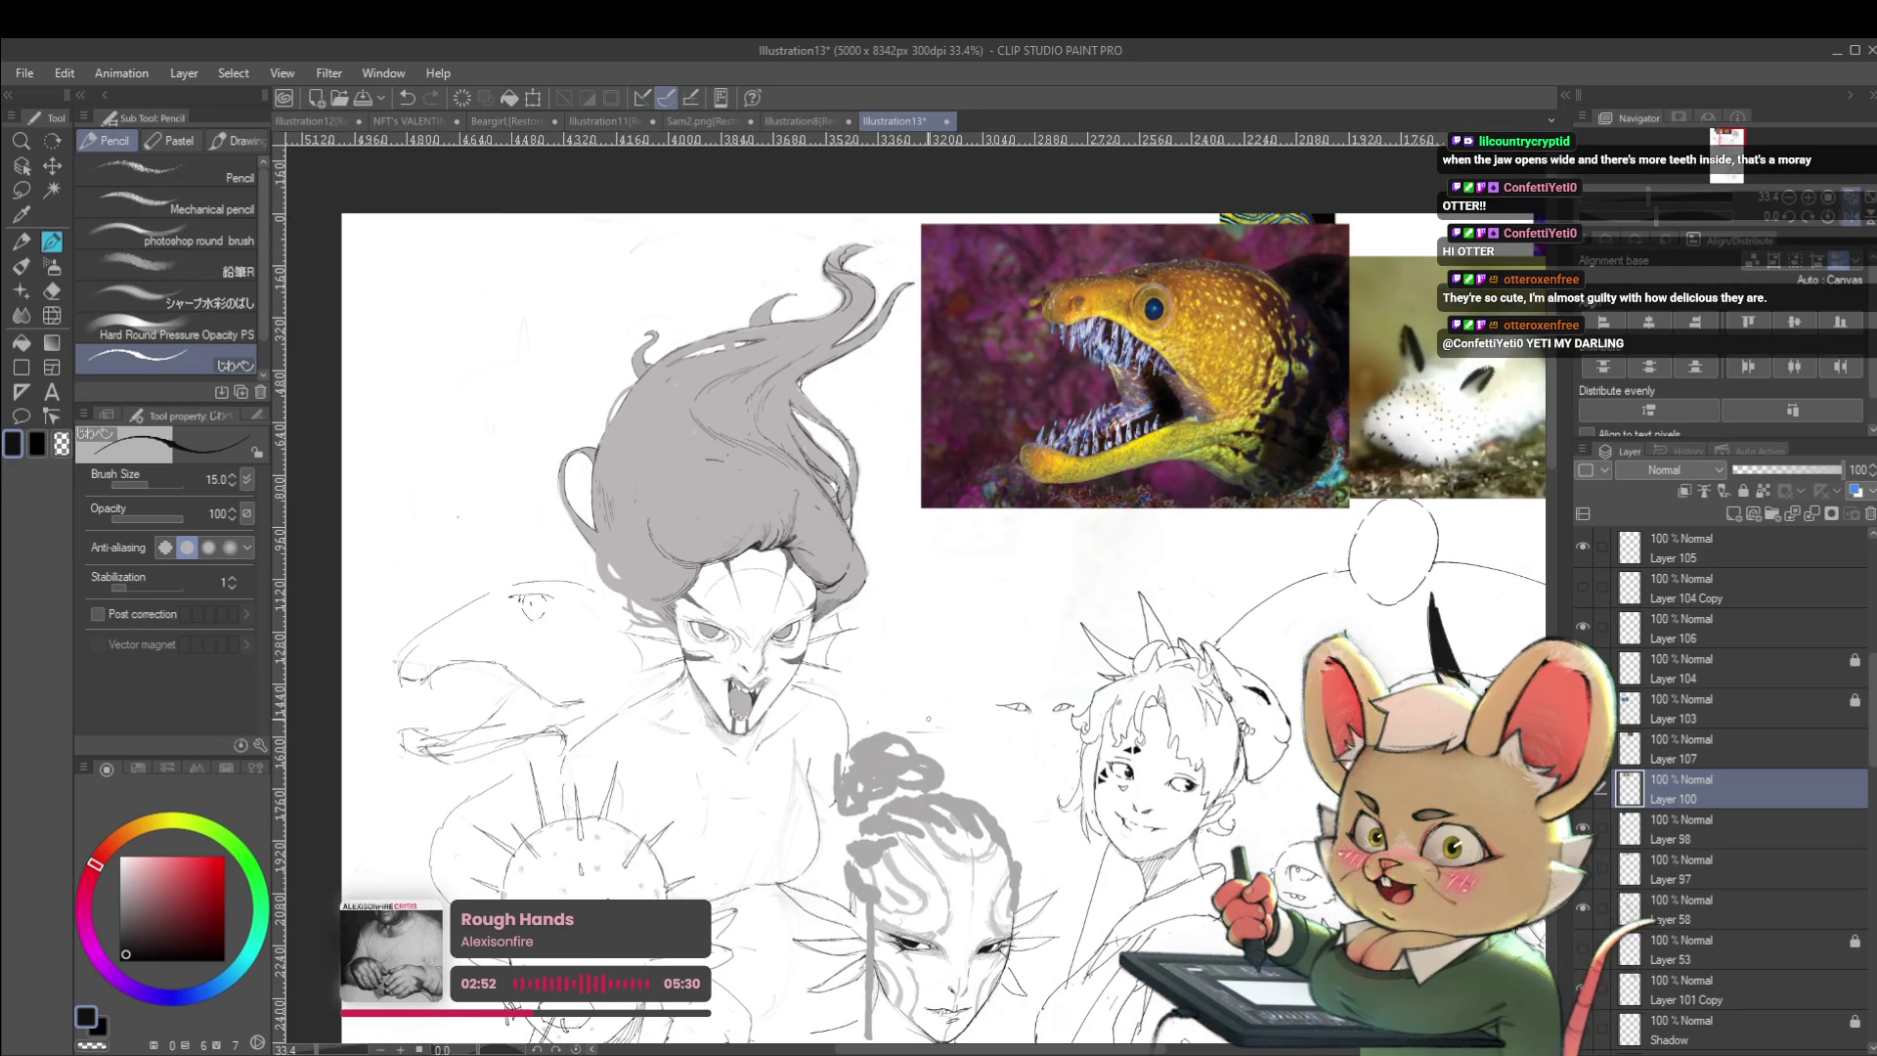
pyautogui.moveTo(989, 658); pyautogui.dragTo(1271, 597)
pyautogui.scroll(3, 1271, 597)
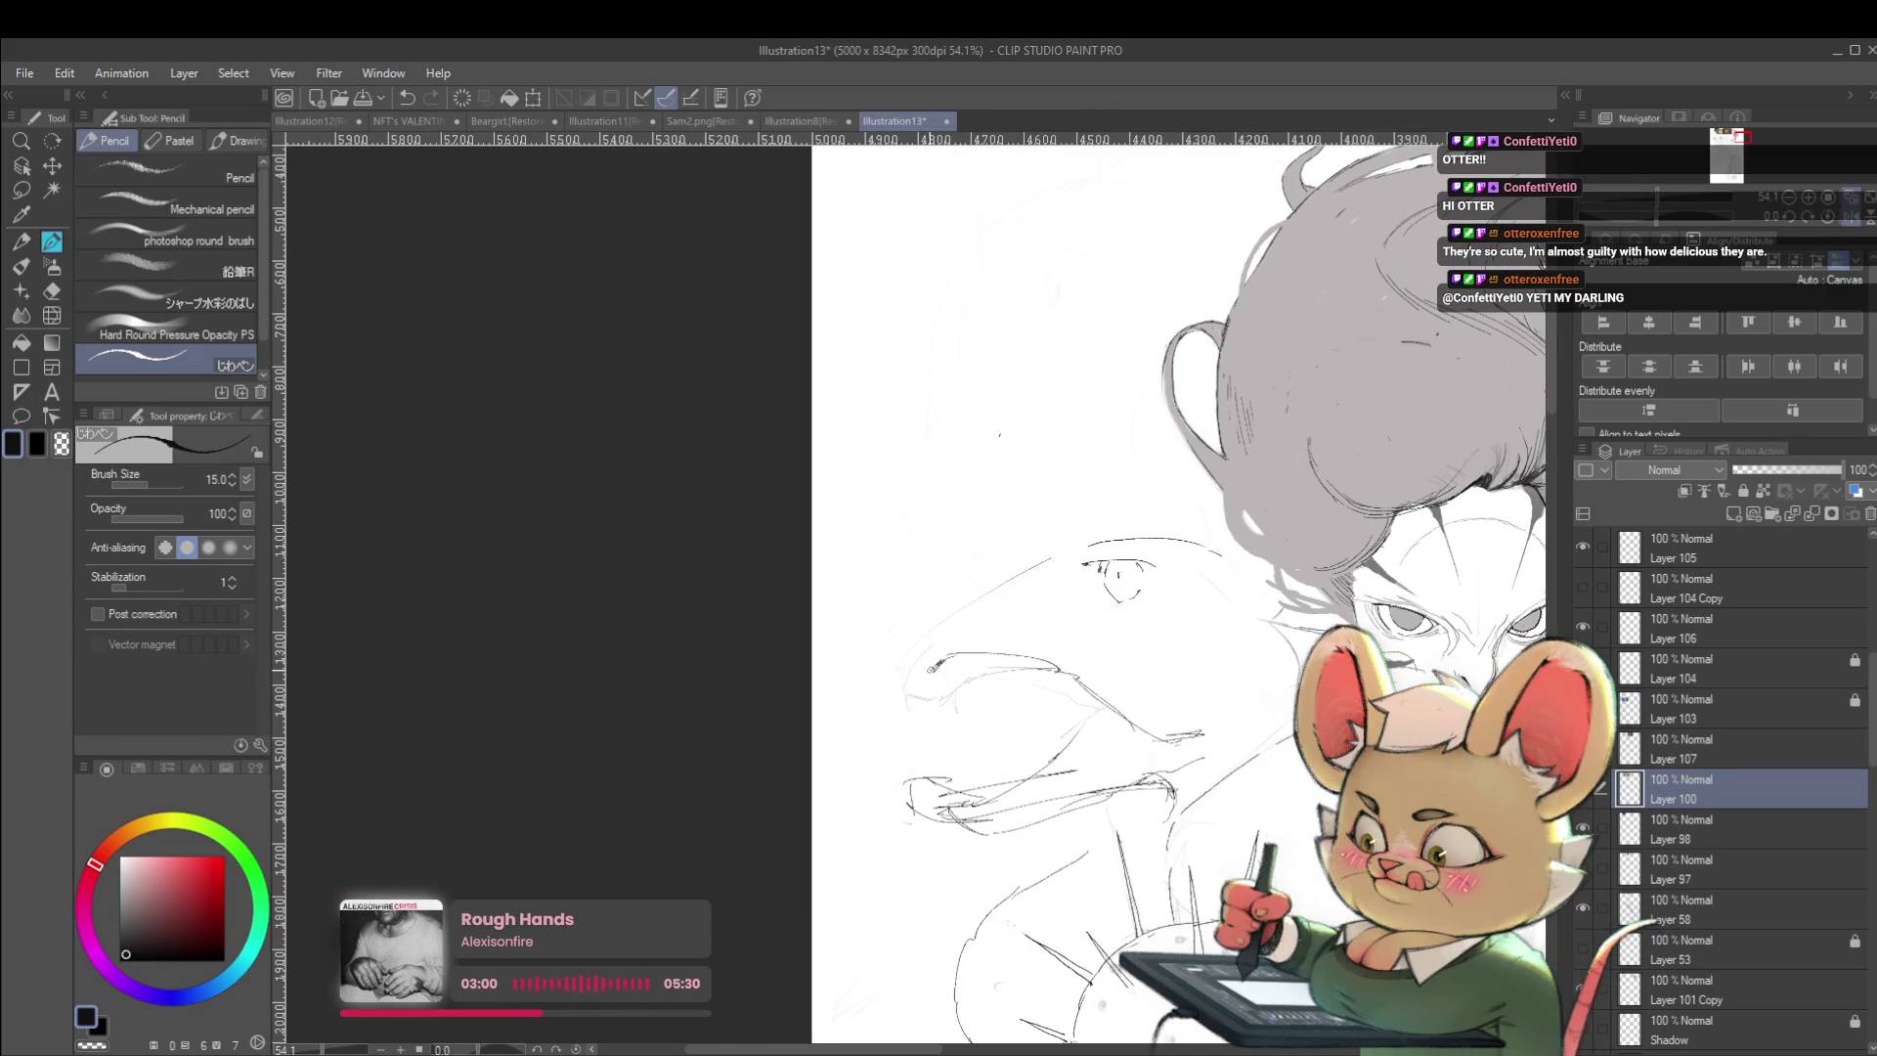
pyautogui.moveTo(902, 667); pyautogui.dragTo(909, 632)
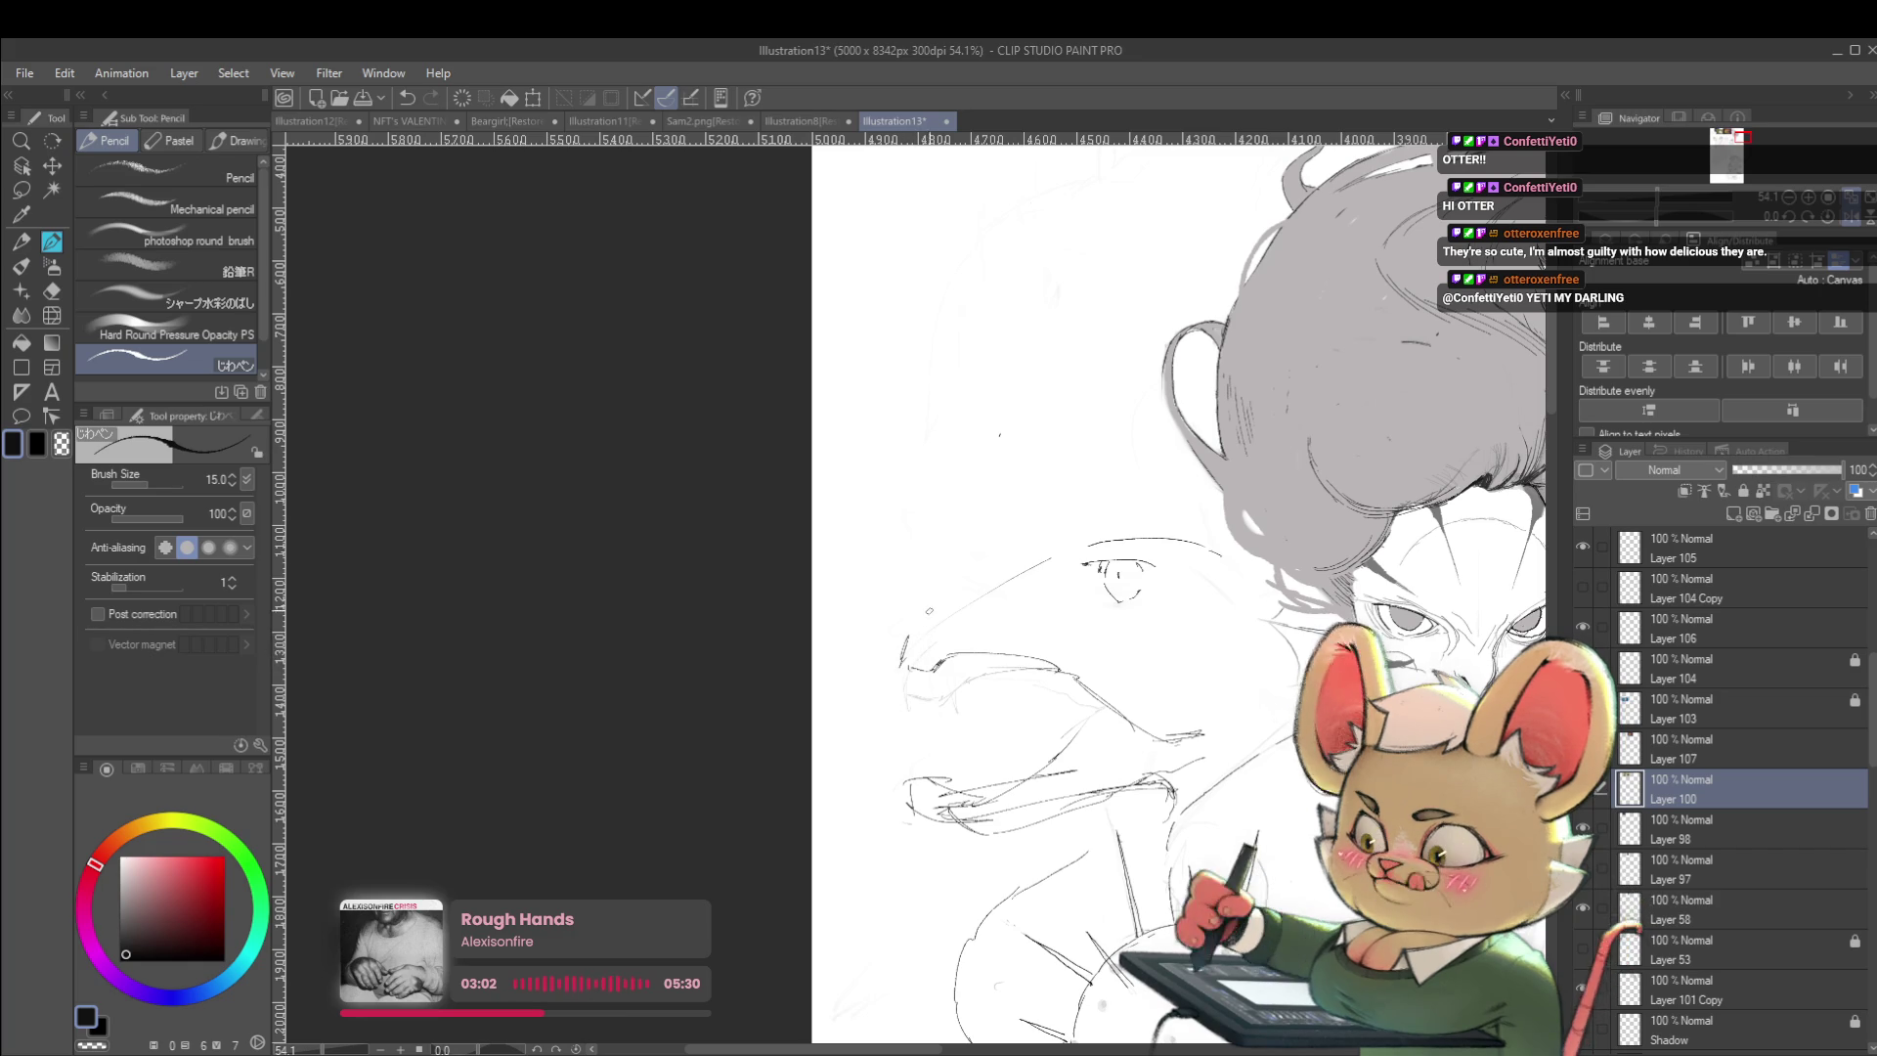
pyautogui.moveTo(929, 611); pyautogui.dragTo(1001, 581)
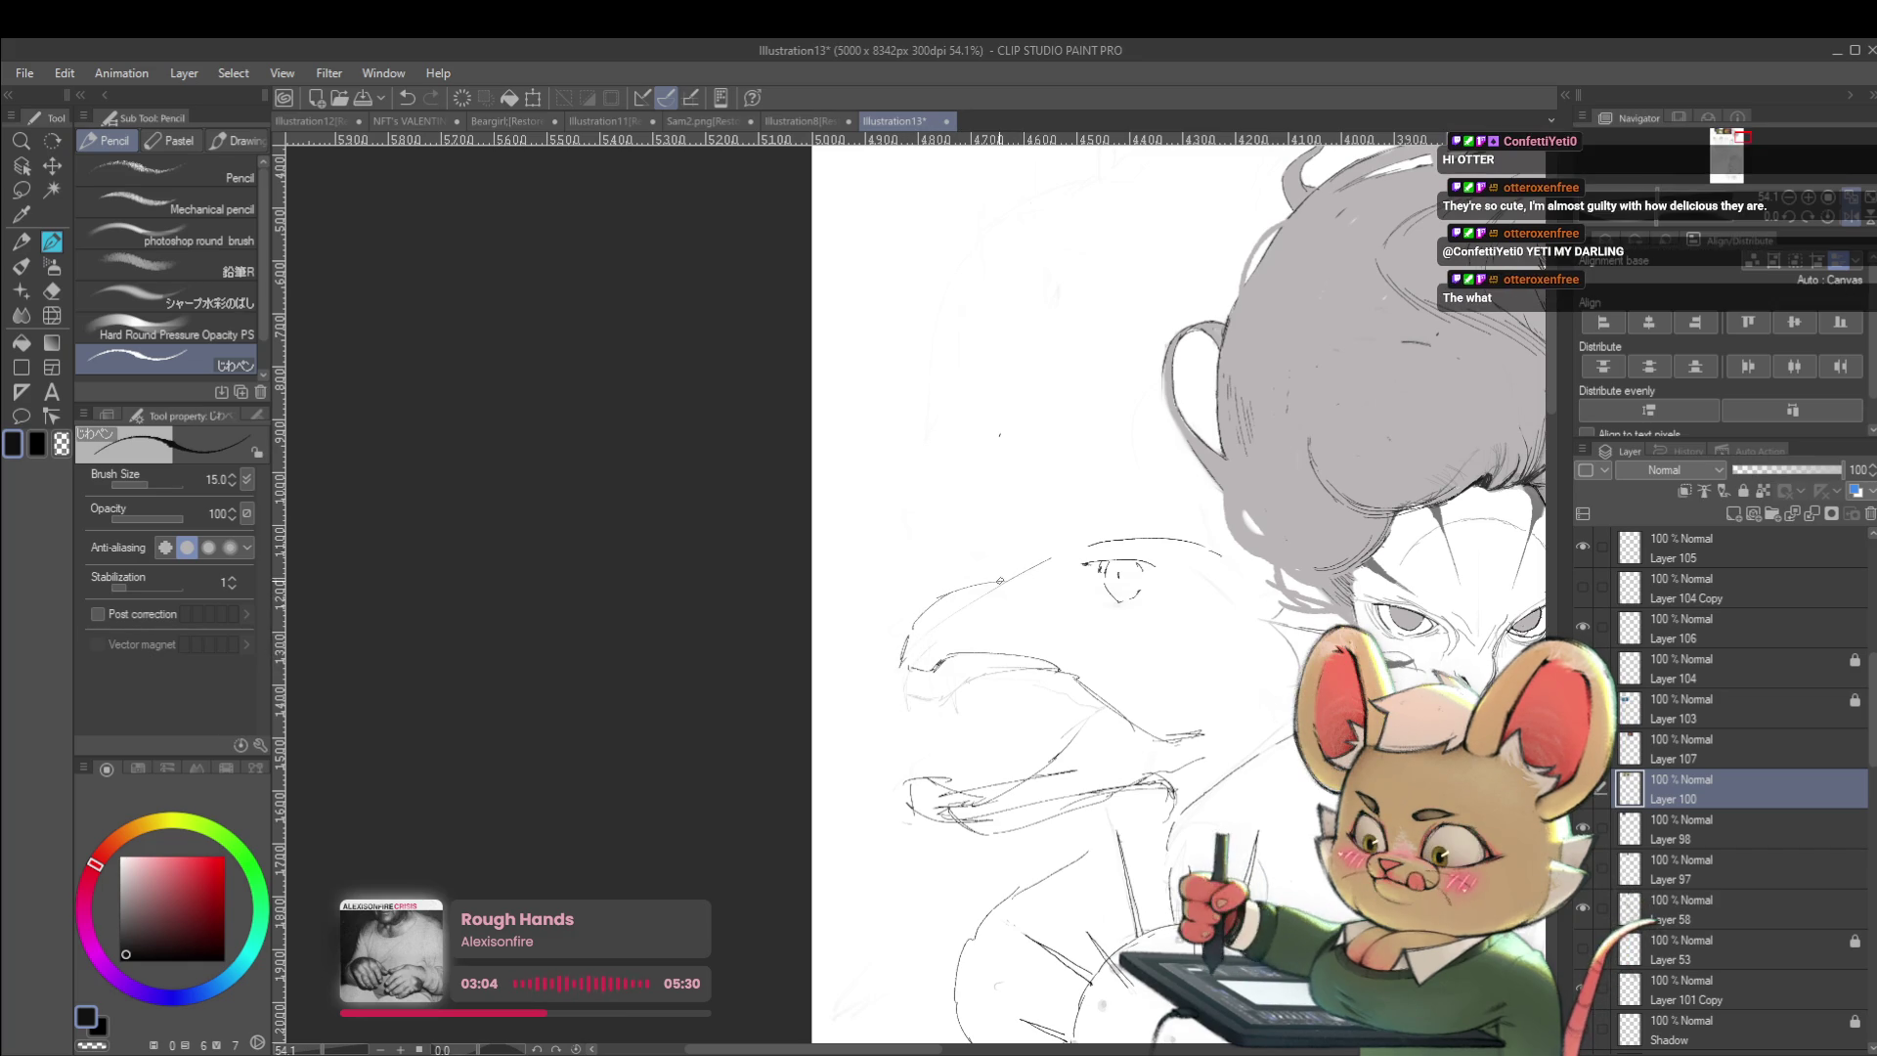
# - Zoom out and toggle the horizontal flip to check the whole page
pyautogui.scroll(-3, 1078, 548)
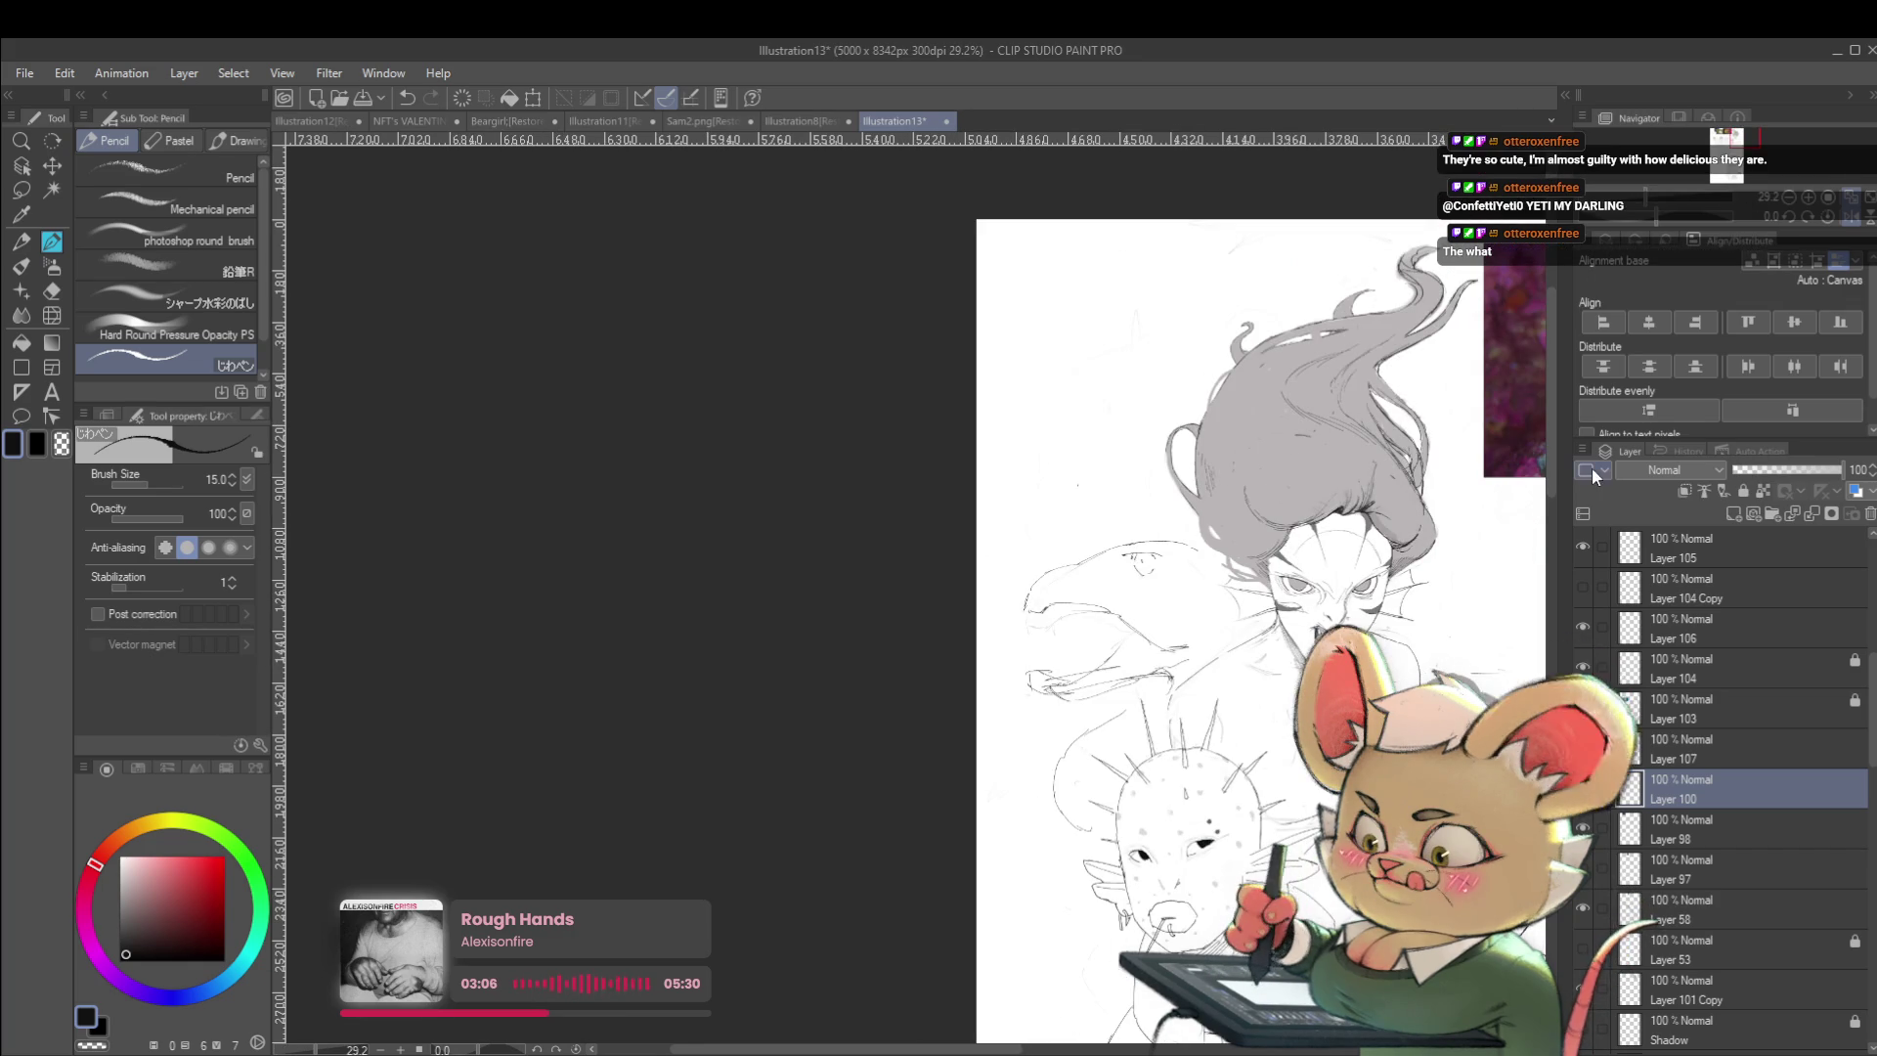
pyautogui.hscroll(2, 1212, 625)
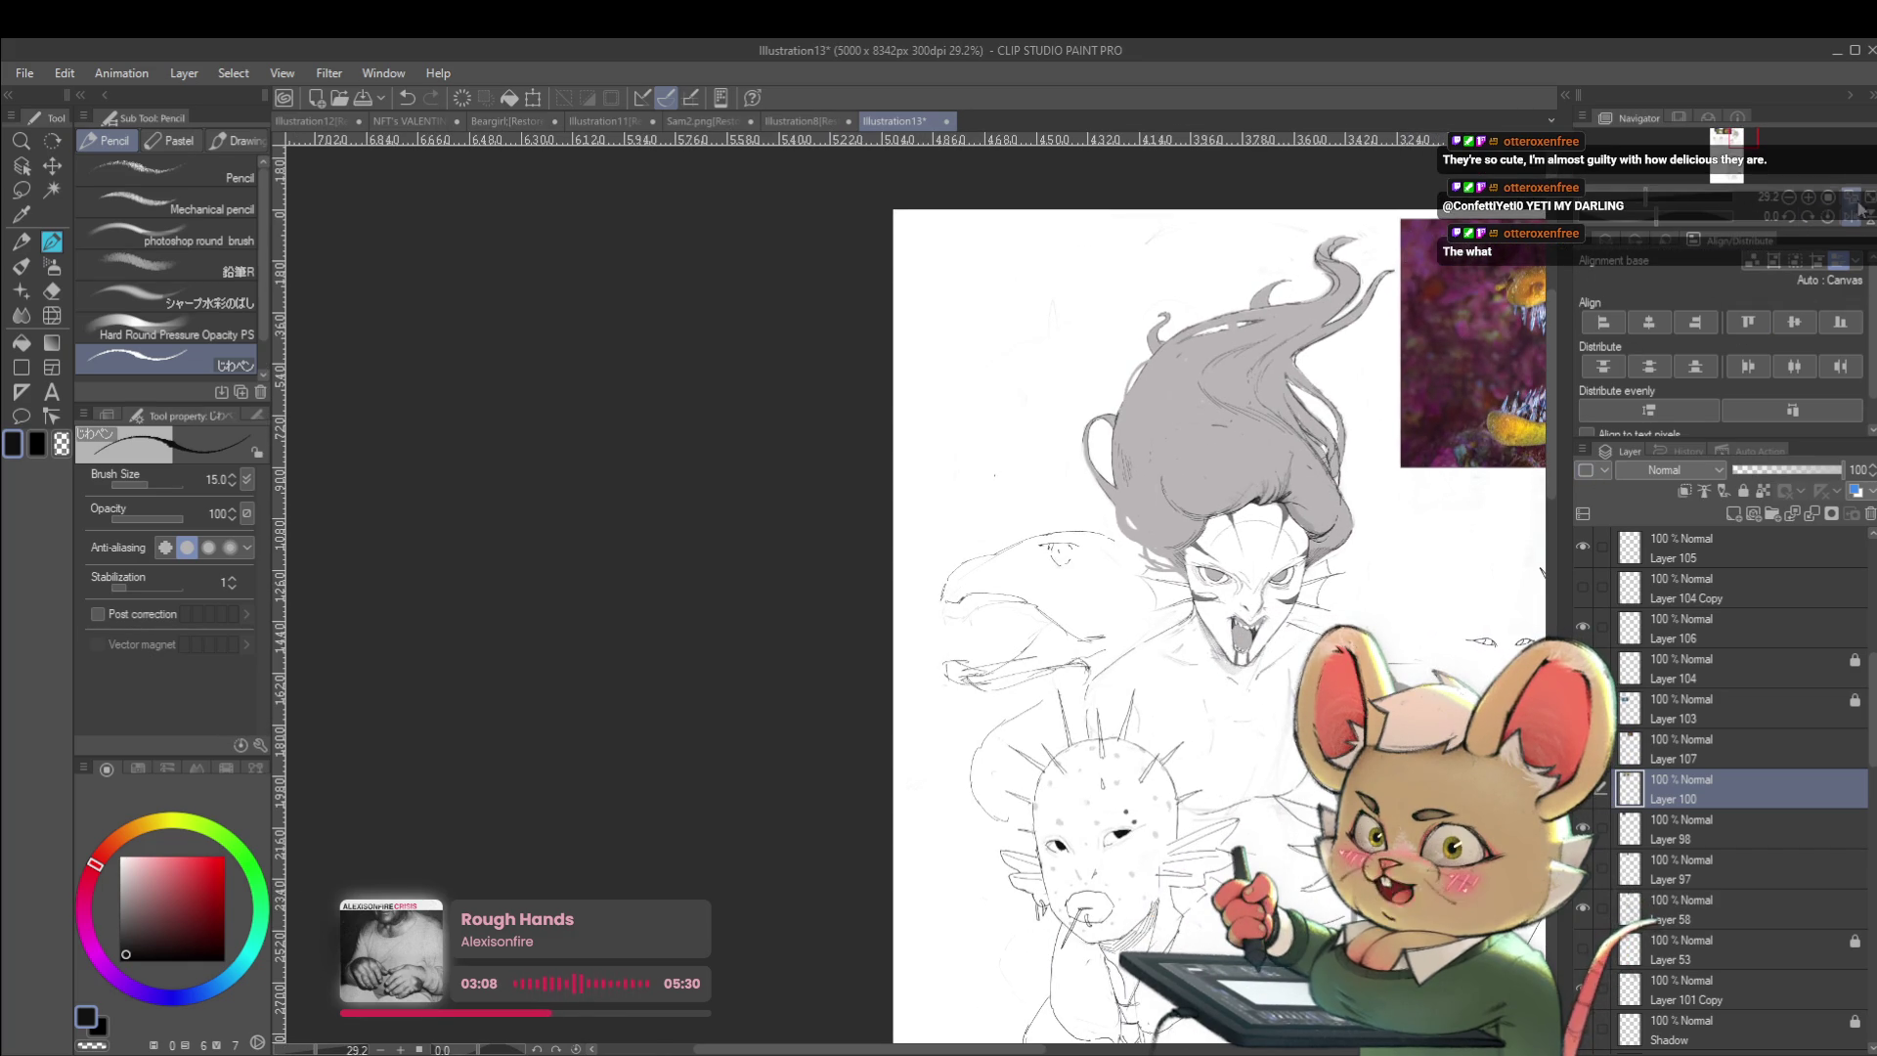
pyautogui.click(1845, 219)
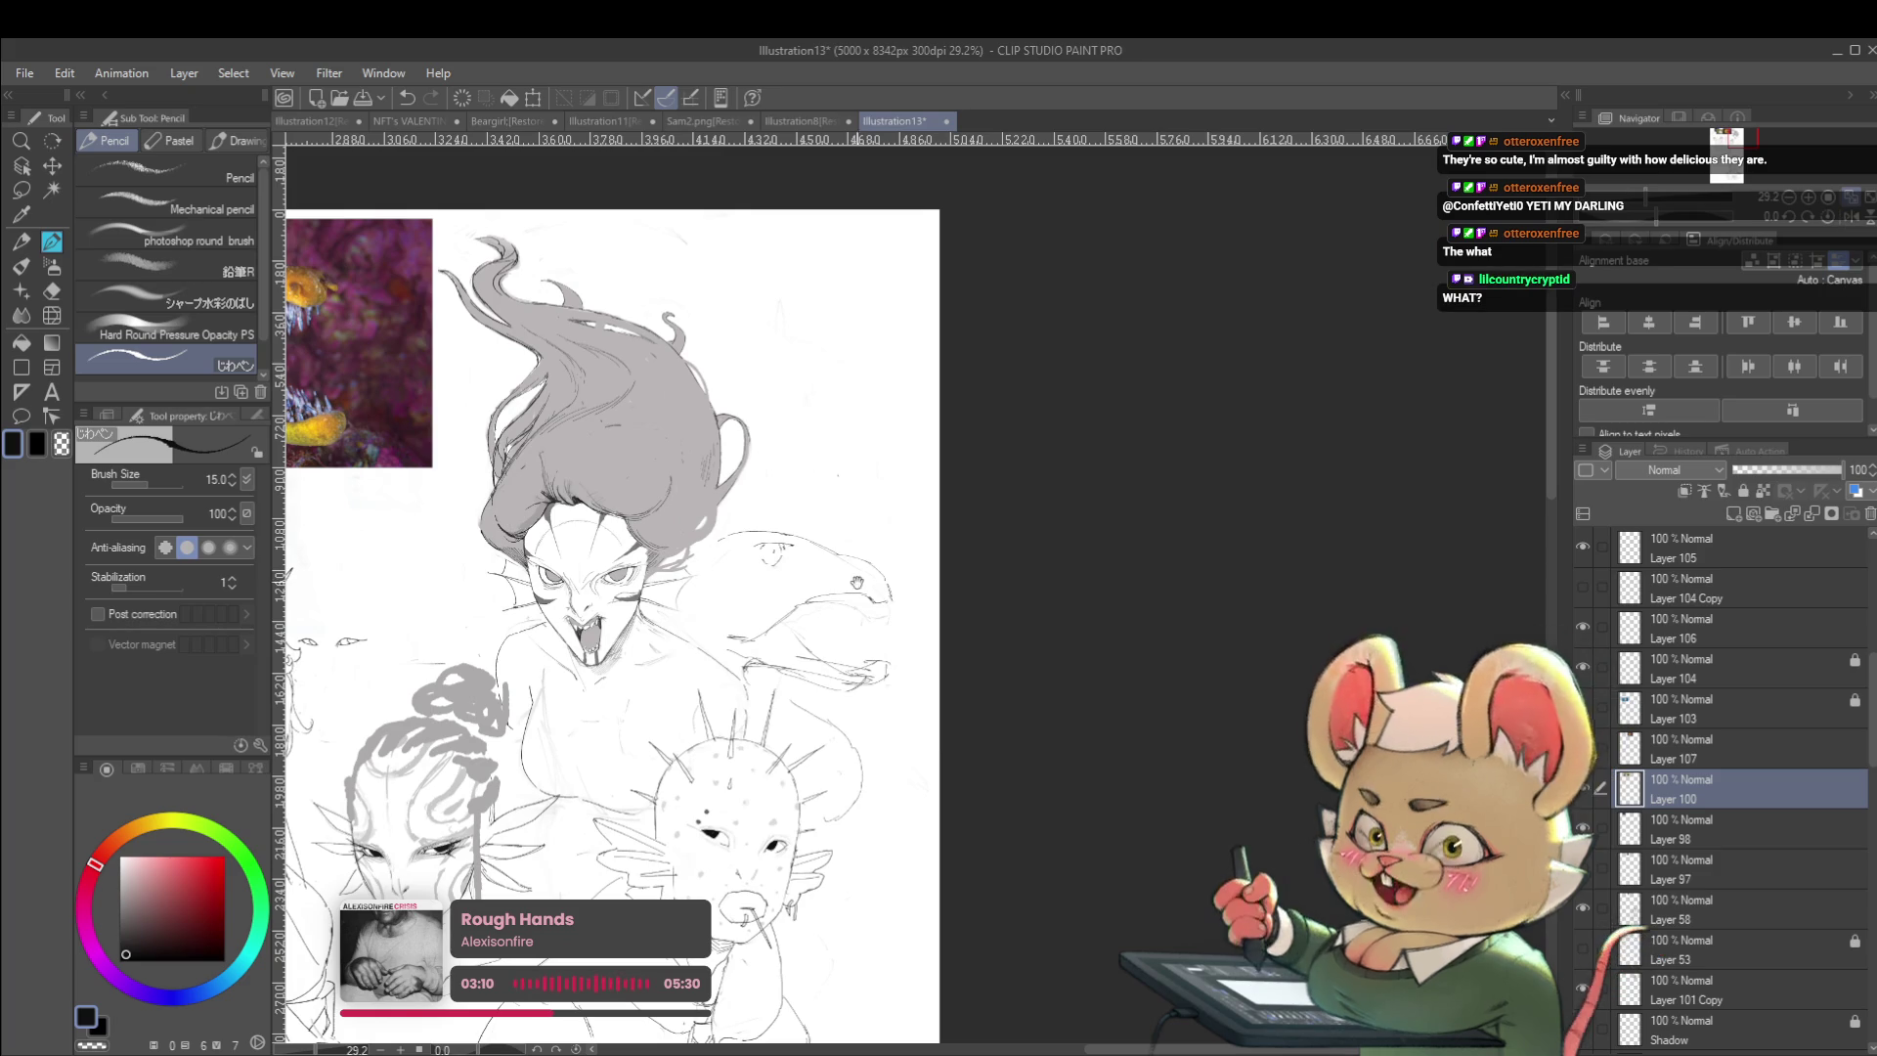
pyautogui.hscroll(-5, 714, 606)
pyautogui.scroll(3, 1037, 616)
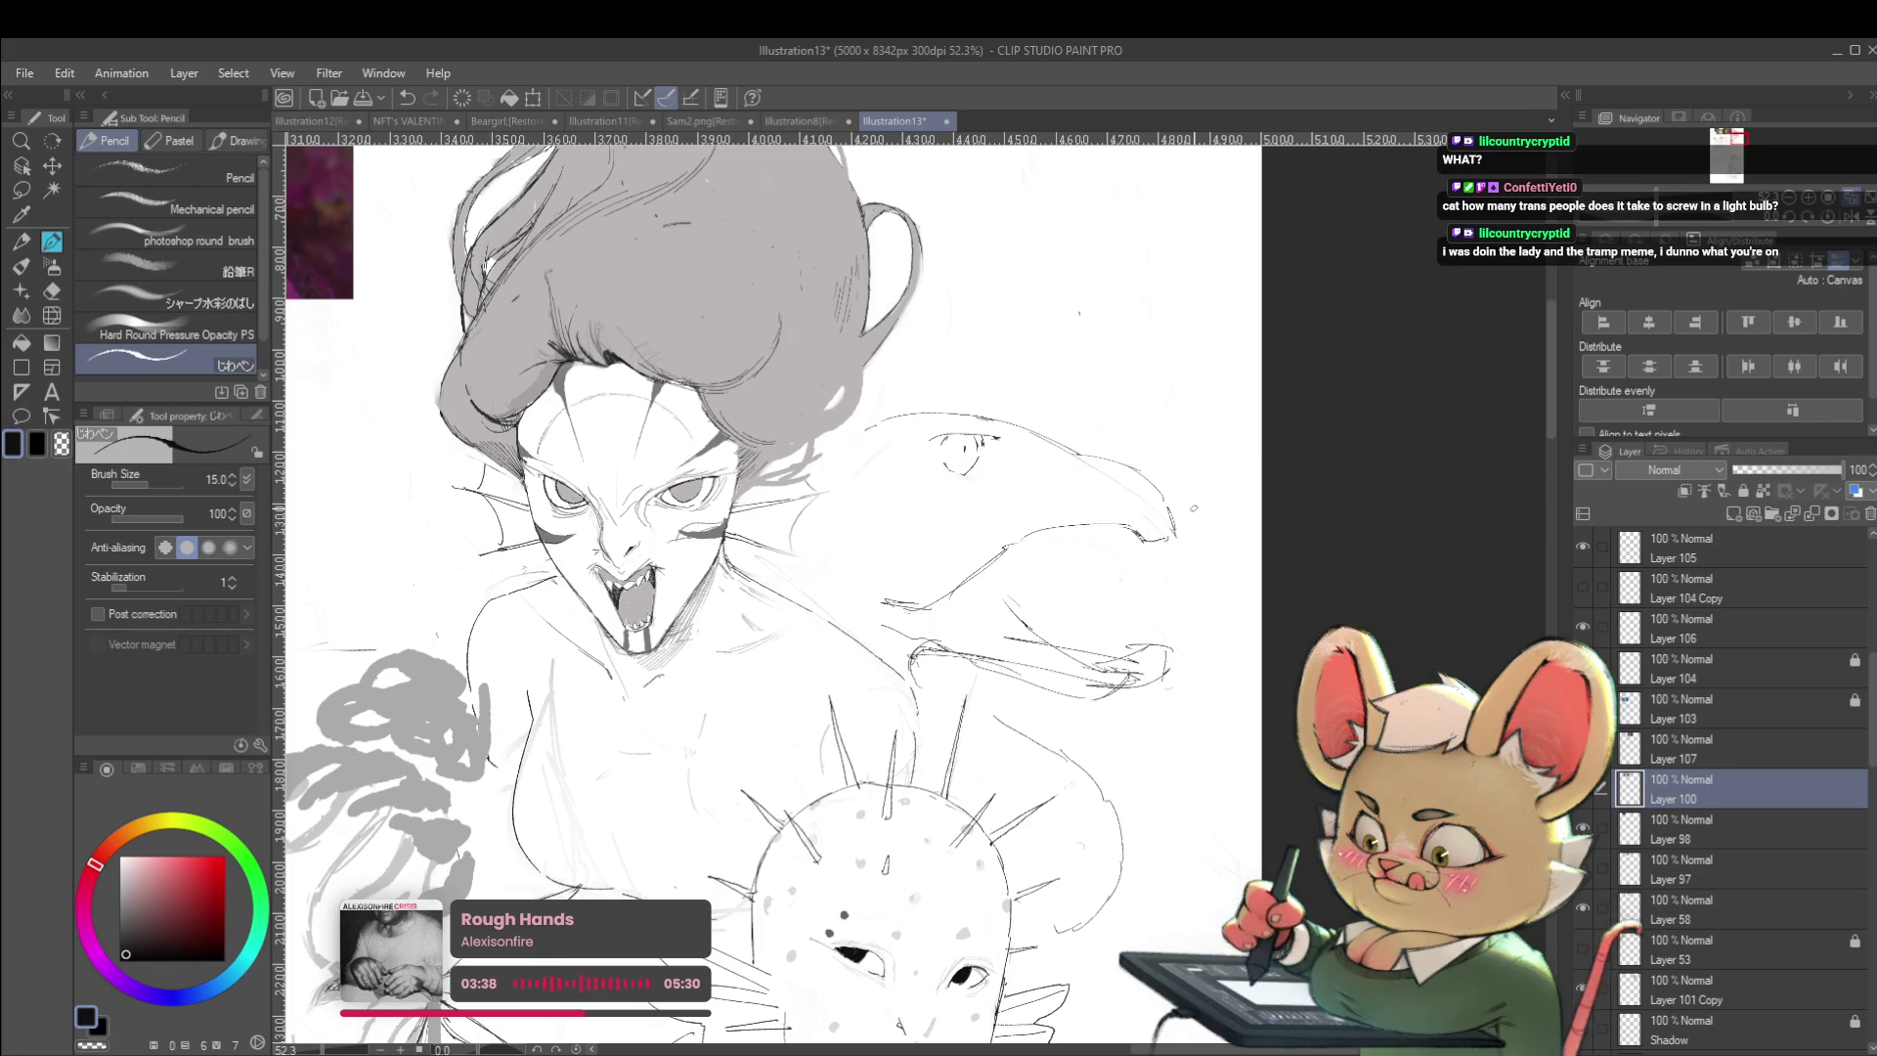
# - Toggle the horizontal flip back and forth while reframing the eel and fish woman
pyautogui.press('h')
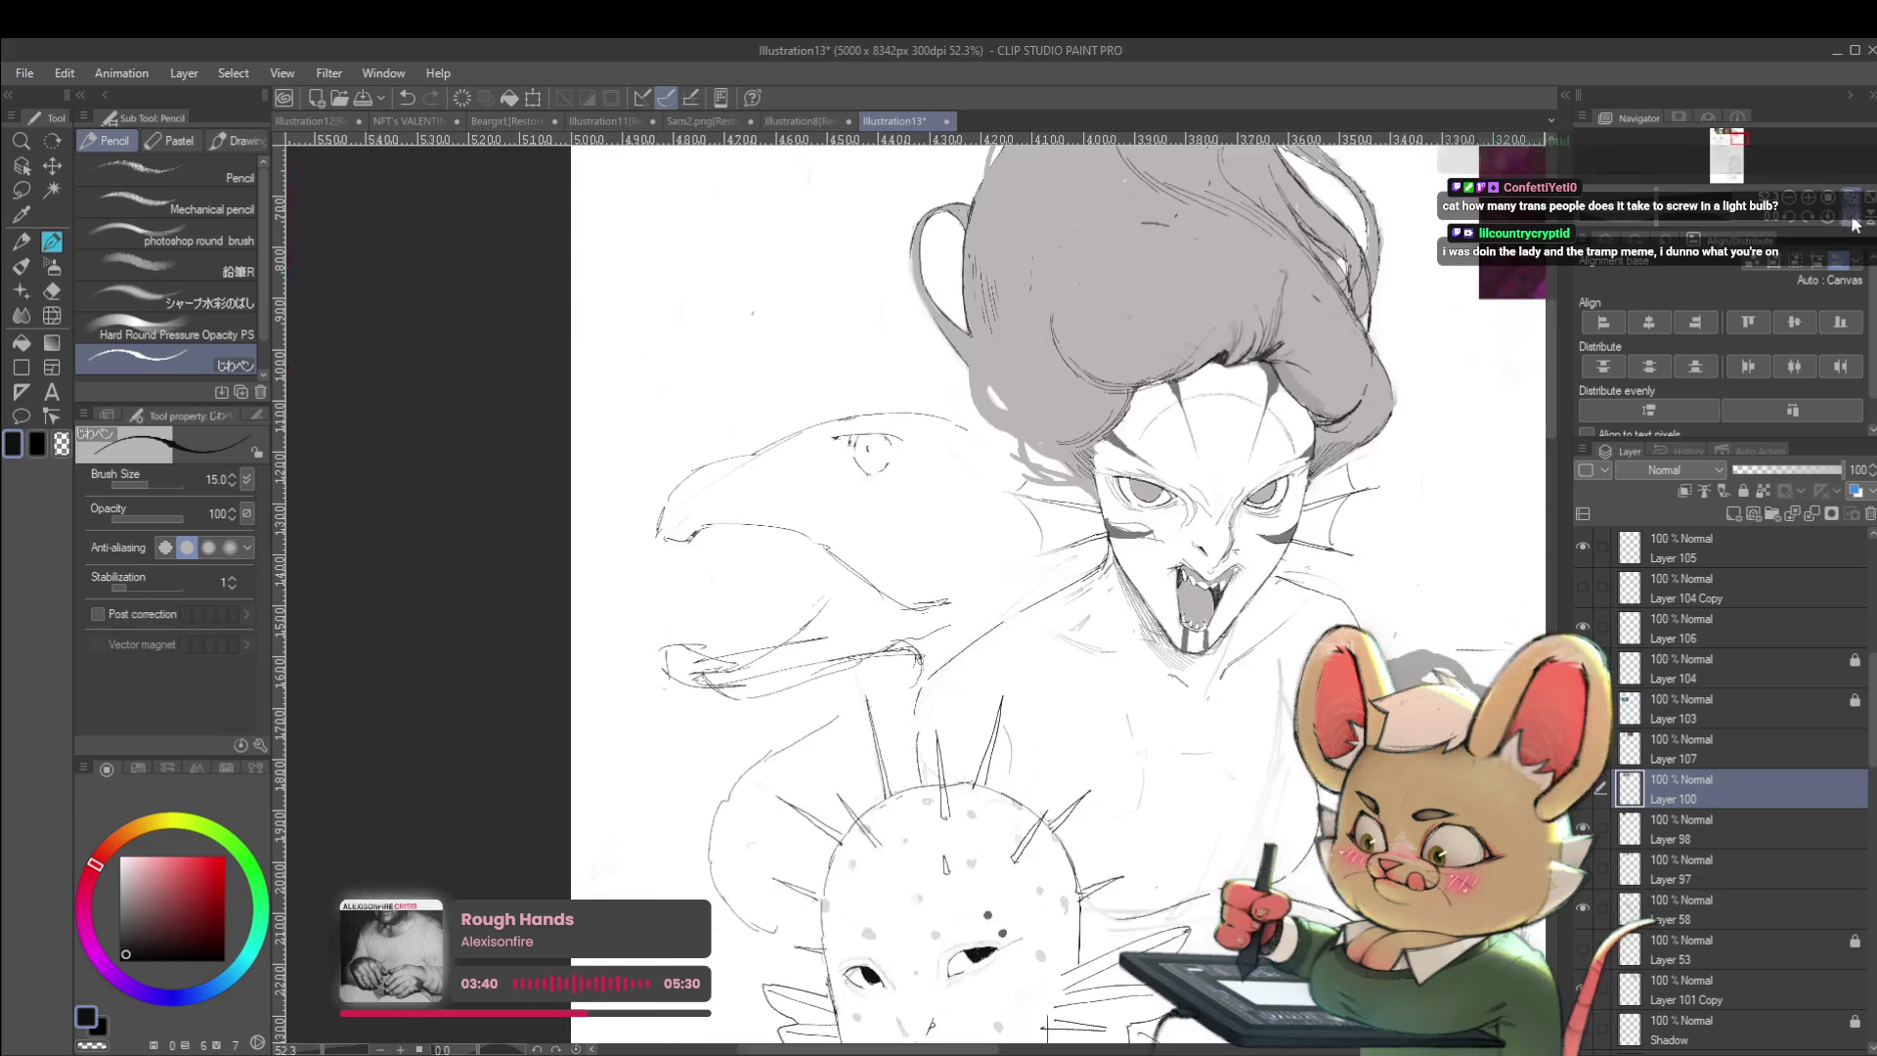
pyautogui.scroll(-1, 1144, 595)
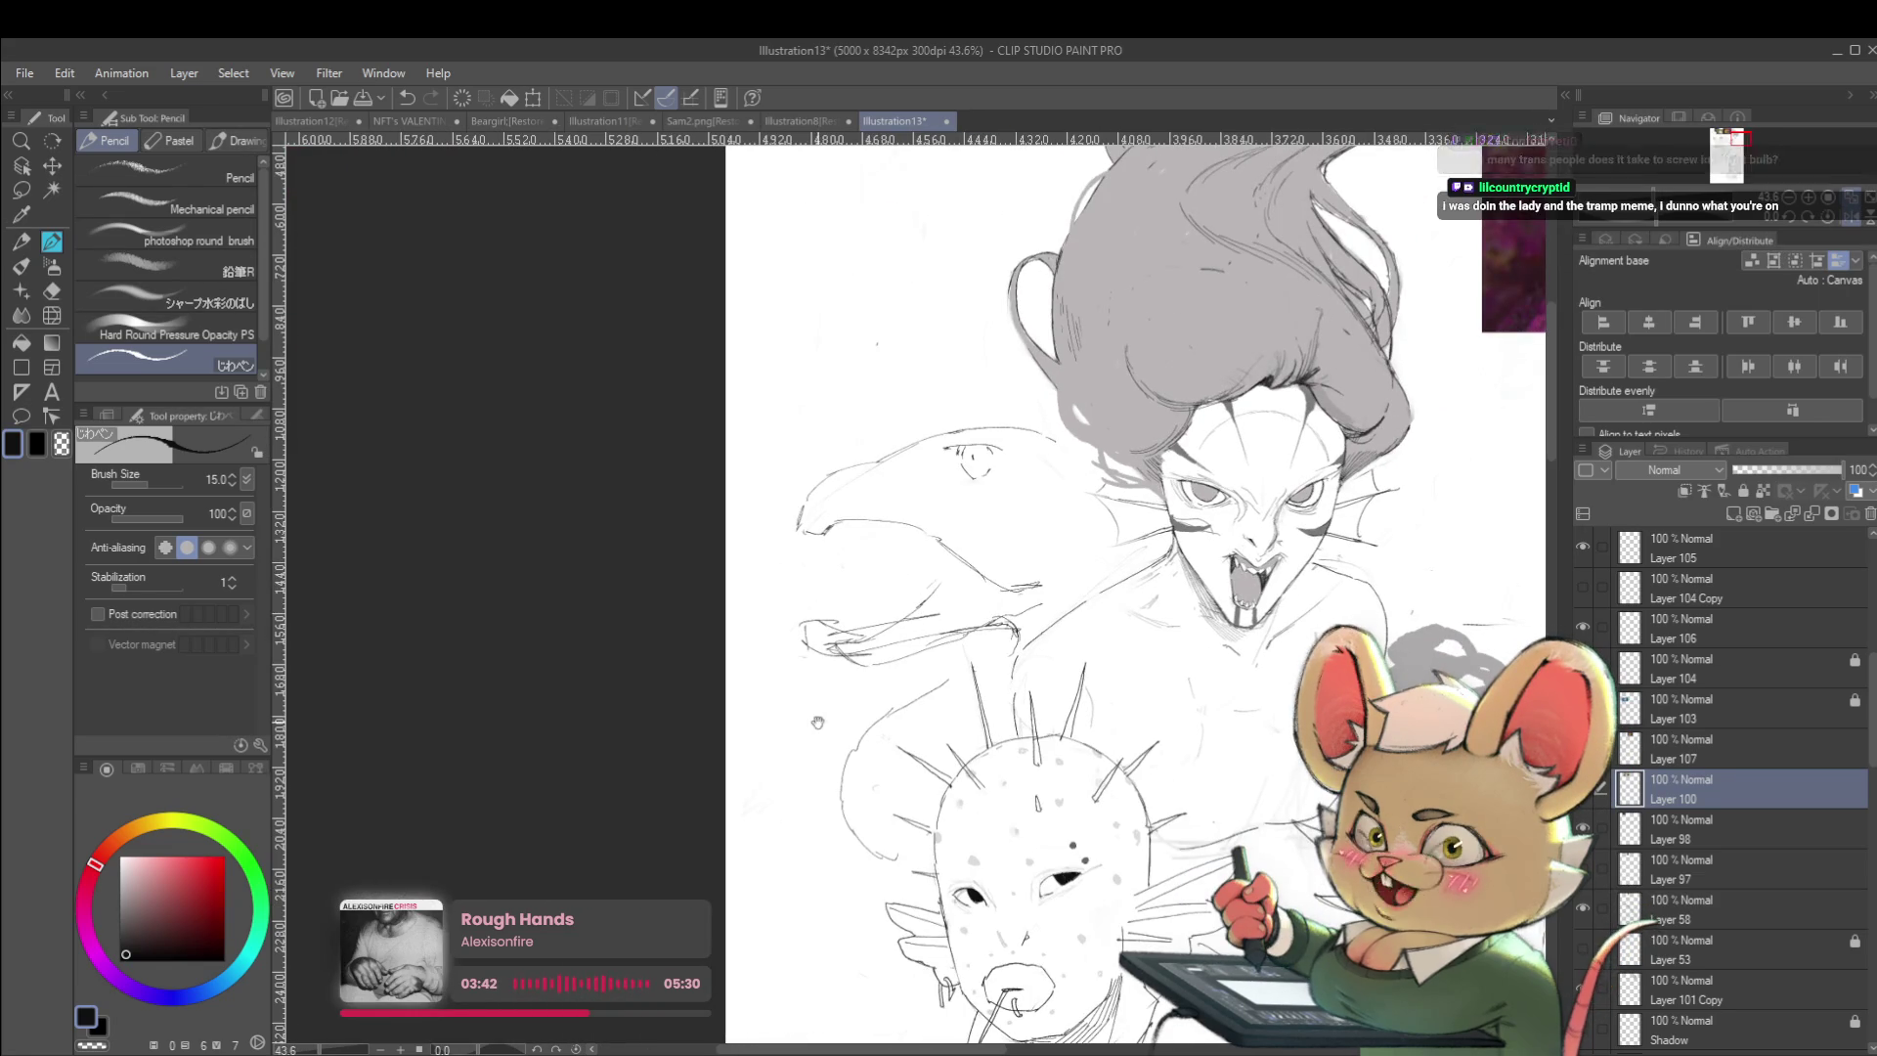
pyautogui.moveTo(886, 616); pyautogui.dragTo(989, 624)
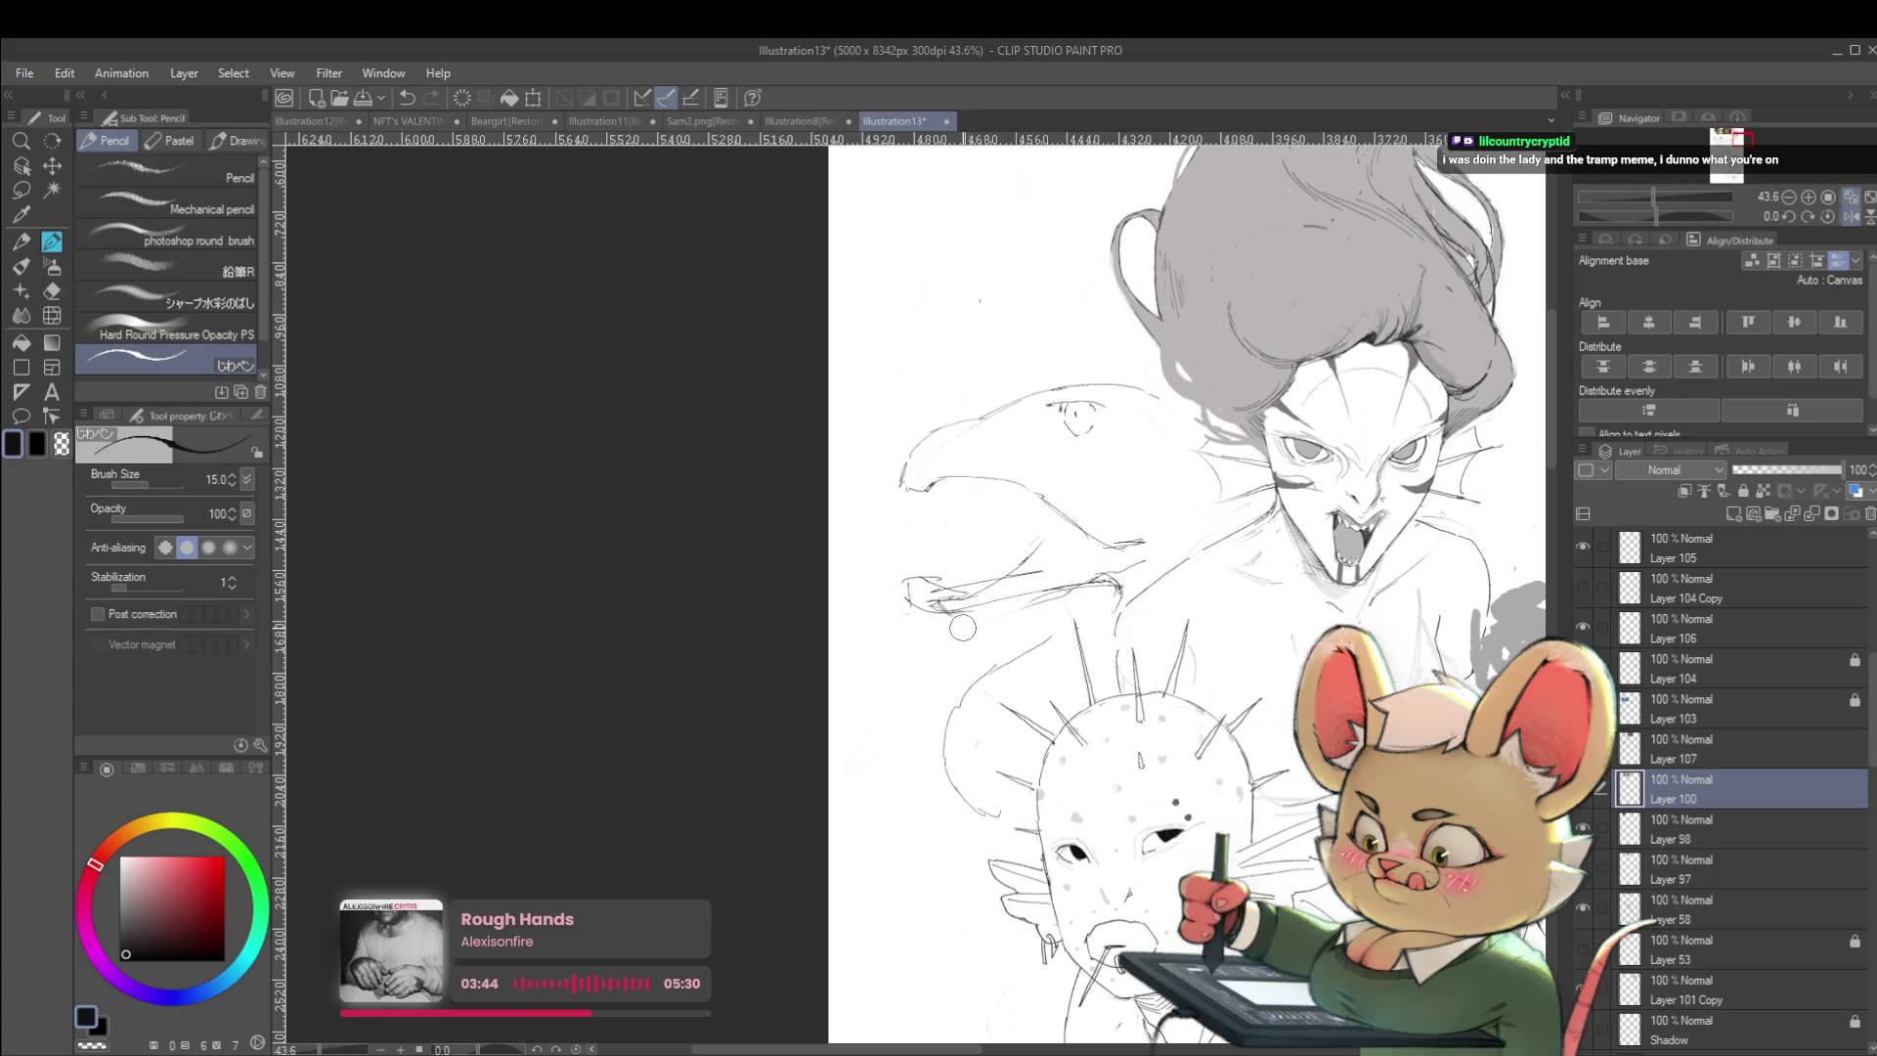
pyautogui.moveTo(946, 652); pyautogui.dragTo(1019, 747)
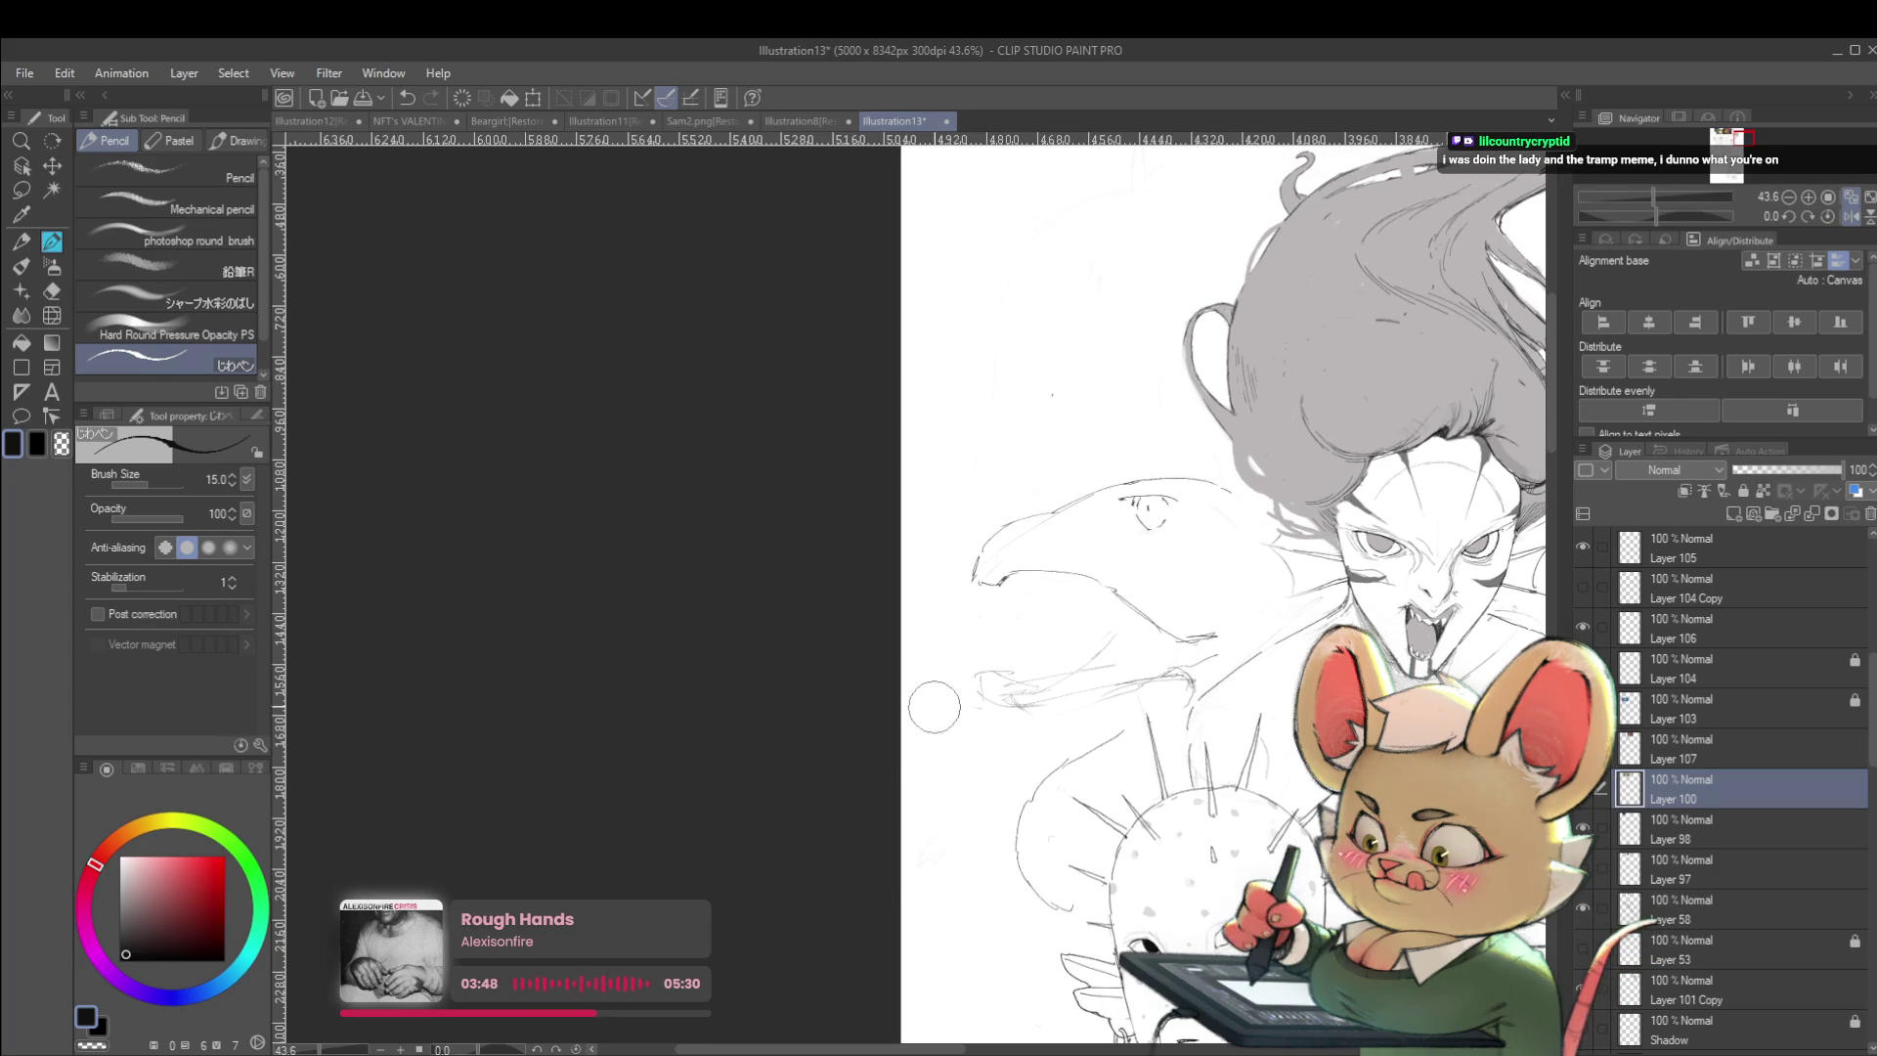
pyautogui.press('h')
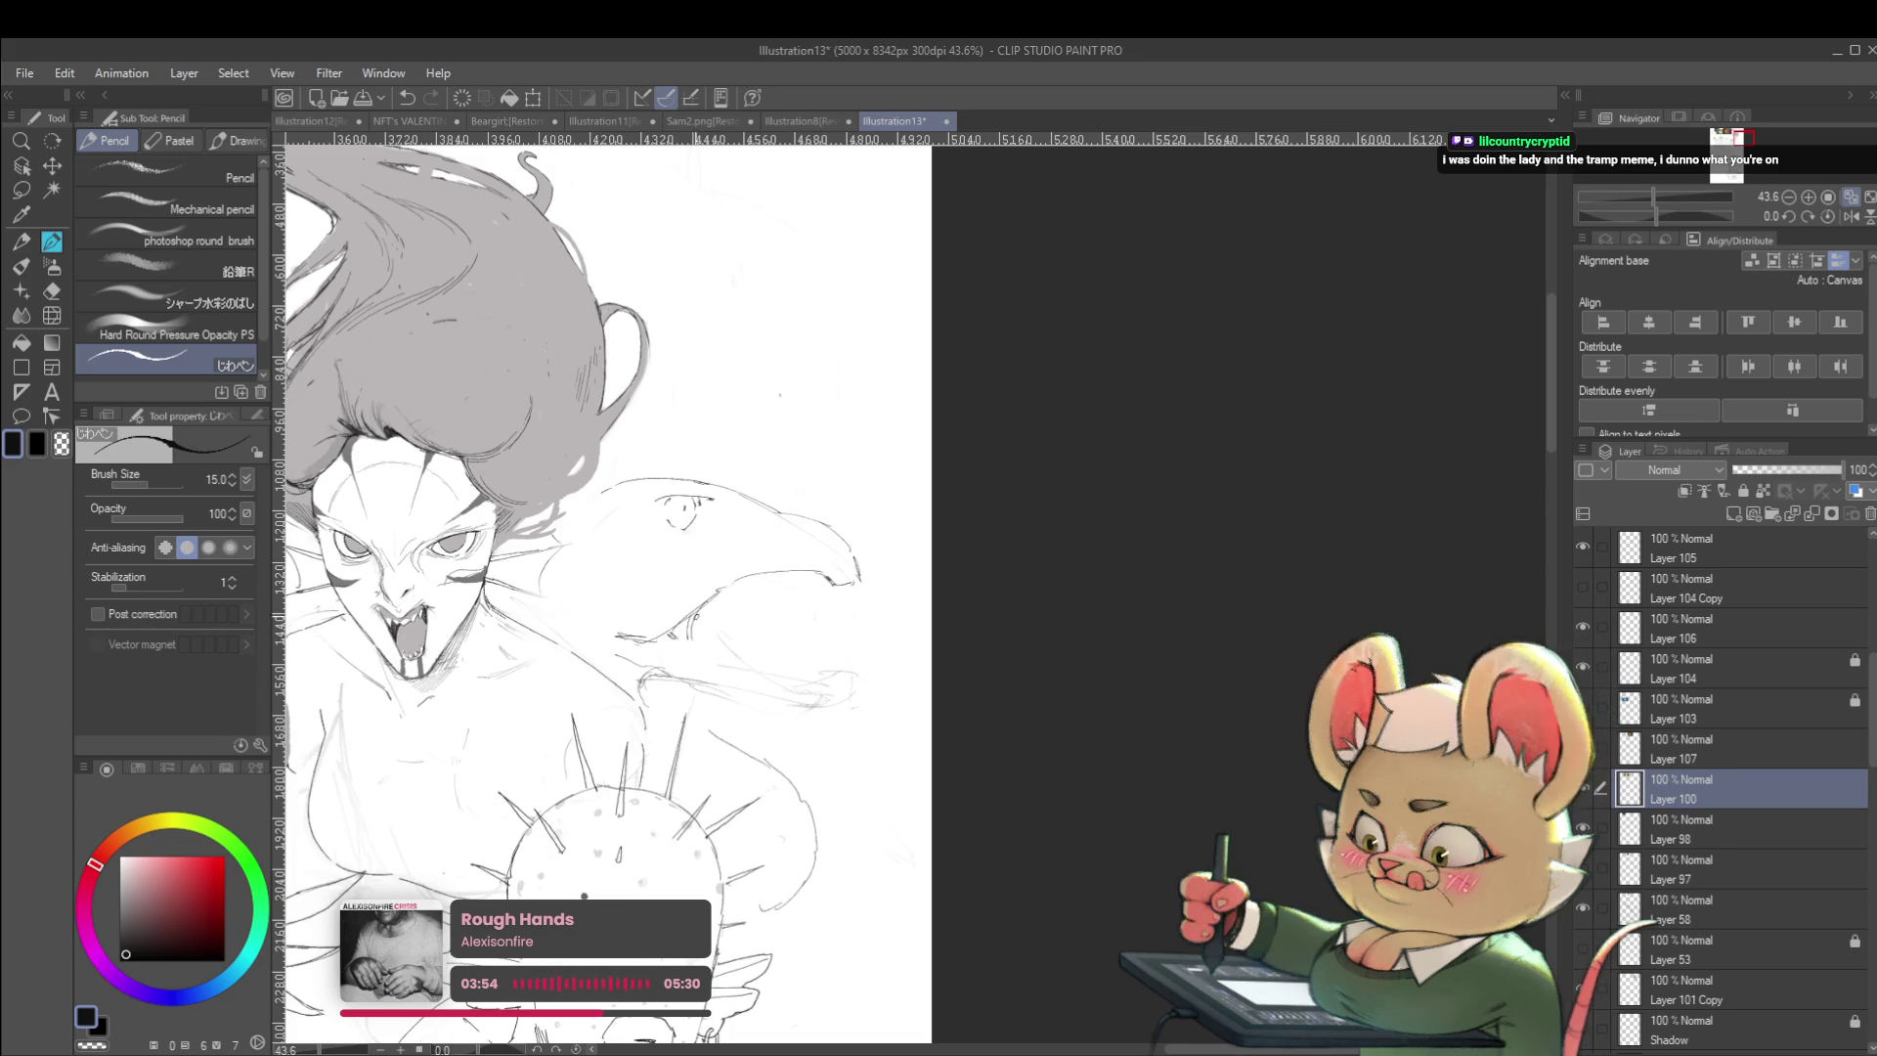
pyautogui.scroll(-3, 763, 625)
pyautogui.scroll(2, 762, 626)
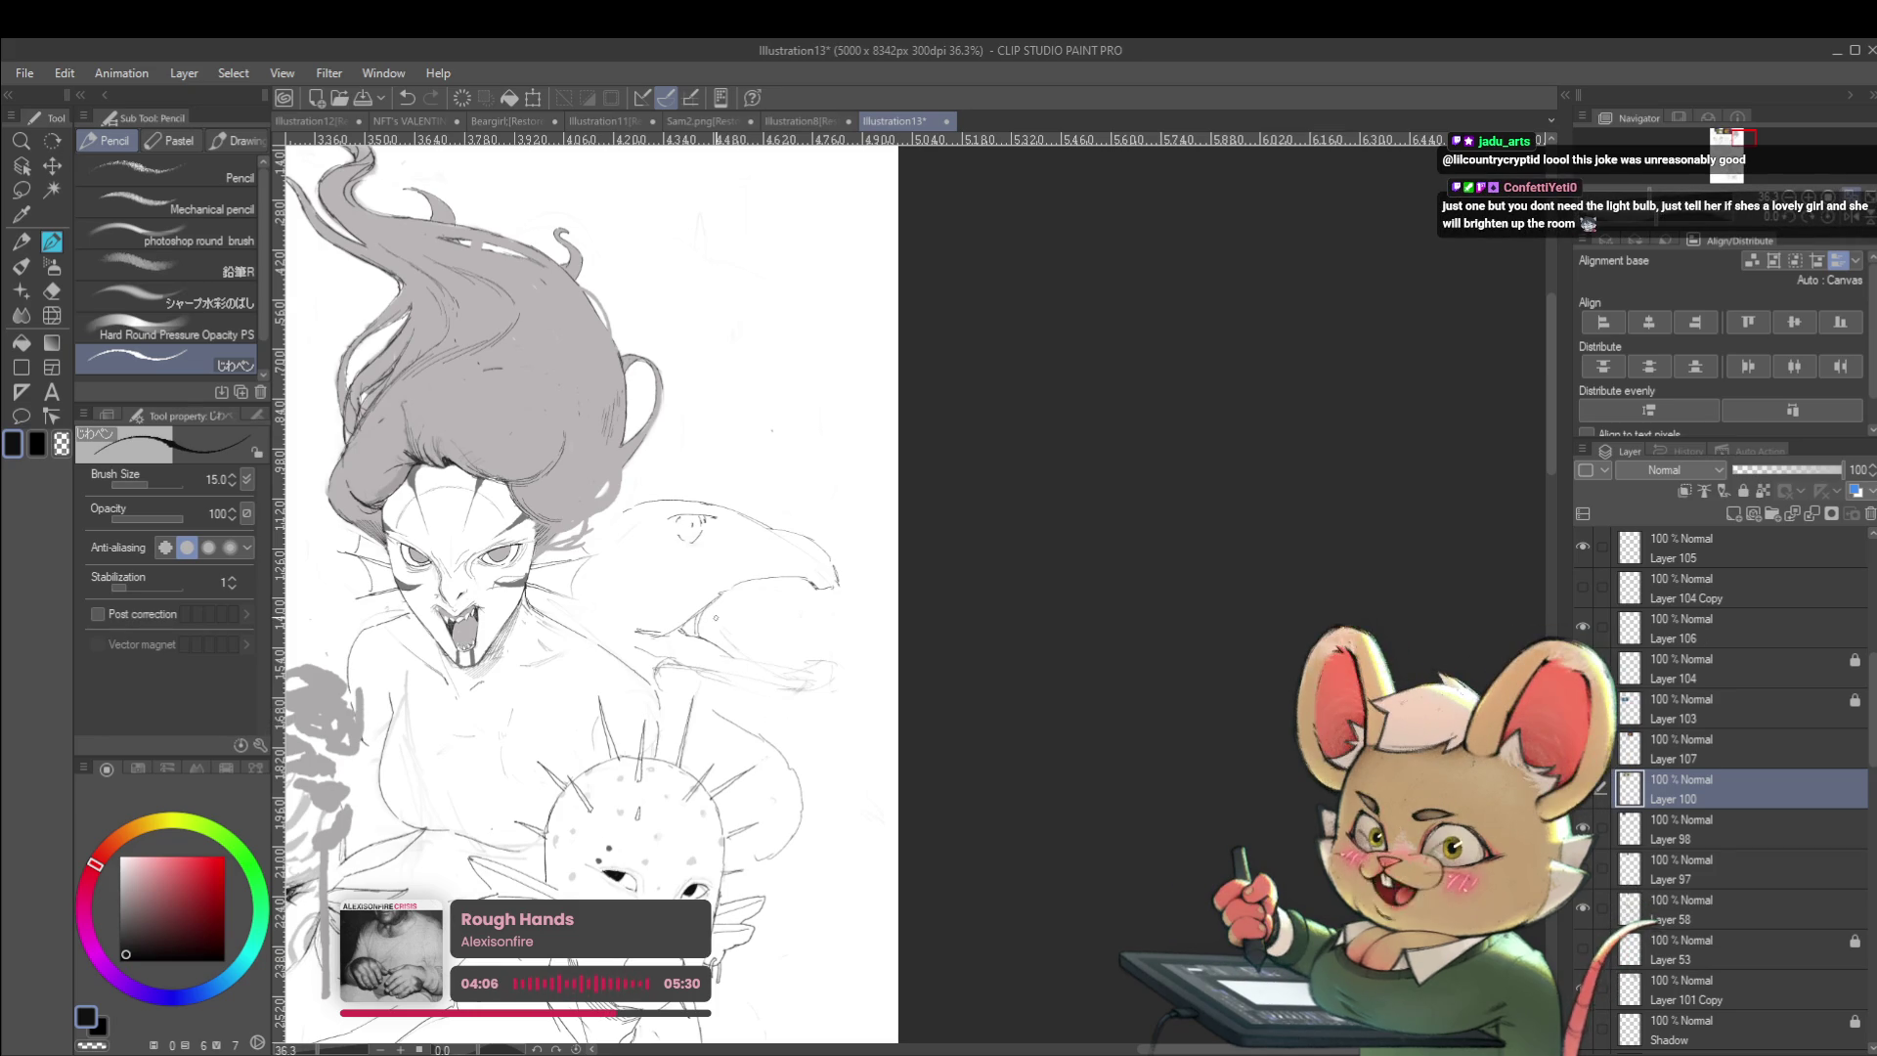
pyautogui.press('h')
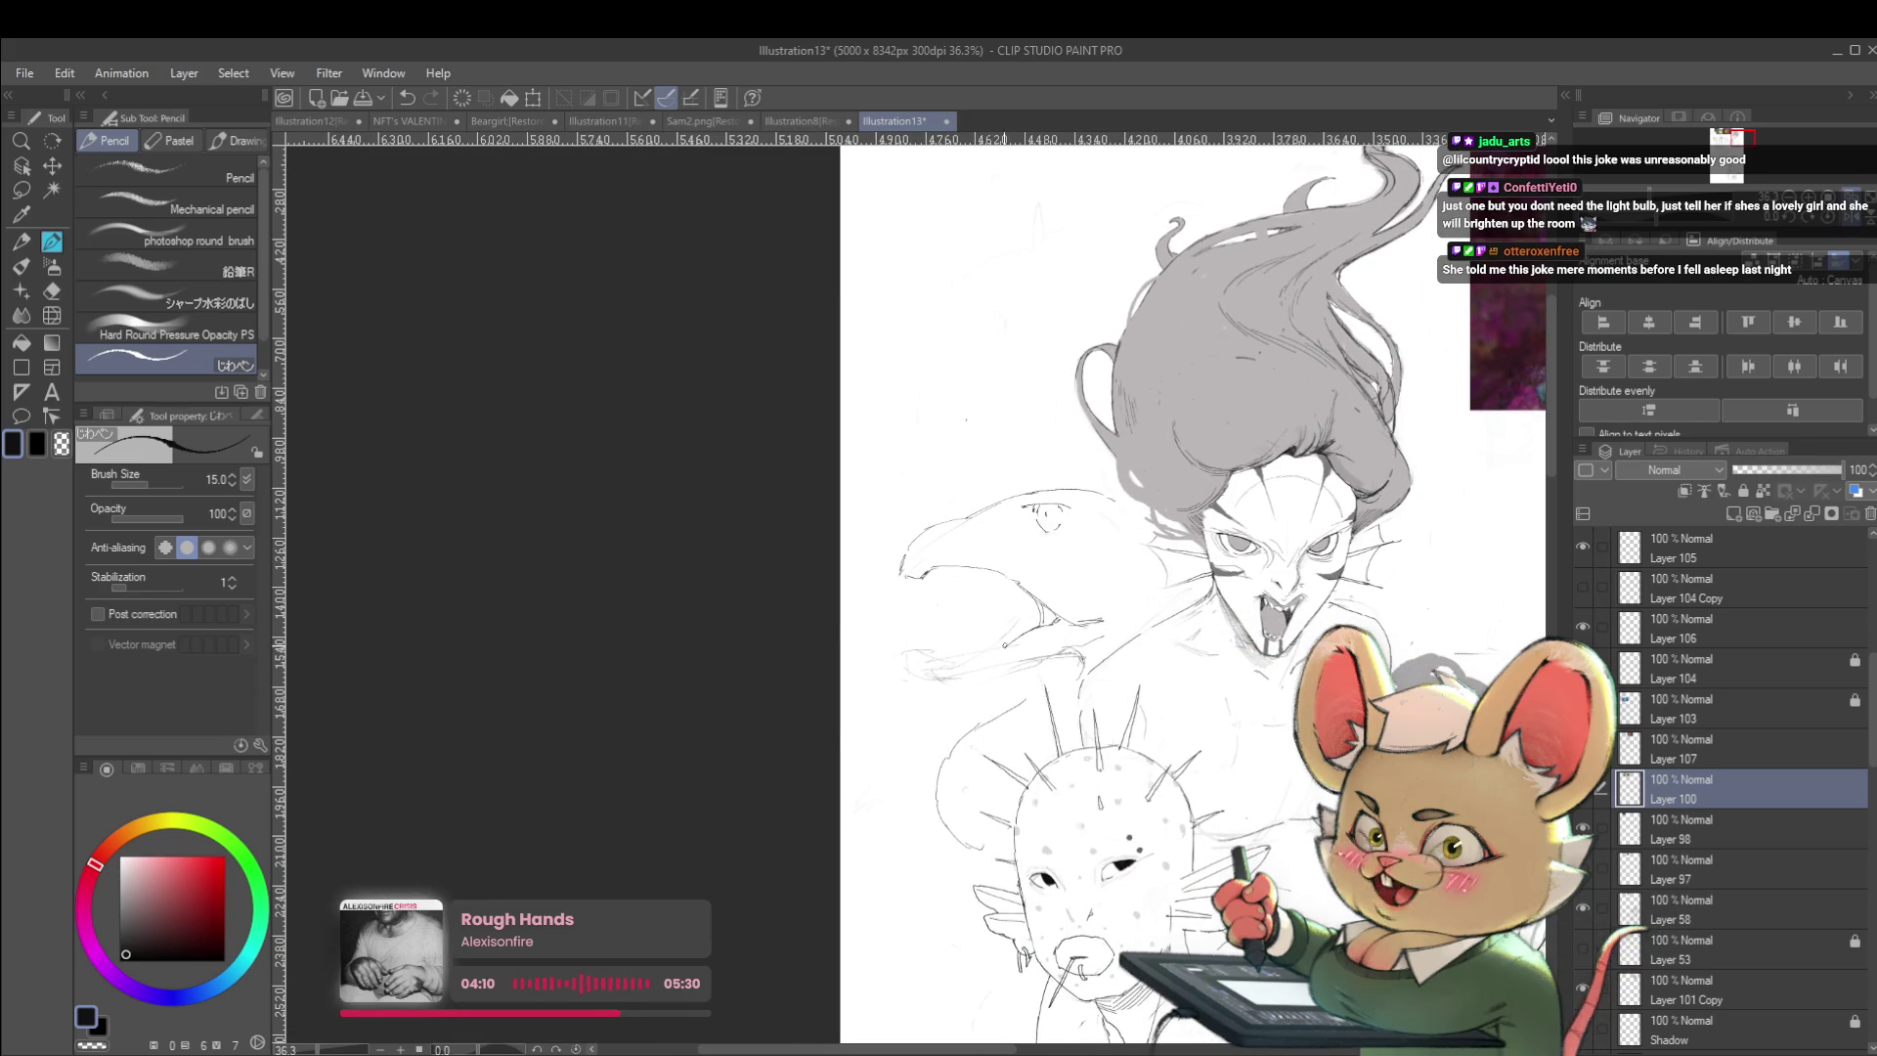
pyautogui.scroll(-3, 1075, 587)
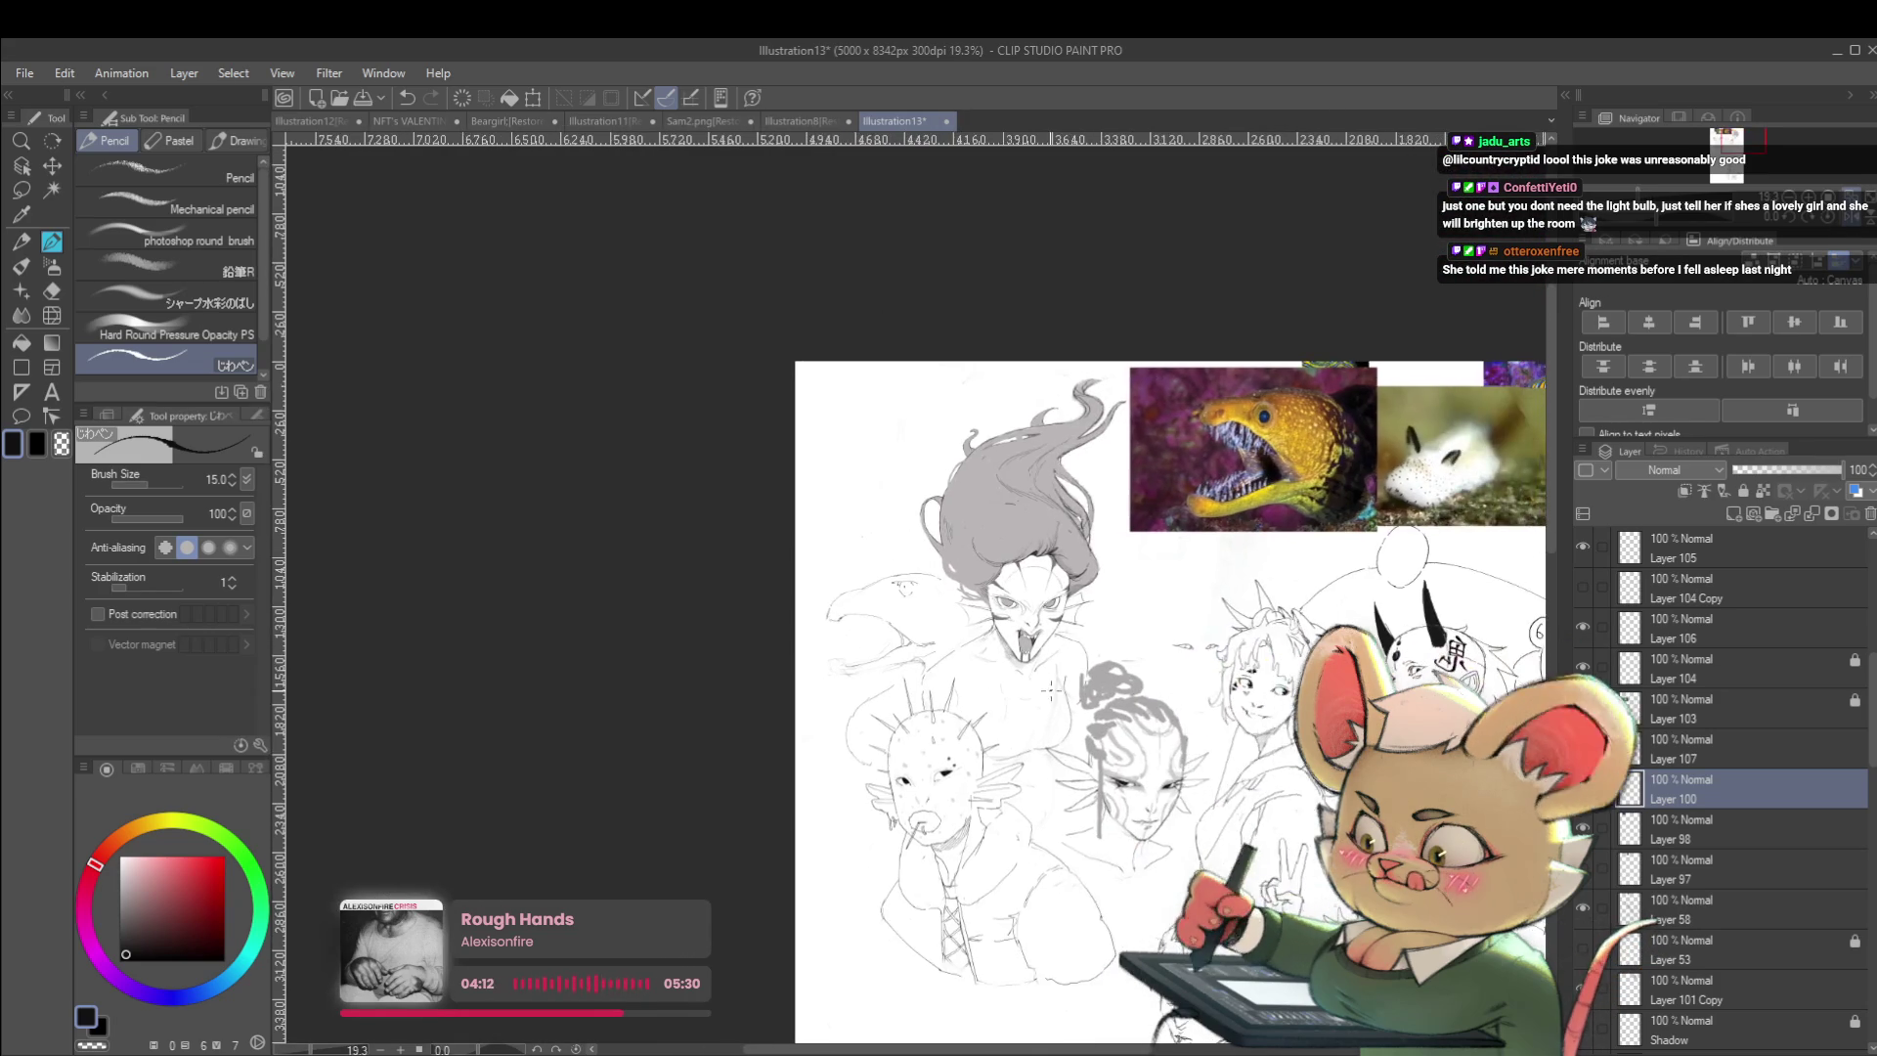
pyautogui.scroll(2, 1075, 587)
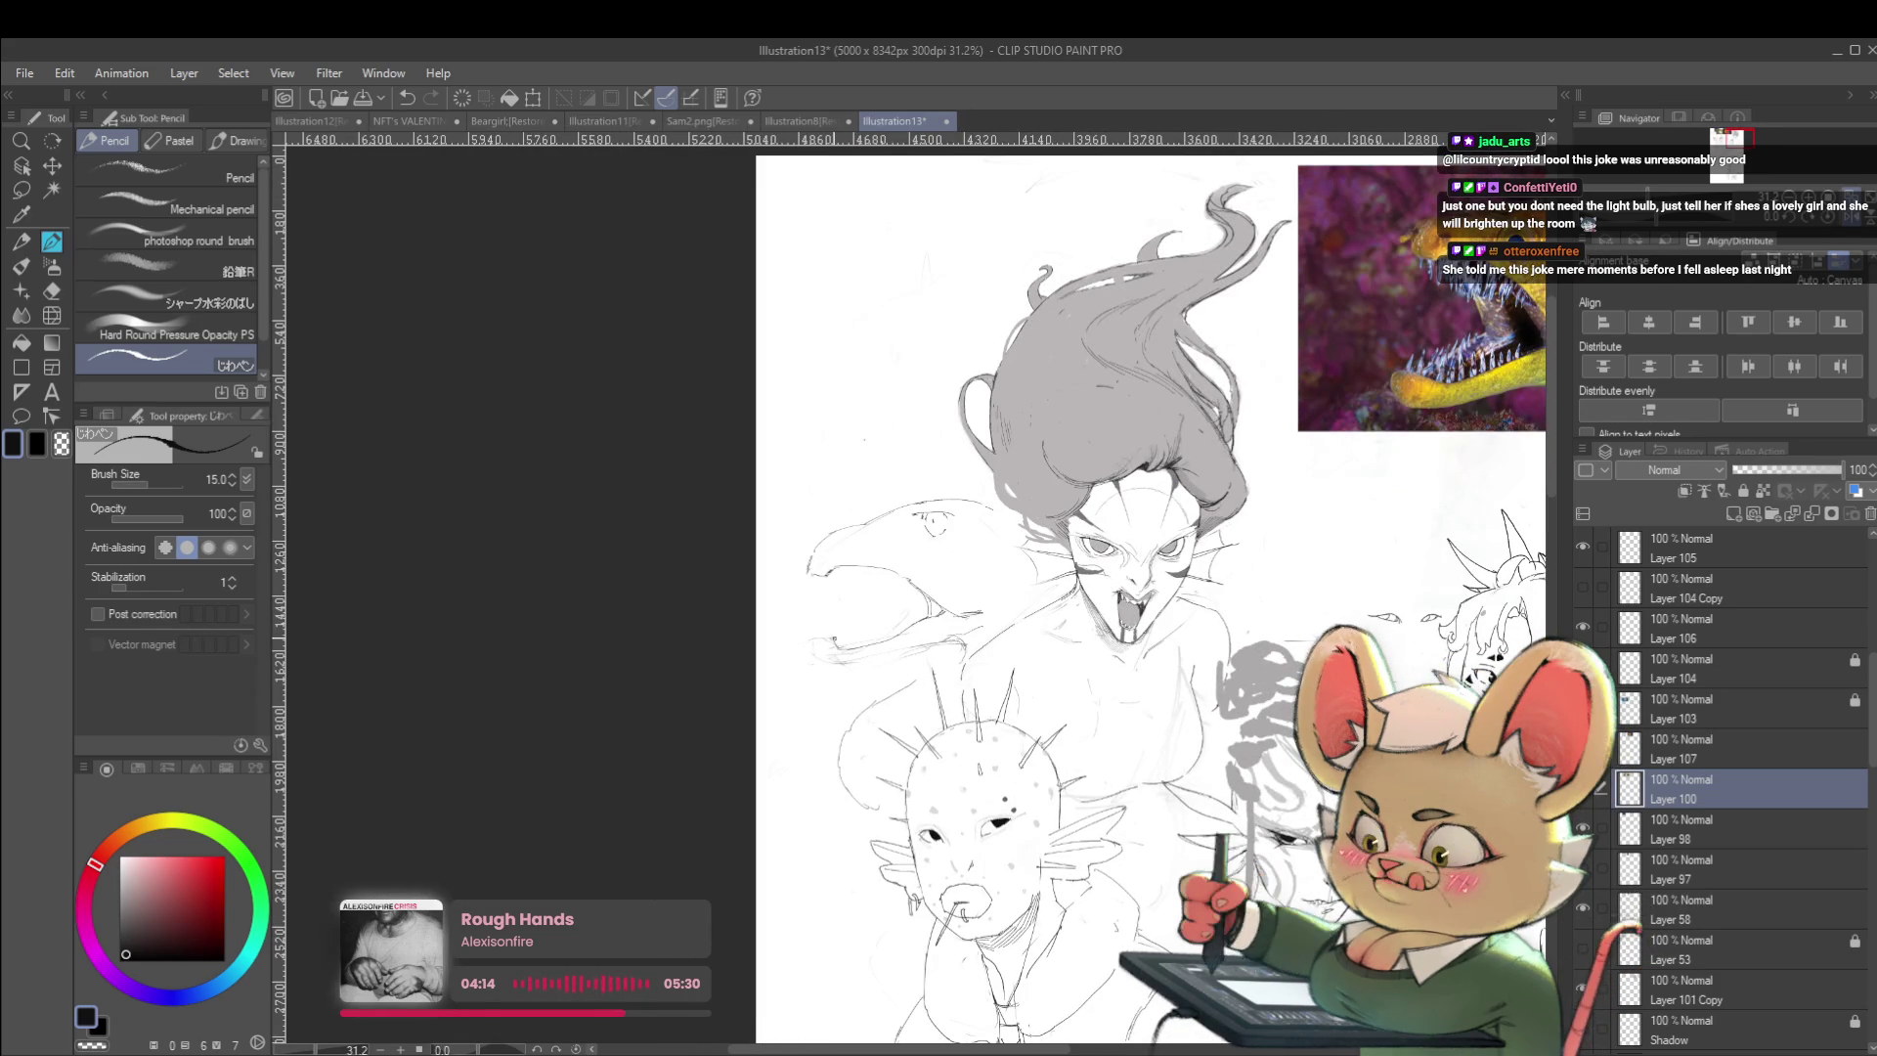
# - Add short pencil marks below the eel's eye, then reframe the view on its head
pyautogui.moveTo(845, 644); pyautogui.dragTo(901, 627)
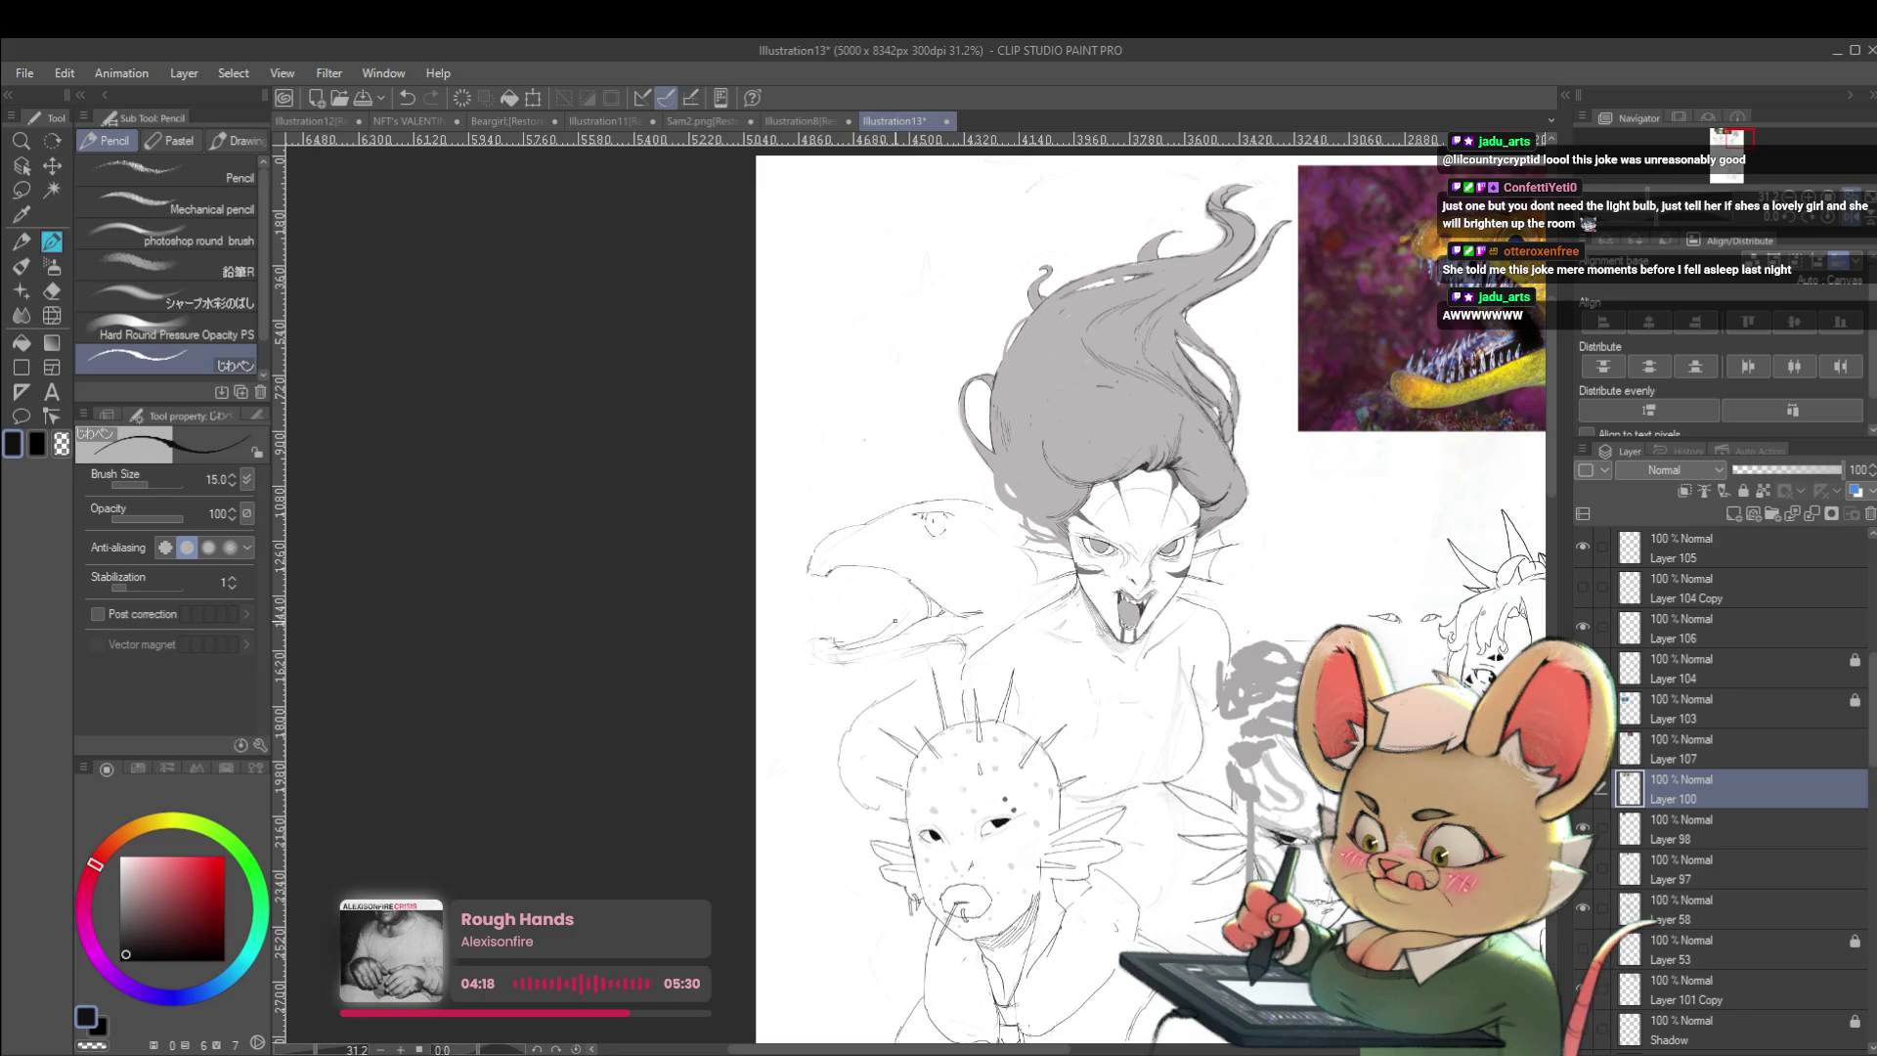
pyautogui.scroll(5, 1052, 509)
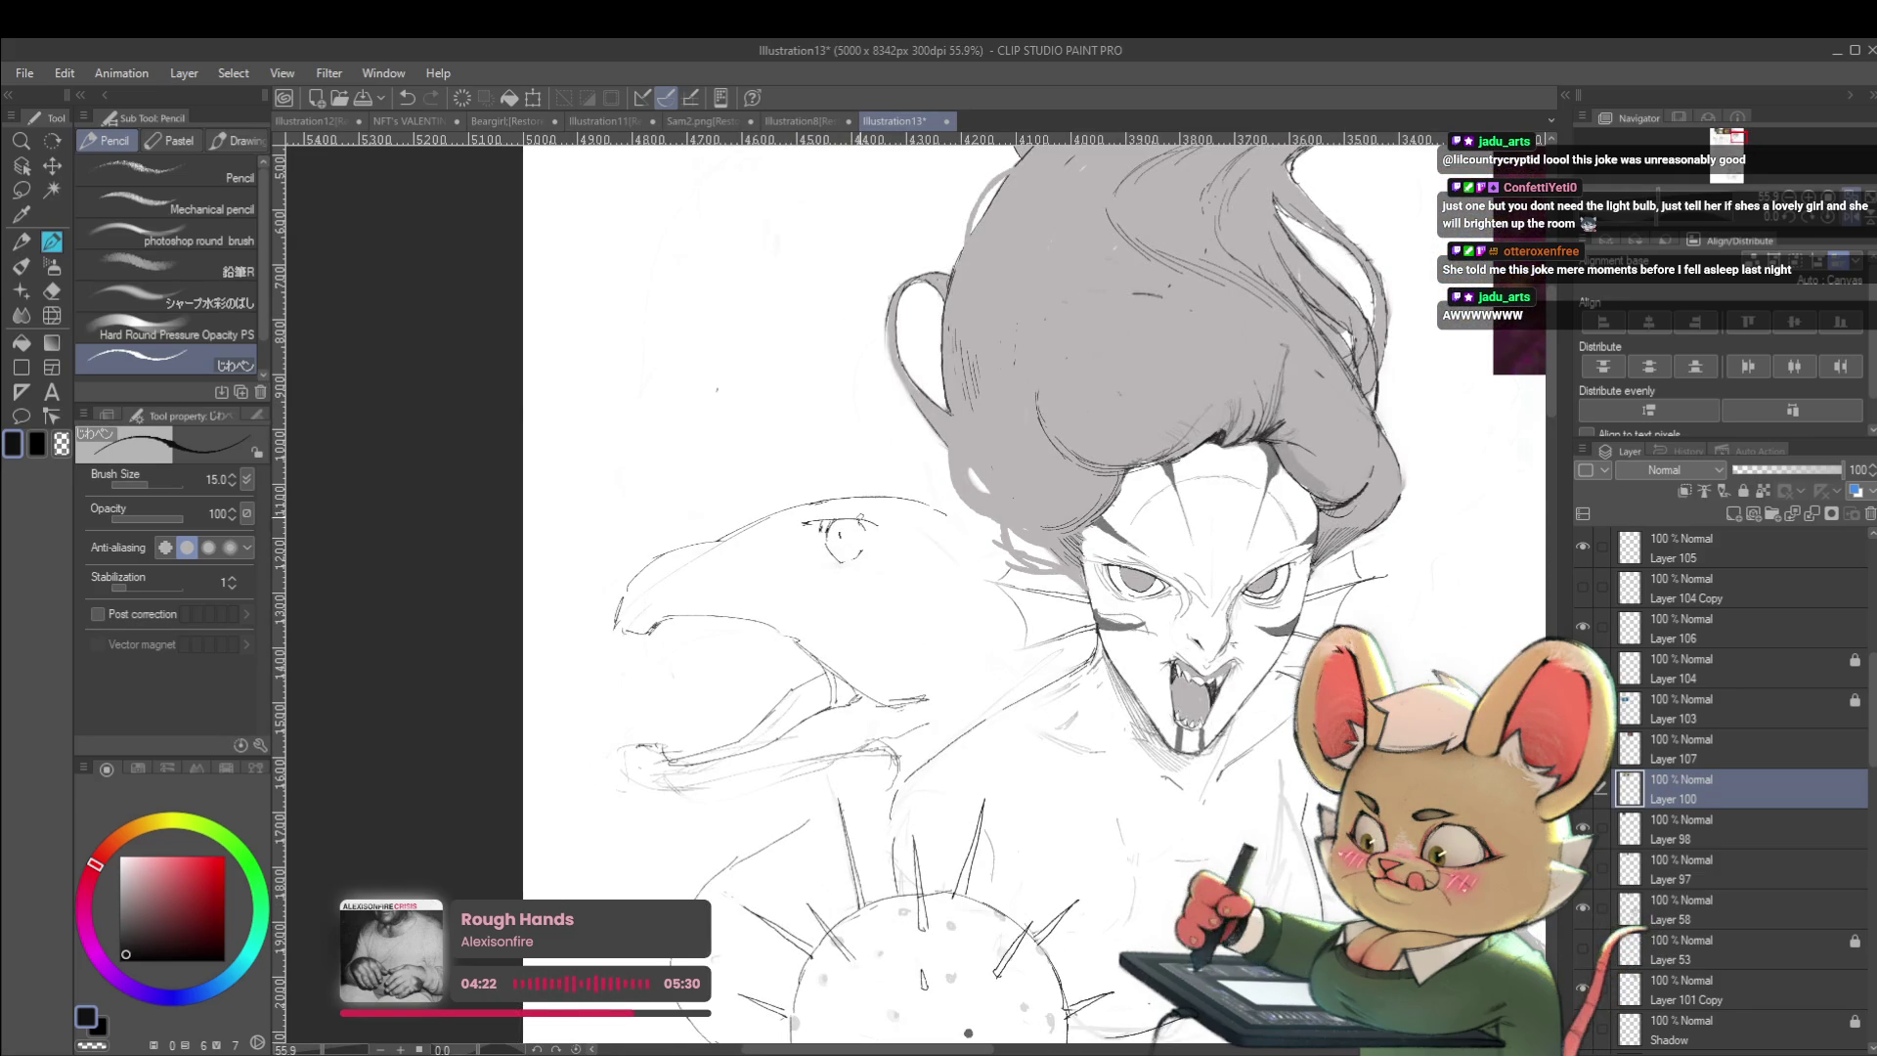
pyautogui.moveTo(866, 558)
pyautogui.mouseDown()
pyautogui.moveTo(855, 569)
pyautogui.moveTo(875, 552)
pyautogui.mouseUp()
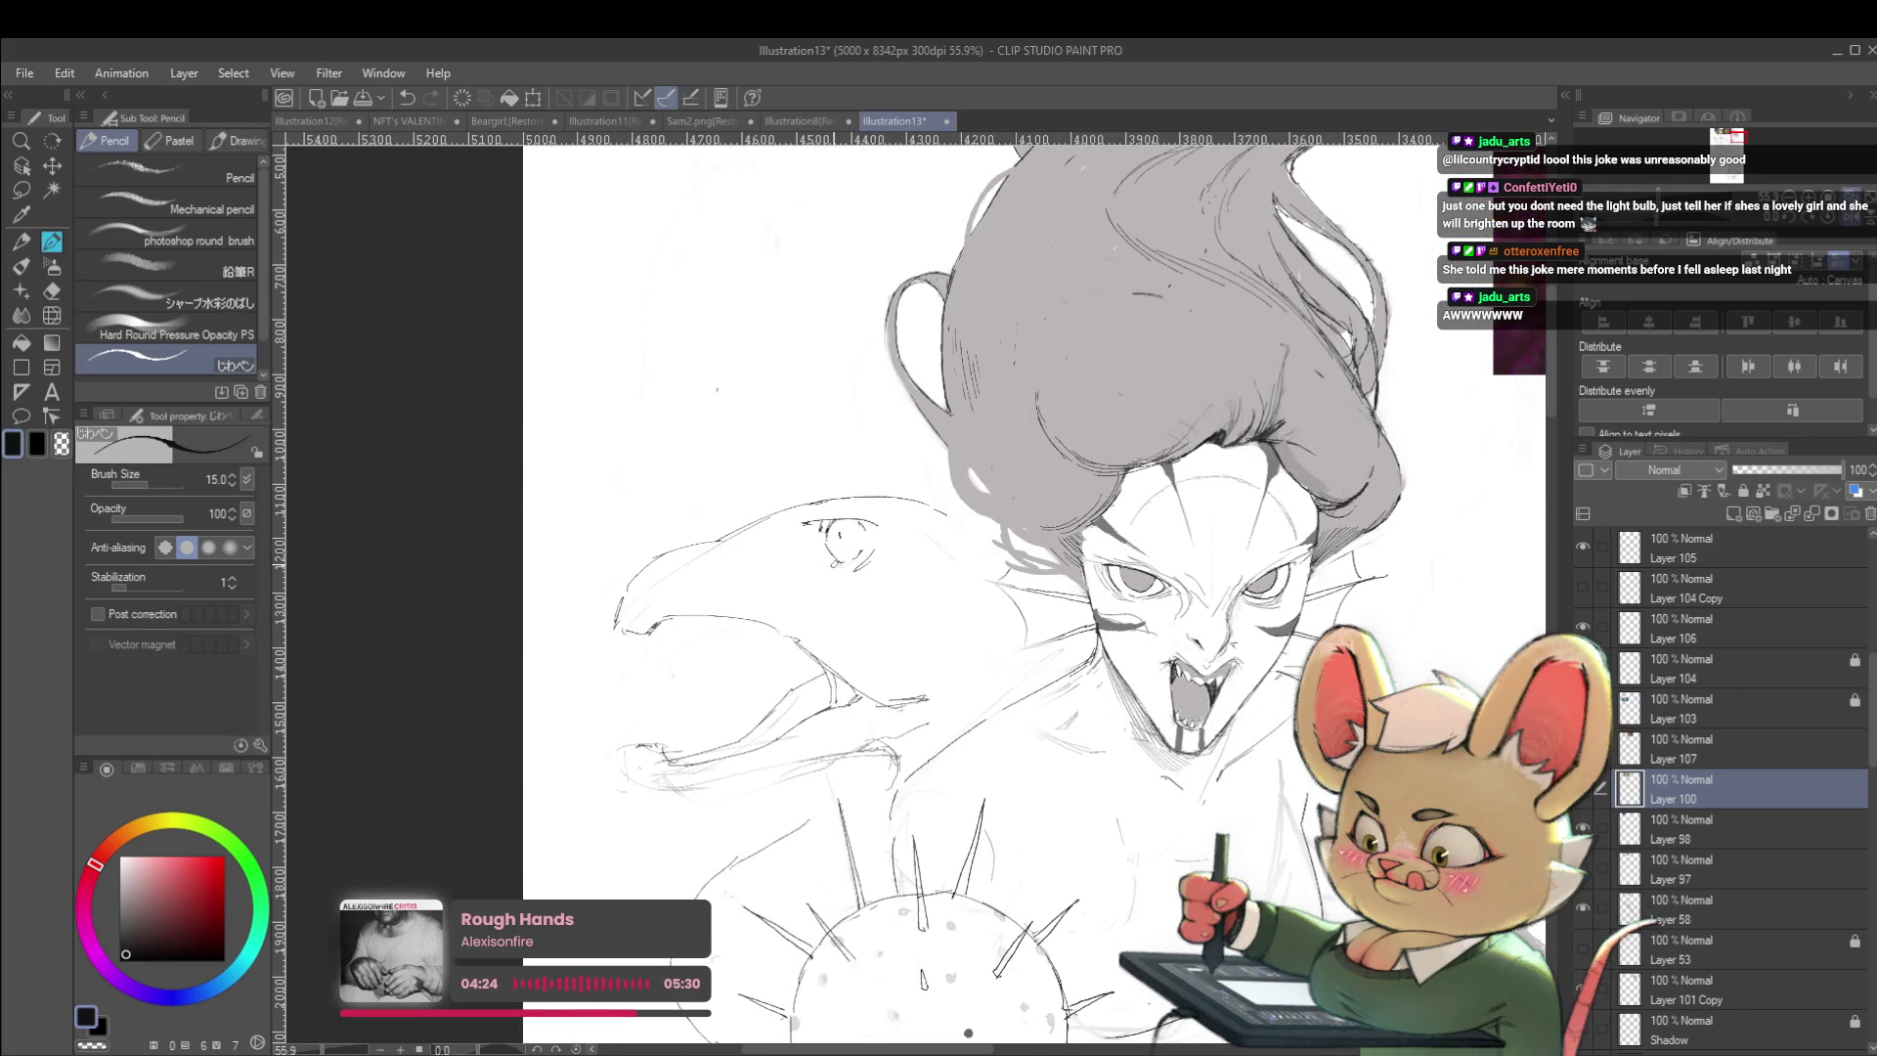
pyautogui.scroll(-3, 846, 564)
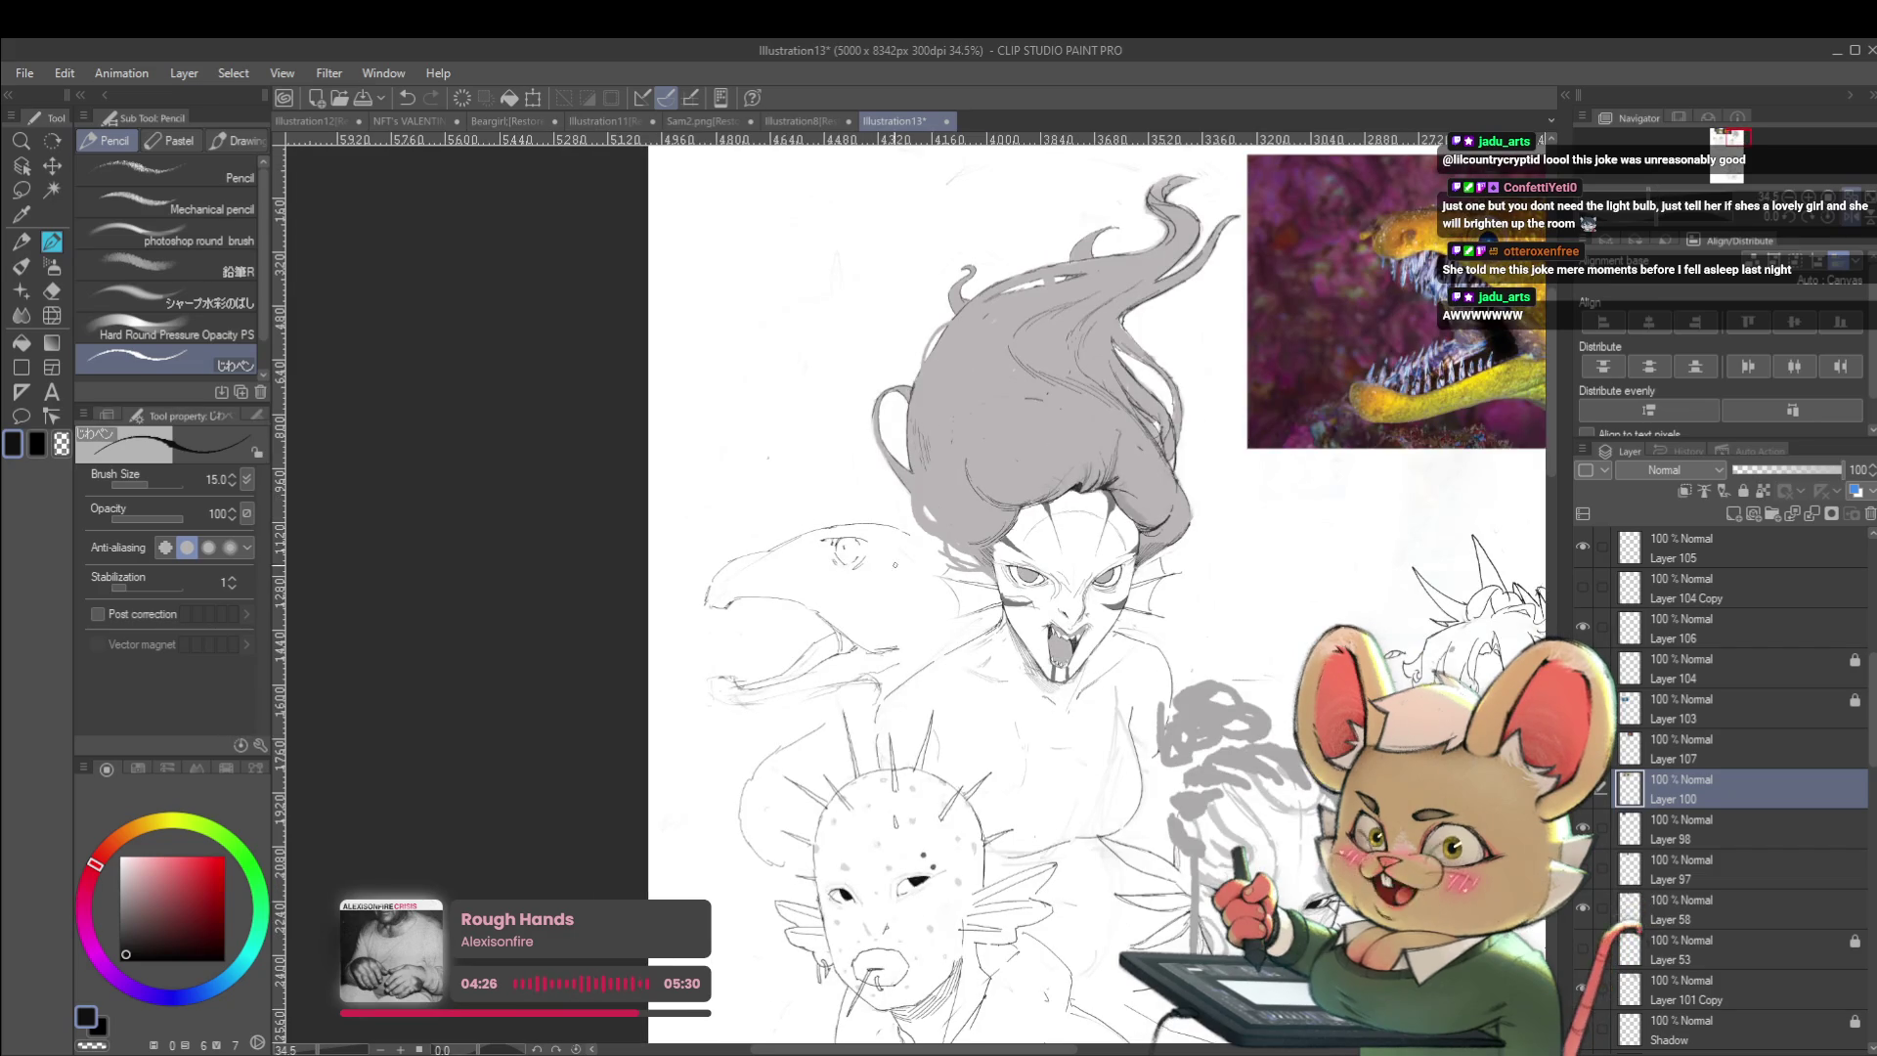
pyautogui.moveTo(894, 565); pyautogui.dragTo(827, 599)
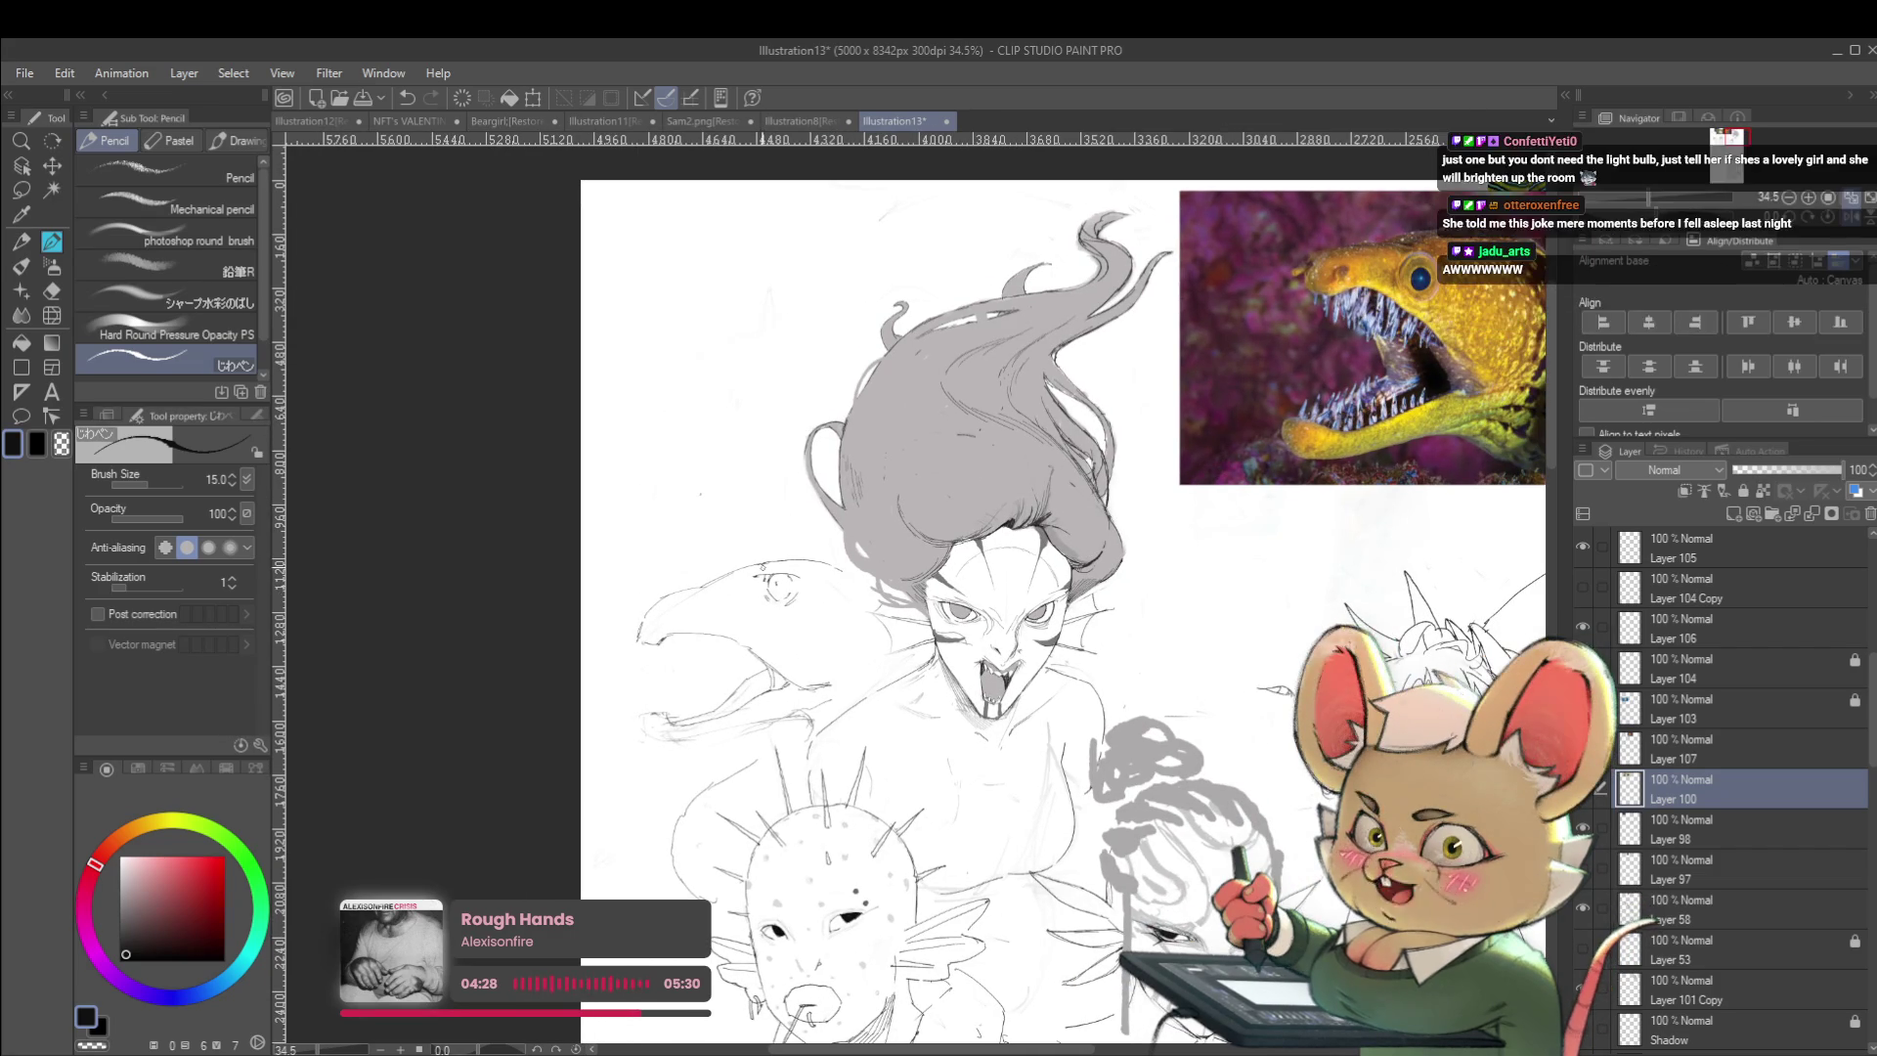
pyautogui.scroll(3, 772, 582)
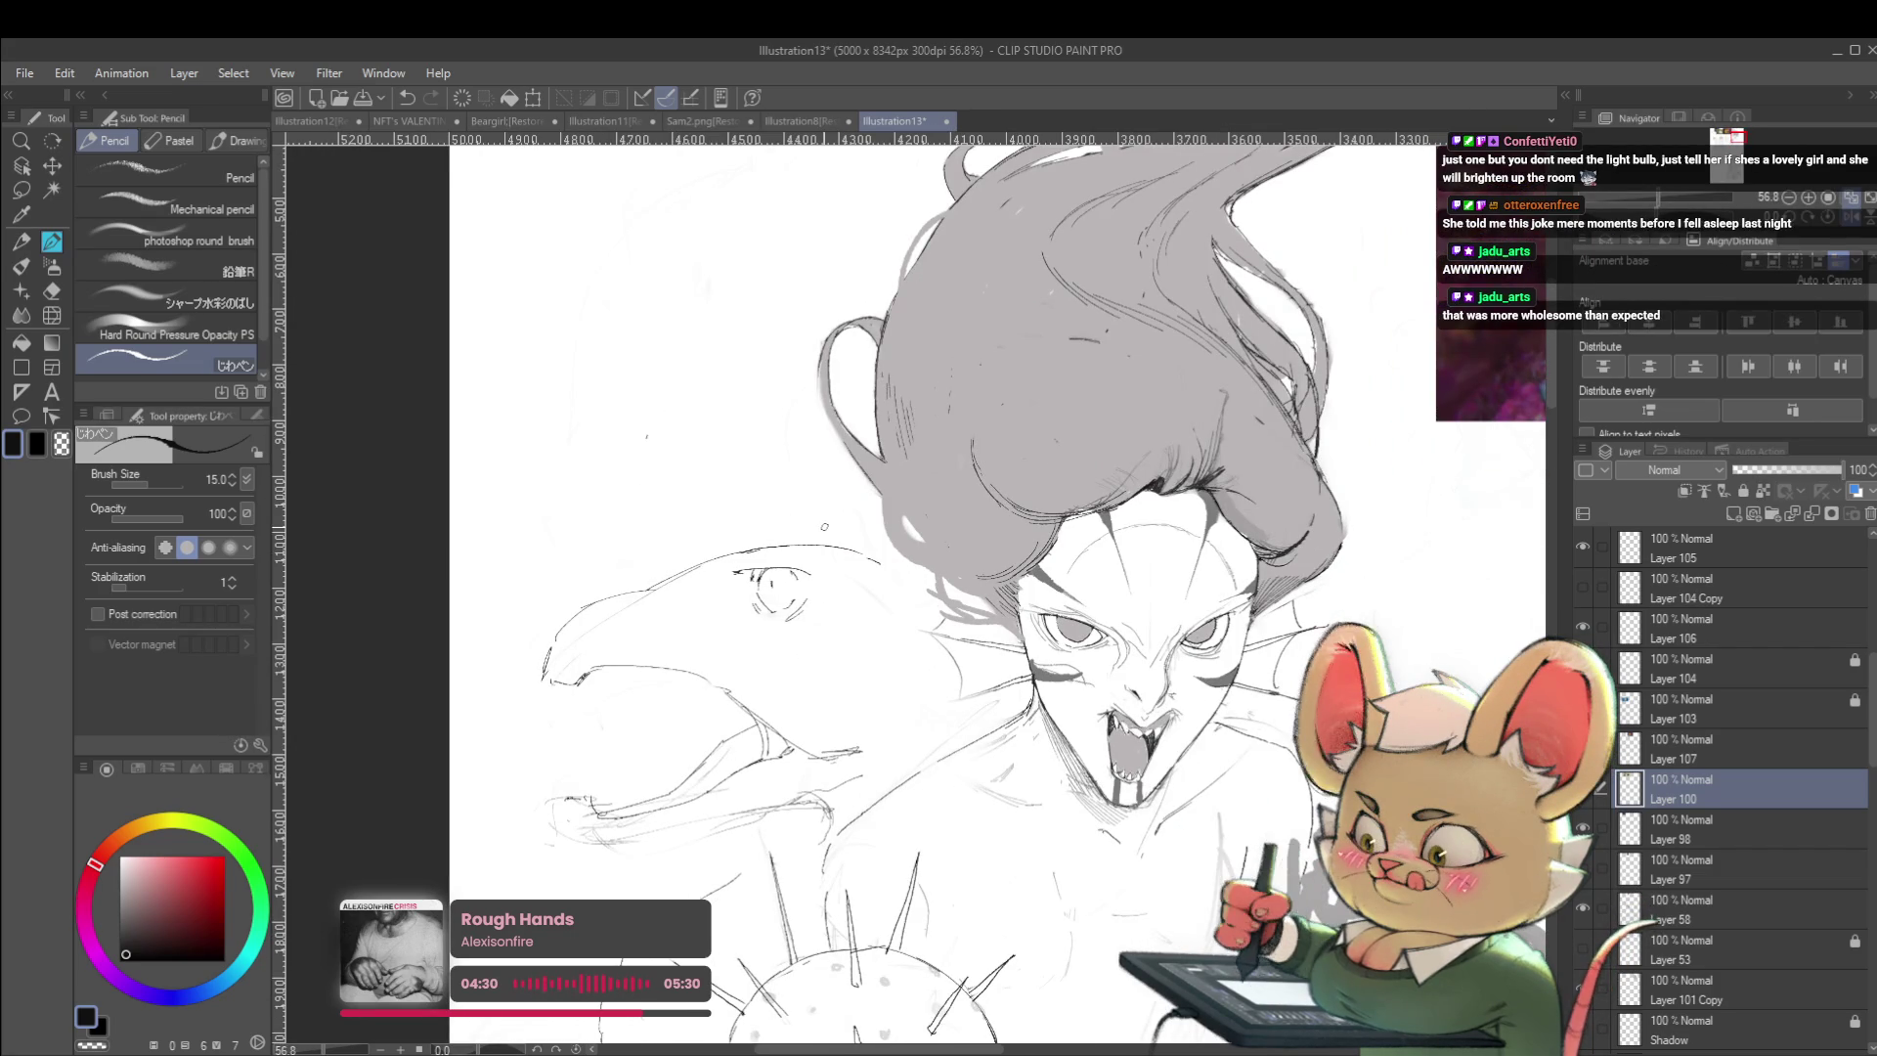
pyautogui.moveTo(912, 570); pyautogui.dragTo(999, 535)
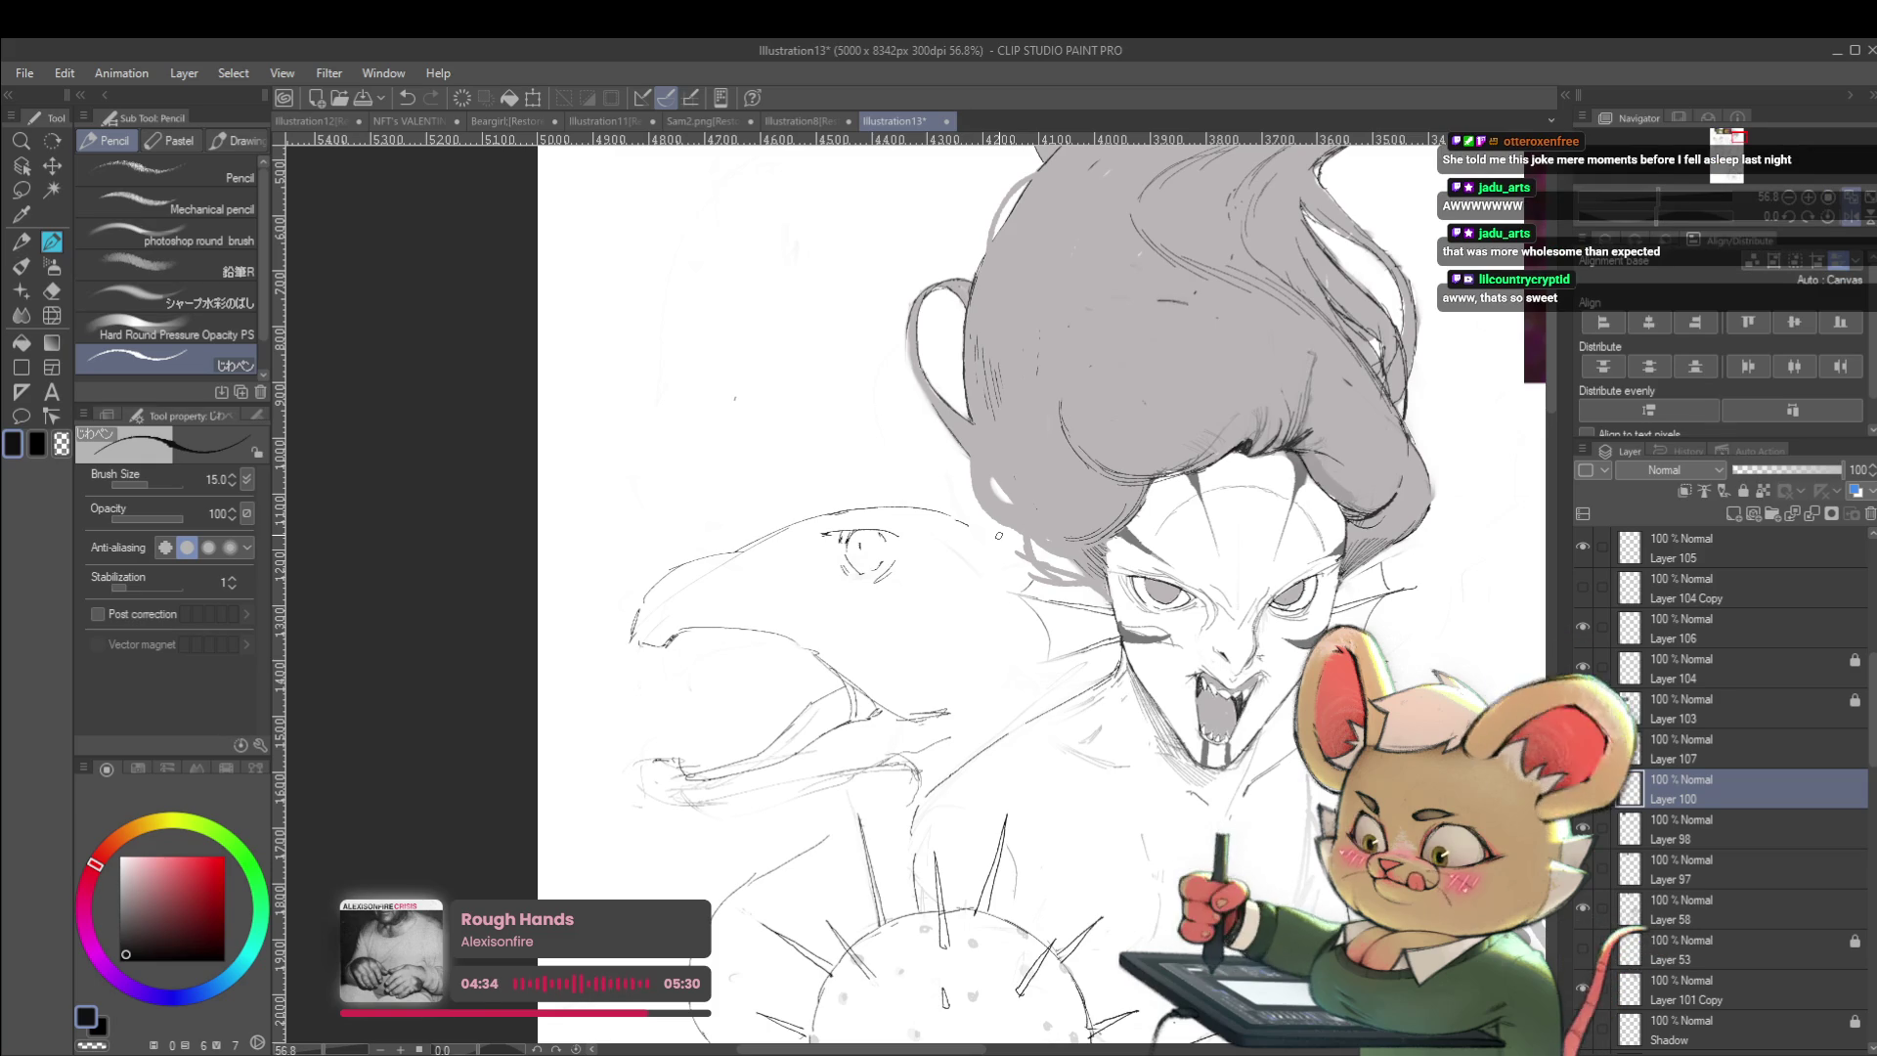
pyautogui.moveTo(1068, 660); pyautogui.dragTo(1058, 695)
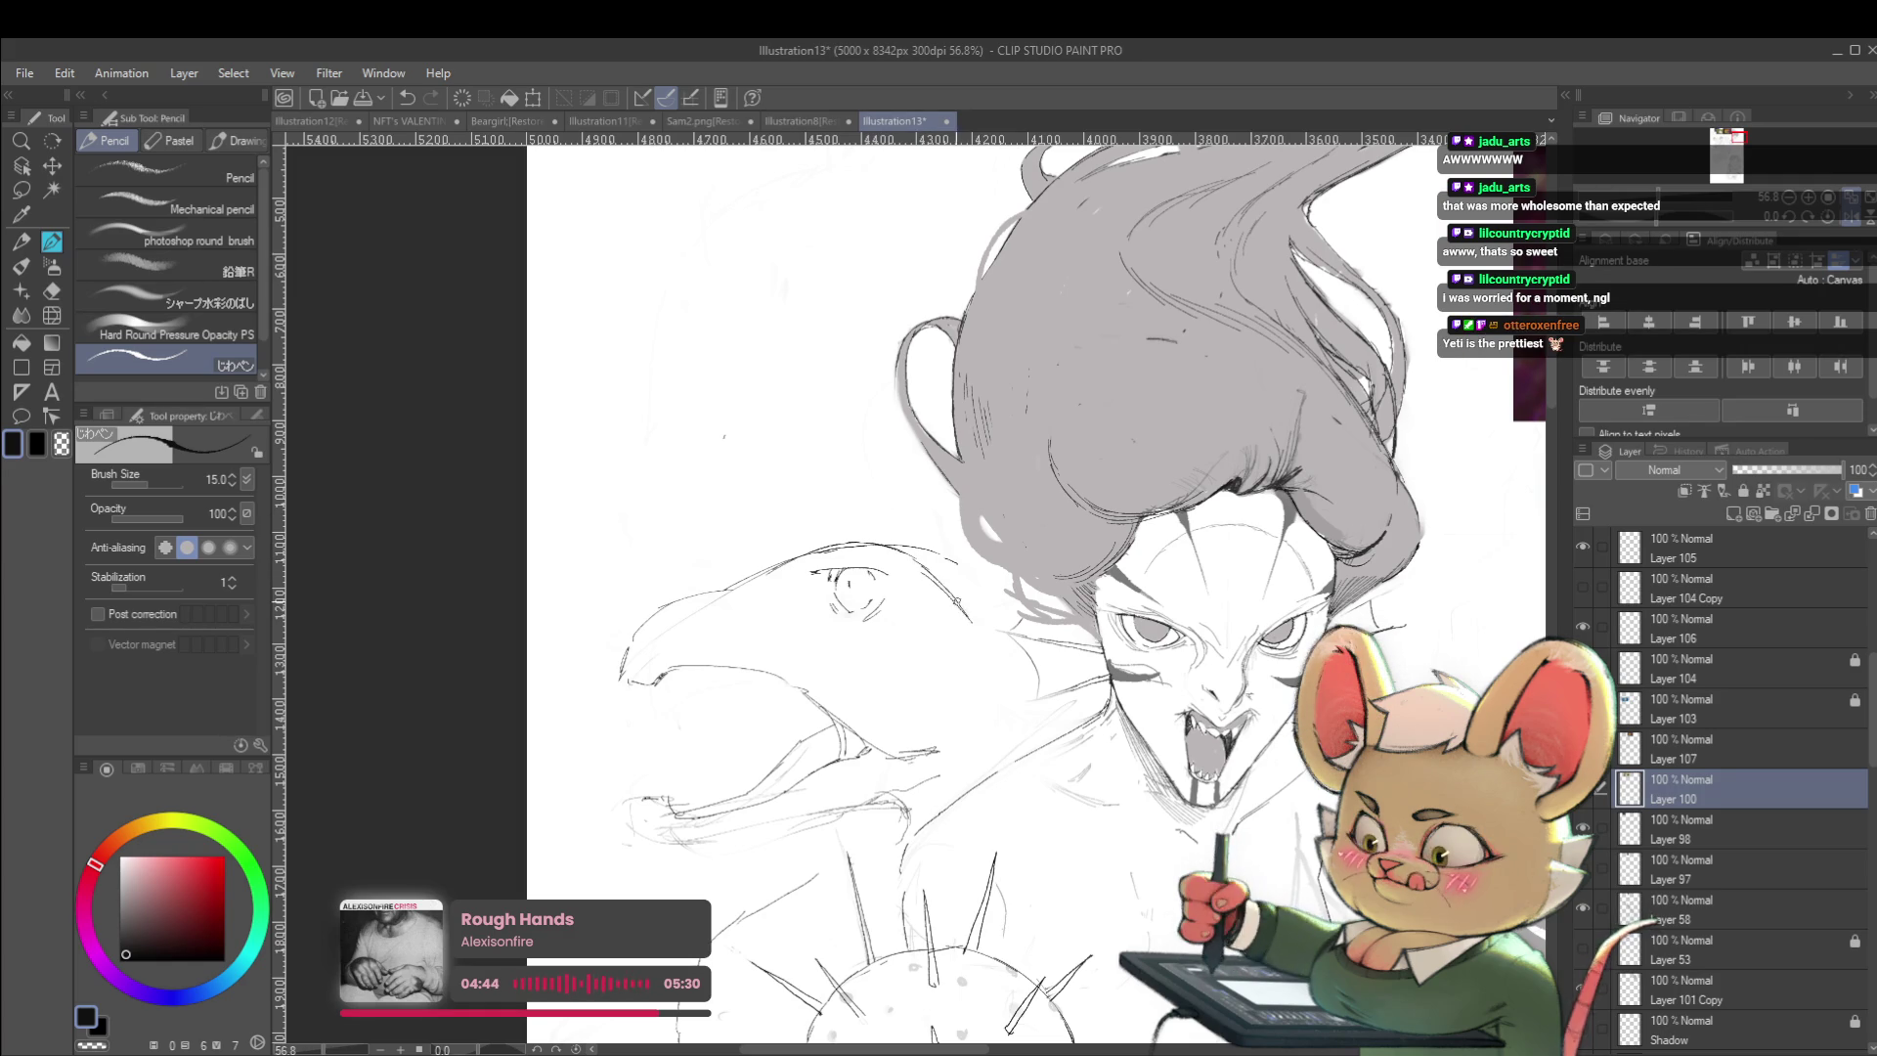
pyautogui.scroll(-4, 1082, 684)
pyautogui.scroll(2, 1083, 684)
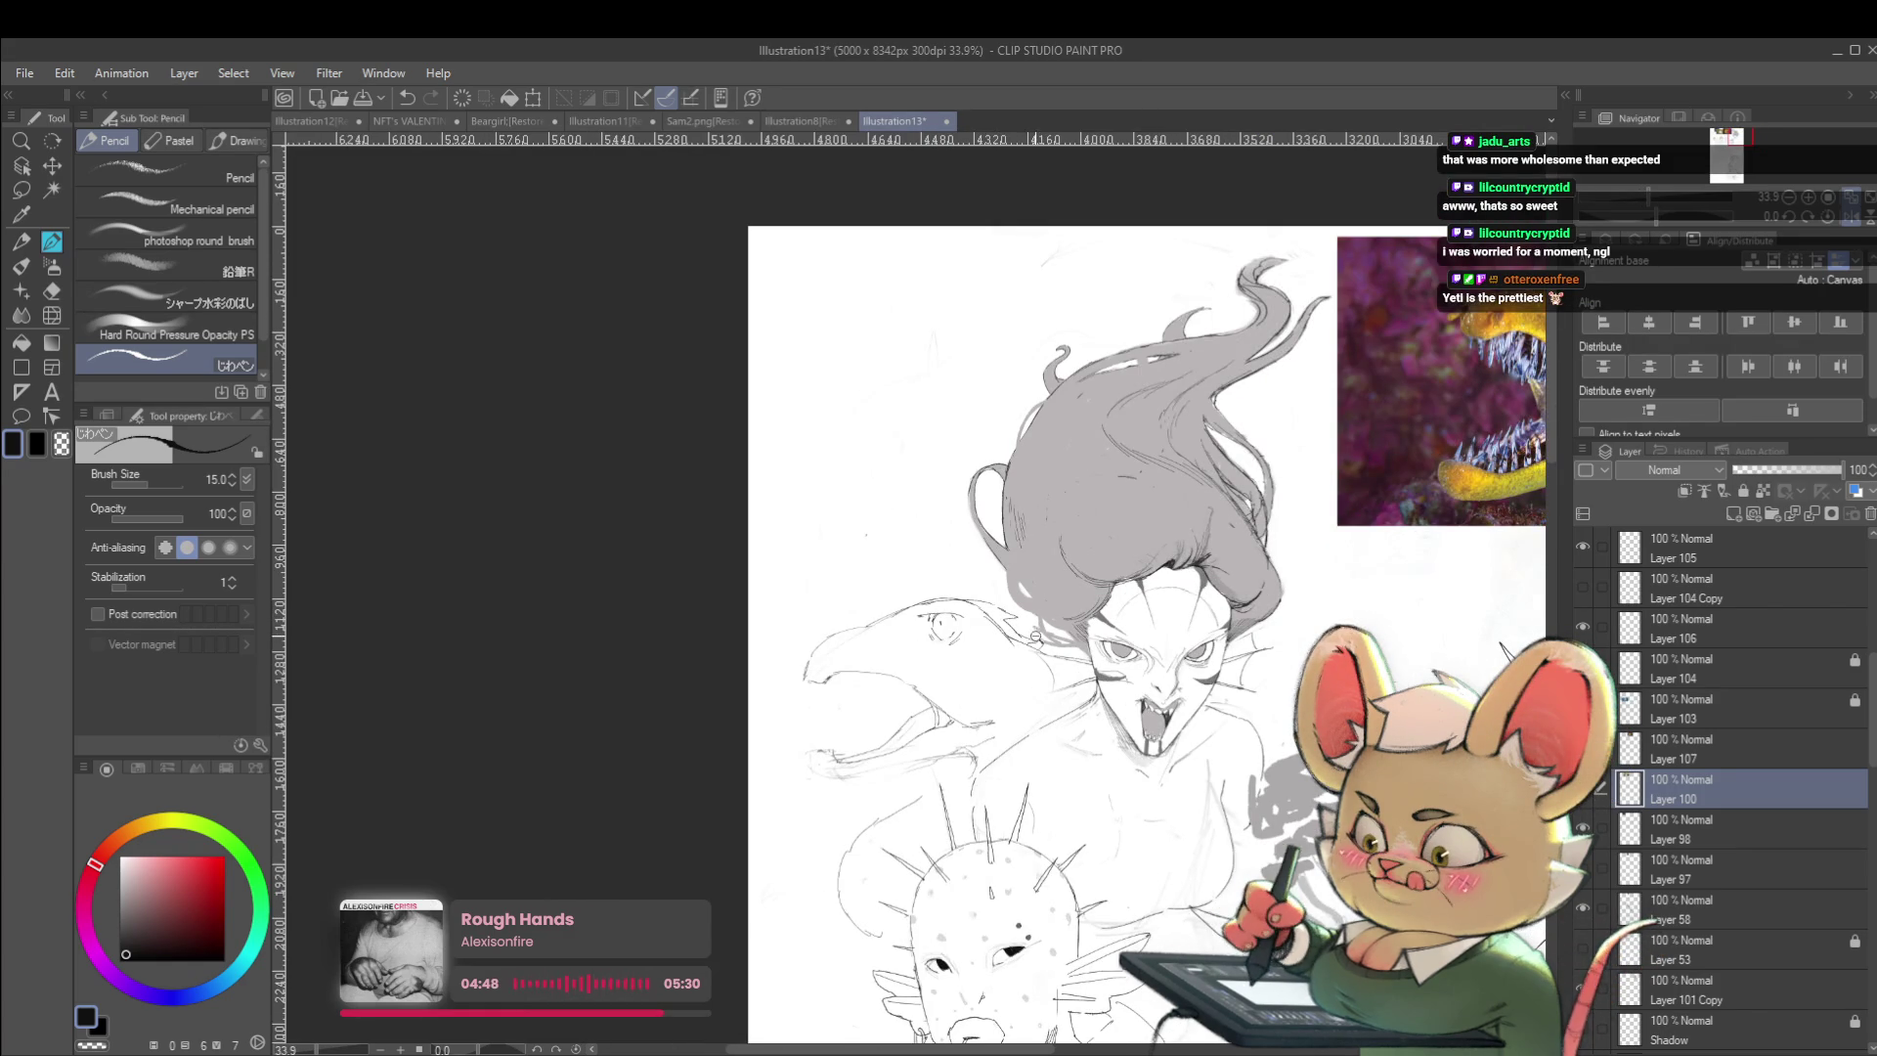
pyautogui.scroll(-2, 1035, 636)
# - Mirror the view and draw three short vertical teeth in the eel's jaw
pyautogui.press('h')
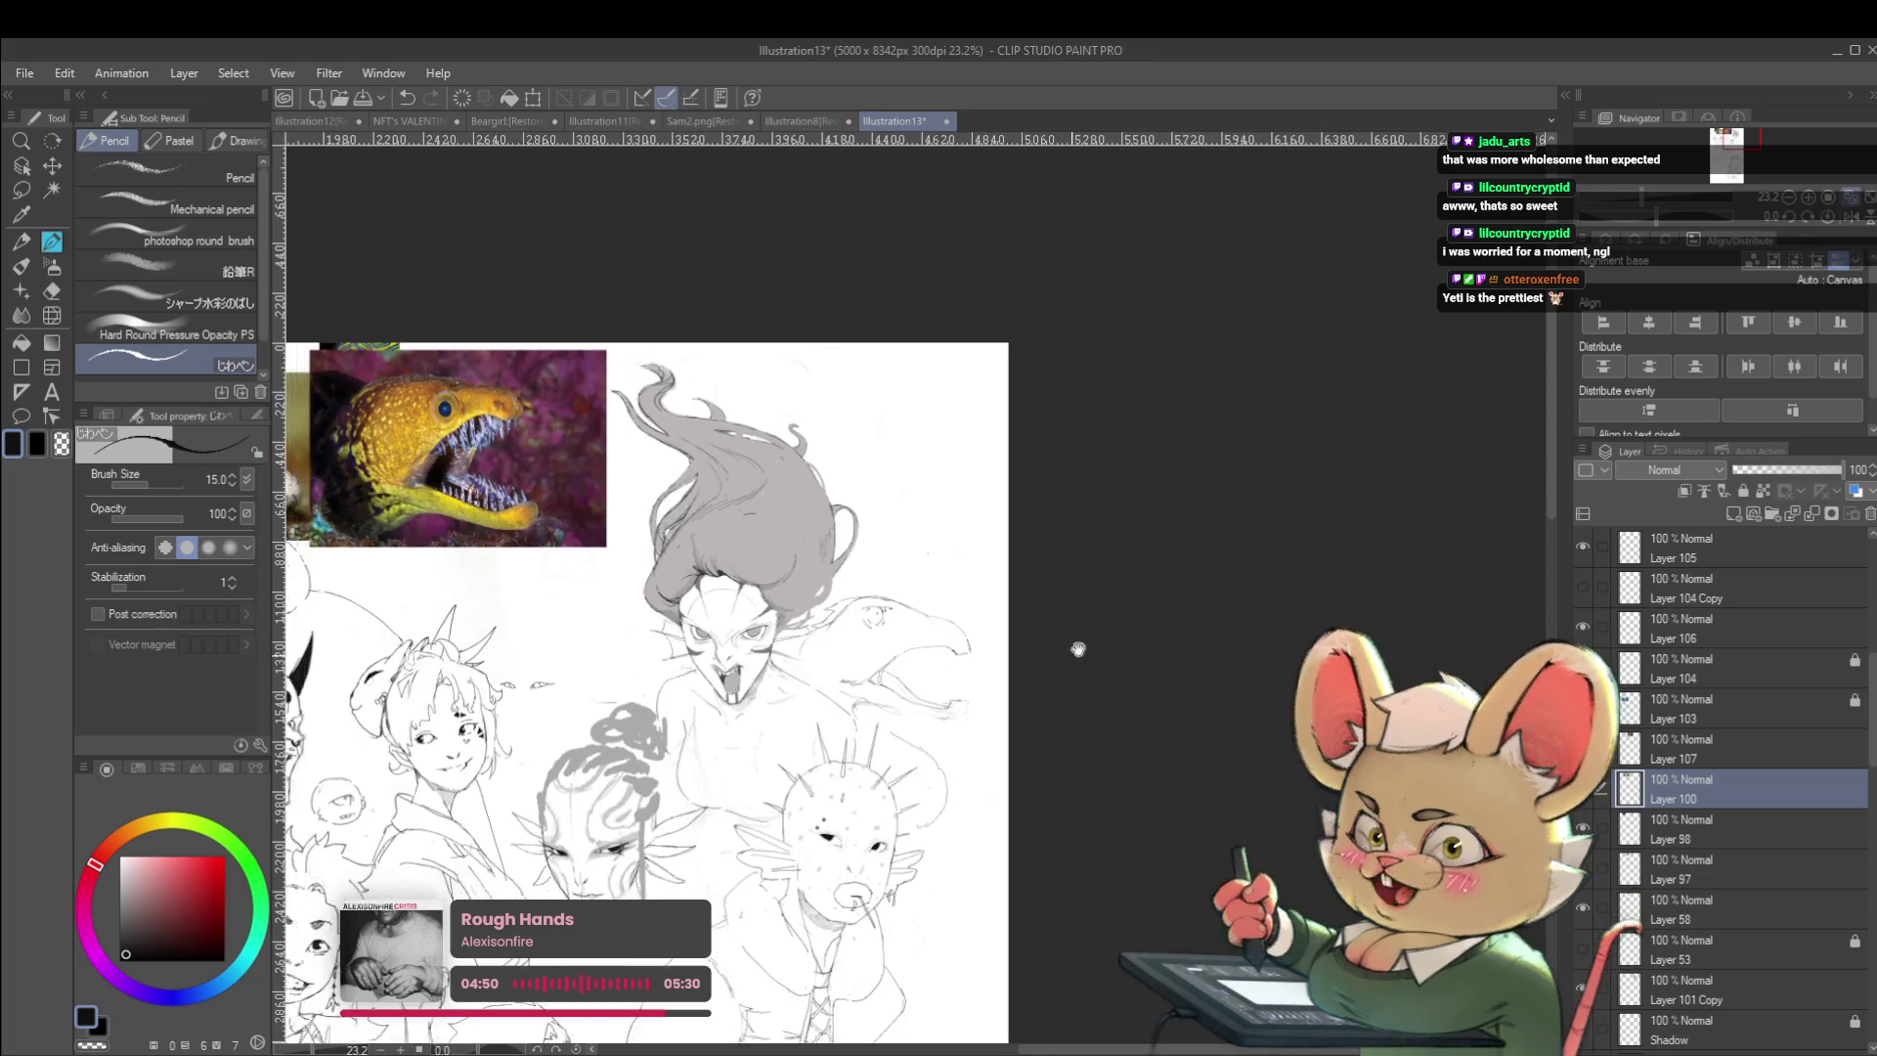
pyautogui.scroll(3, 923, 574)
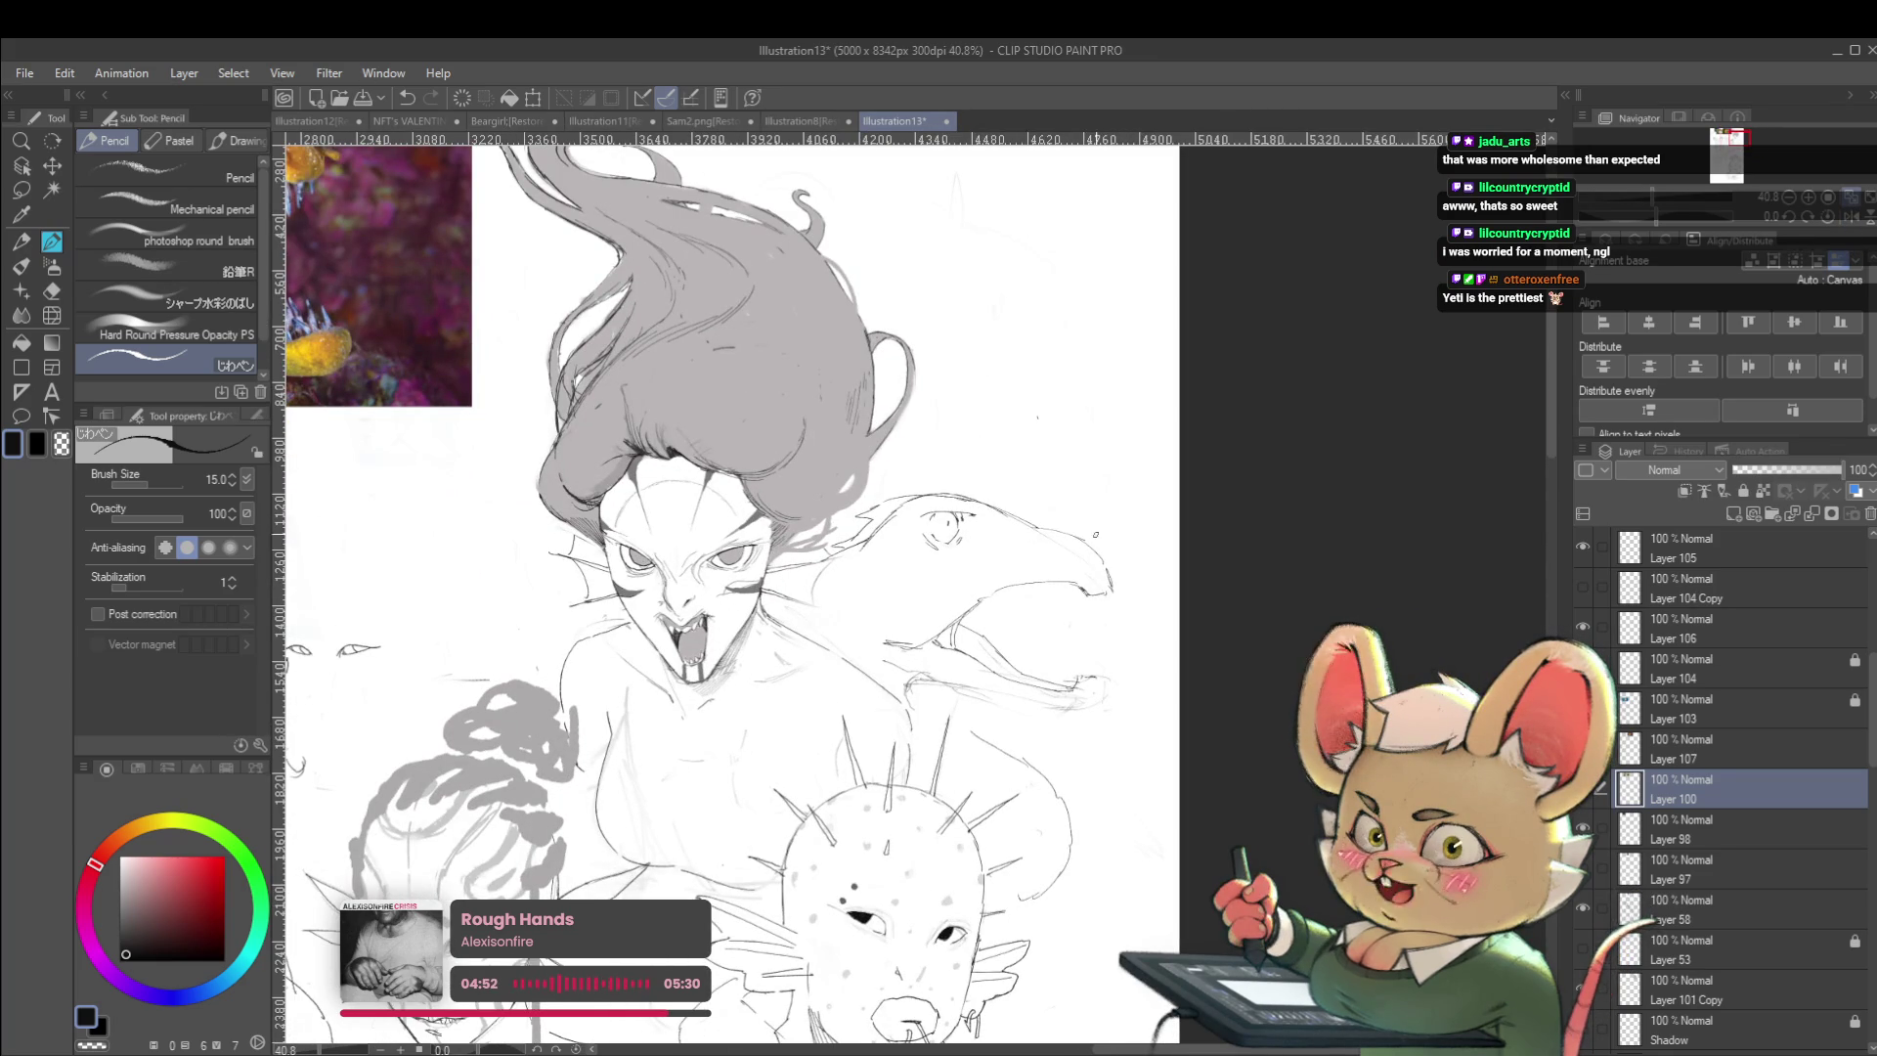
pyautogui.moveTo(1048, 584); pyautogui.dragTo(1046, 610)
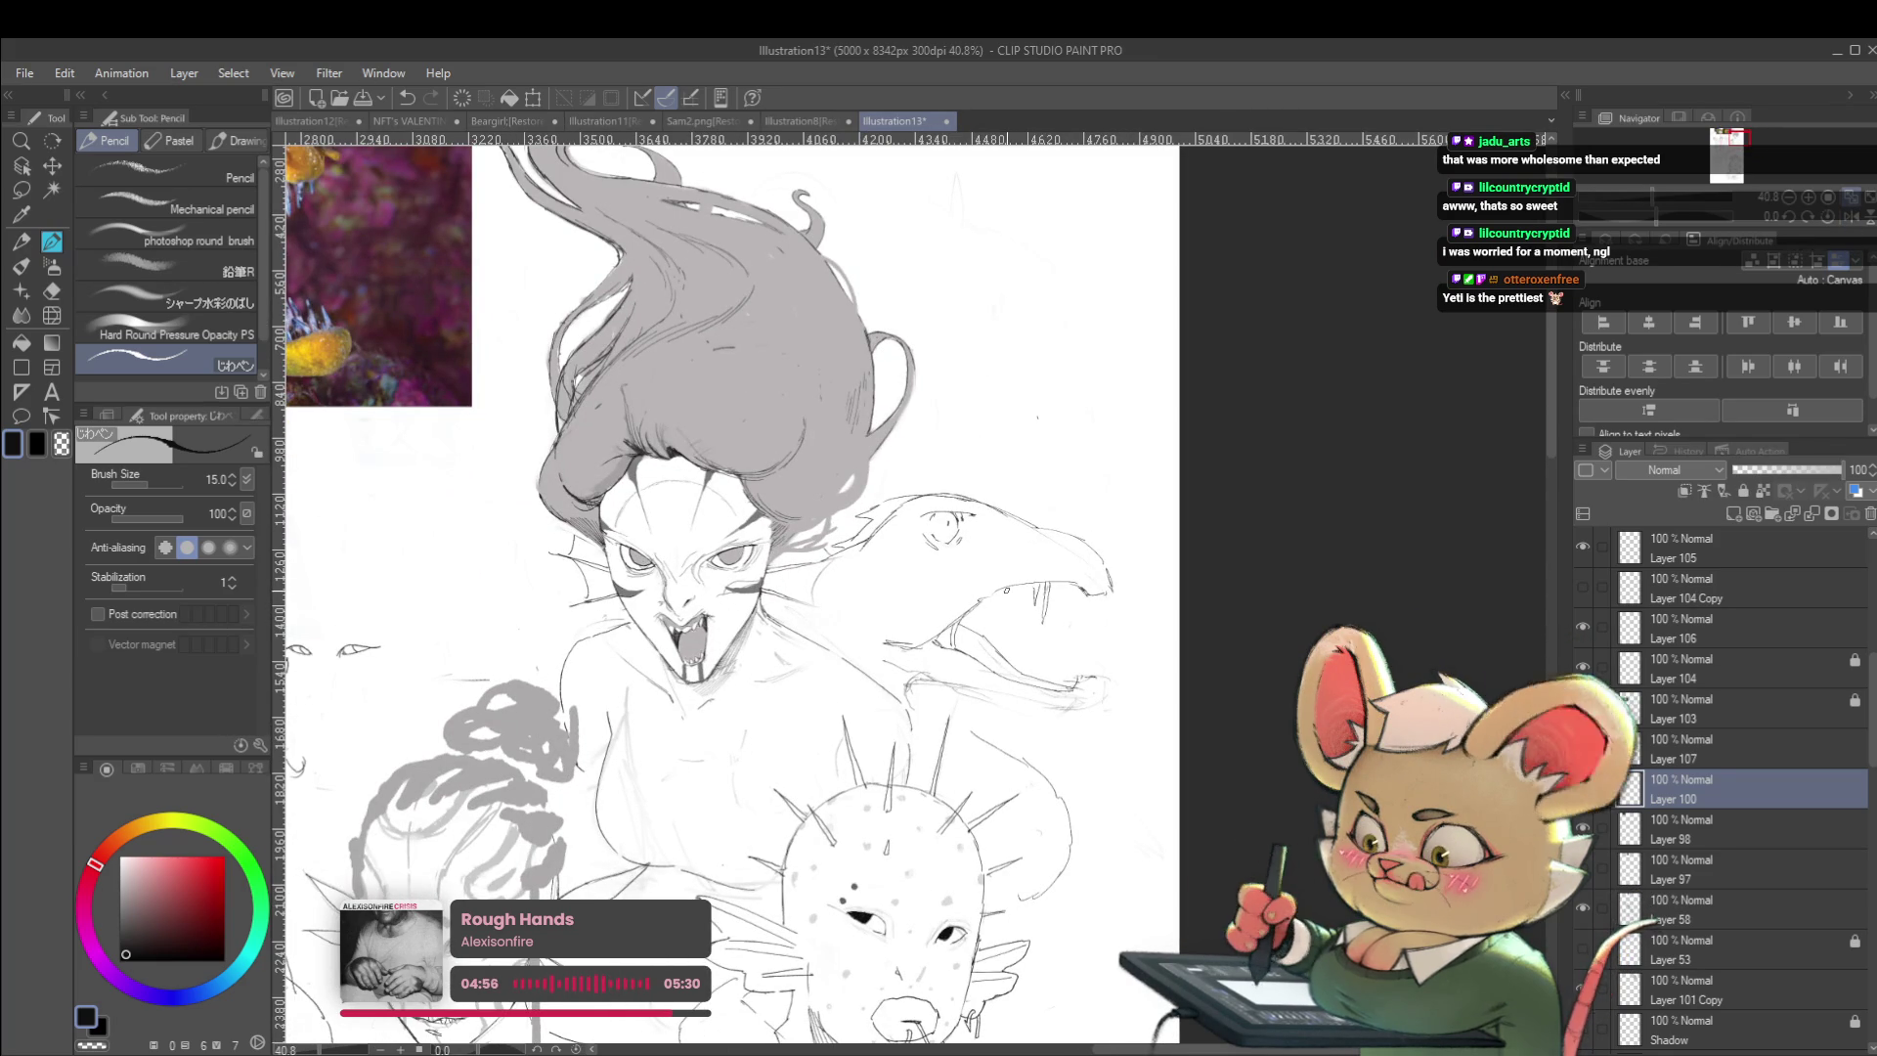
pyautogui.moveTo(1005, 586); pyautogui.dragTo(1011, 613)
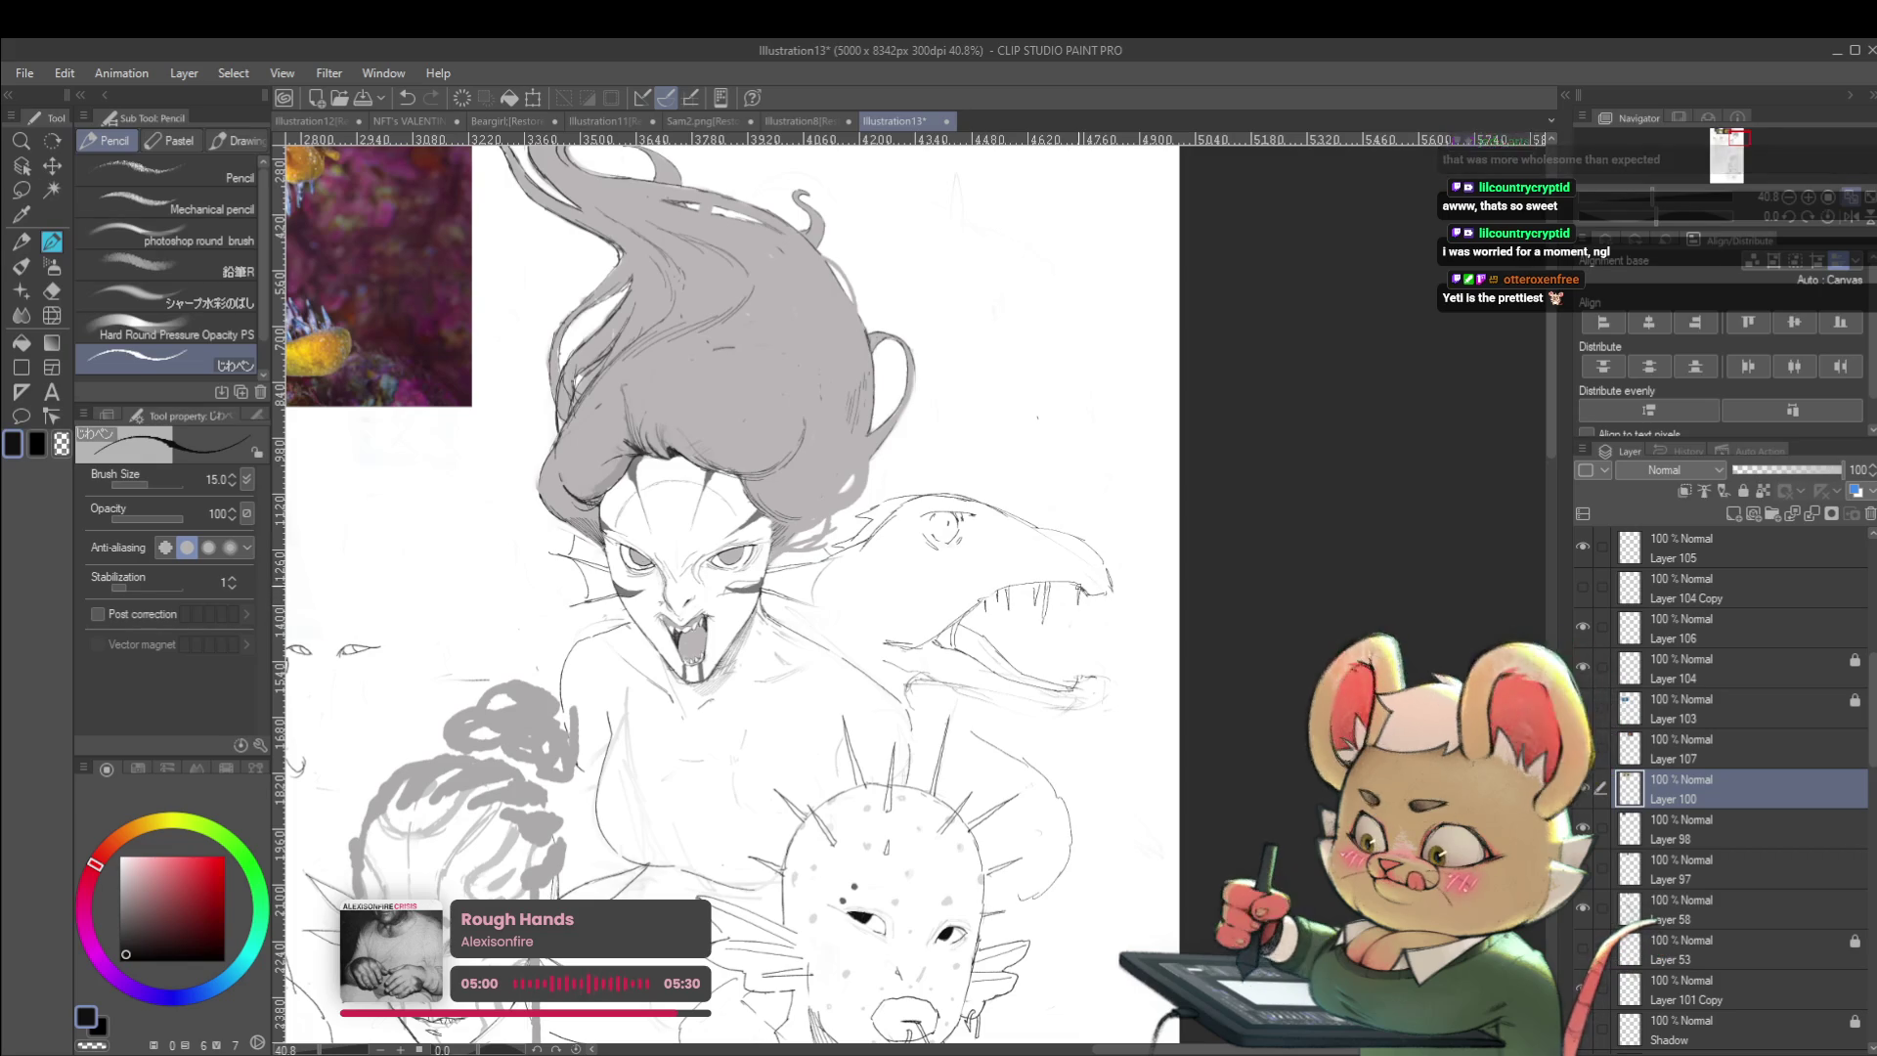
pyautogui.moveTo(1071, 595); pyautogui.dragTo(1067, 614)
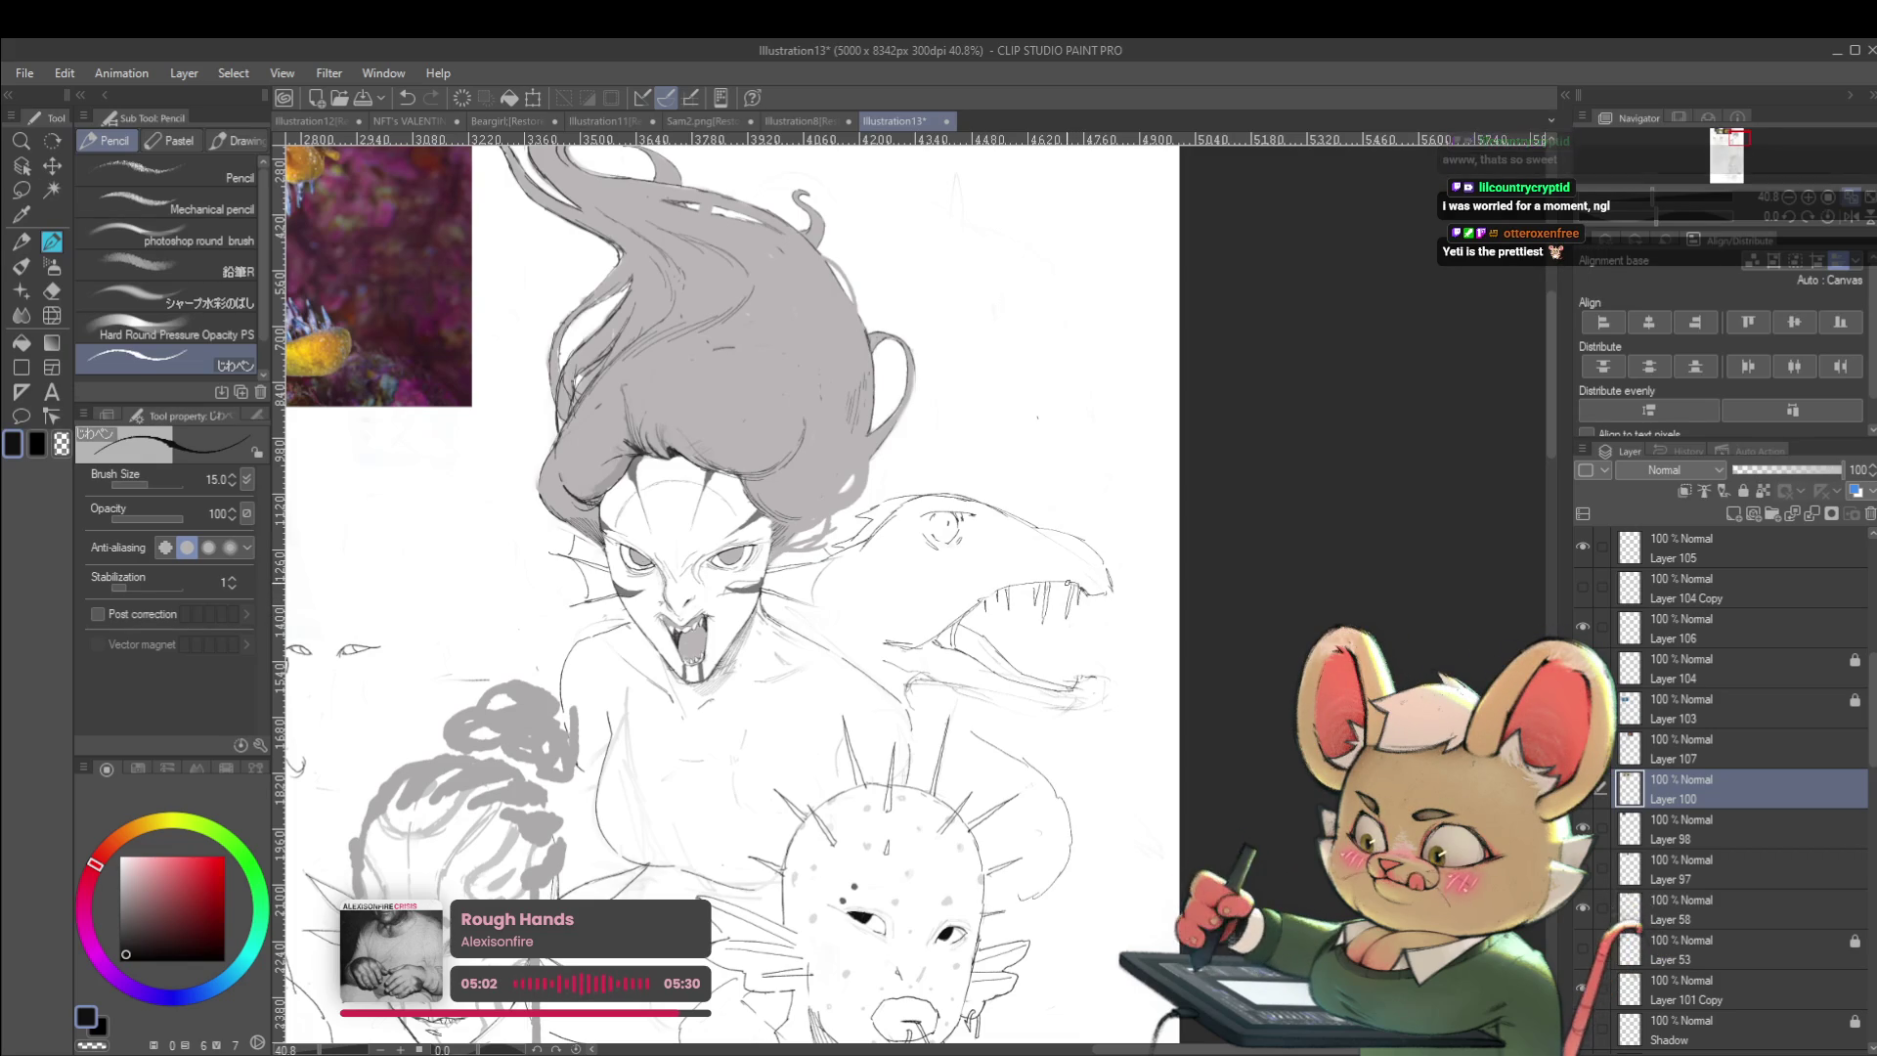
pyautogui.scroll(-4, 724, 586)
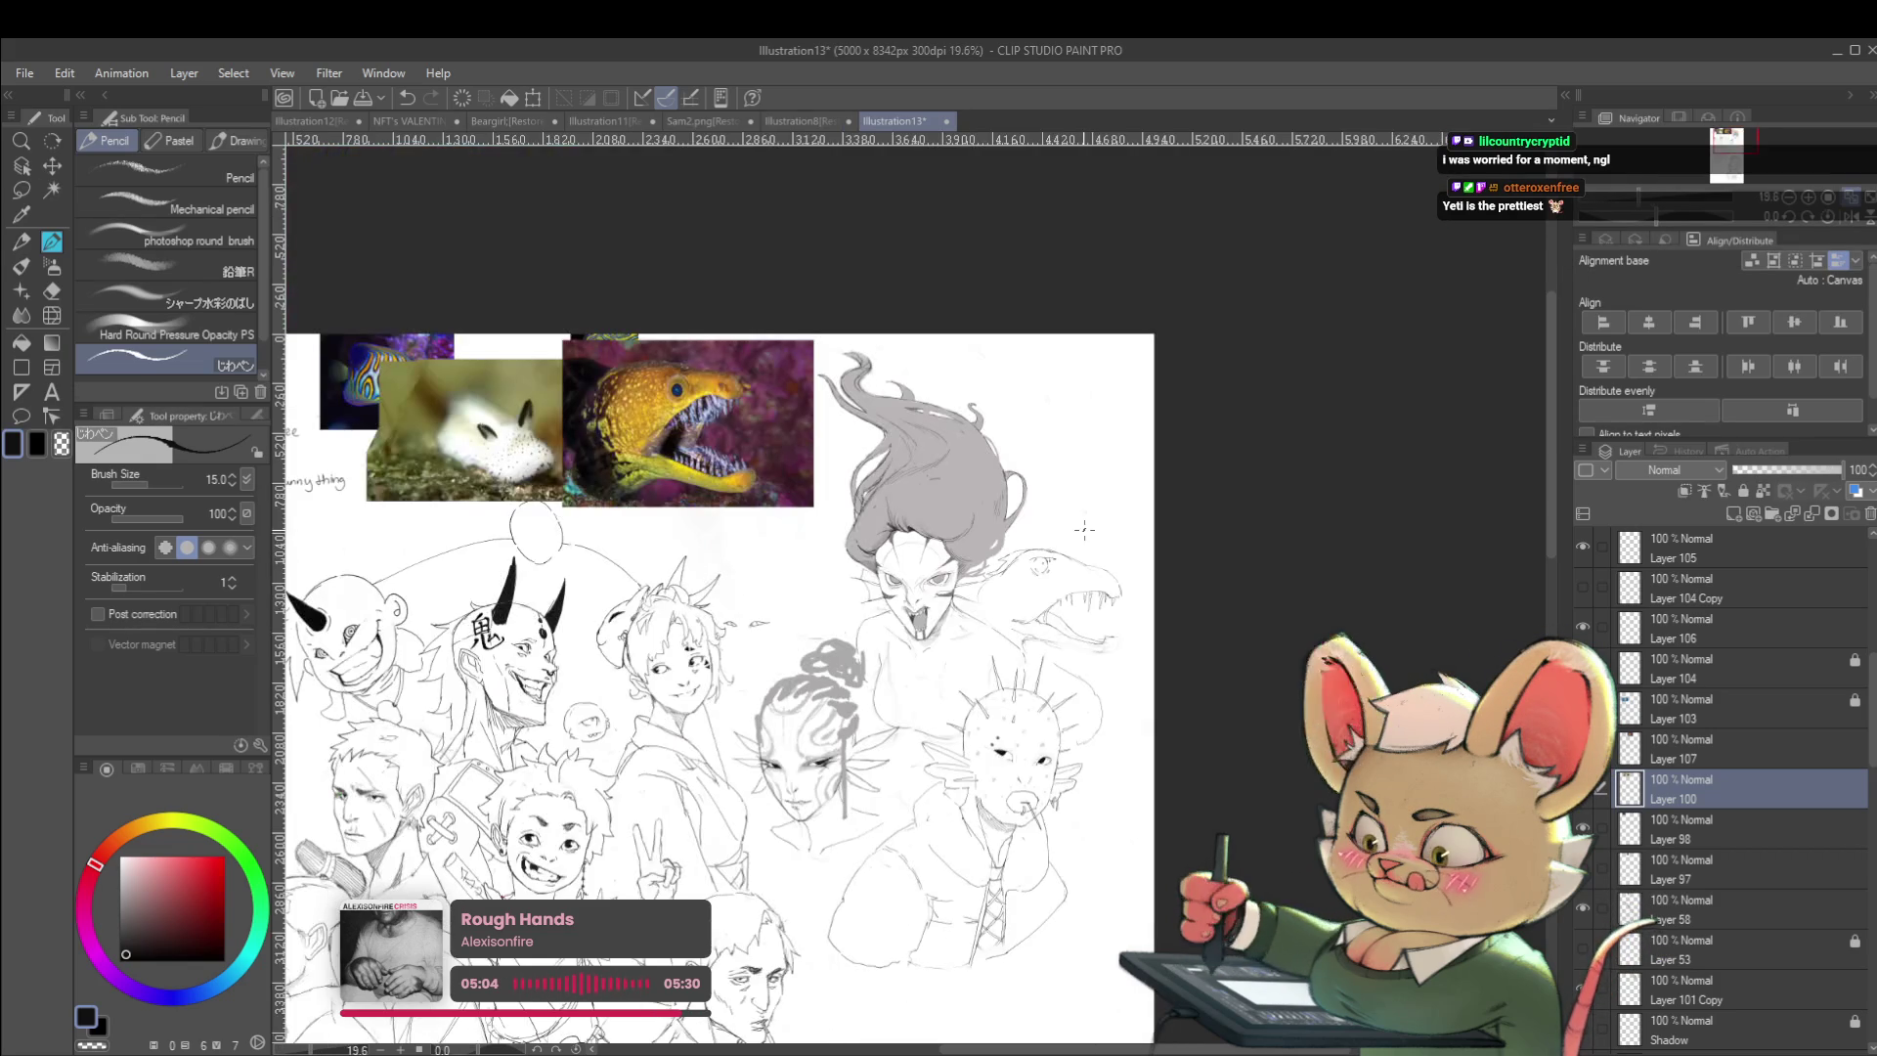
pyautogui.click(1852, 219)
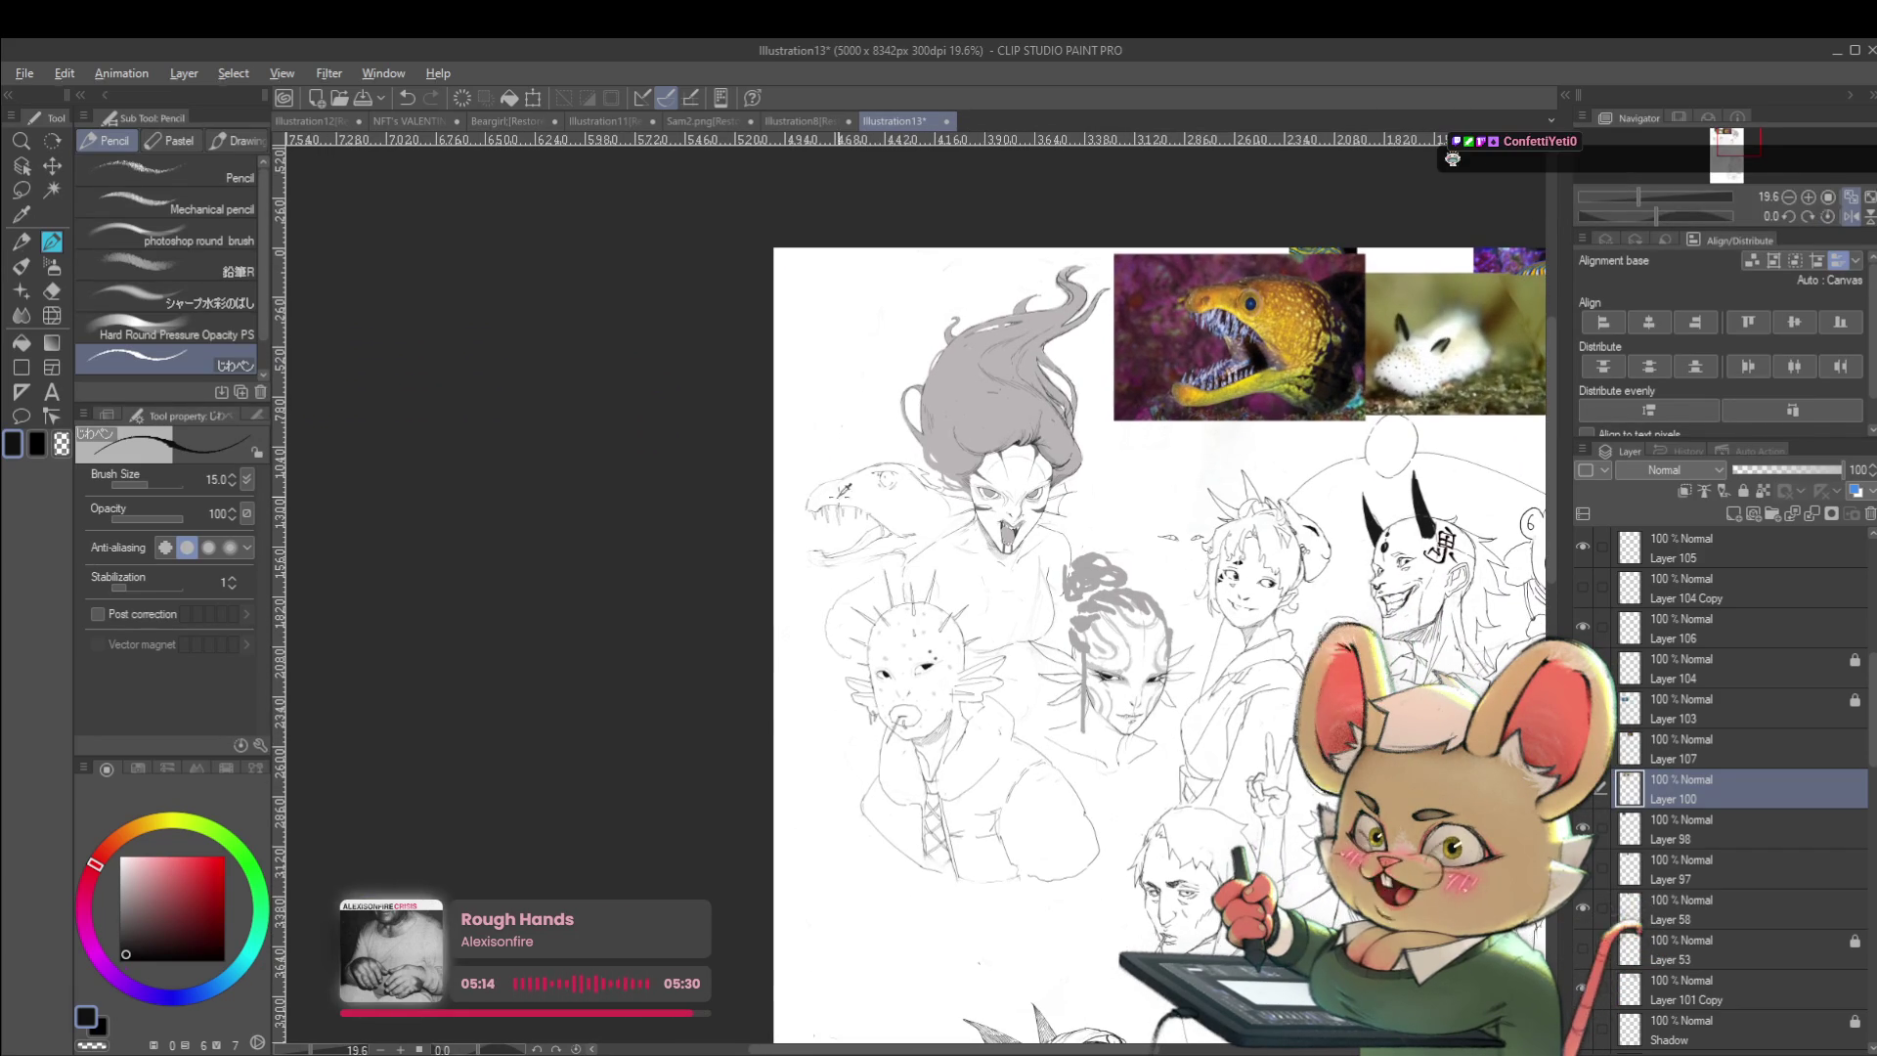
pyautogui.scroll(3, 852, 545)
pyautogui.scroll(2, 852, 545)
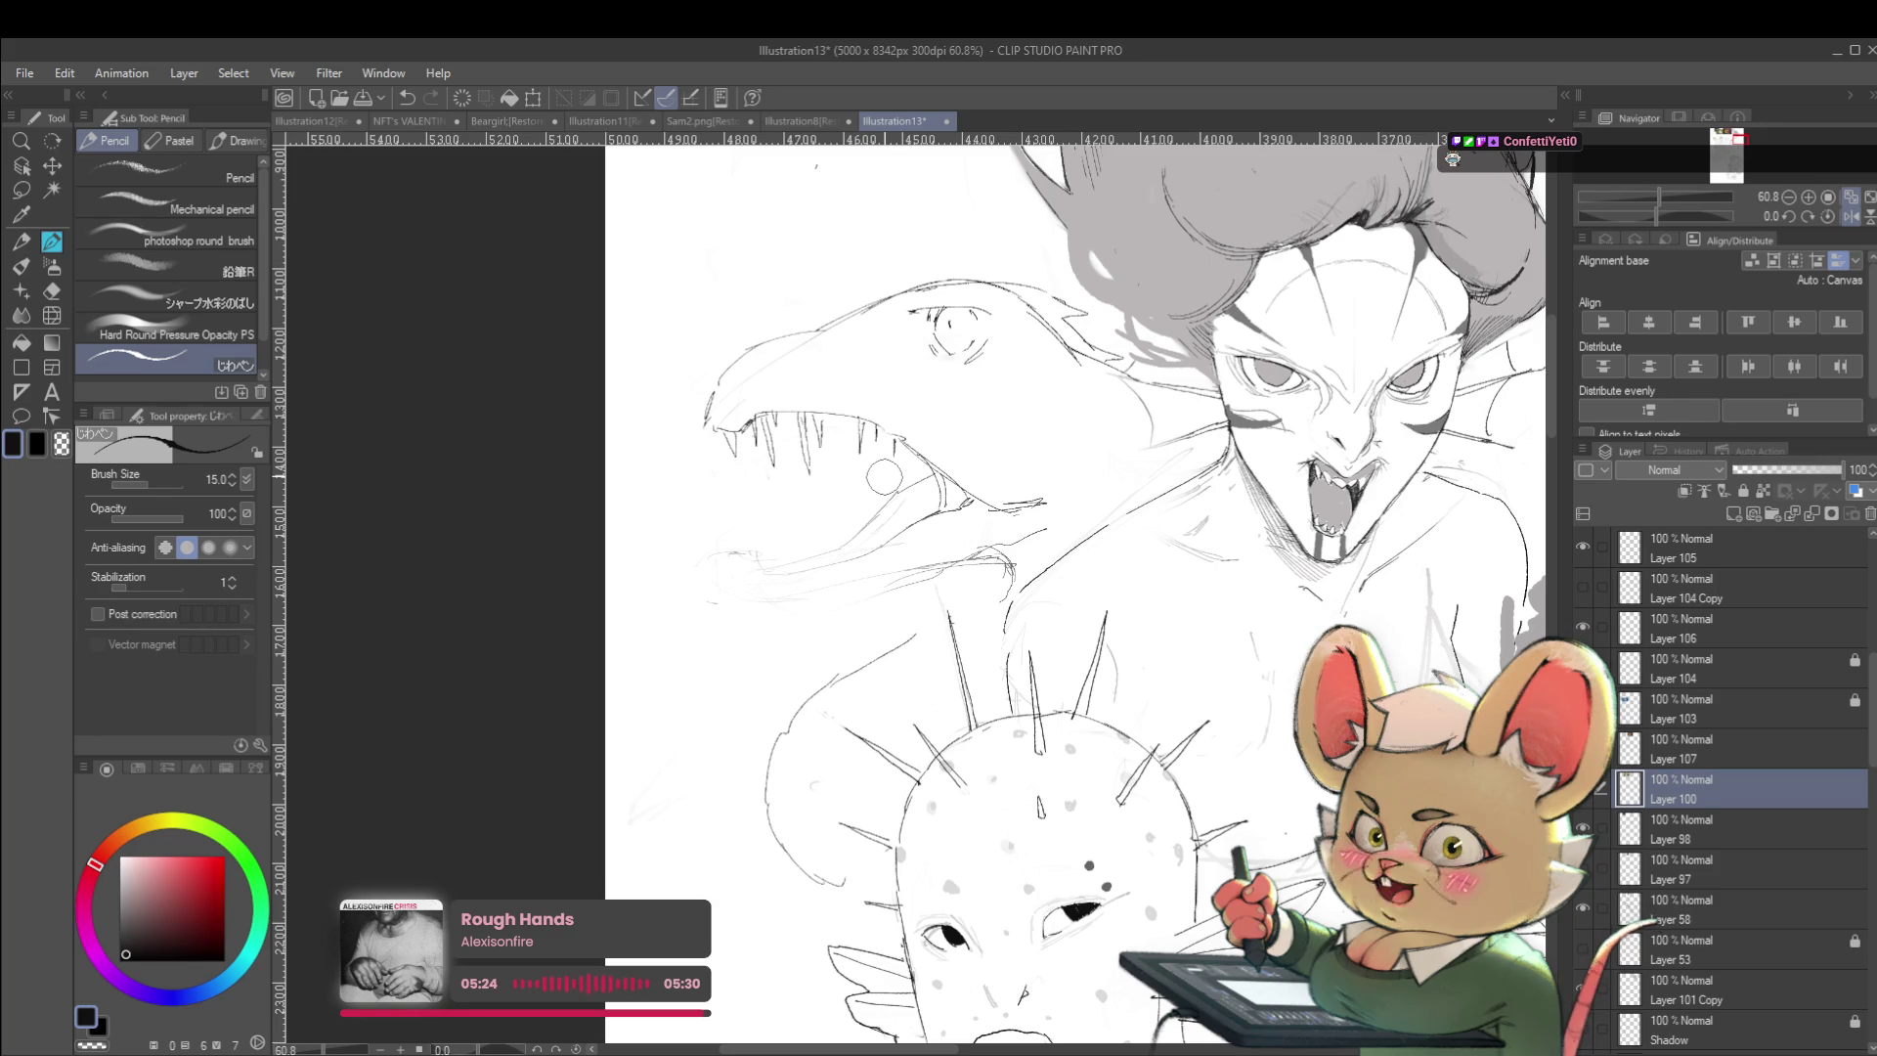
pyautogui.click(1834, 225)
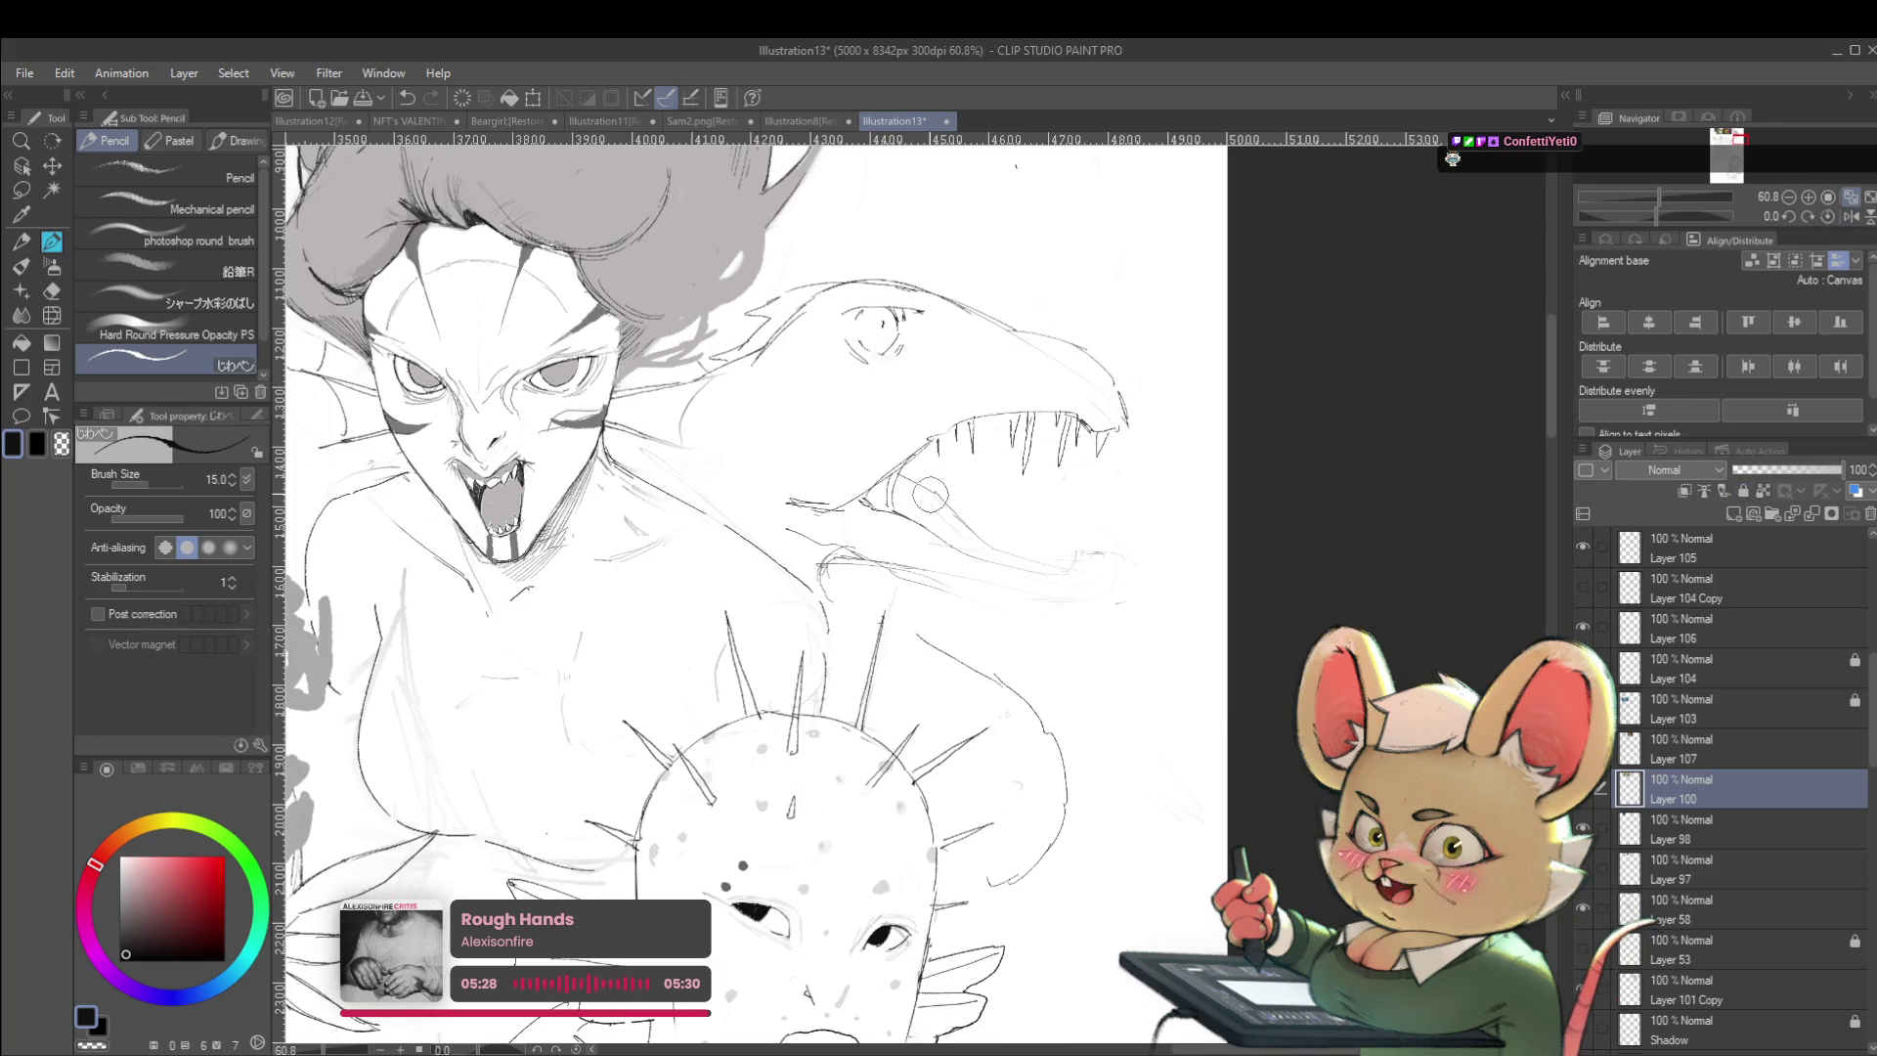
pyautogui.scroll(-5, 1047, 544)
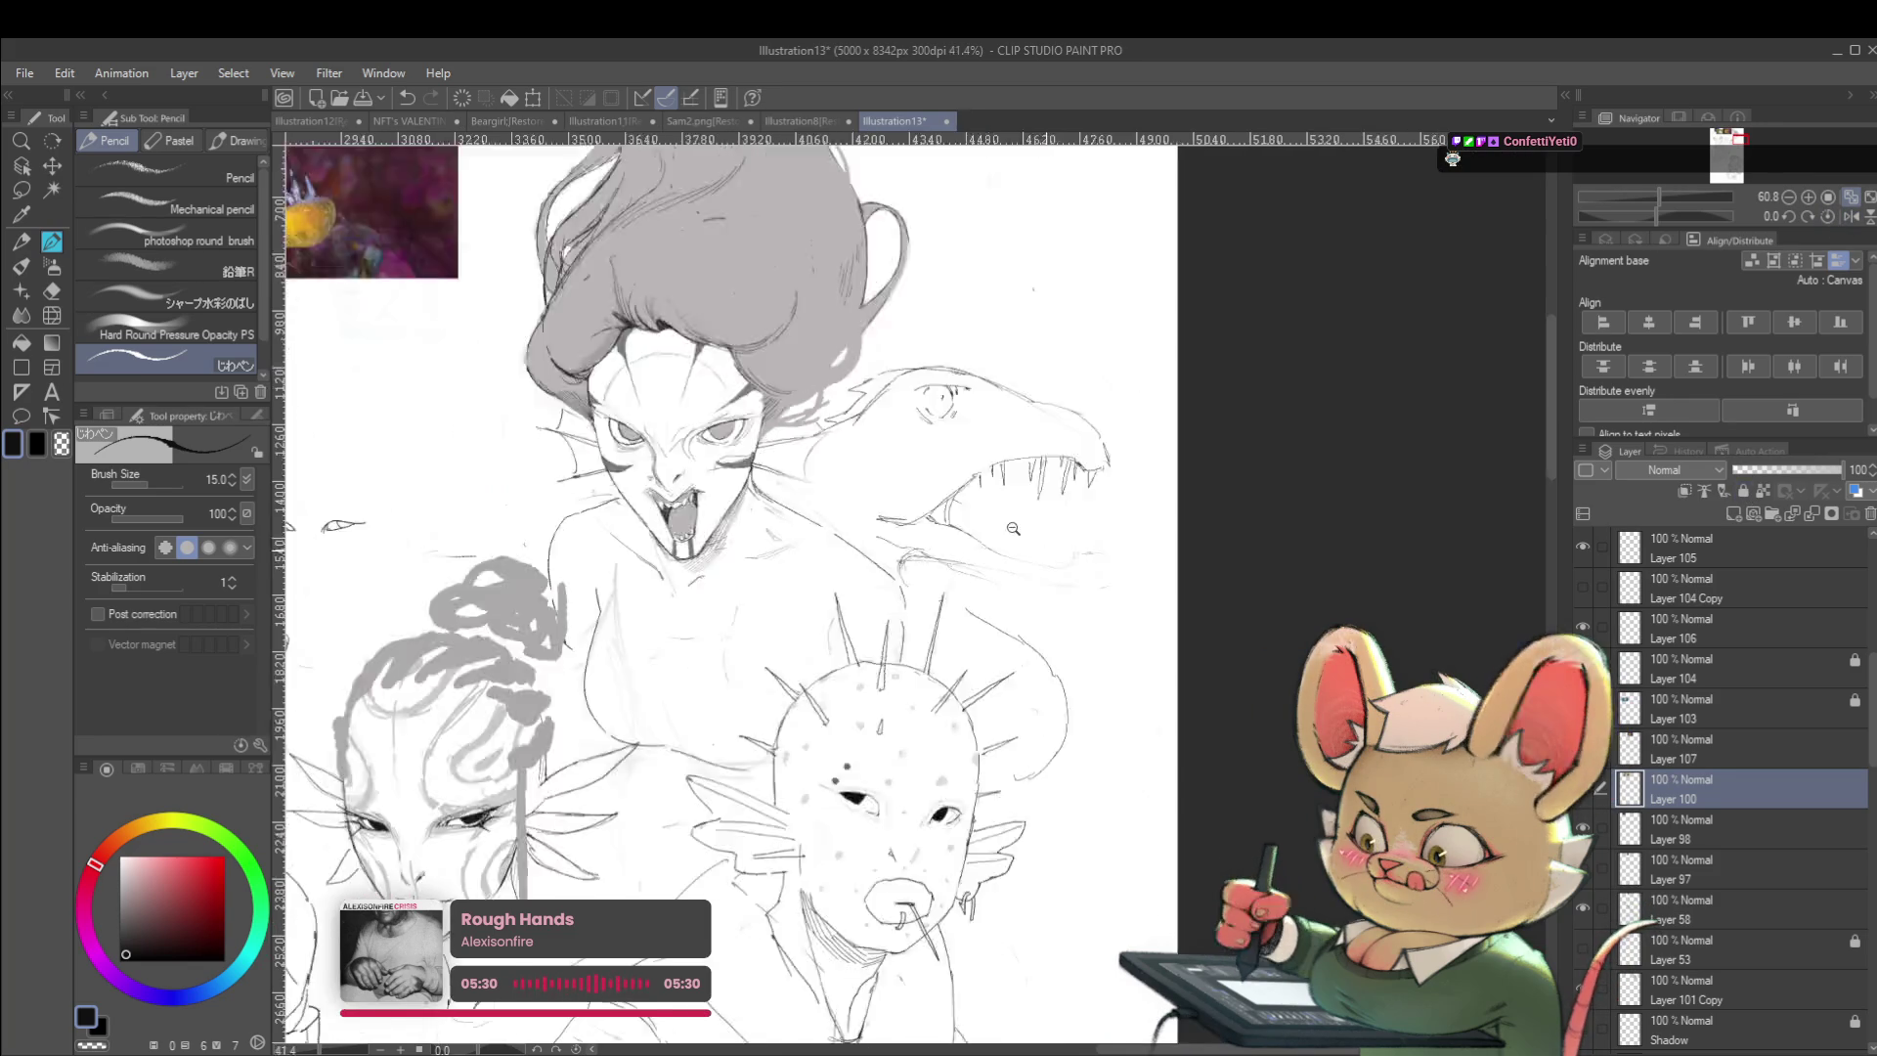
pyautogui.scroll(4, 964, 481)
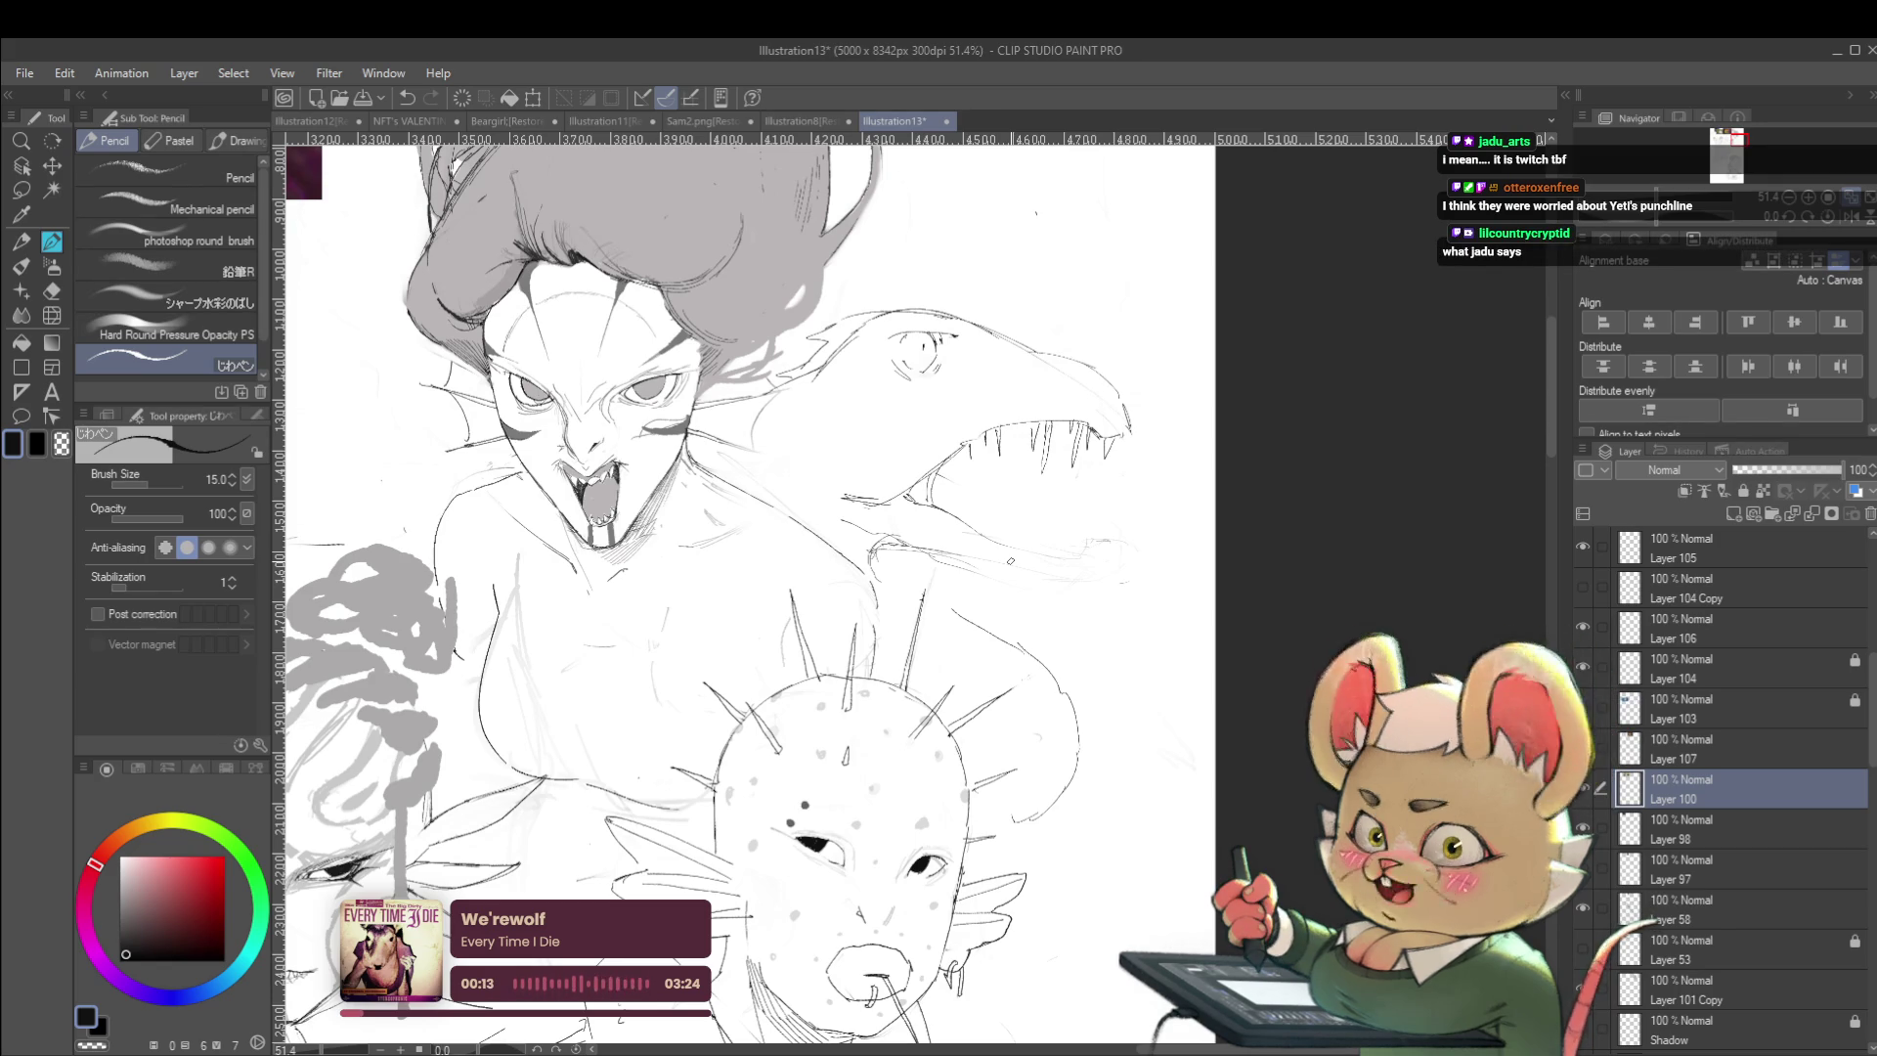
# - Mirror the view and add two pencil strokes along the eel's lower jaw
pyautogui.click(1852, 217)
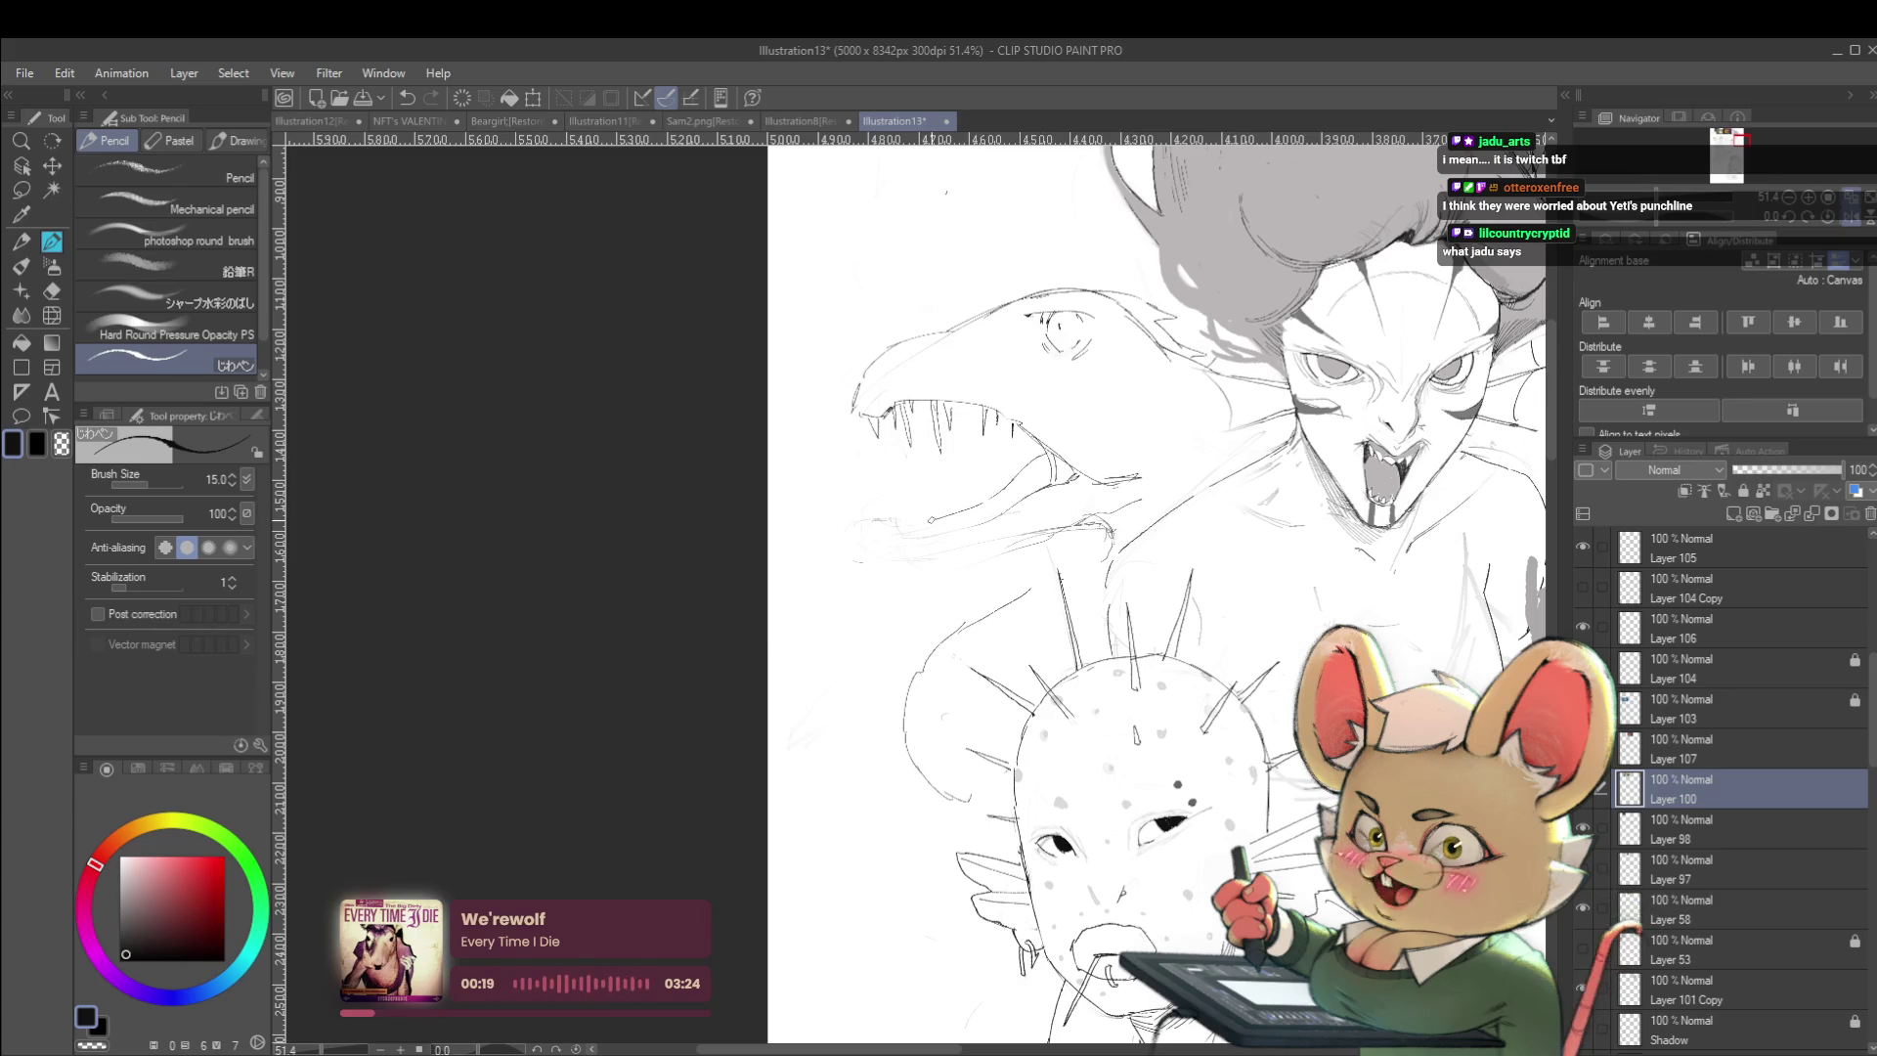
pyautogui.scroll(-2, 1017, 523)
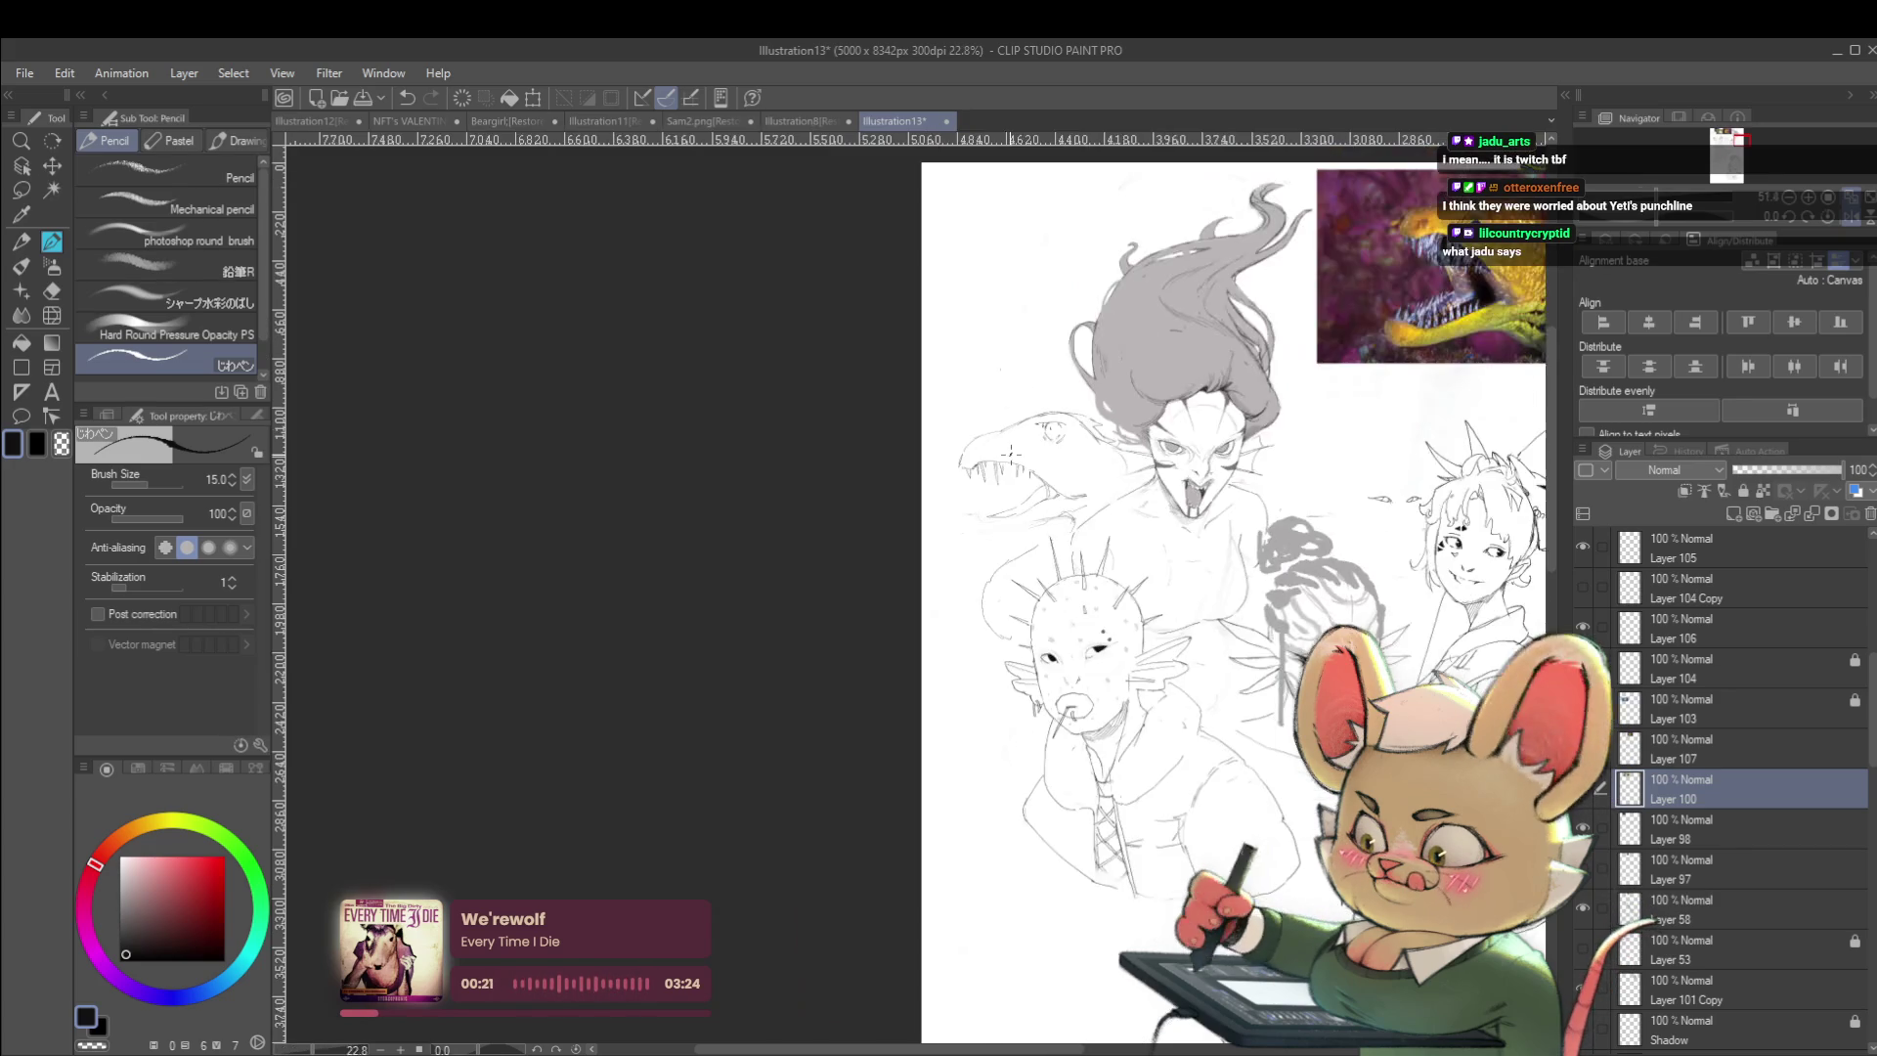
pyautogui.scroll(2, 1007, 533)
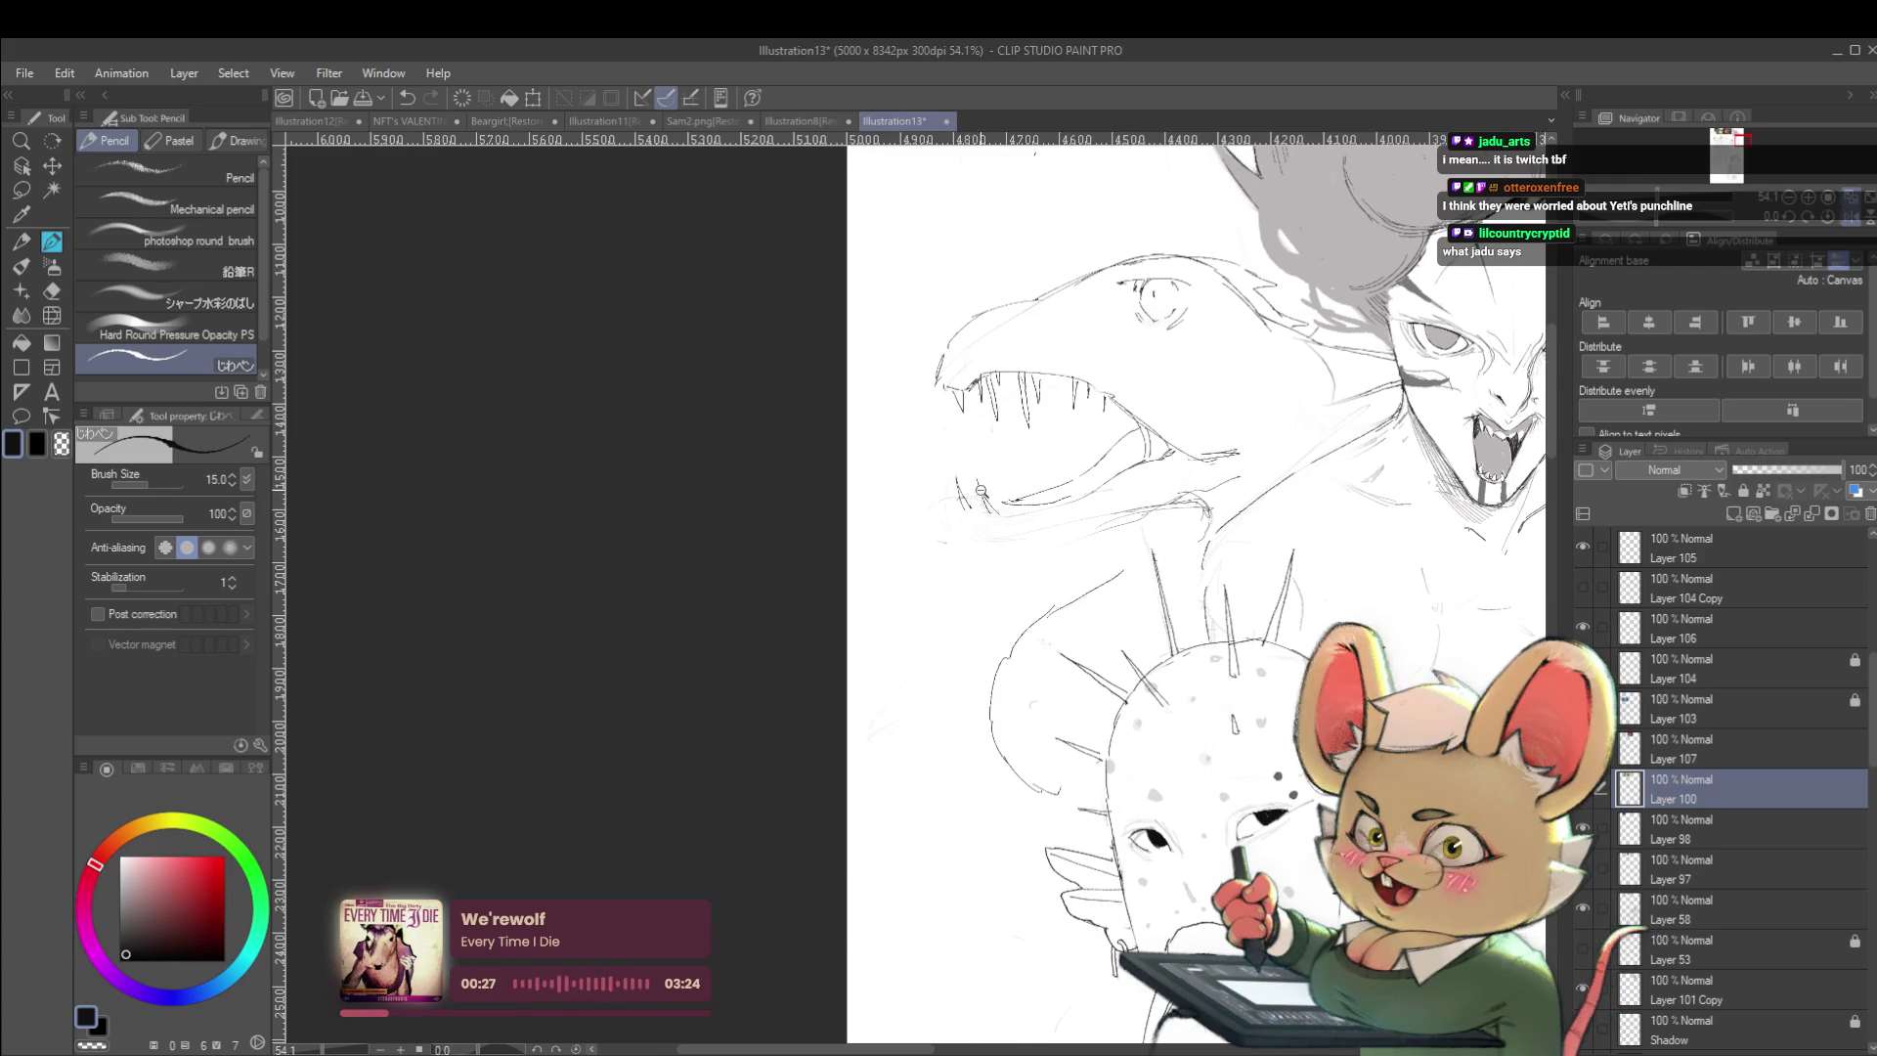
pyautogui.scroll(-2, 981, 488)
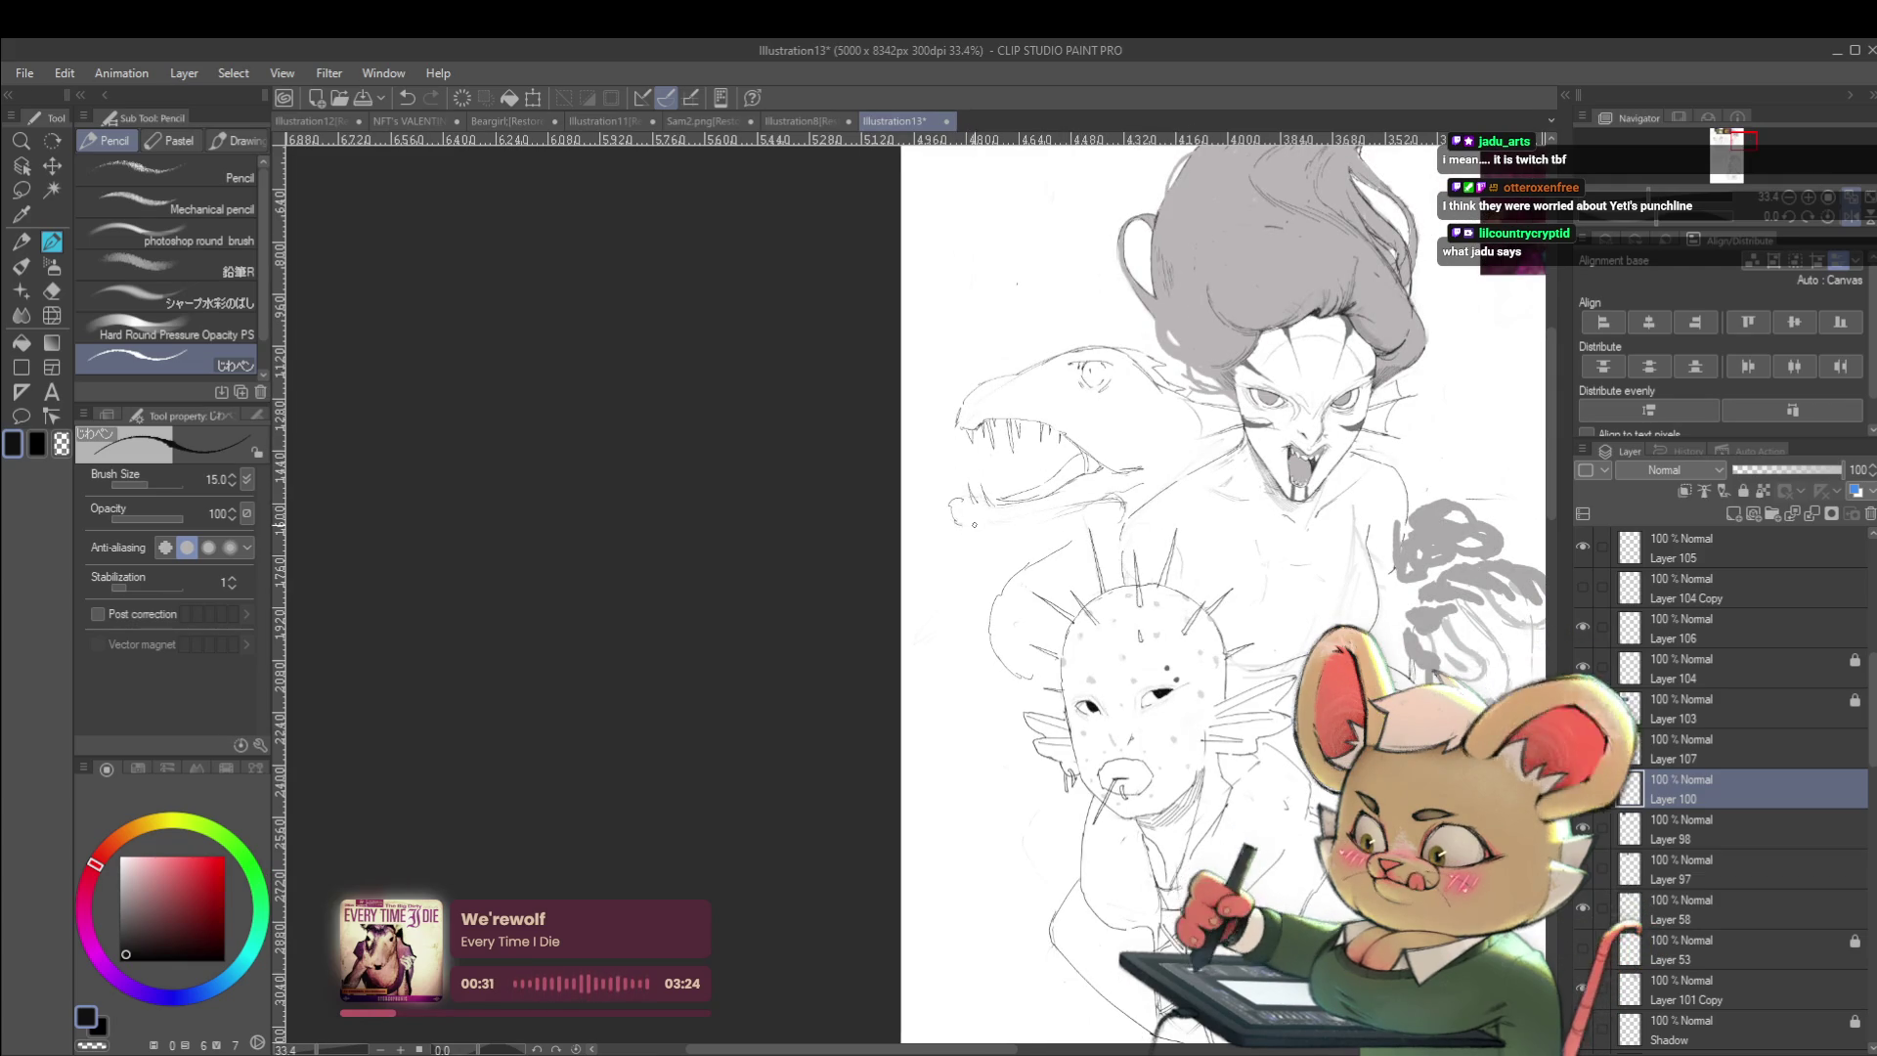
pyautogui.moveTo(953, 516); pyautogui.dragTo(1014, 520)
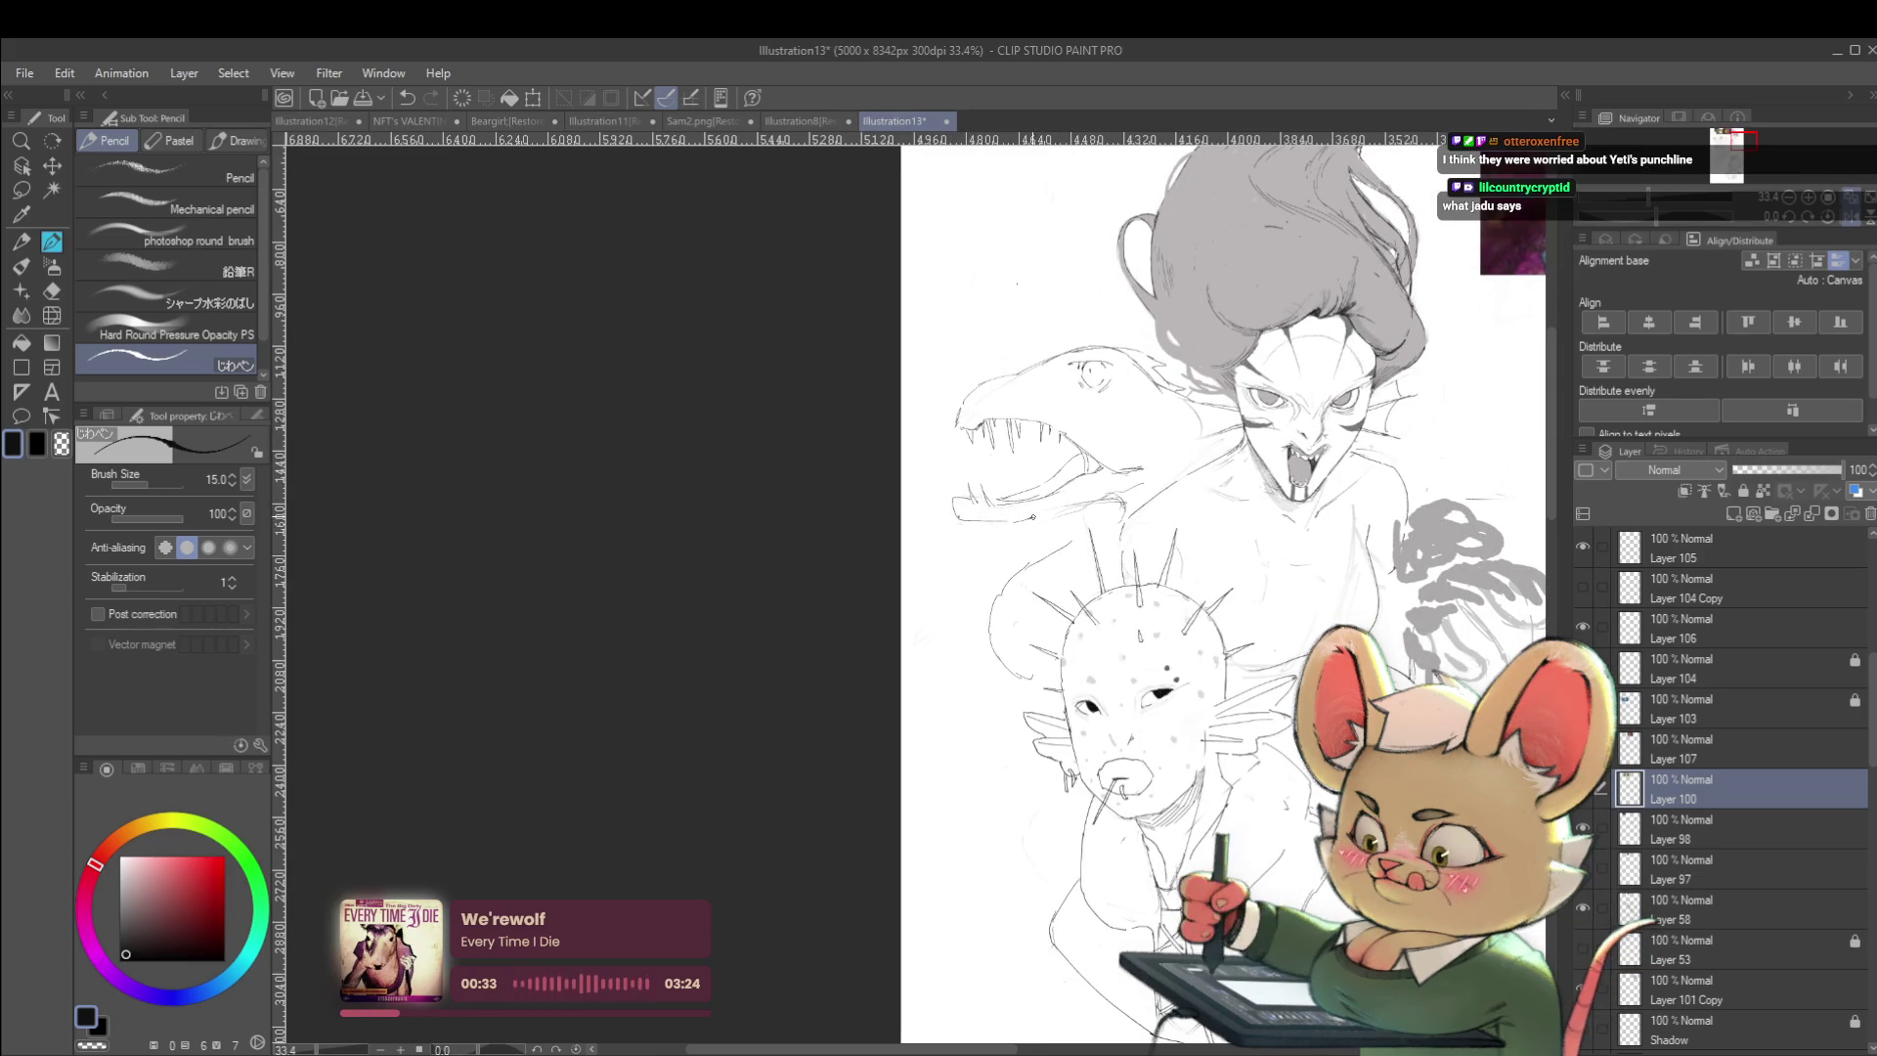
pyautogui.moveTo(987, 503)
pyautogui.mouseDown()
pyautogui.moveTo(968, 521)
pyautogui.moveTo(987, 528)
pyautogui.mouseUp()
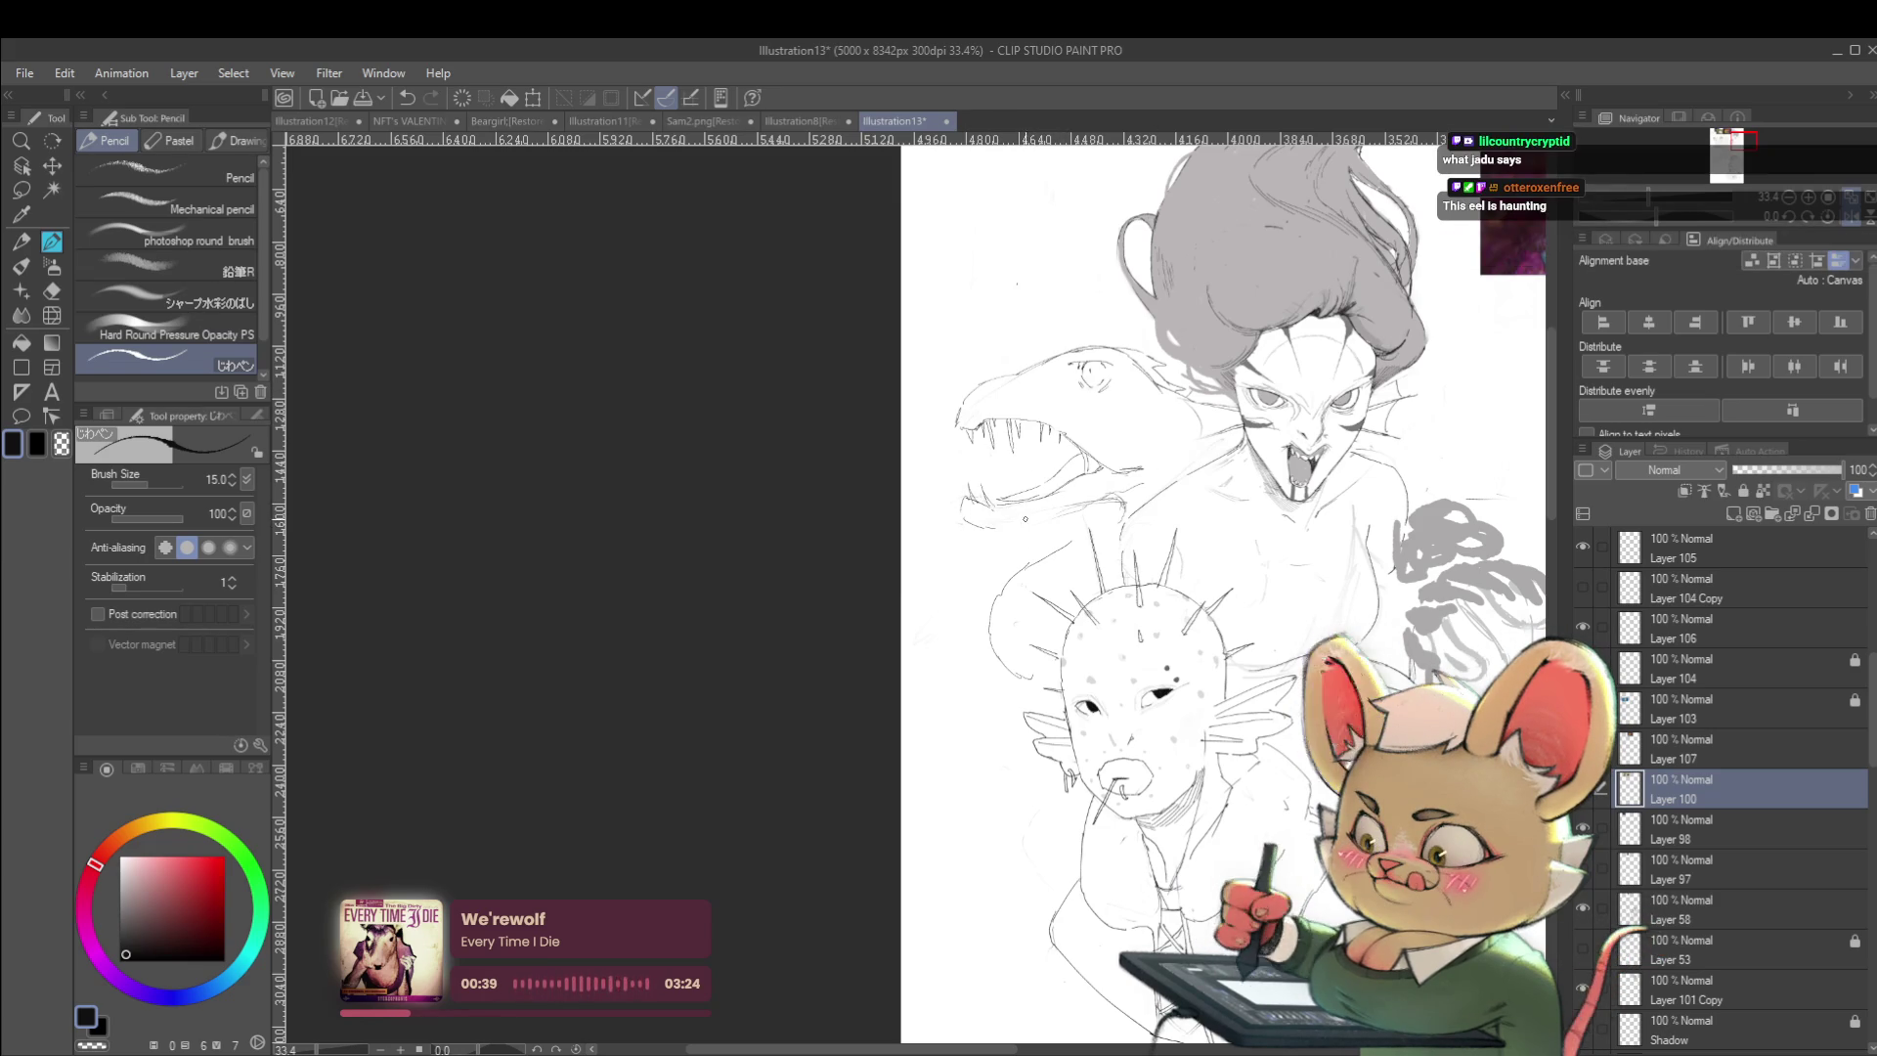
# - Pan over to the eel reference photo and restore the normal, unflipped view
pyautogui.scroll(-2, 1161, 427)
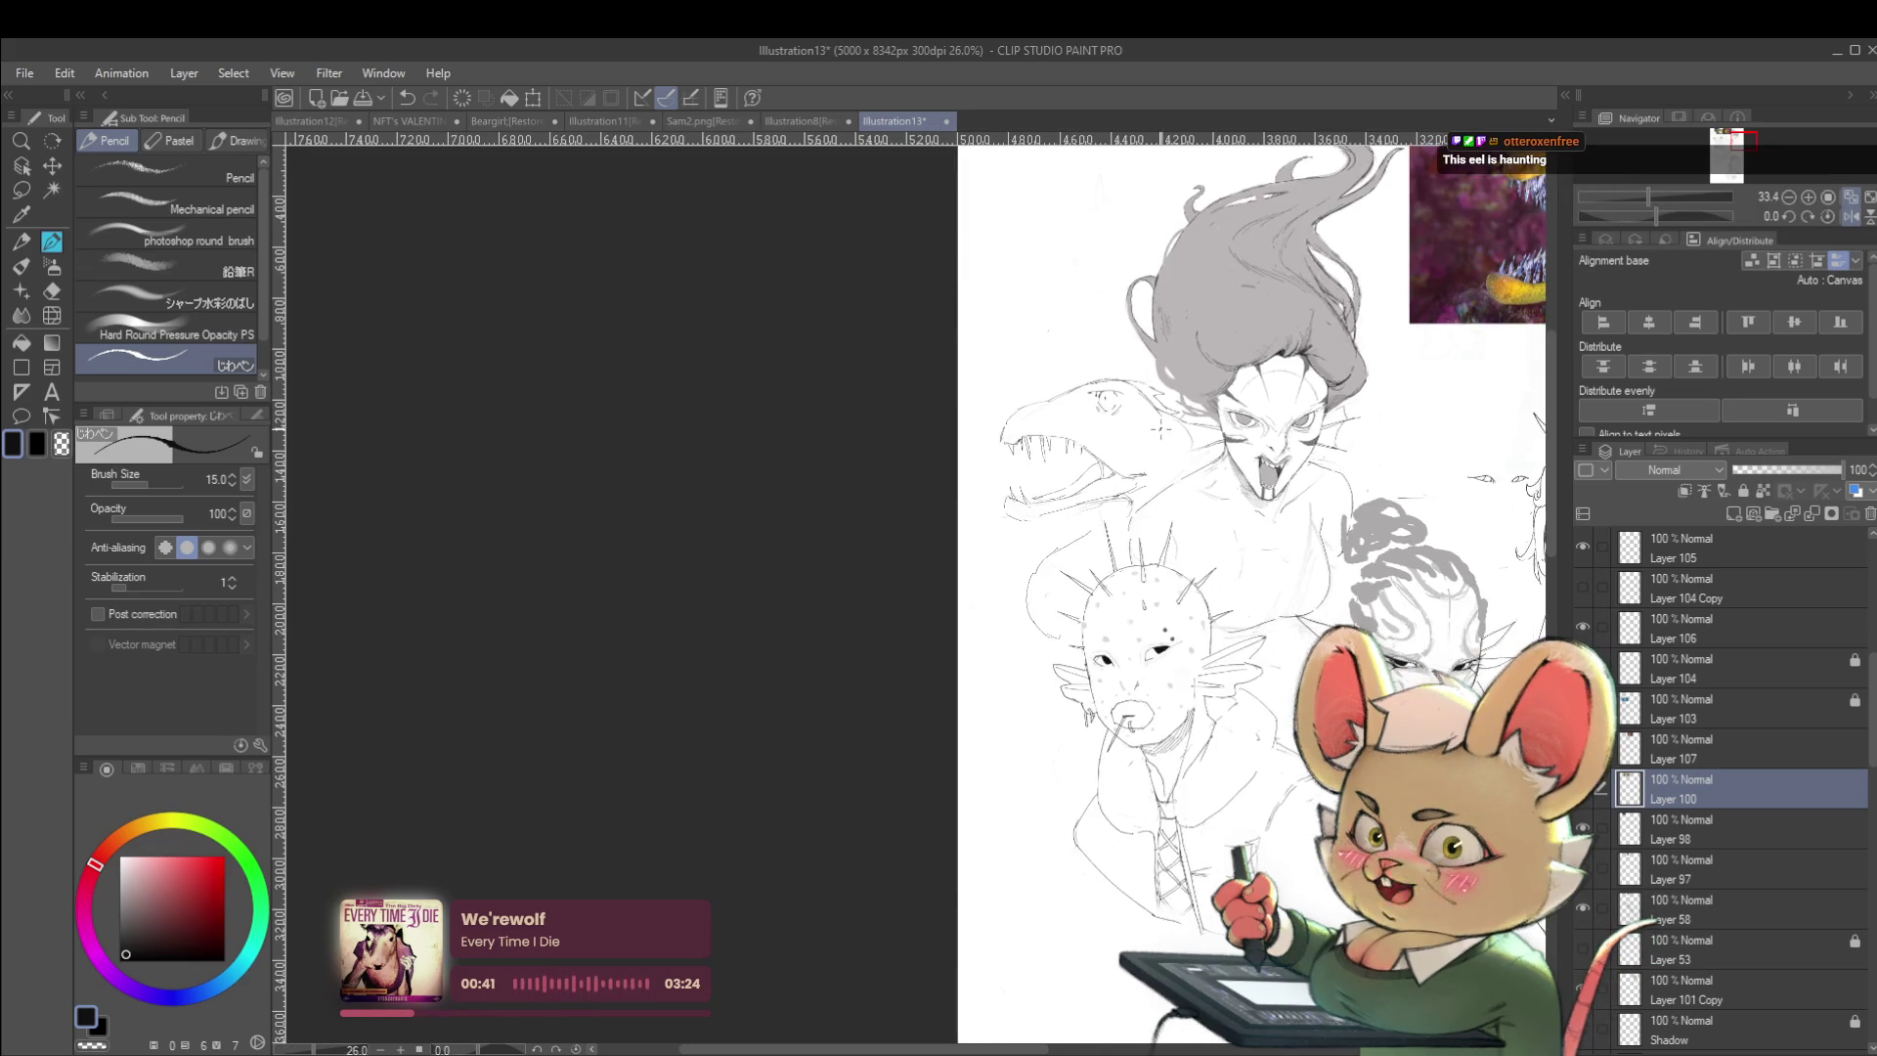
pyautogui.moveTo(1554, 442)
pyautogui.mouseDown()
pyautogui.moveTo(965, 585)
pyautogui.moveTo(1338, 525)
pyautogui.mouseUp()
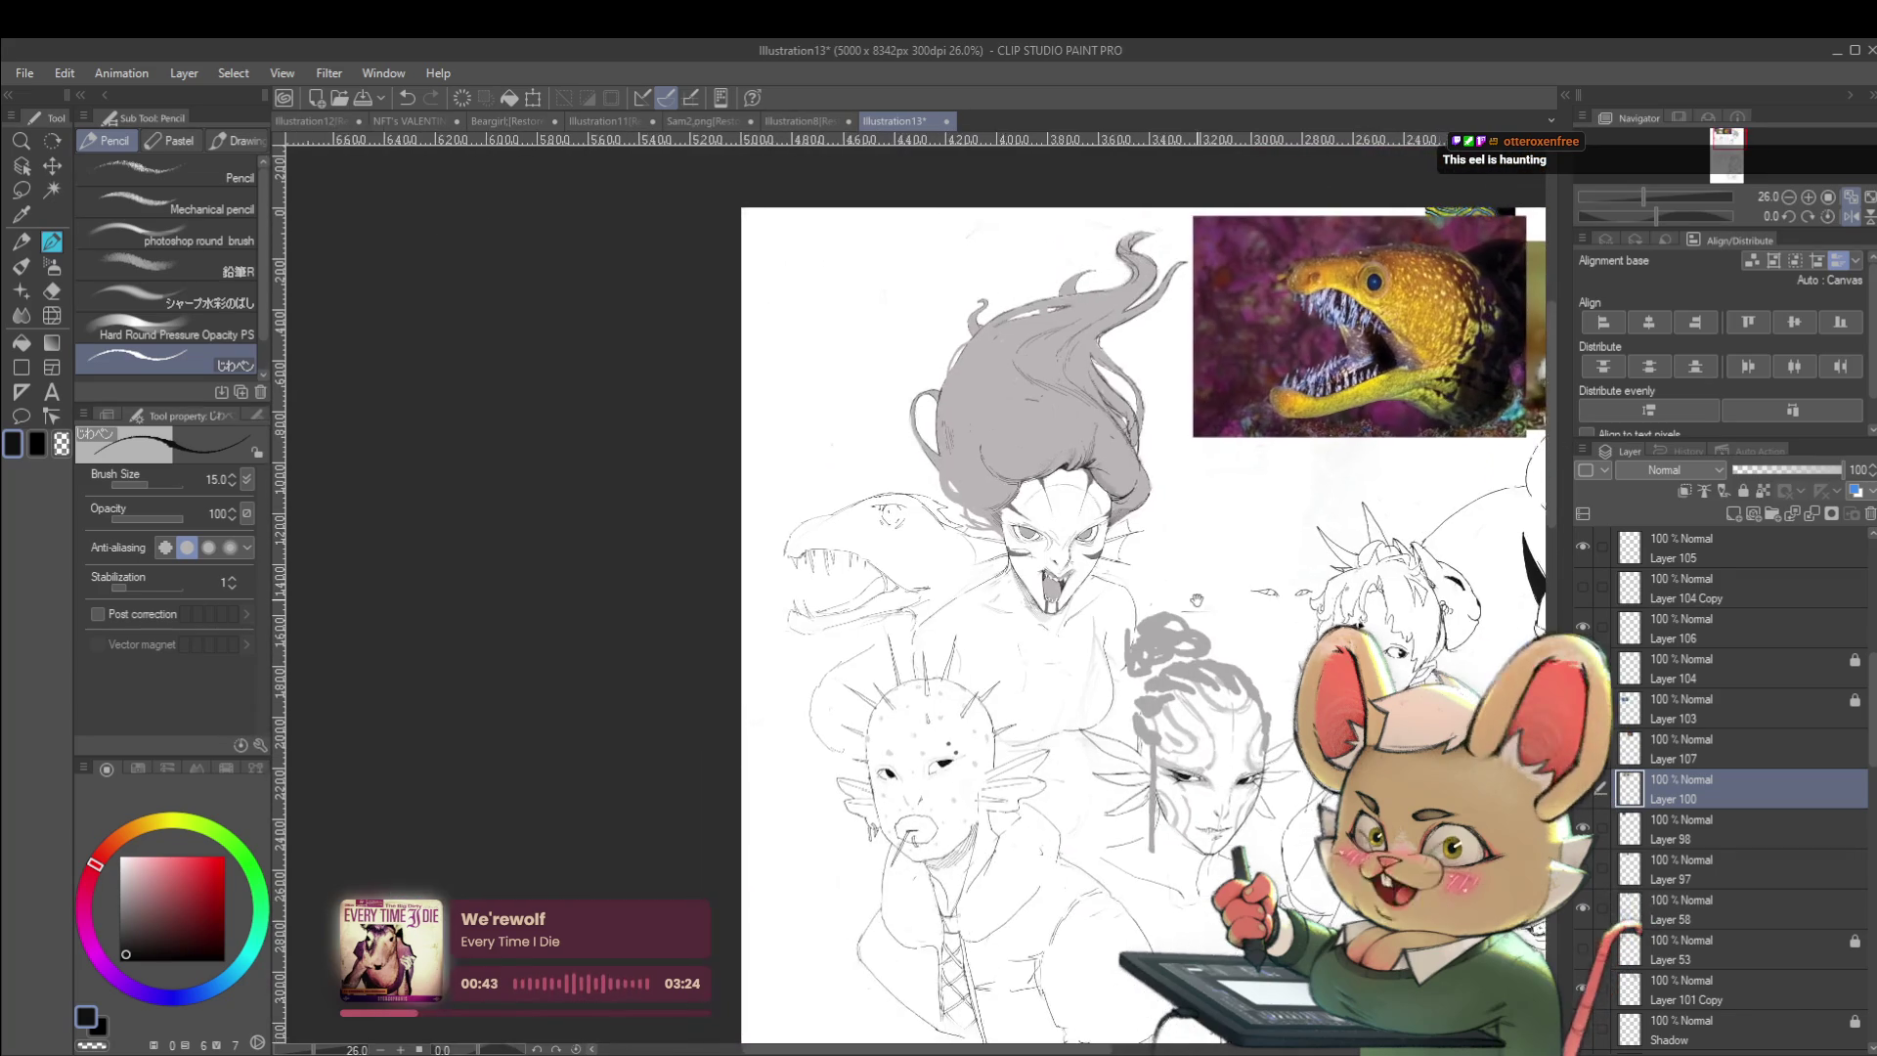
pyautogui.click(1851, 218)
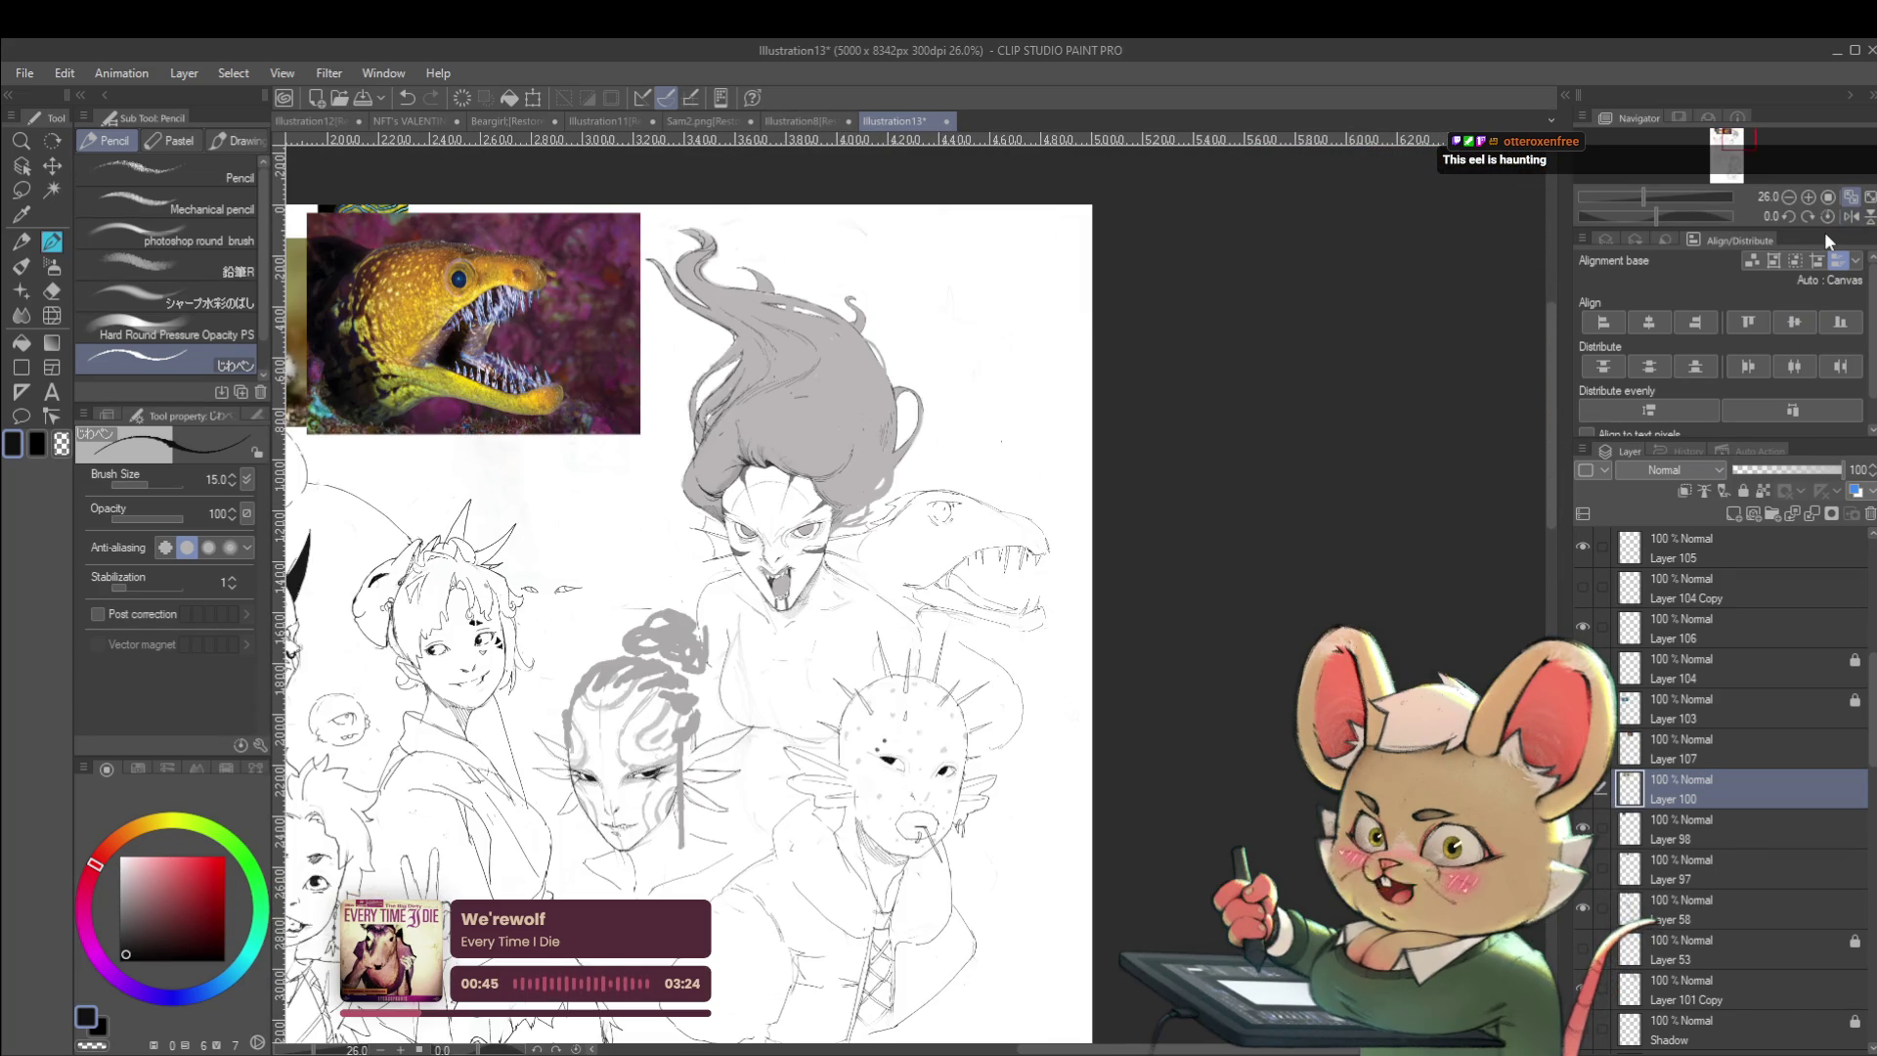
pyautogui.scroll(2, 997, 596)
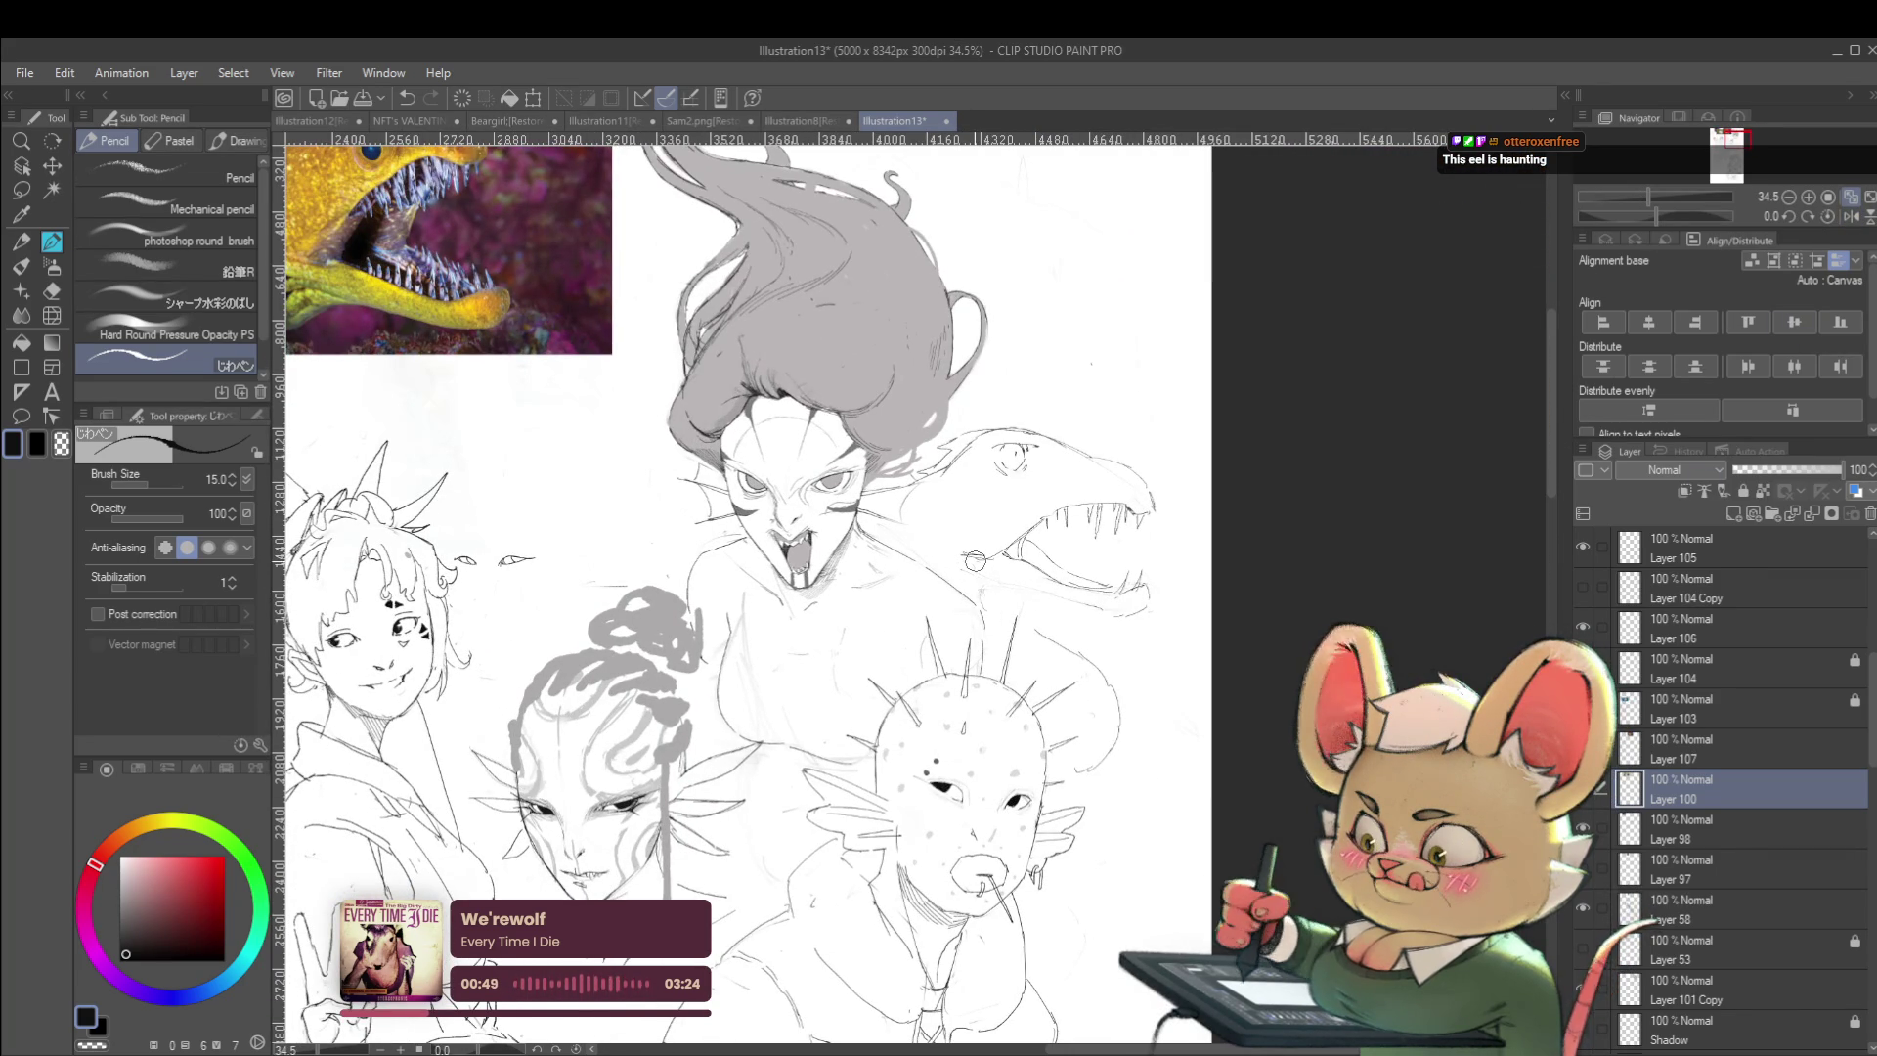
pyautogui.moveTo(1003, 590); pyautogui.dragTo(1120, 561)
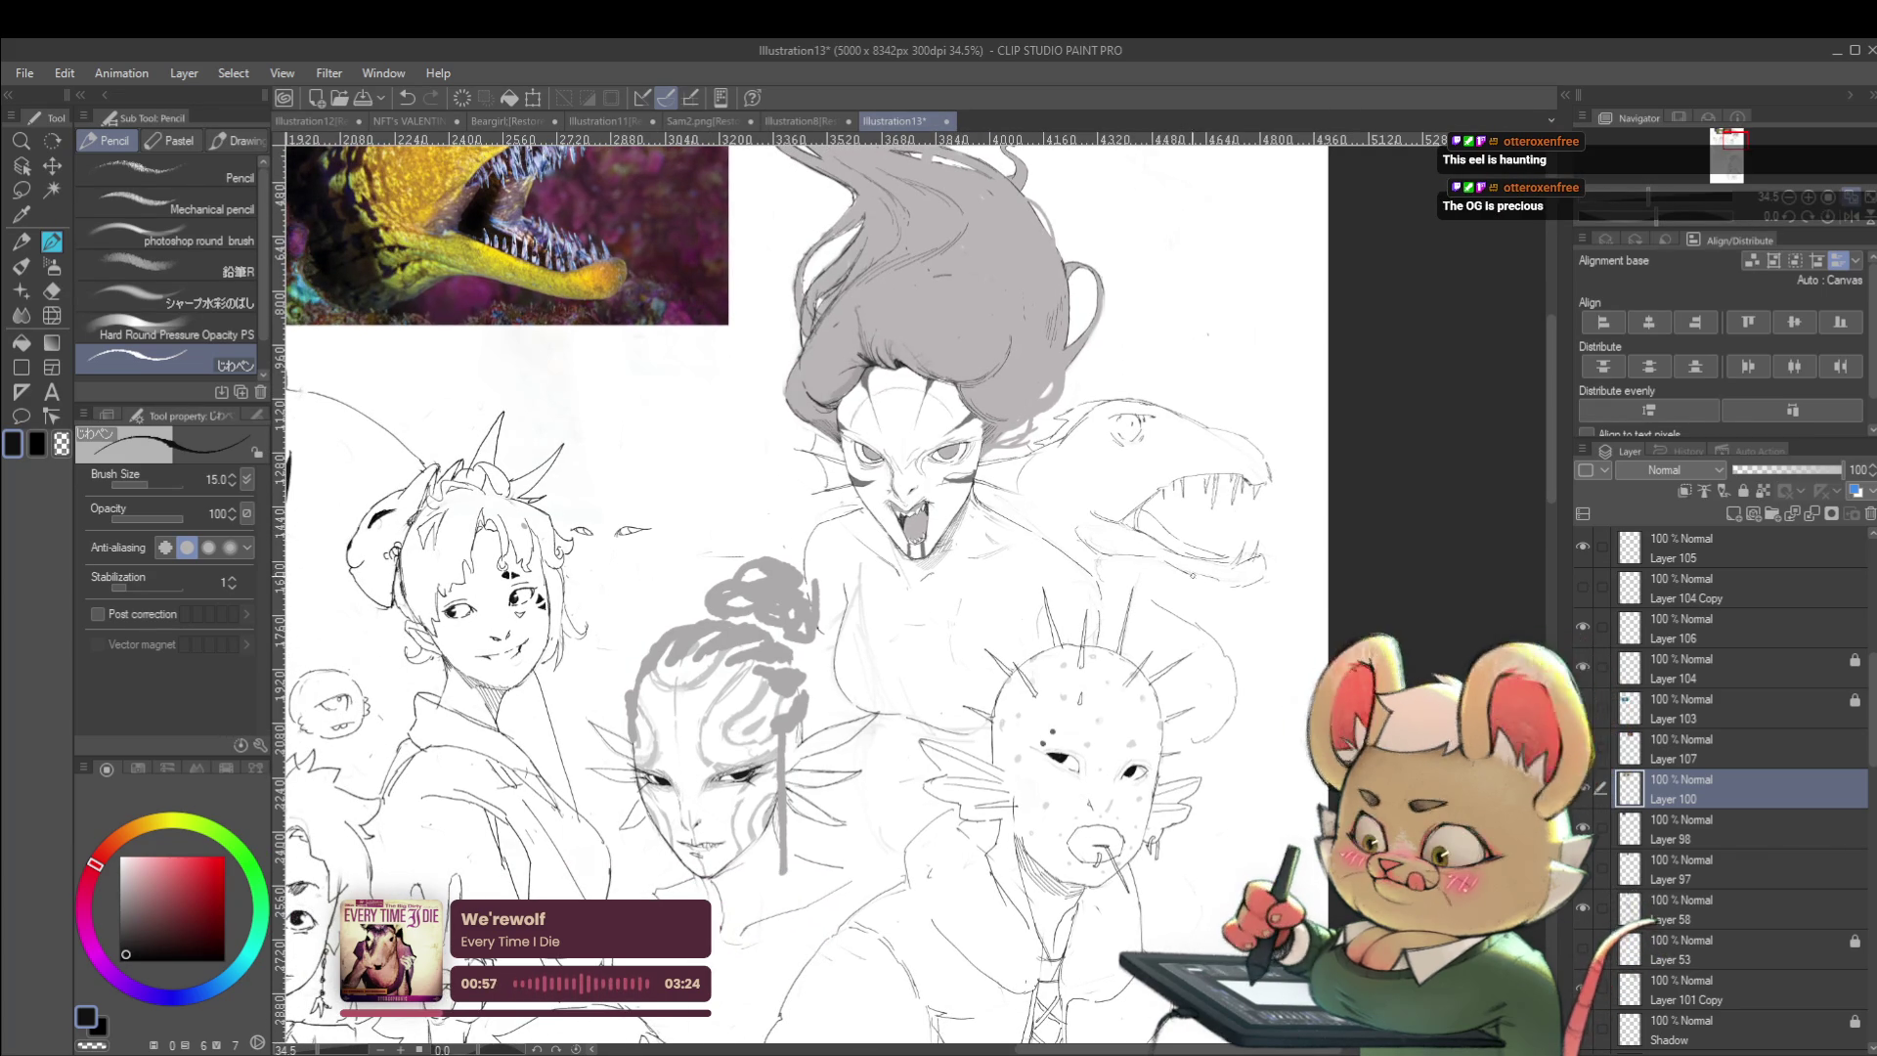
# - Zoom around the mermaid and eel sketches, then mirror the view again
pyautogui.scroll(-1, 1218, 569)
pyautogui.scroll(-1, 1218, 569)
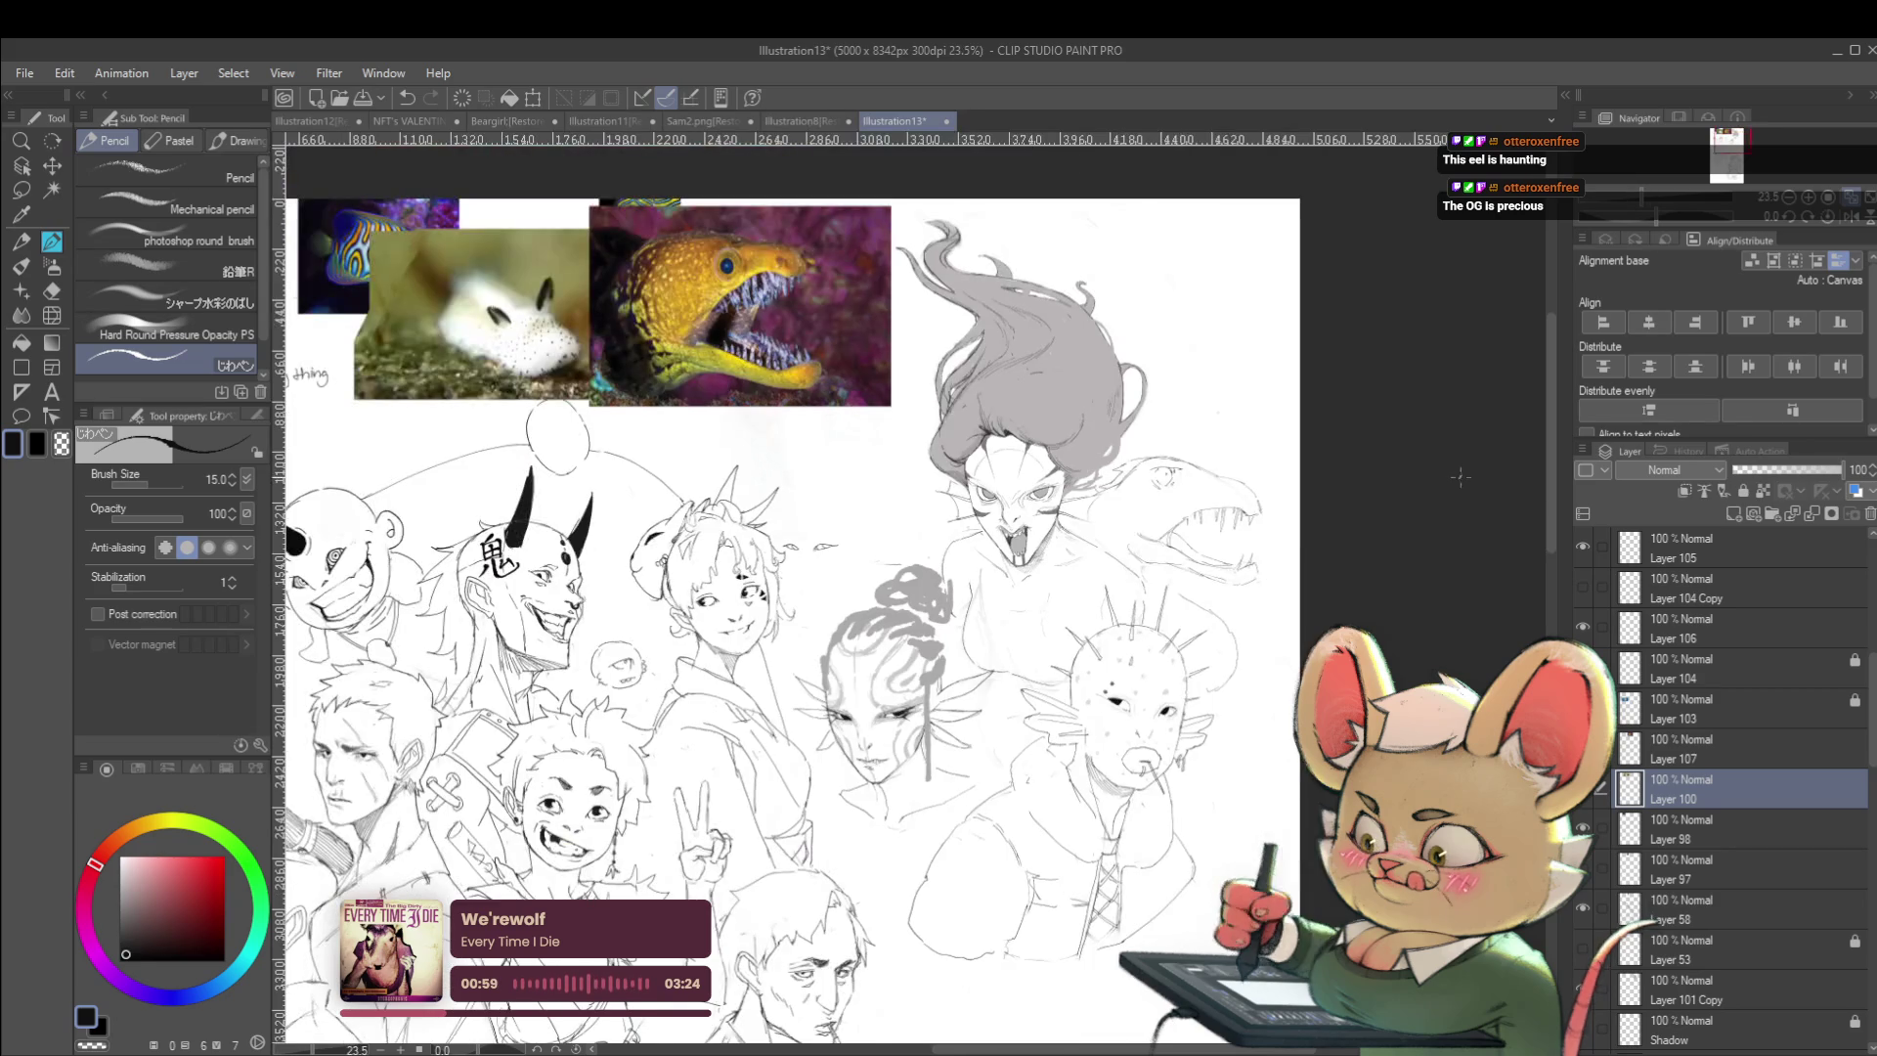
pyautogui.scroll(2, 1159, 557)
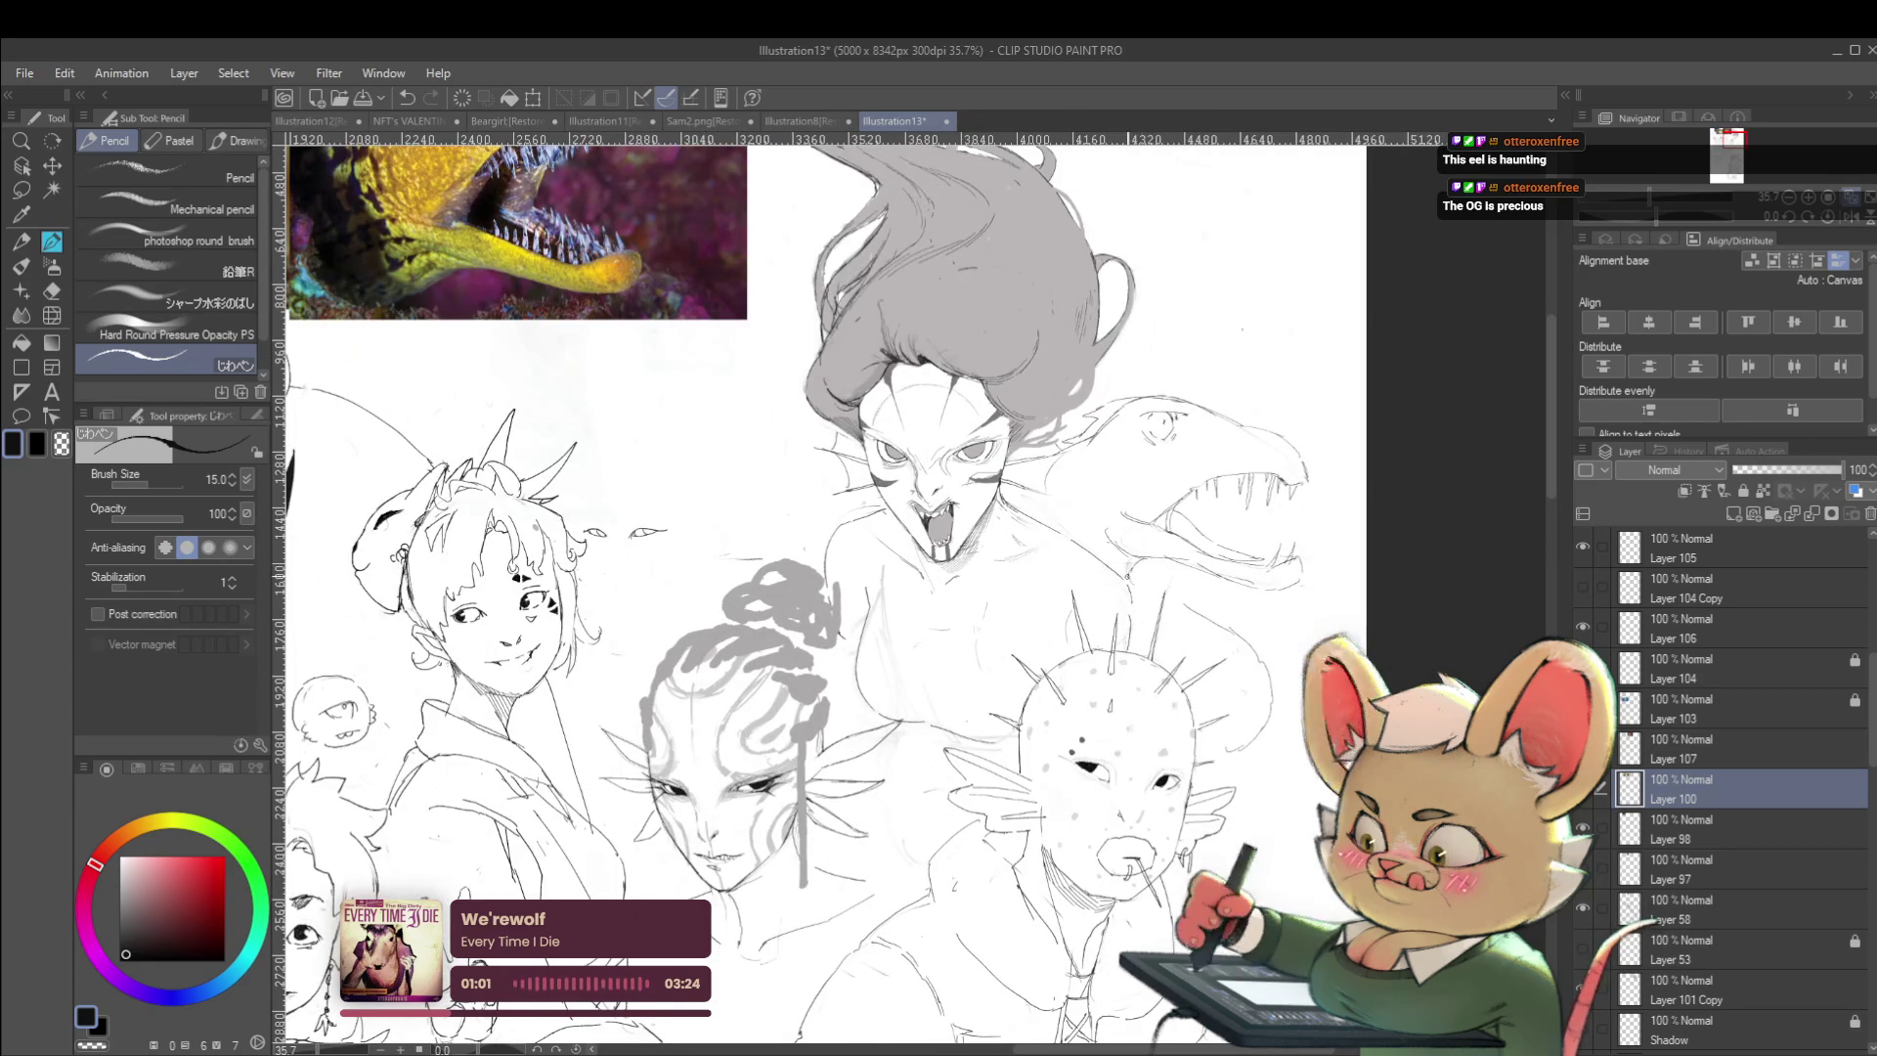
pyautogui.scroll(-3, 1134, 575)
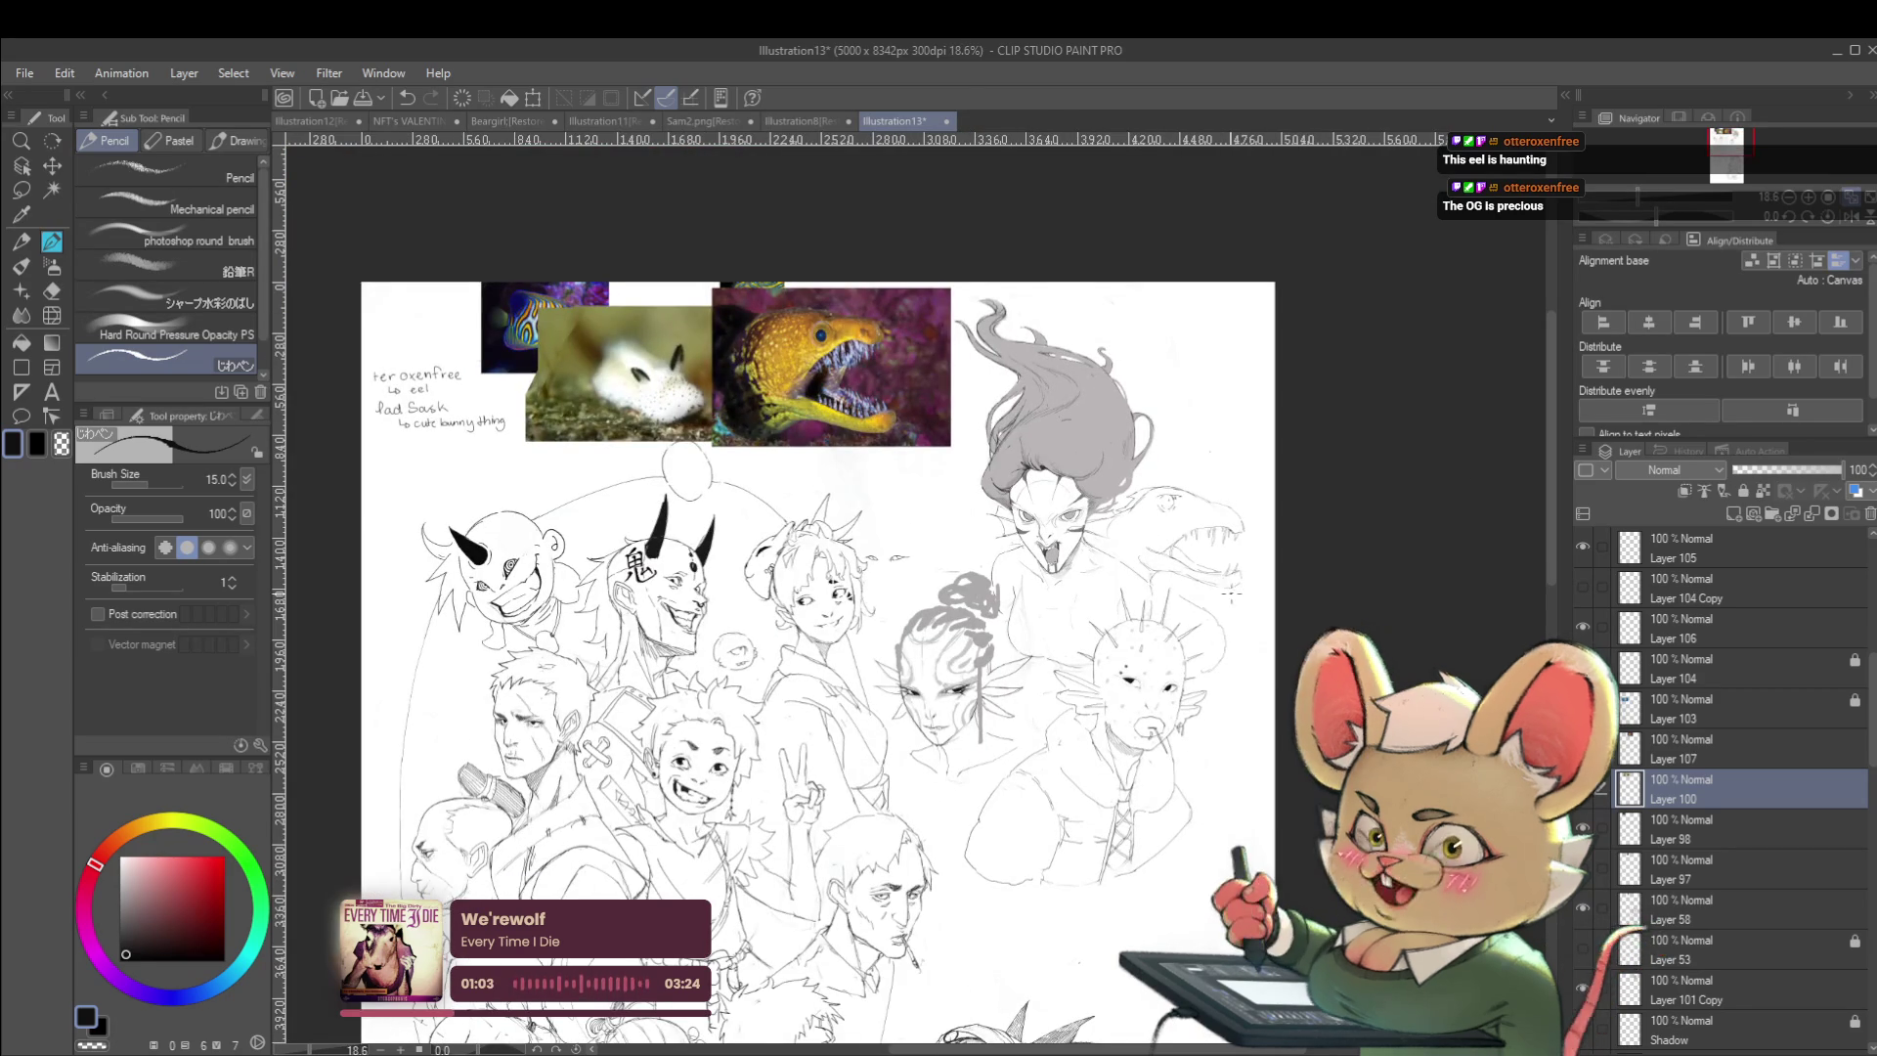
pyautogui.scroll(3, 1141, 538)
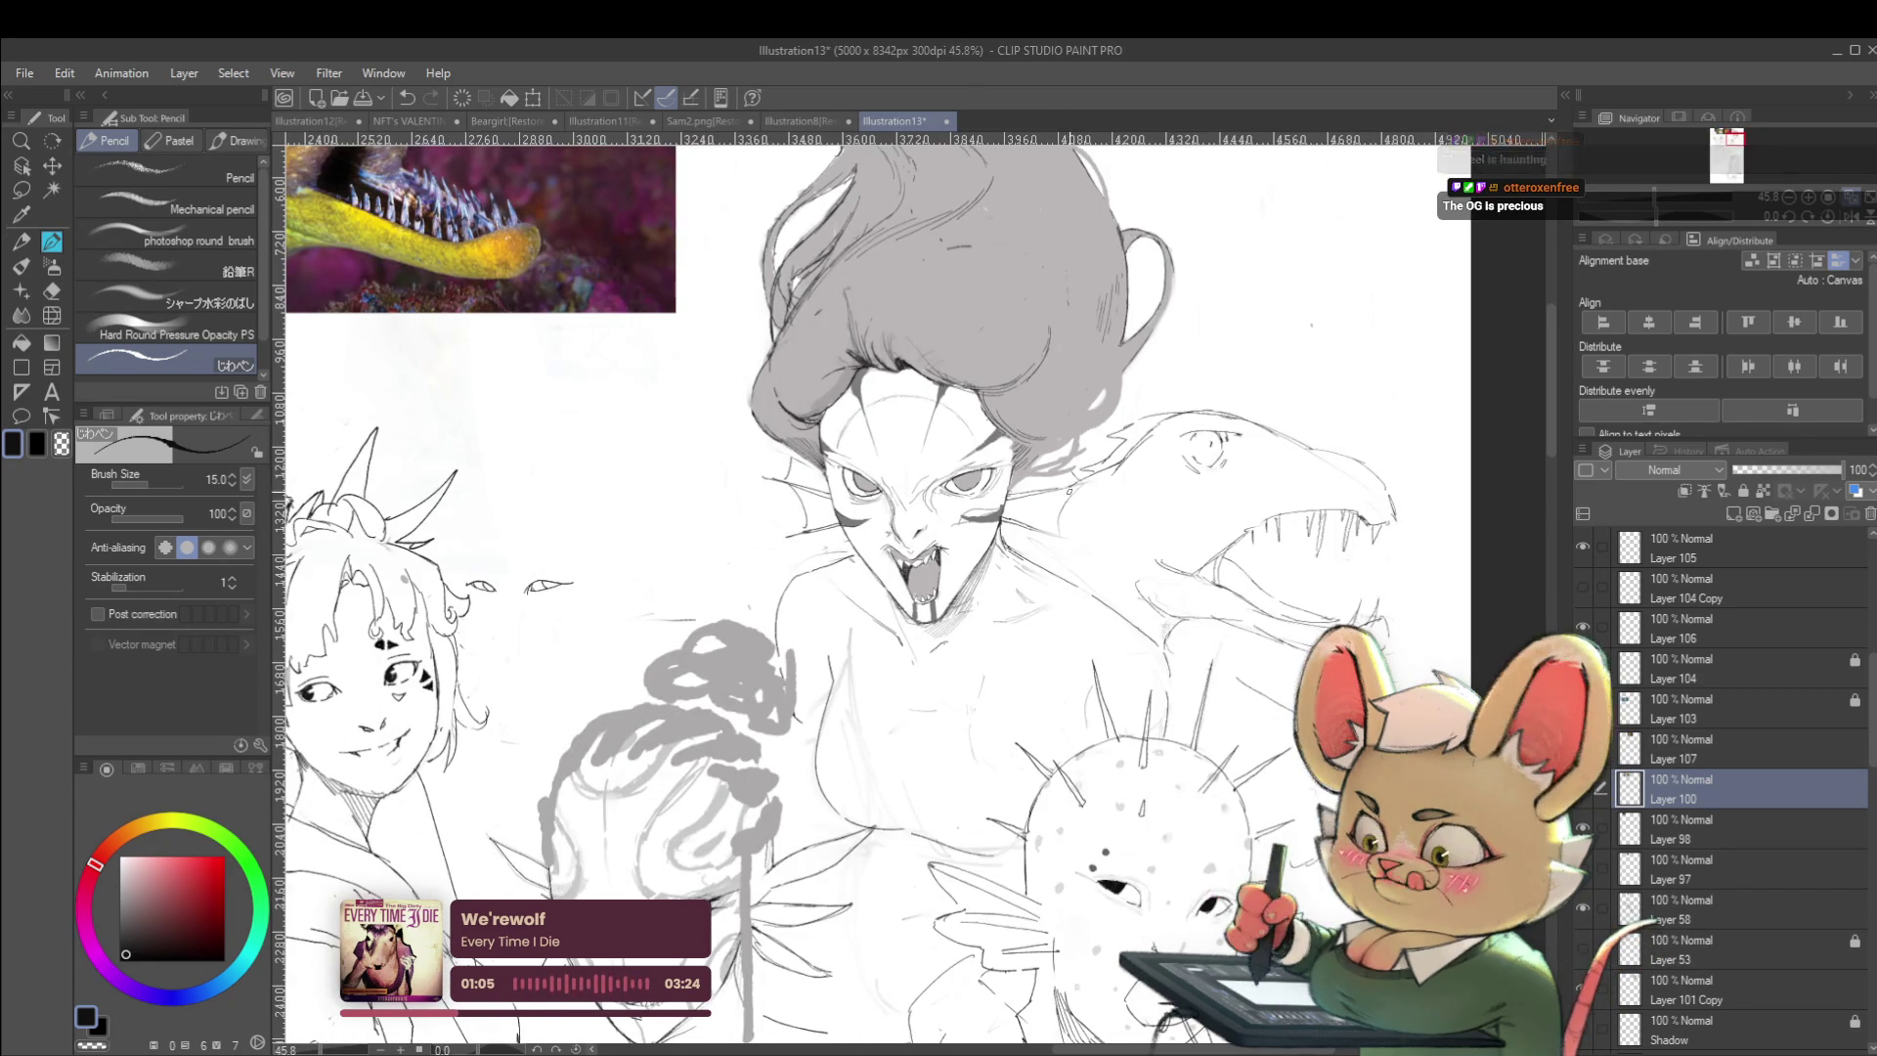
pyautogui.scroll(-3, 1138, 479)
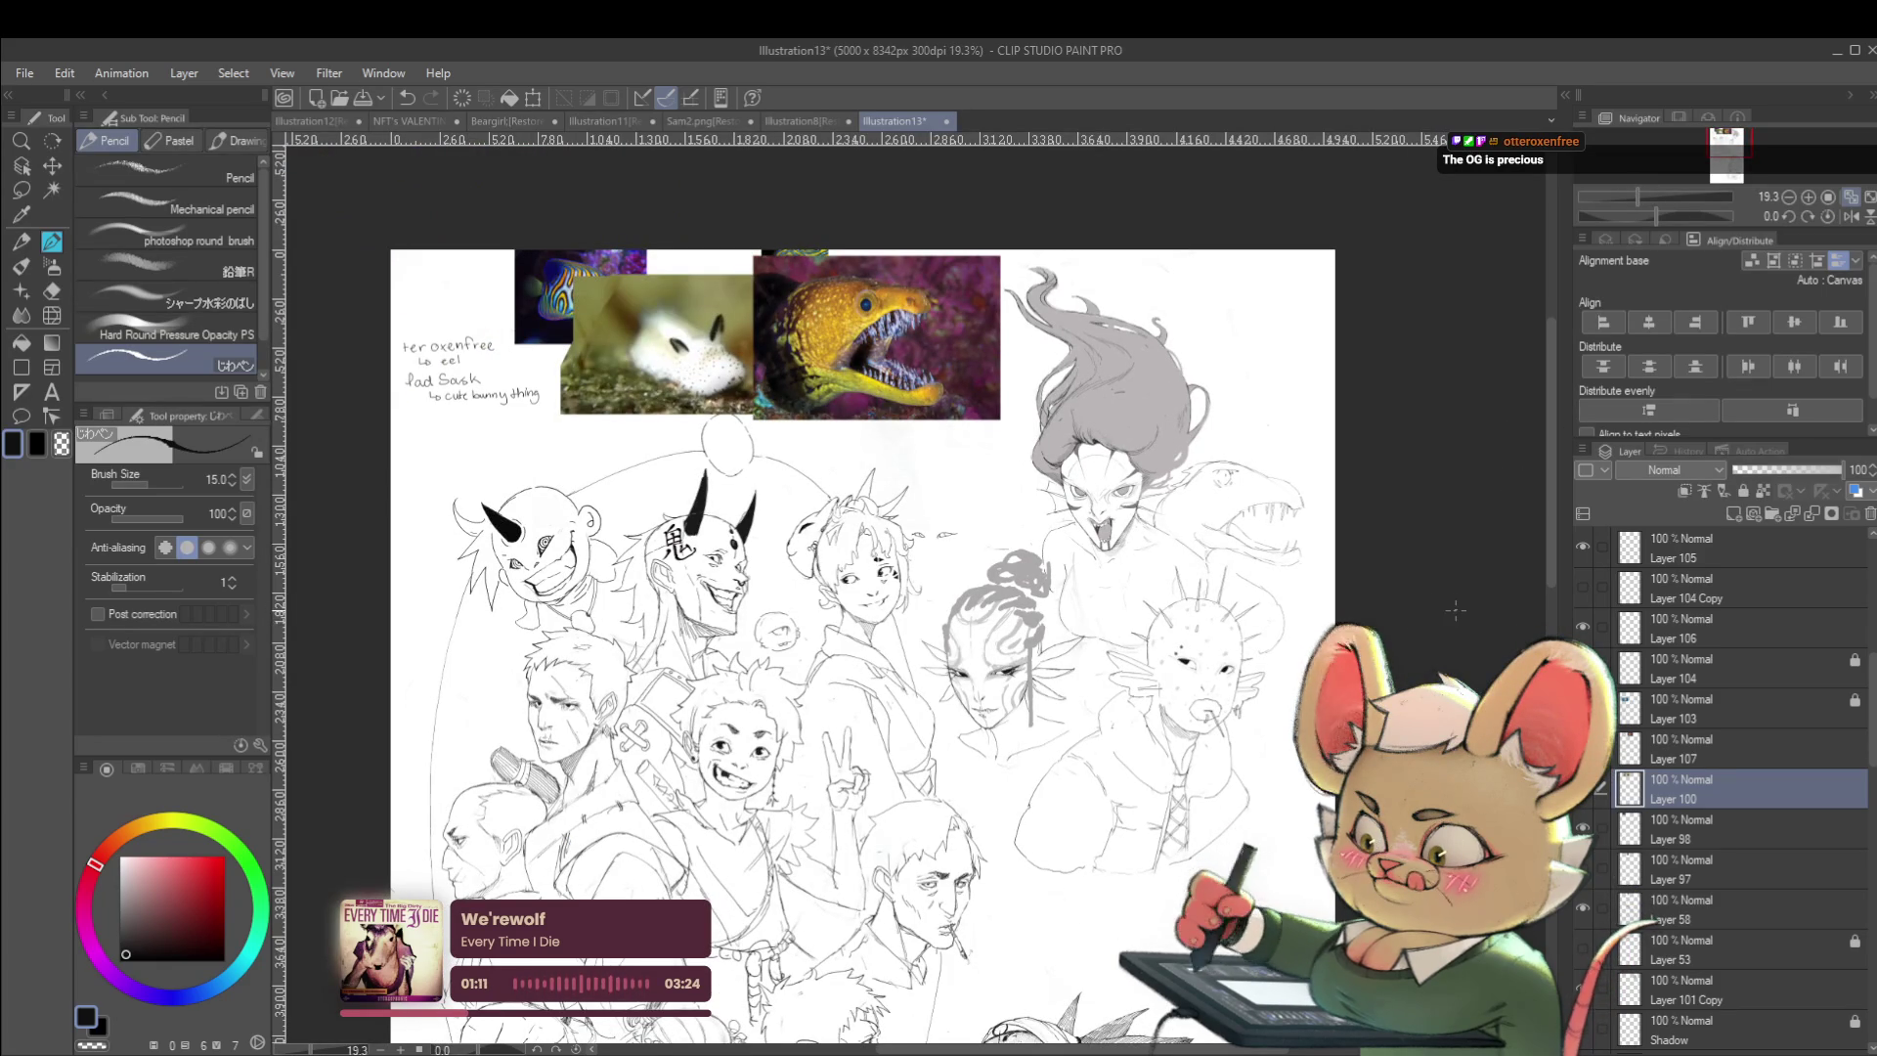
pyautogui.click(1851, 216)
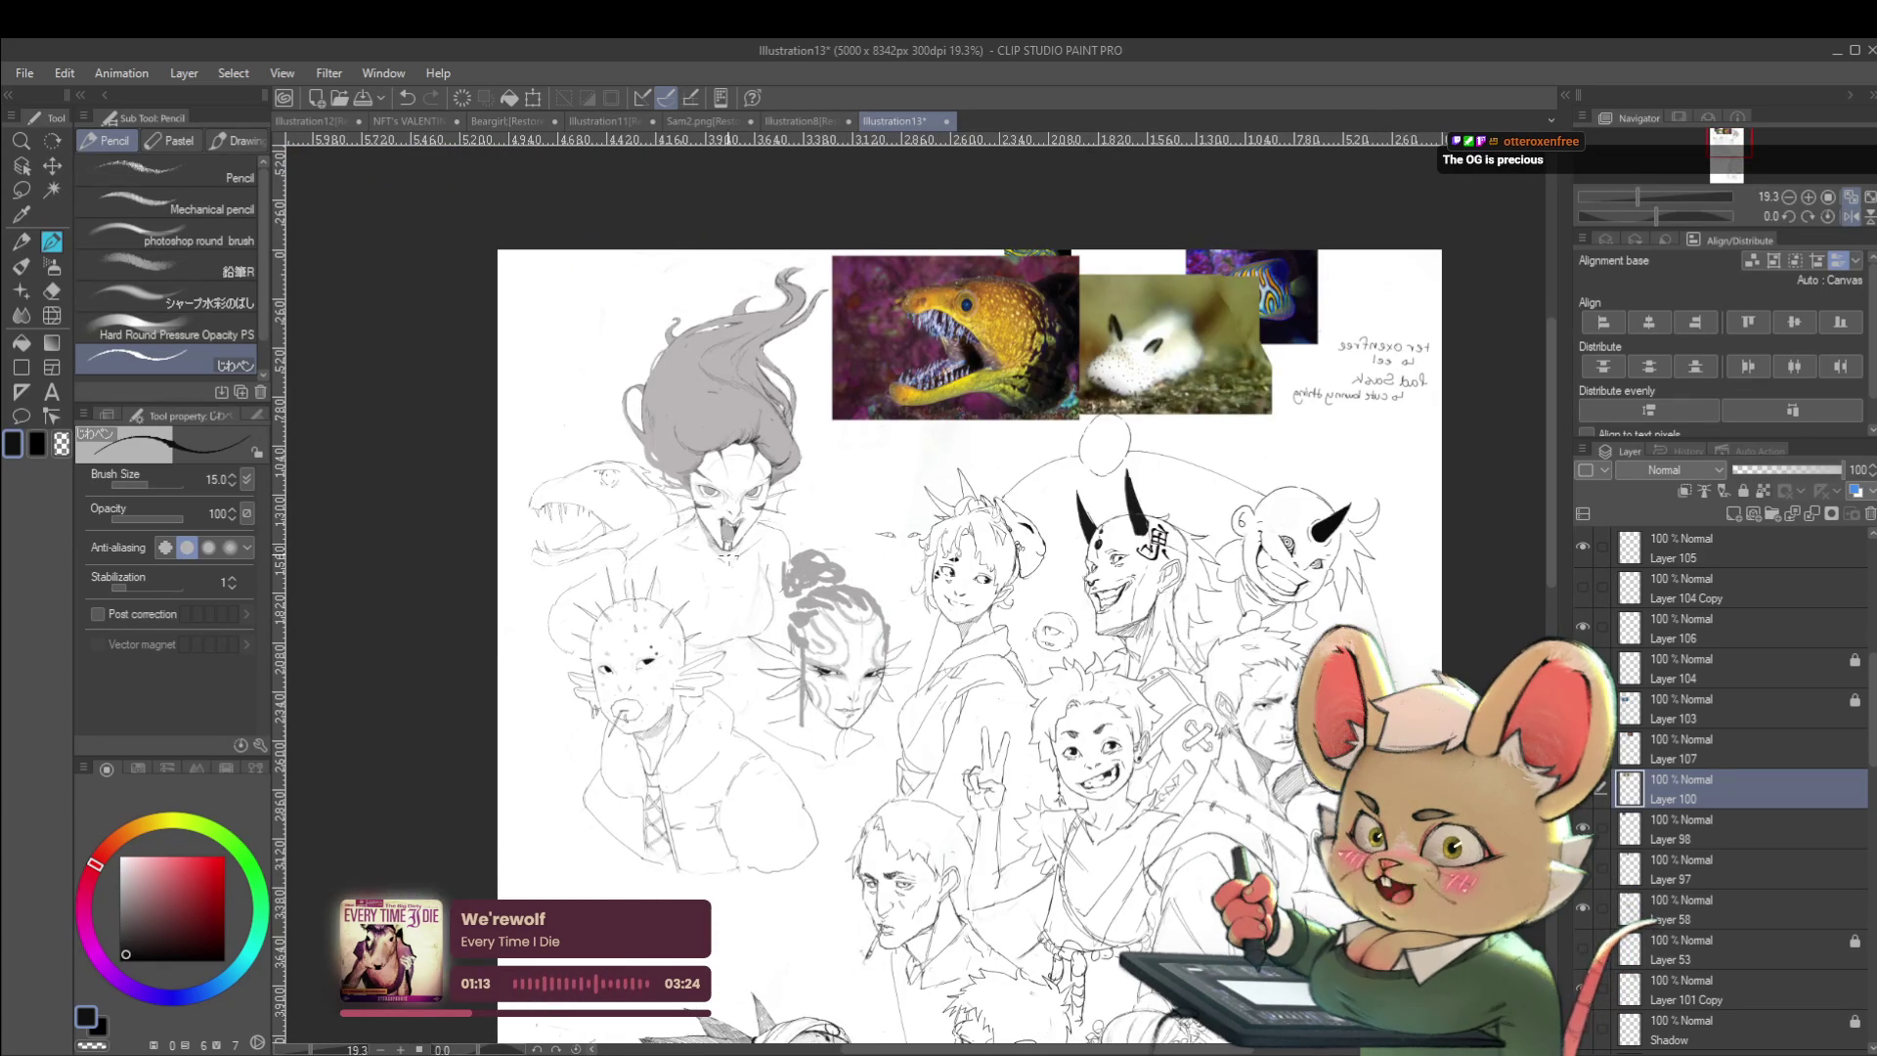
# - Redraw strokes over the eel's snout and jaw, undoing the last one, then zoom out
pyautogui.scroll(3, 547, 484)
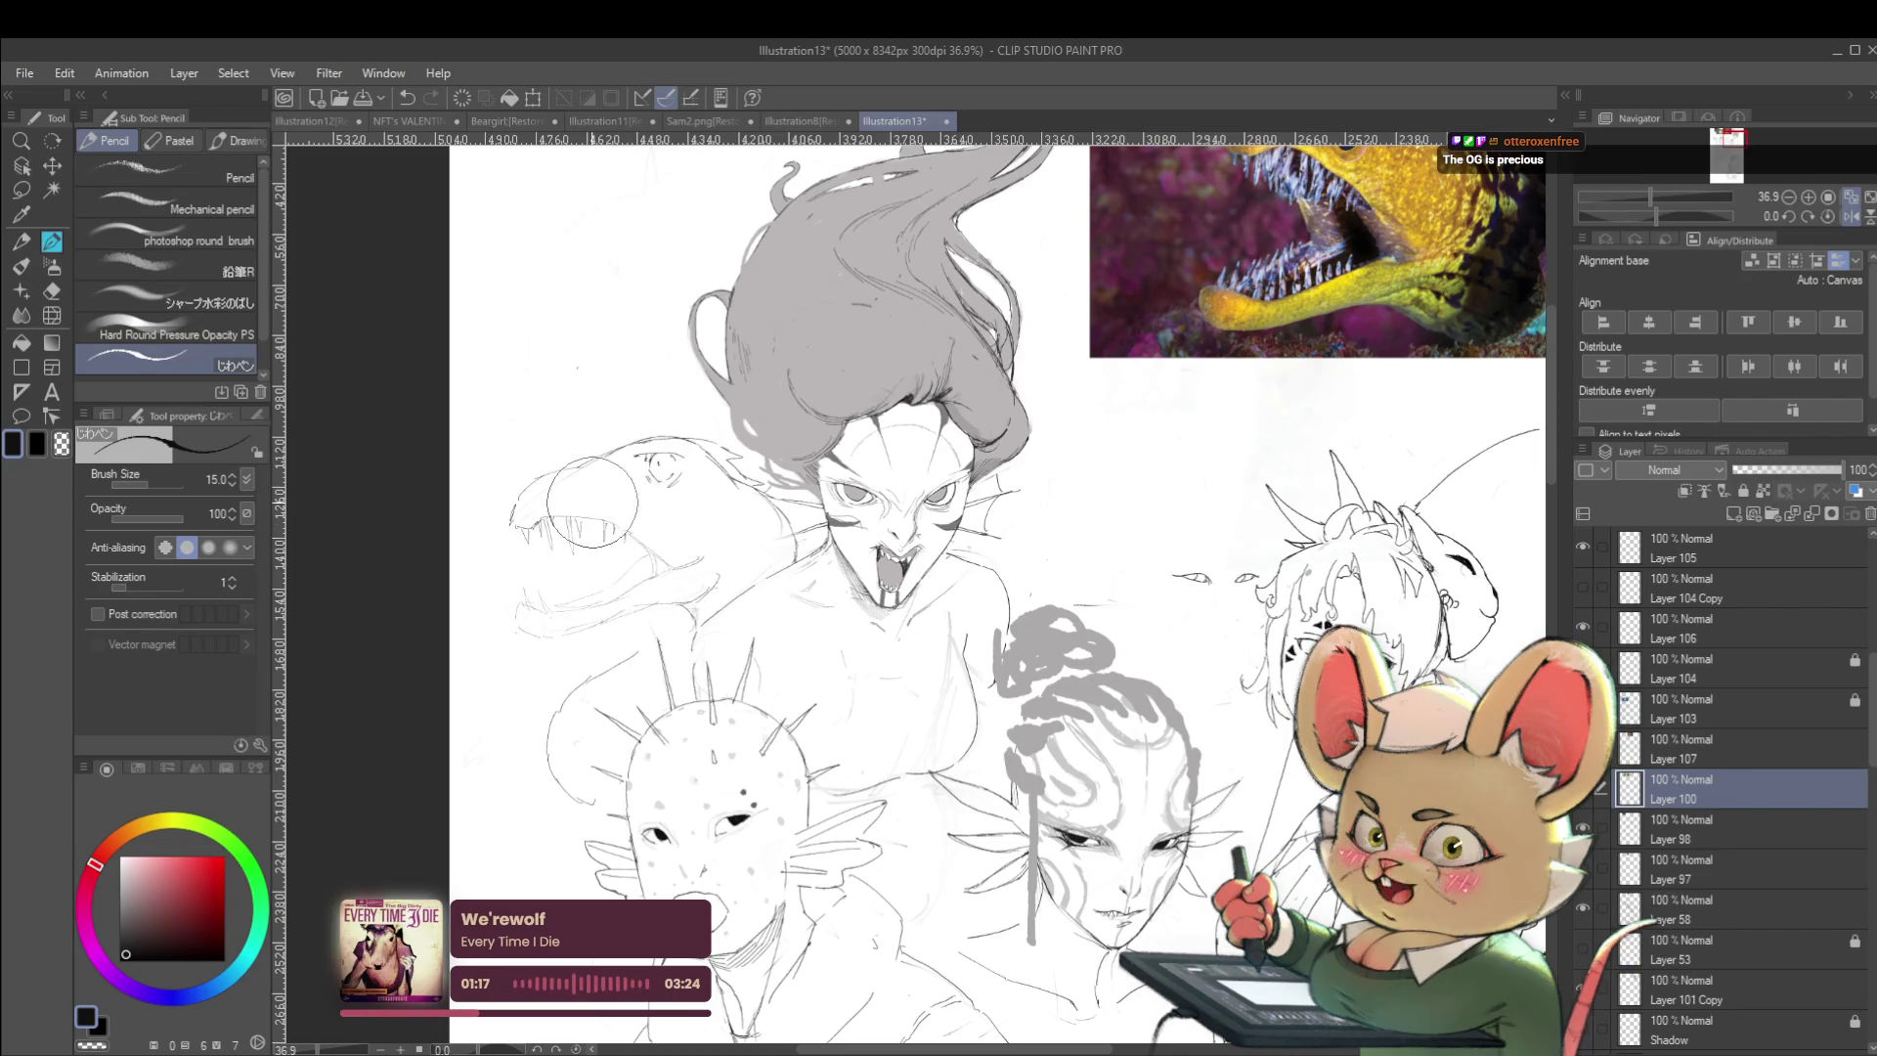
pyautogui.moveTo(519, 518); pyautogui.dragTo(510, 526)
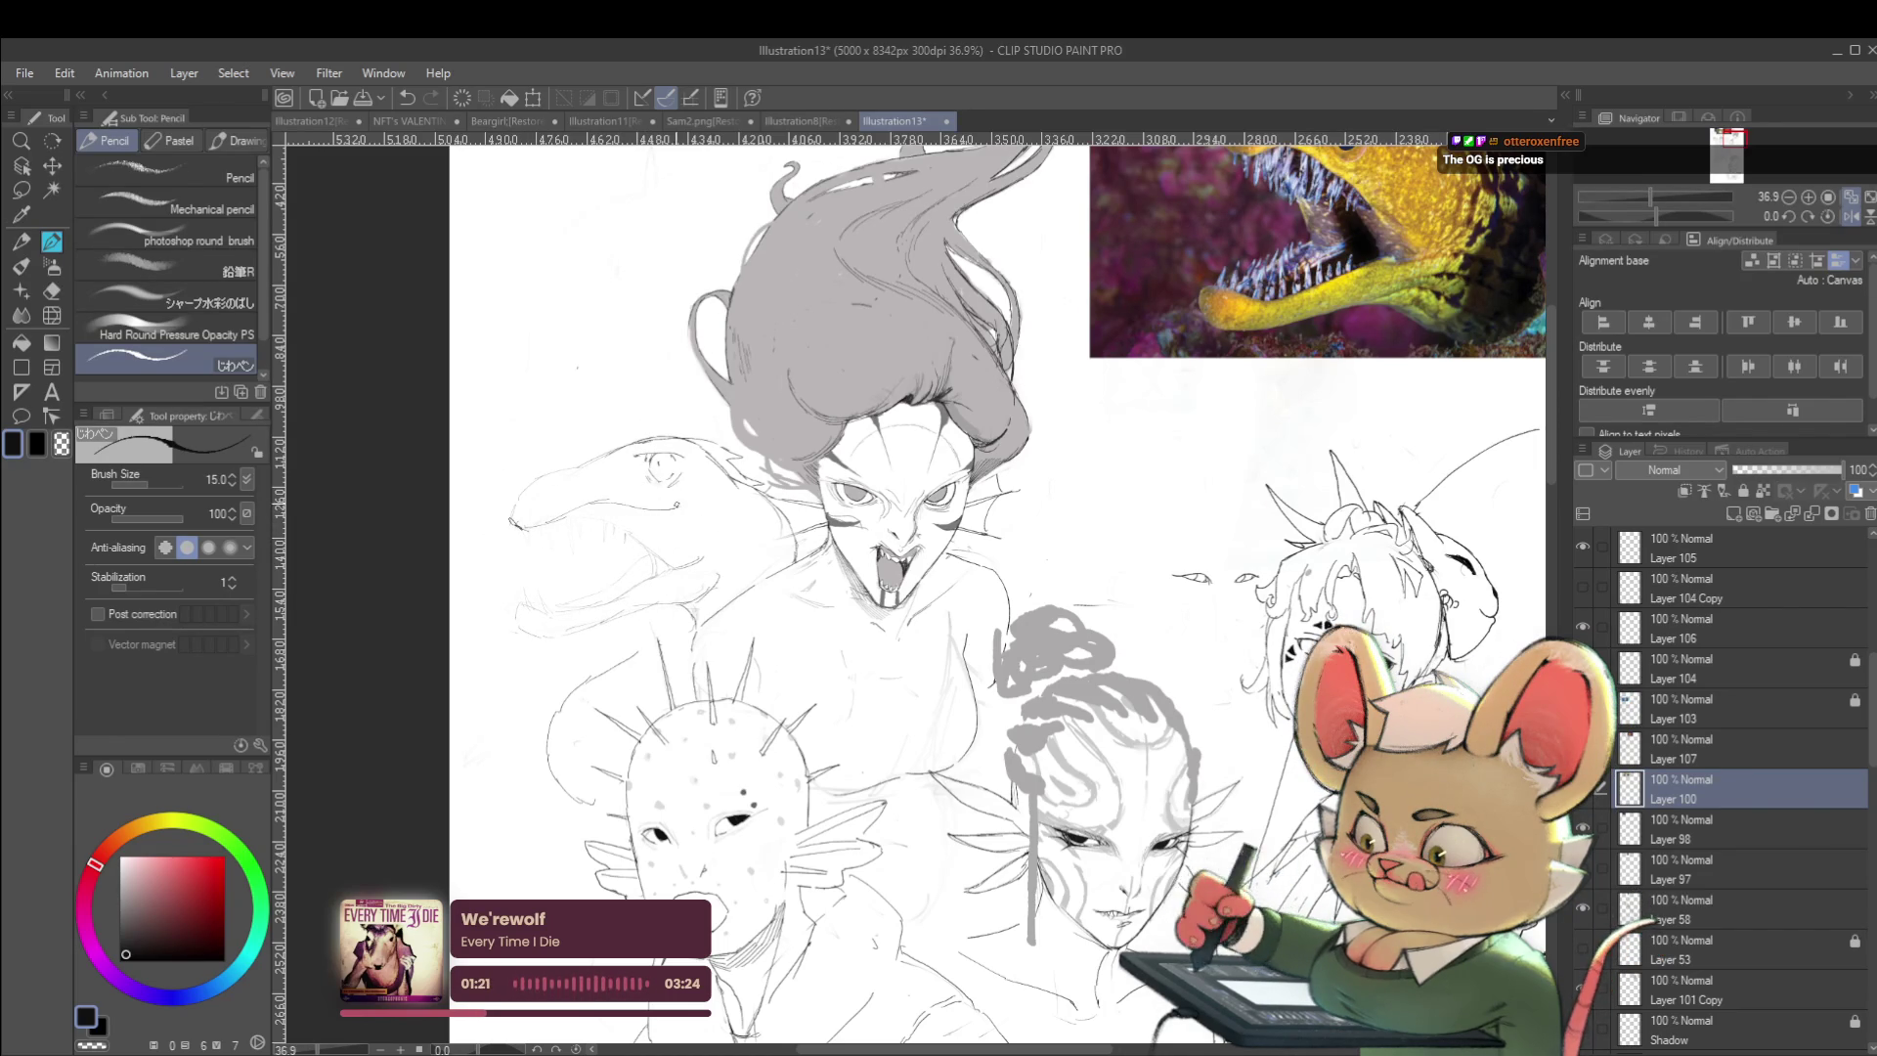
pyautogui.moveTo(632, 507)
pyautogui.mouseDown()
pyautogui.moveTo(624, 545)
pyautogui.moveTo(530, 544)
pyautogui.mouseUp()
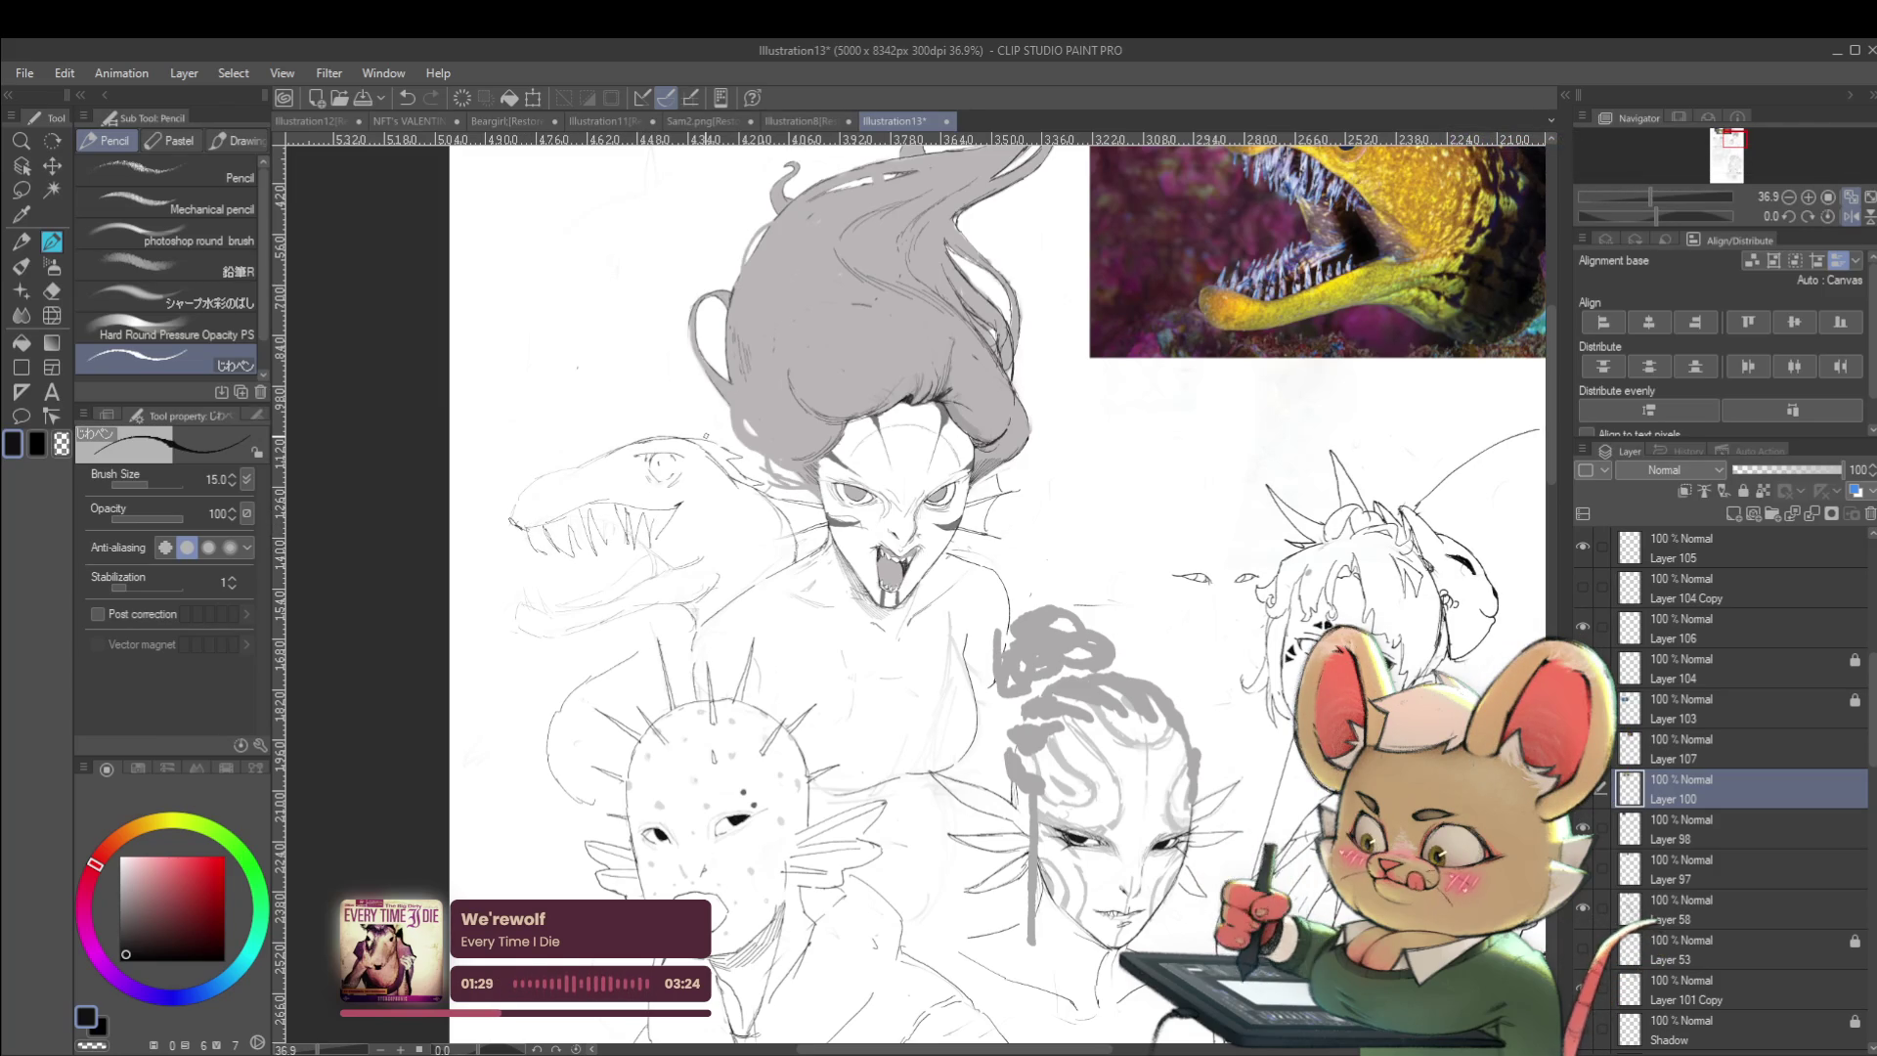
pyautogui.hotkey('ctrl', 'z')
pyautogui.hotkey('ctrl', 'z')
pyautogui.hotkey('ctrl', 'z')
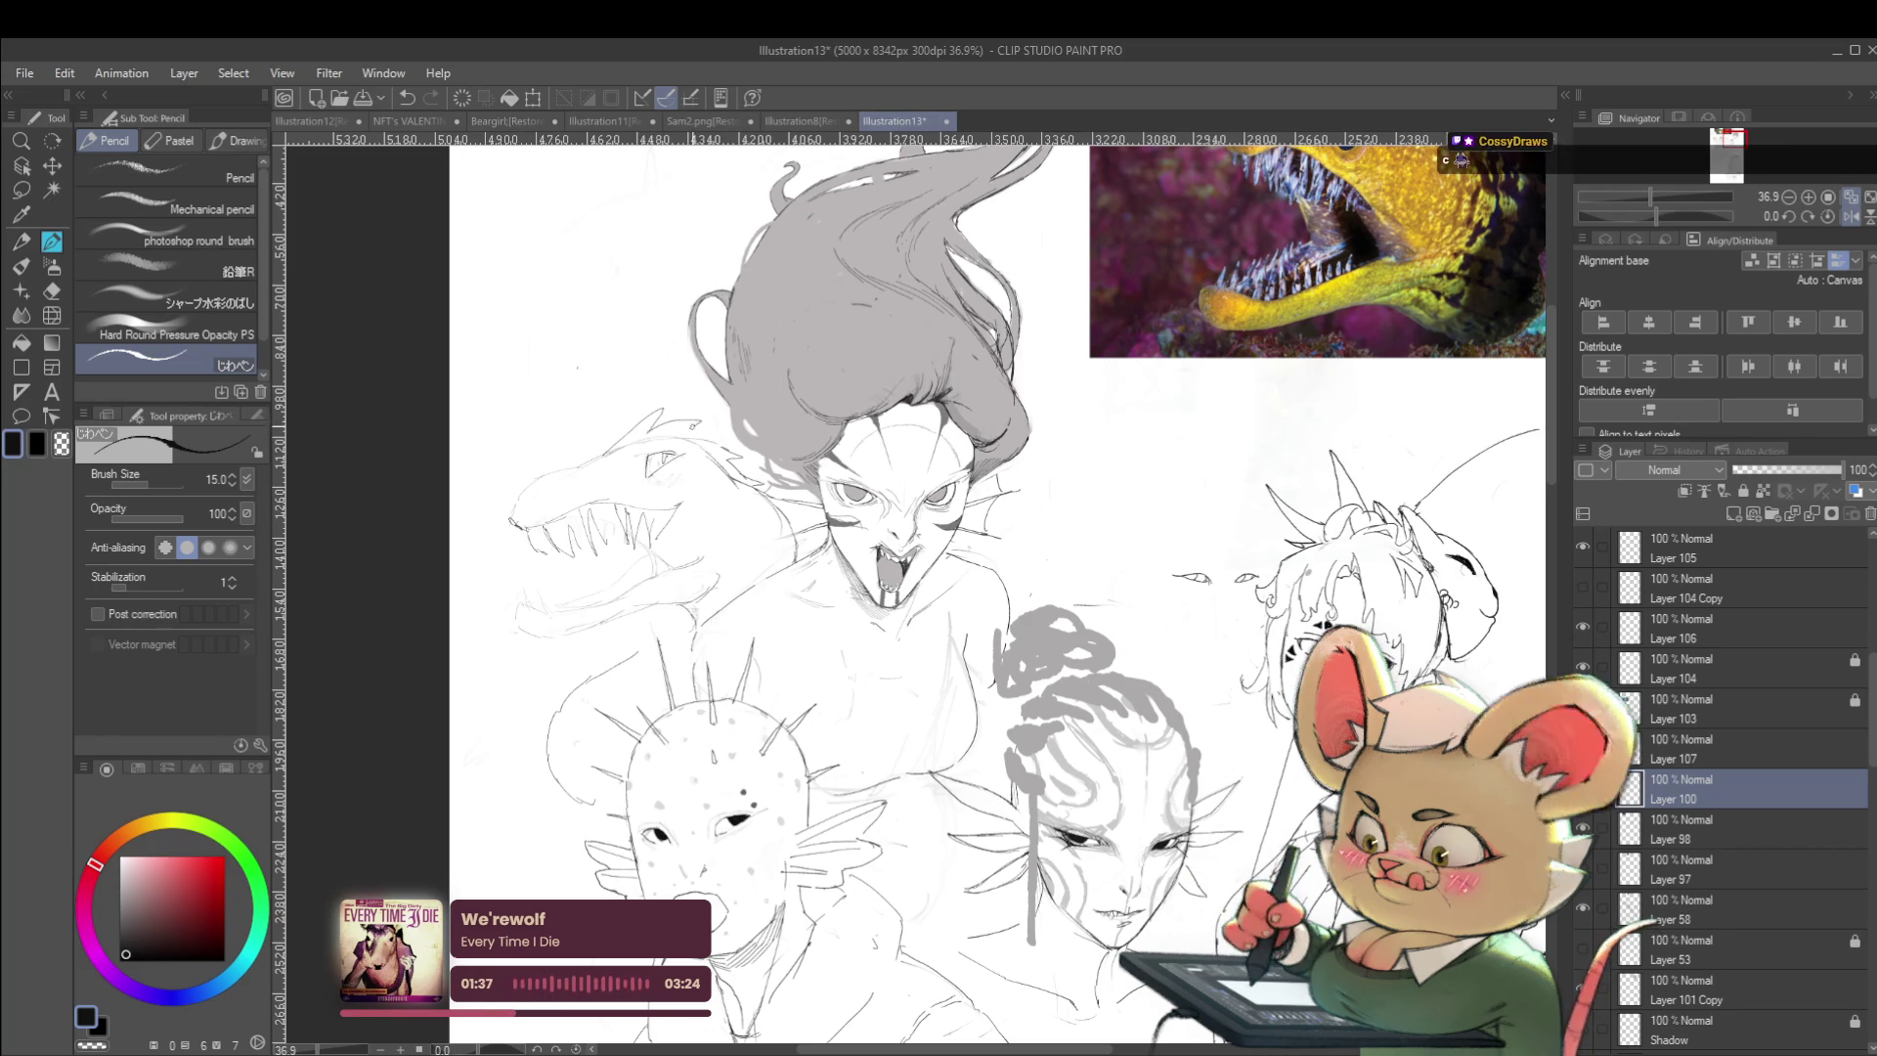
pyautogui.scroll(-3, 725, 415)
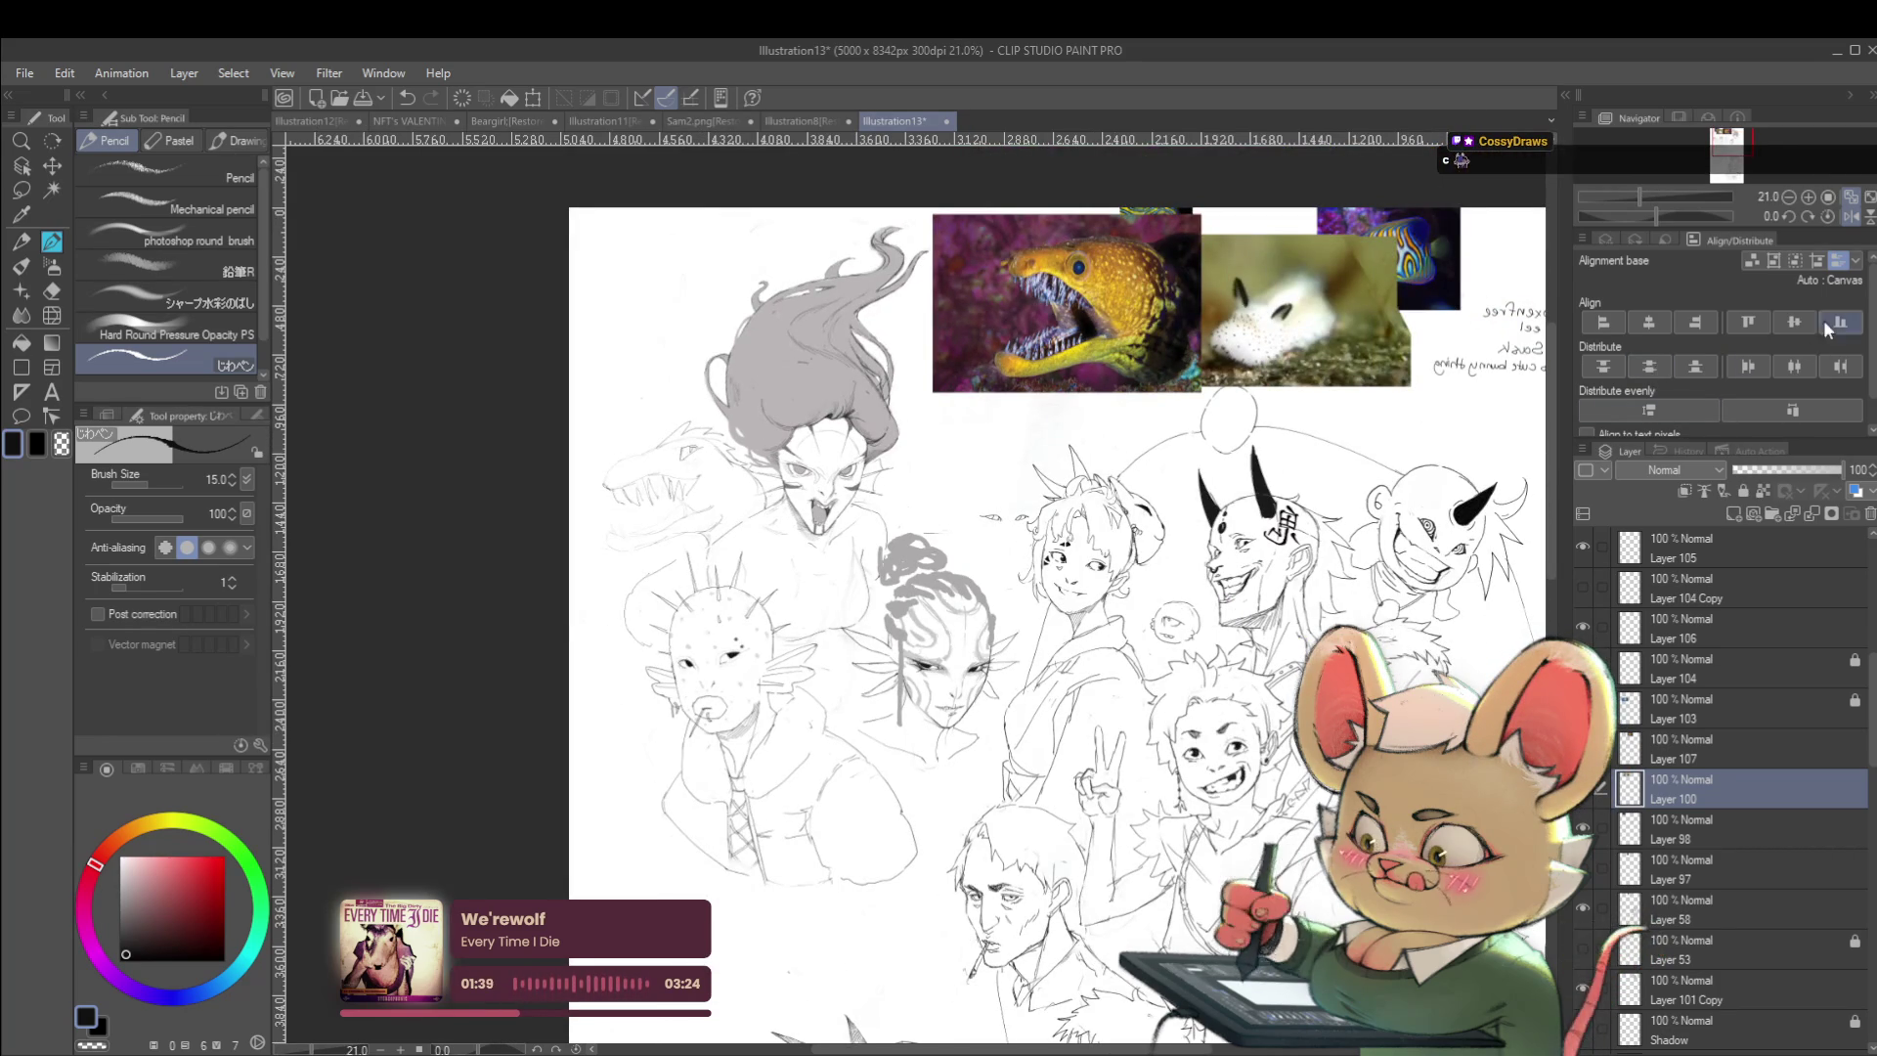
# - Unflip the view and step through the eel's jaw and teeth strokes with undo and redo
pyautogui.click(1851, 216)
pyautogui.scroll(3, 1407, 432)
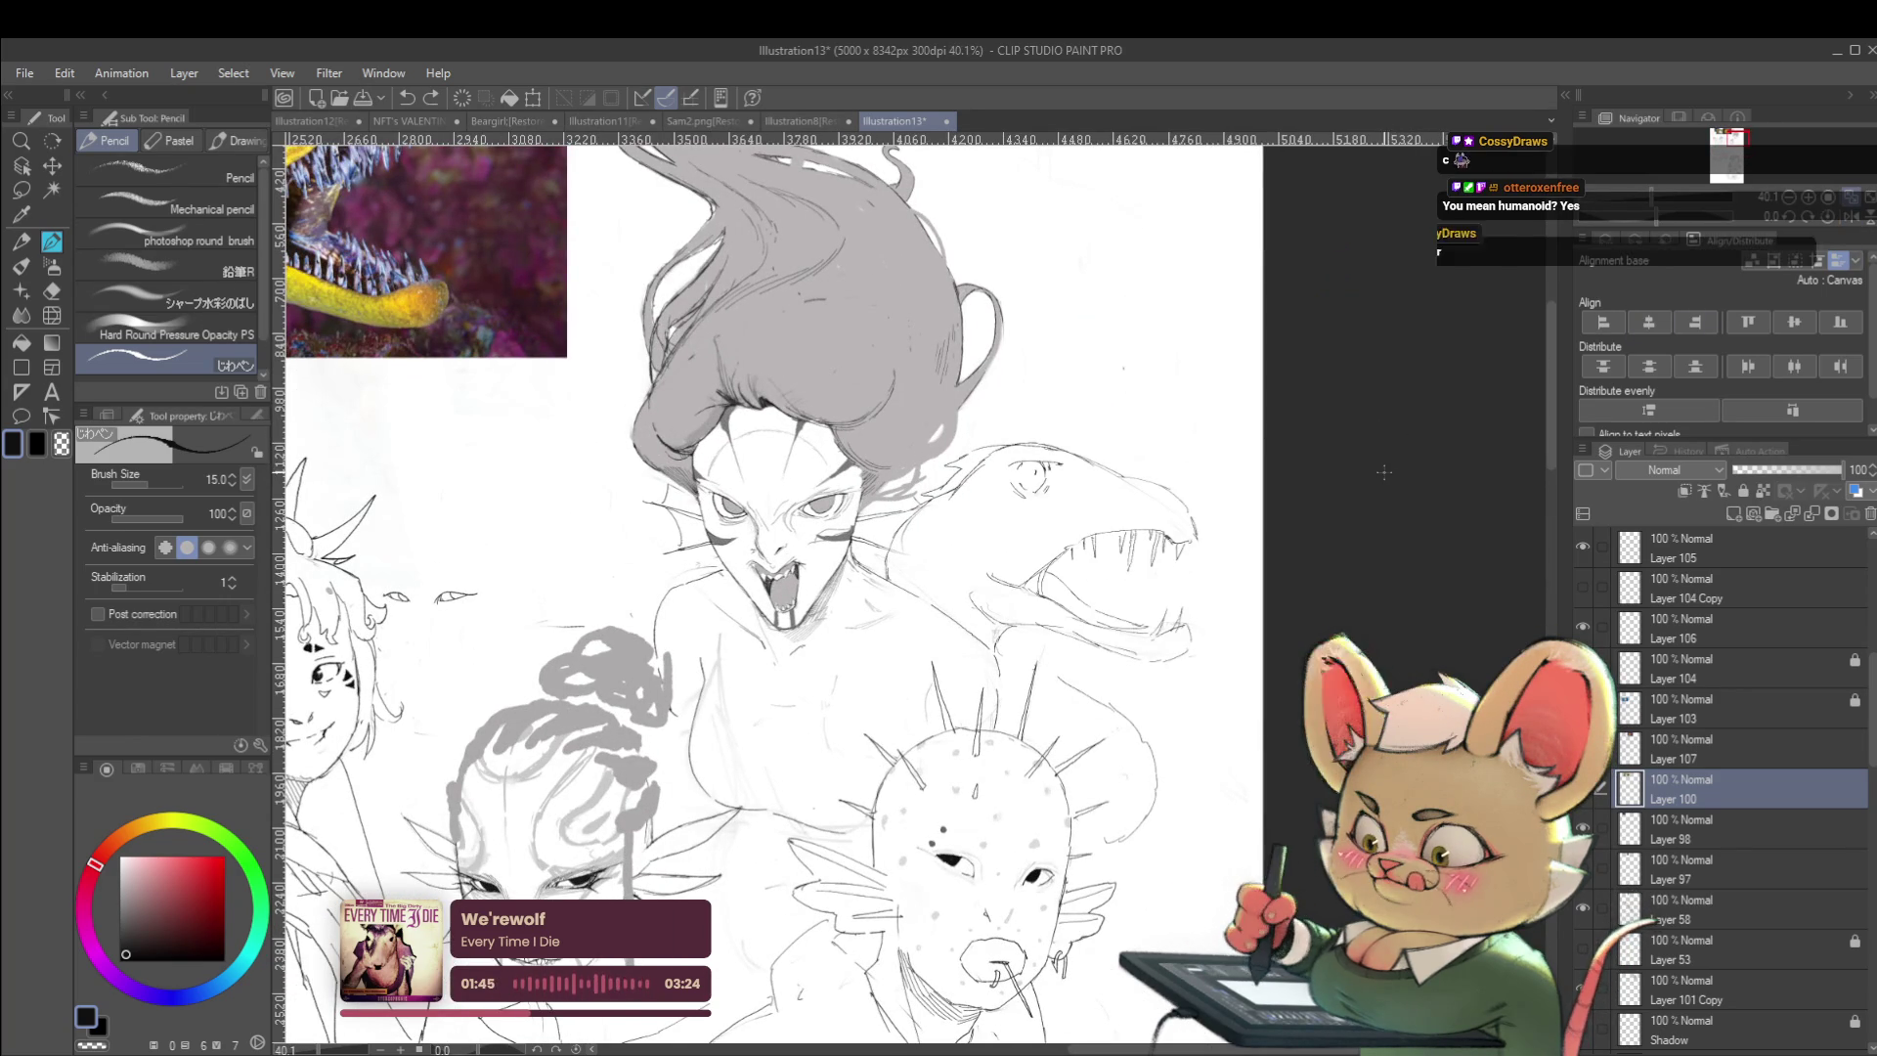
pyautogui.hotkey('ctrl', 'z')
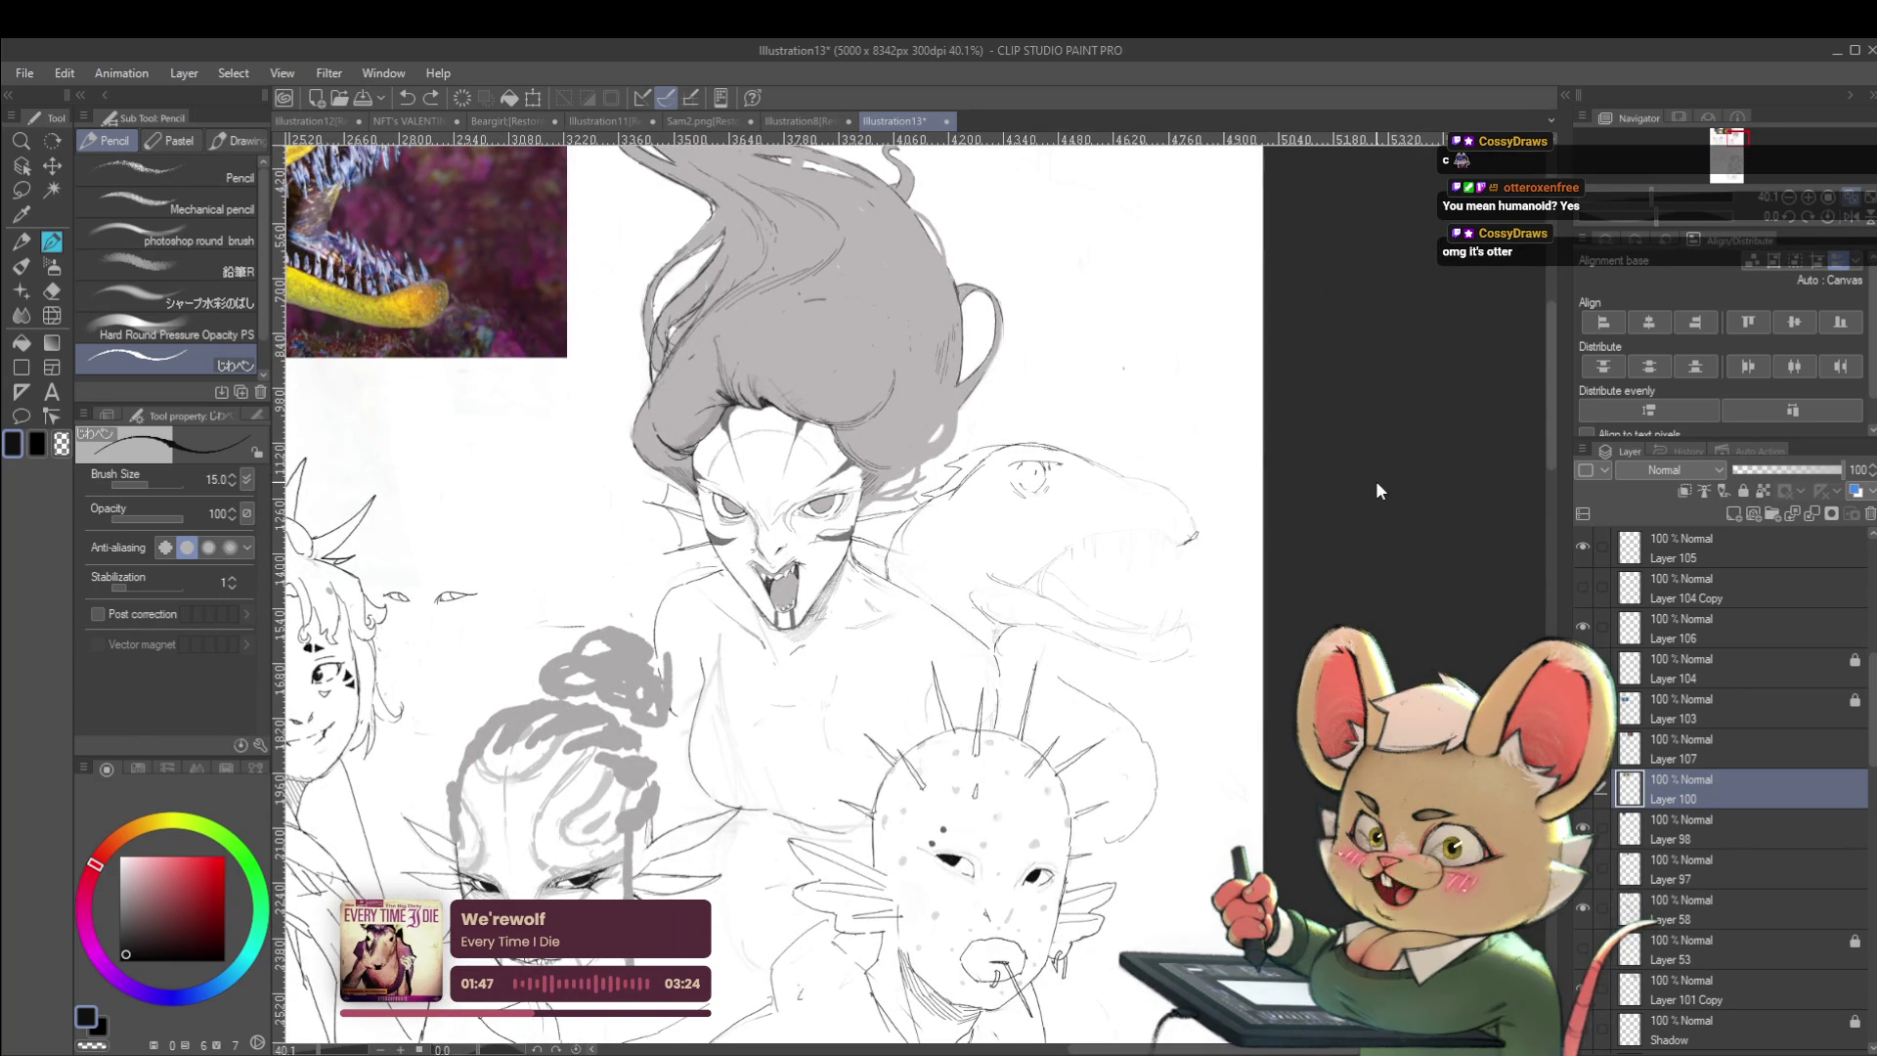
pyautogui.hotkey('ctrl', 'y')
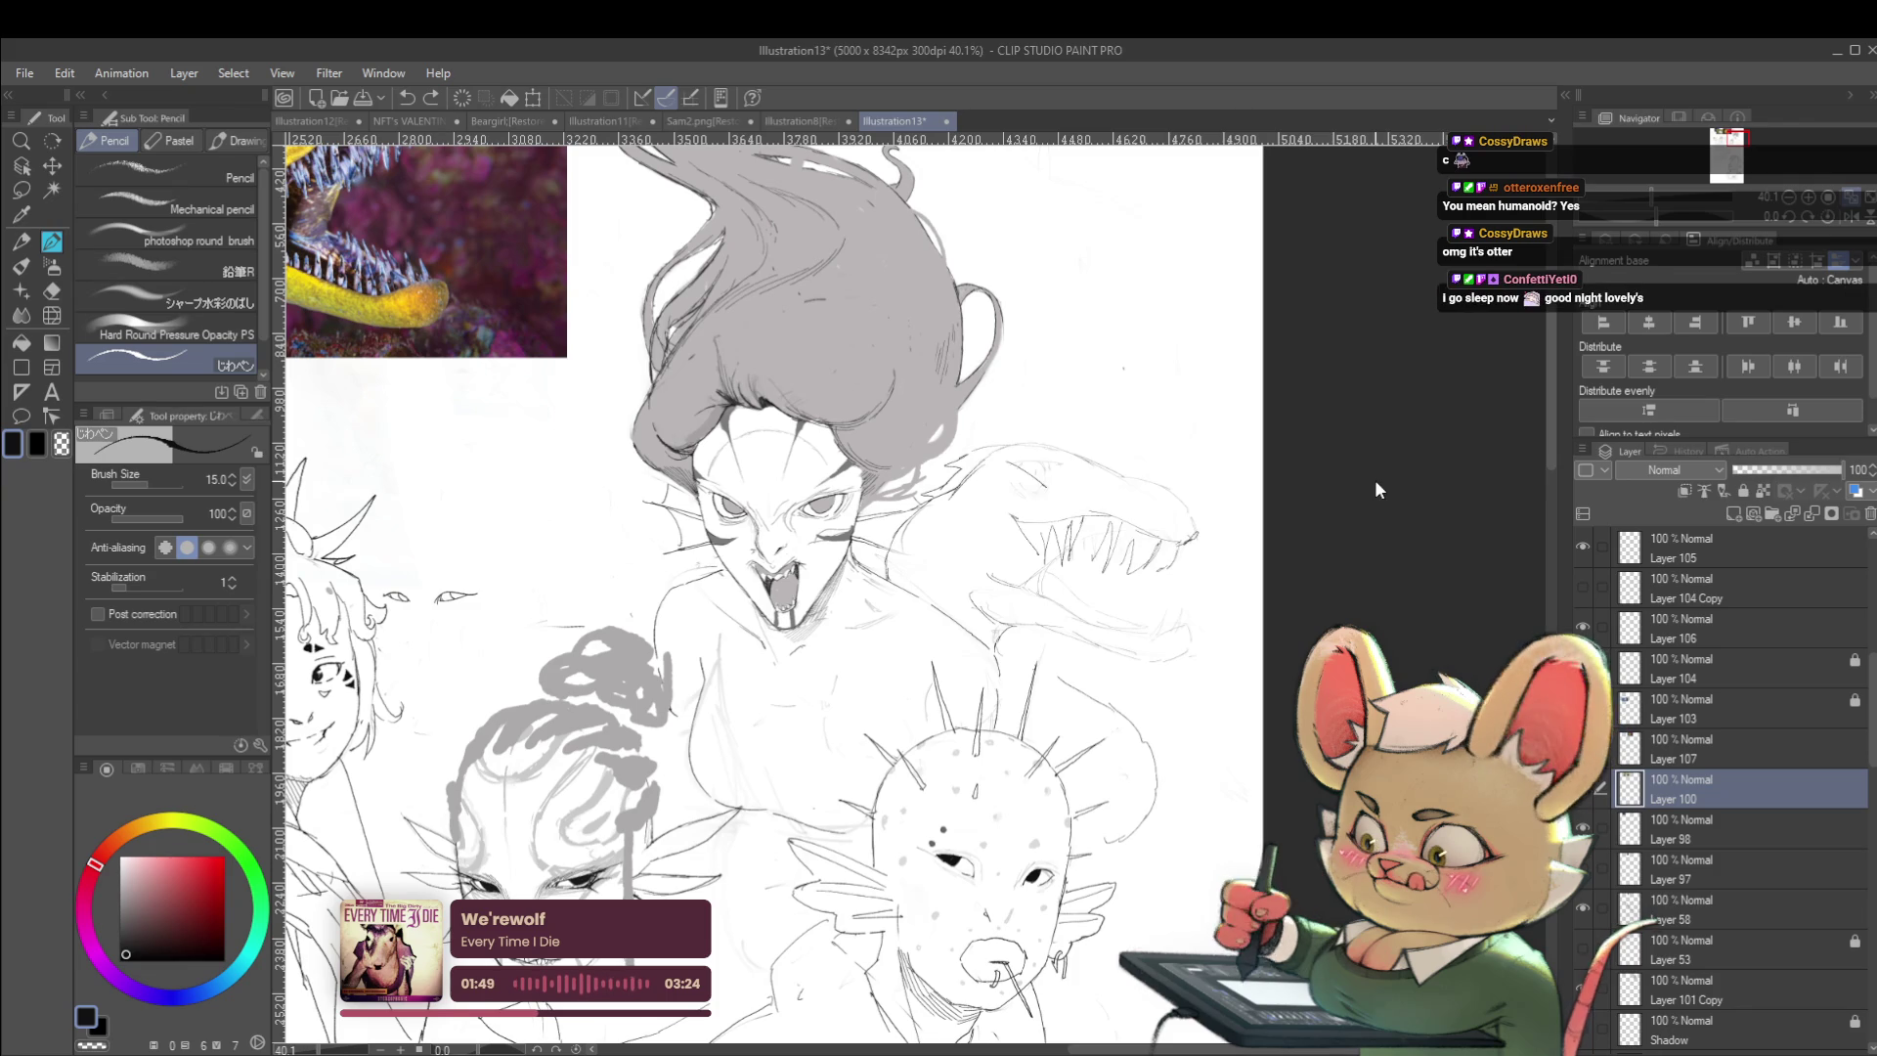
pyautogui.hotkey('ctrl', 'y')
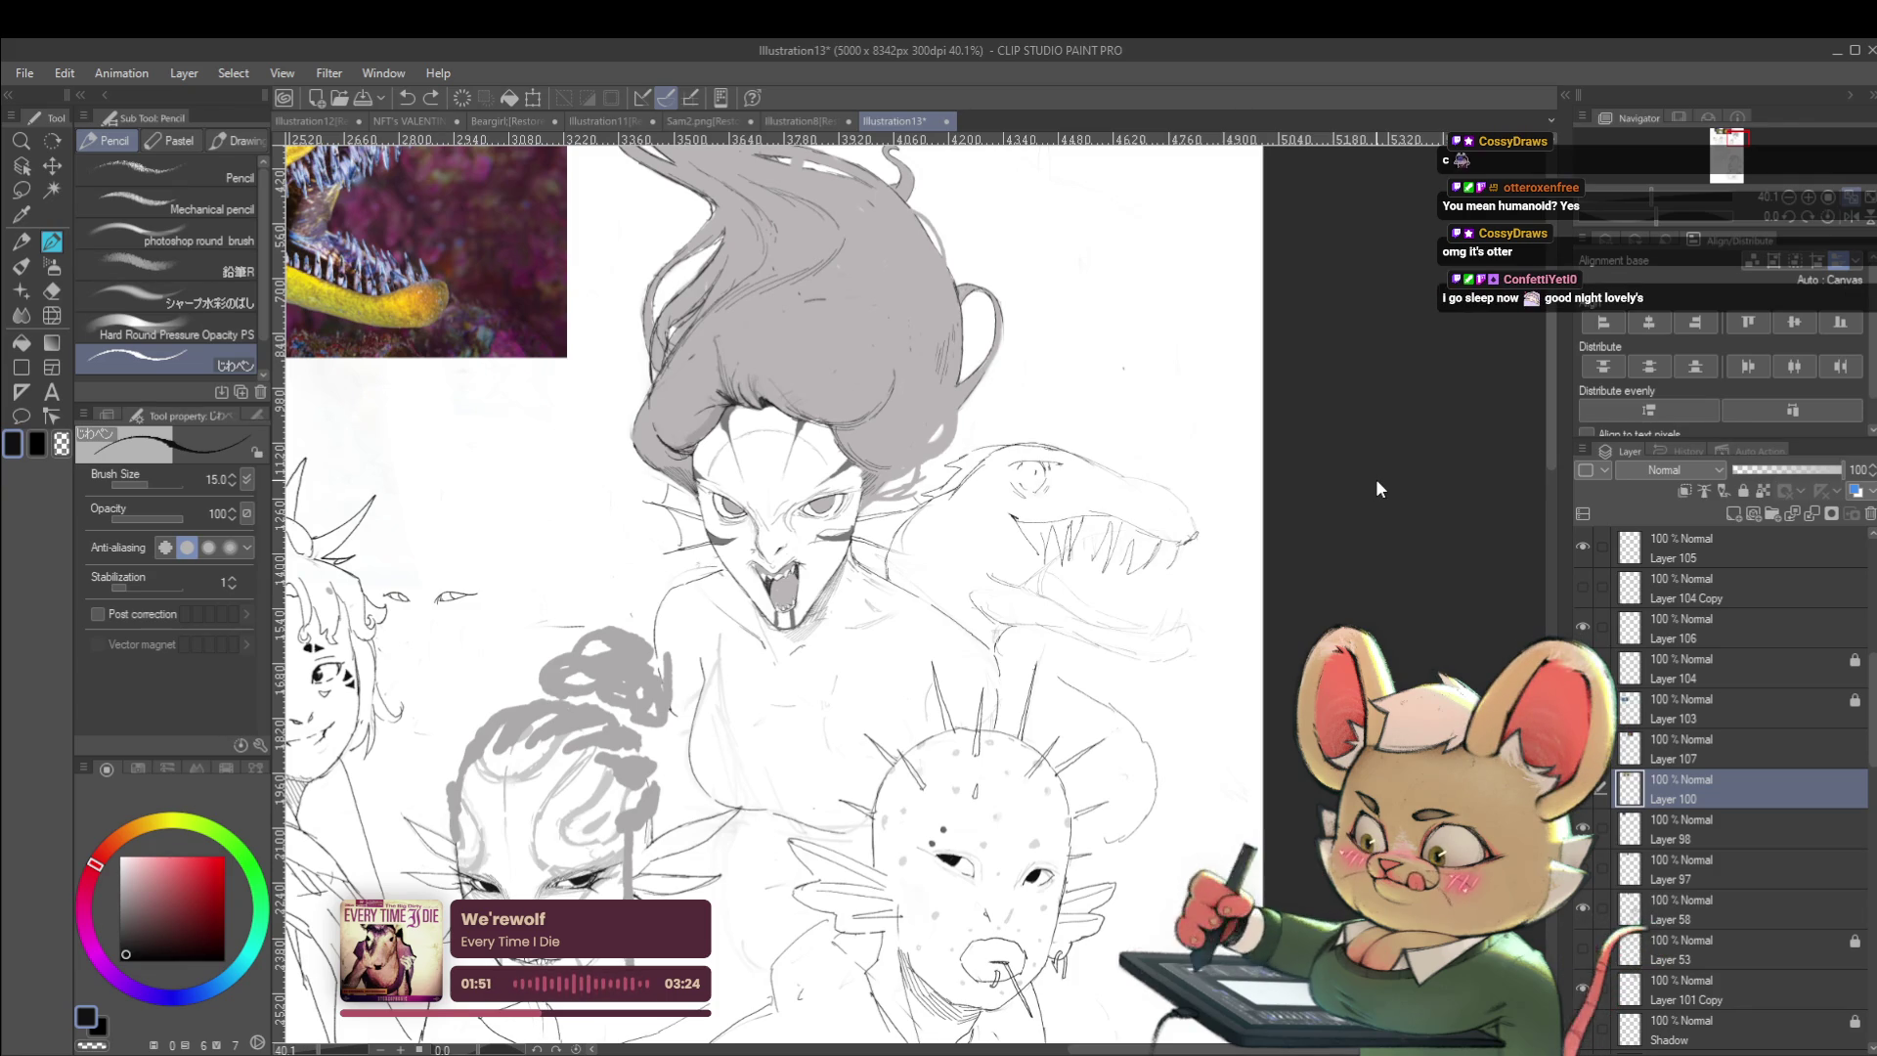
pyautogui.hotkey('ctrl', 'z')
pyautogui.hotkey('ctrl', 'z')
pyautogui.hotkey('ctrl', 'z')
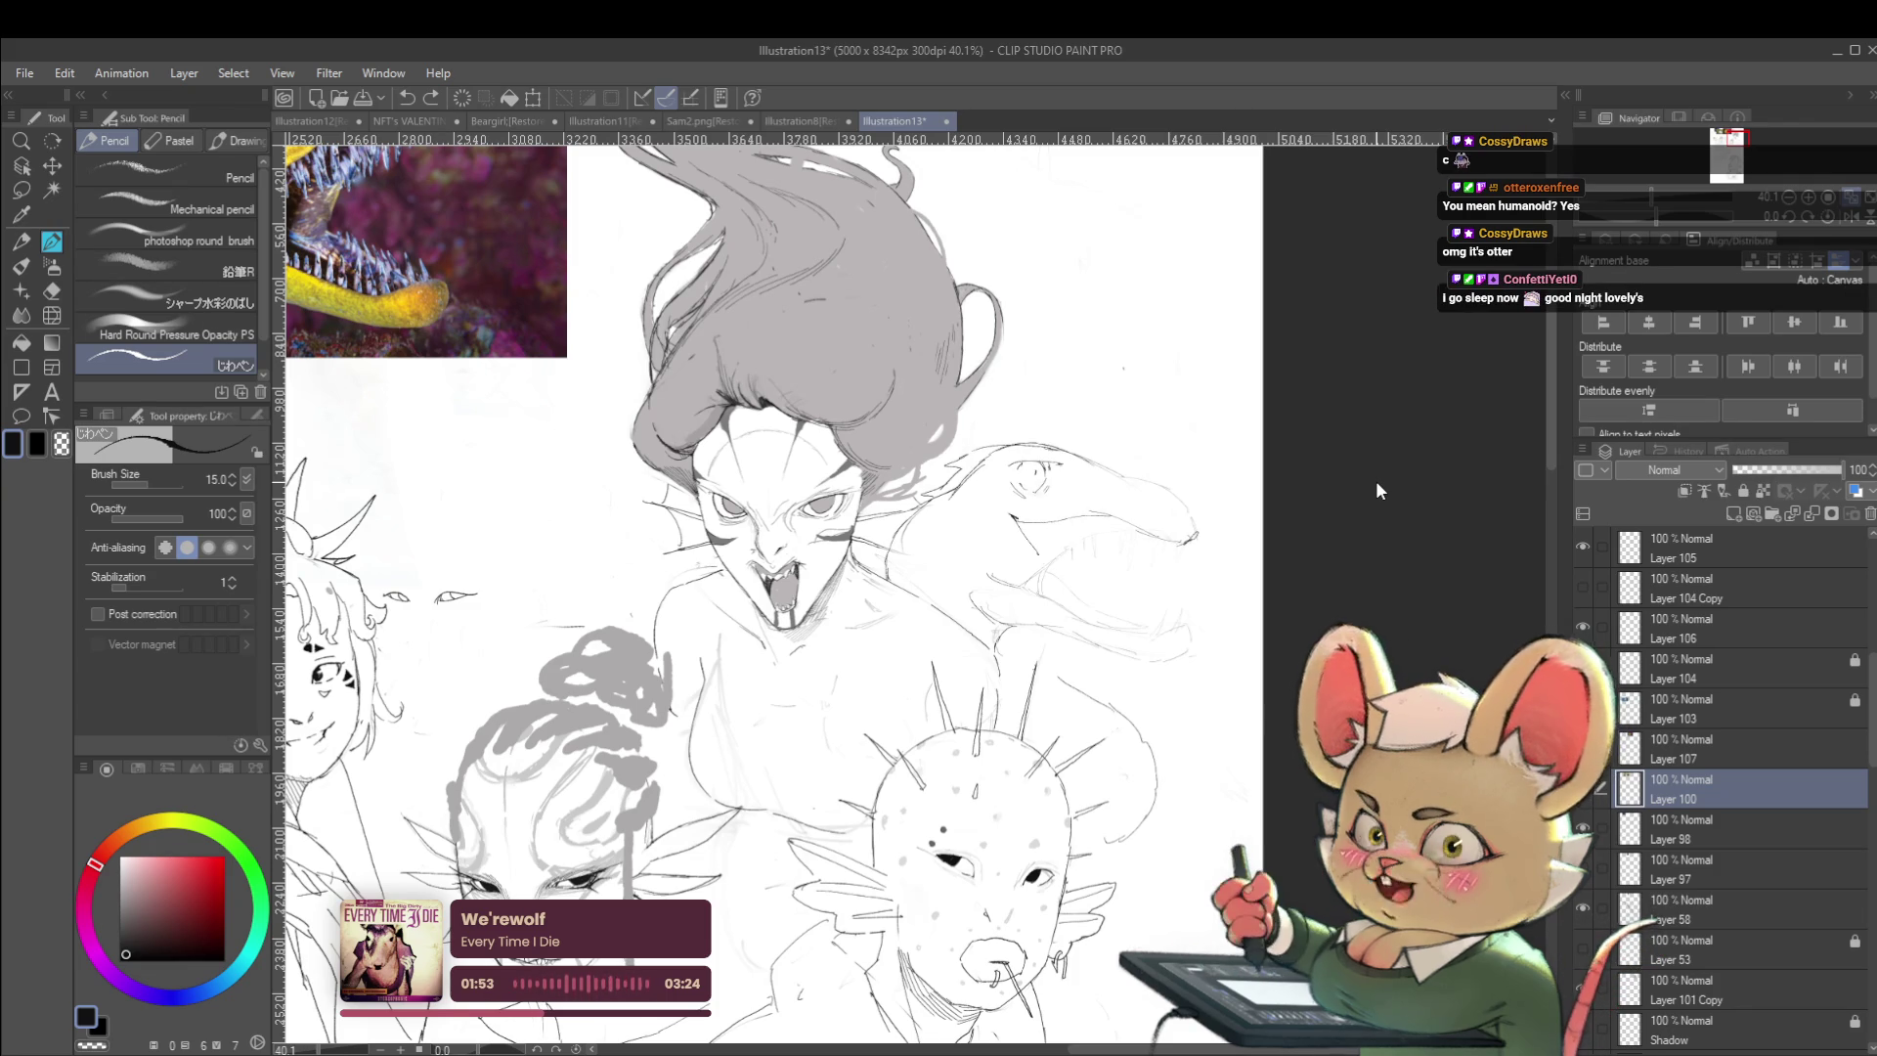
pyautogui.hotkey('ctrl', 'z')
pyautogui.hotkey('ctrl', 'z')
pyautogui.hotkey('ctrl', 'z')
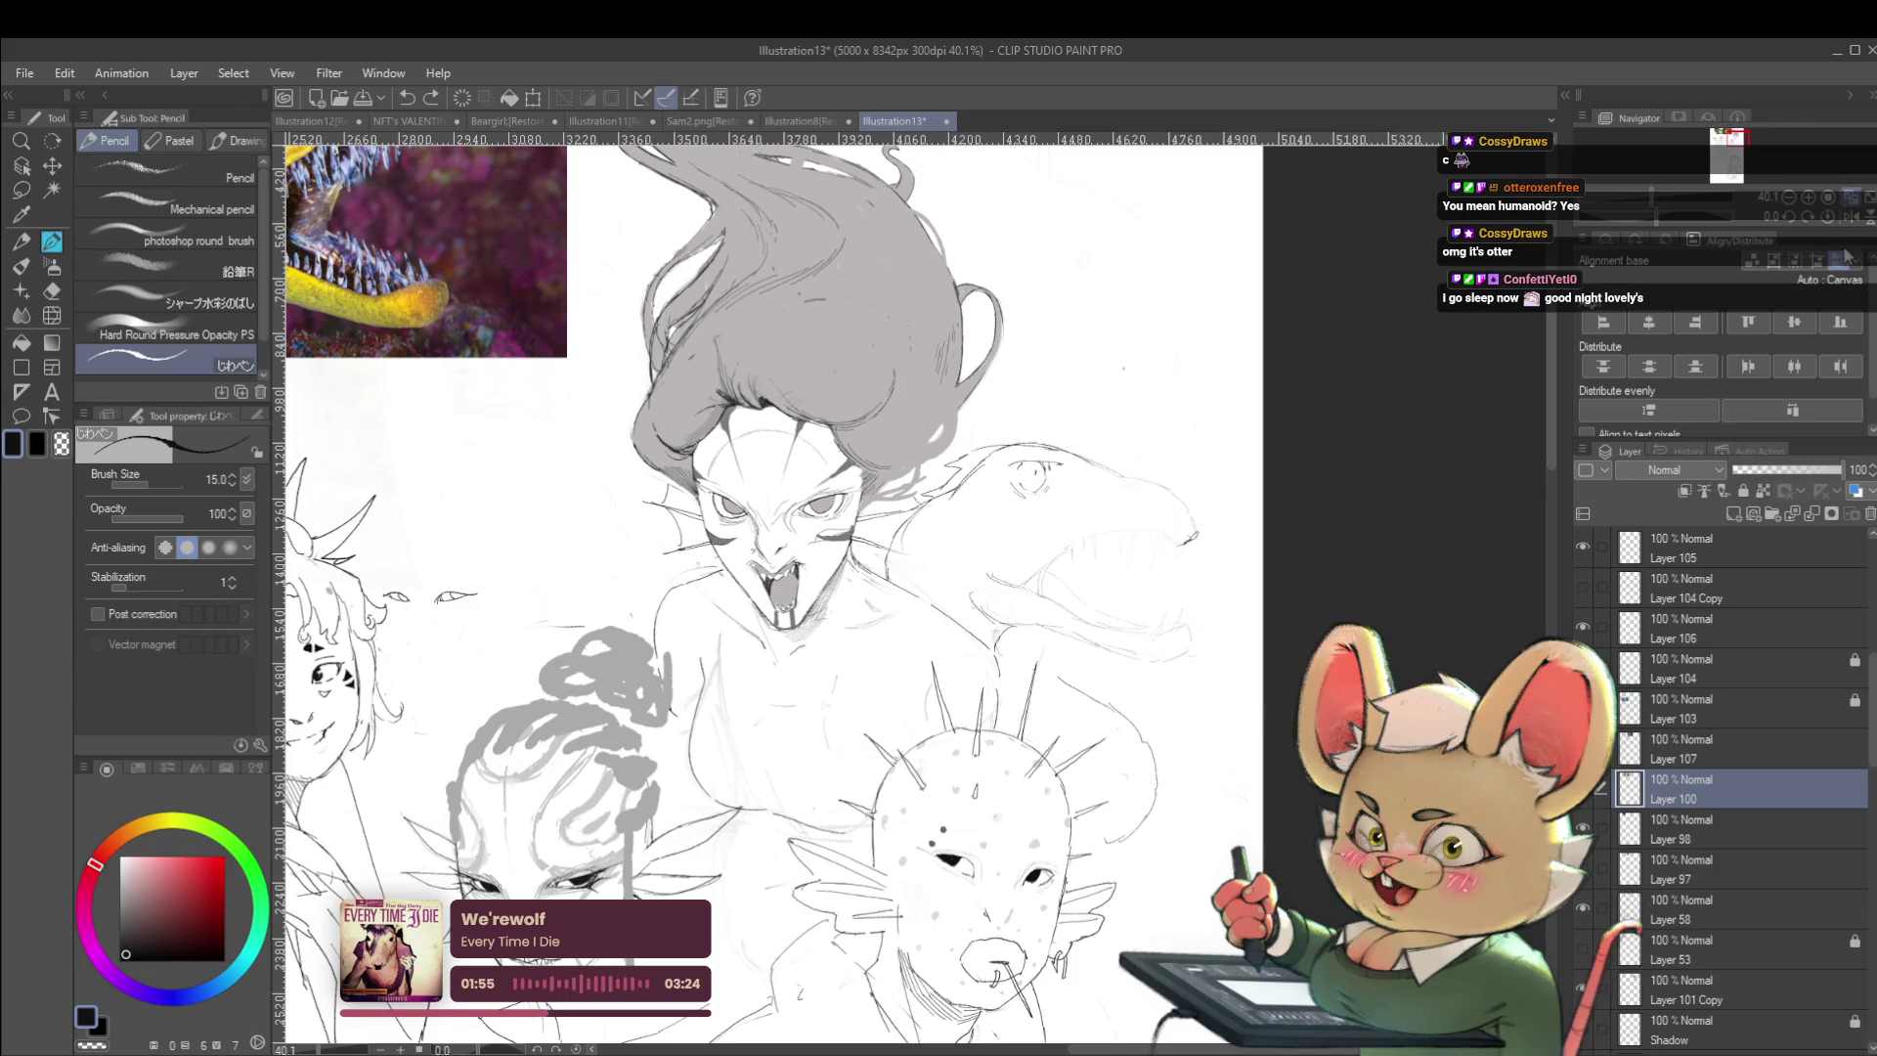
# - Mirror the view, frame the fish woman and eel, and redraw the eel's snout
pyautogui.press('h')
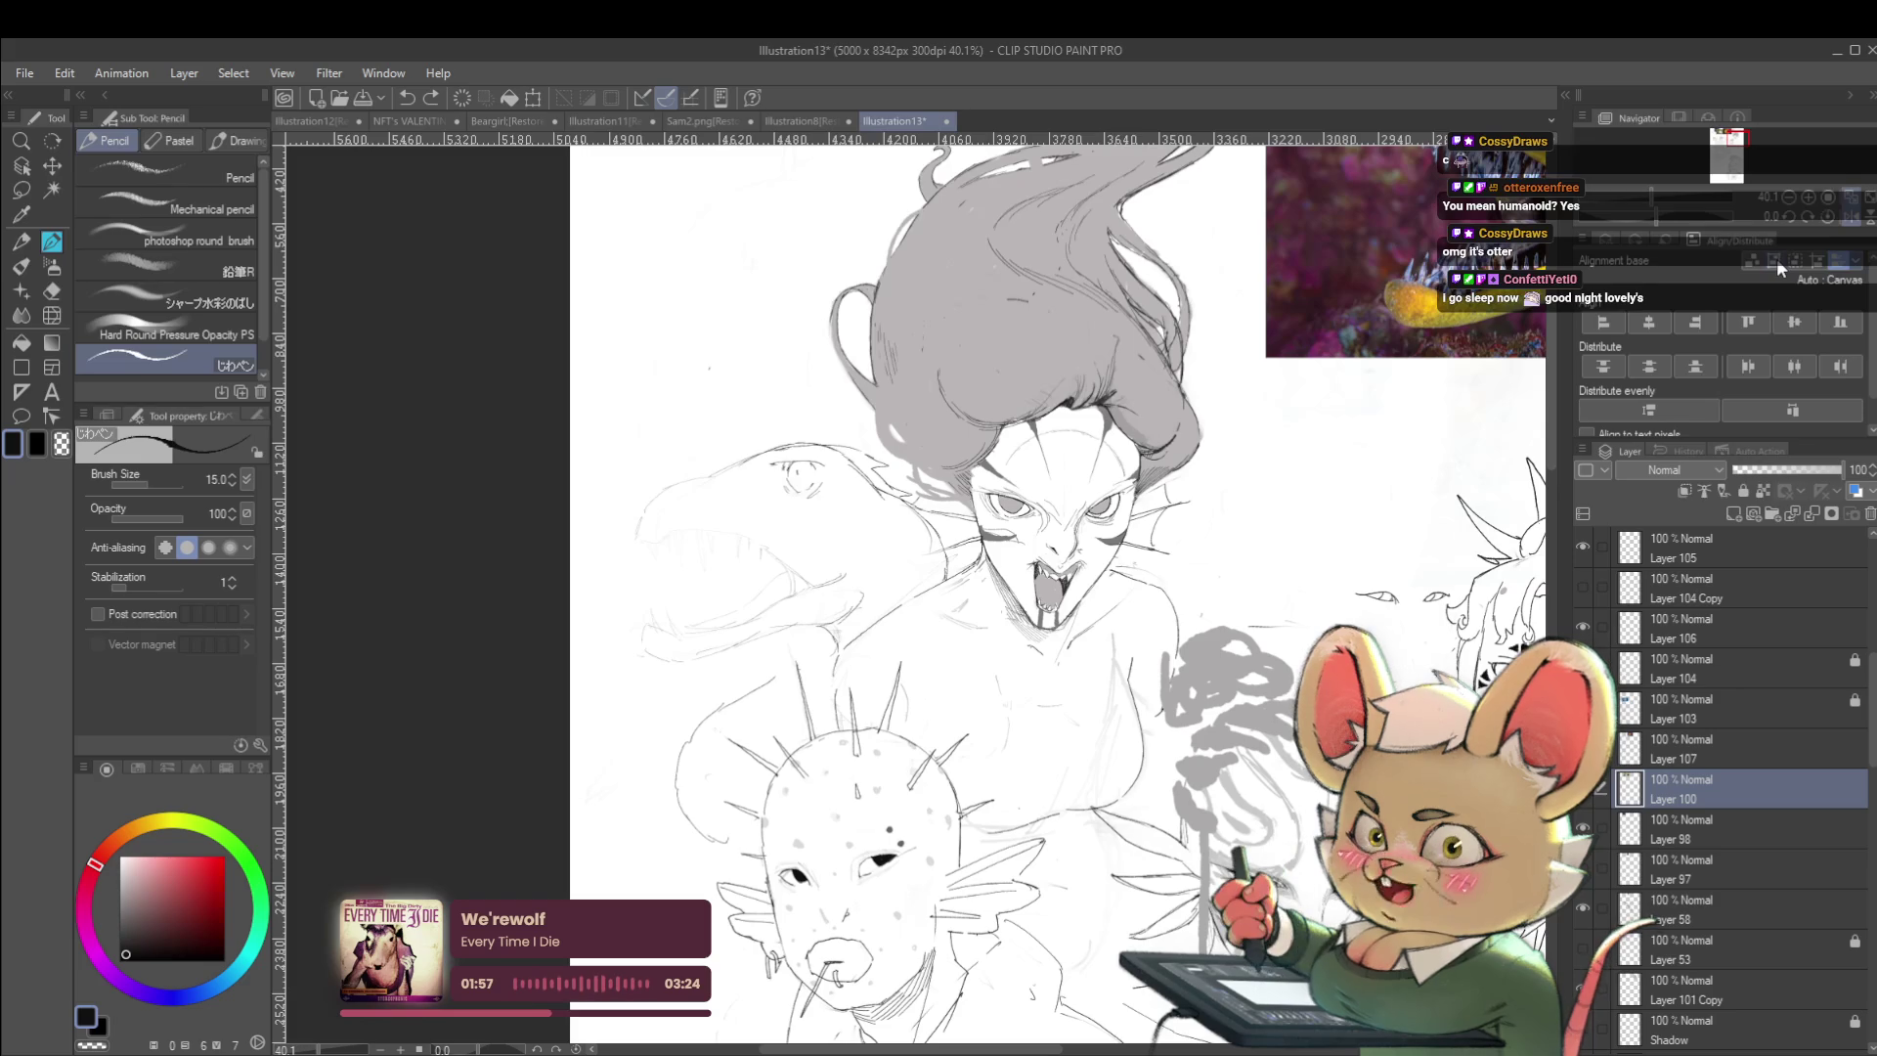
pyautogui.moveTo(978, 587); pyautogui.dragTo(1027, 523)
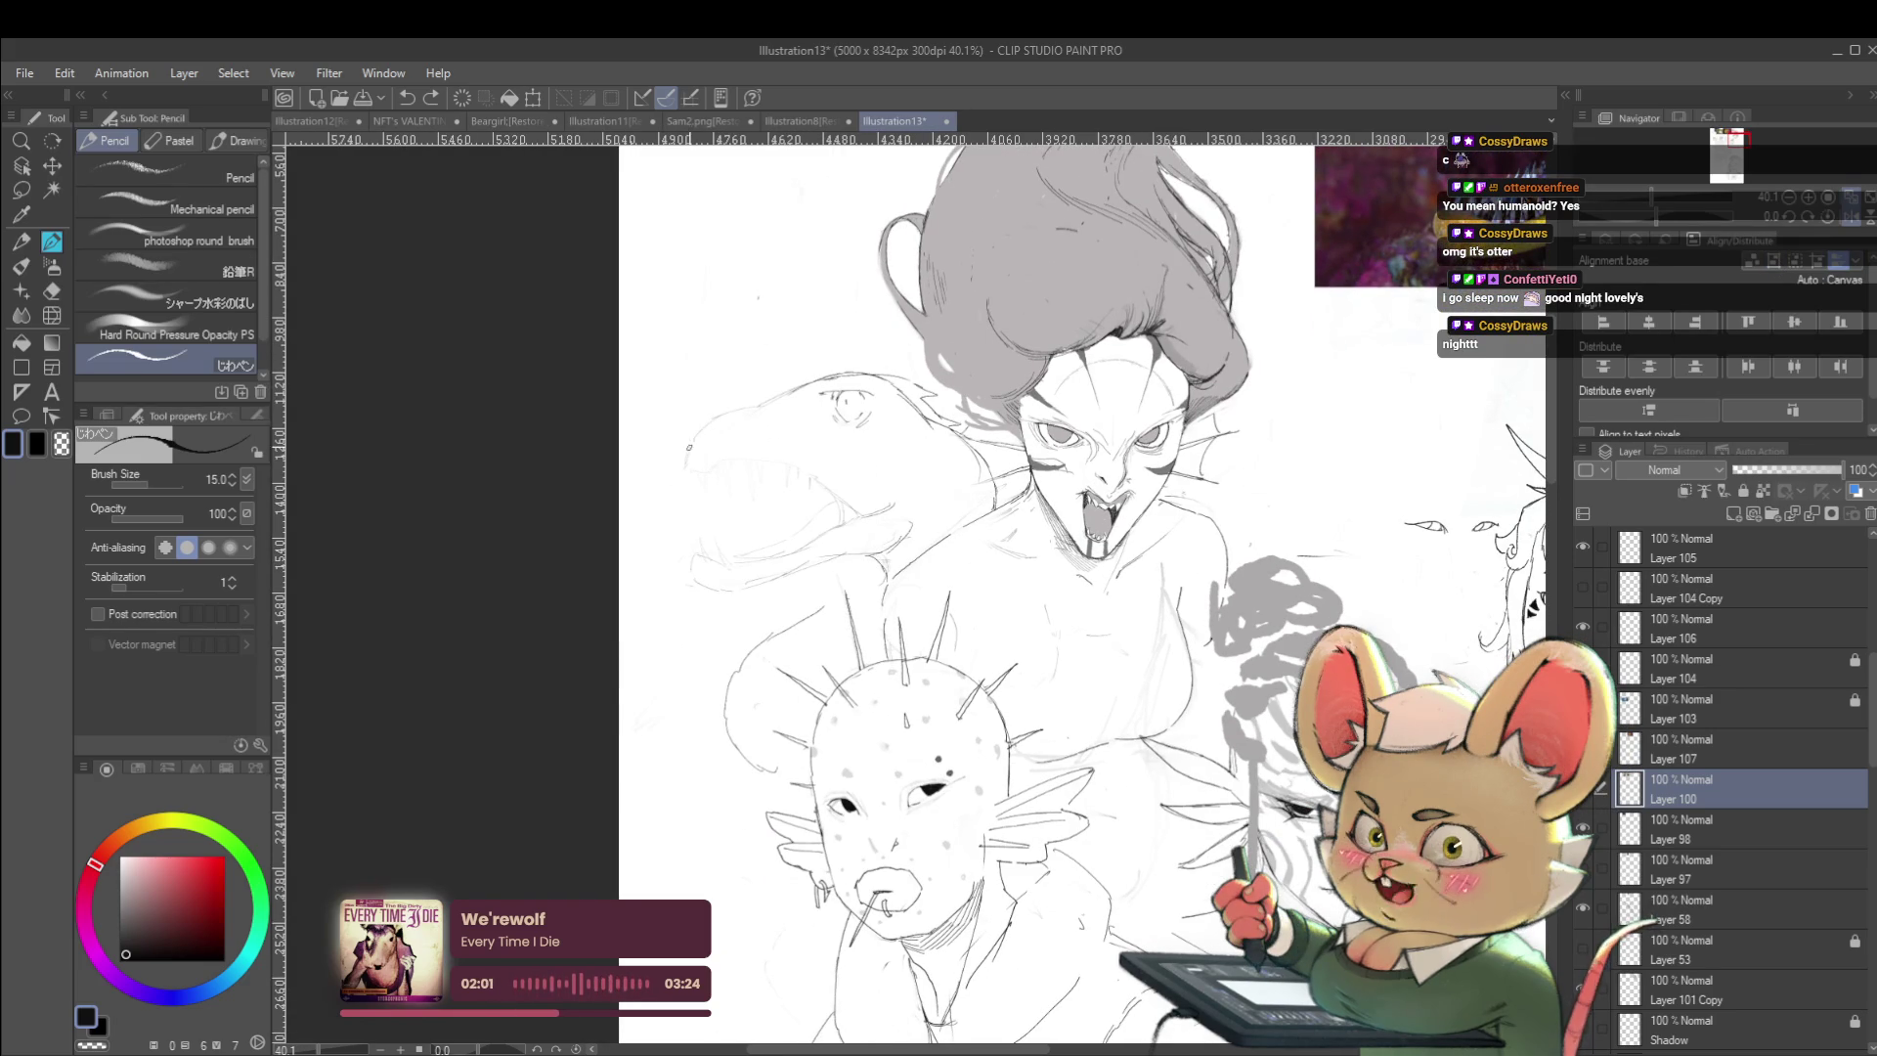
pyautogui.moveTo(689, 447)
pyautogui.mouseDown()
pyautogui.moveTo(508, 547)
pyautogui.moveTo(572, 583)
pyautogui.moveTo(585, 572)
pyautogui.moveTo(572, 600)
pyautogui.mouseUp()
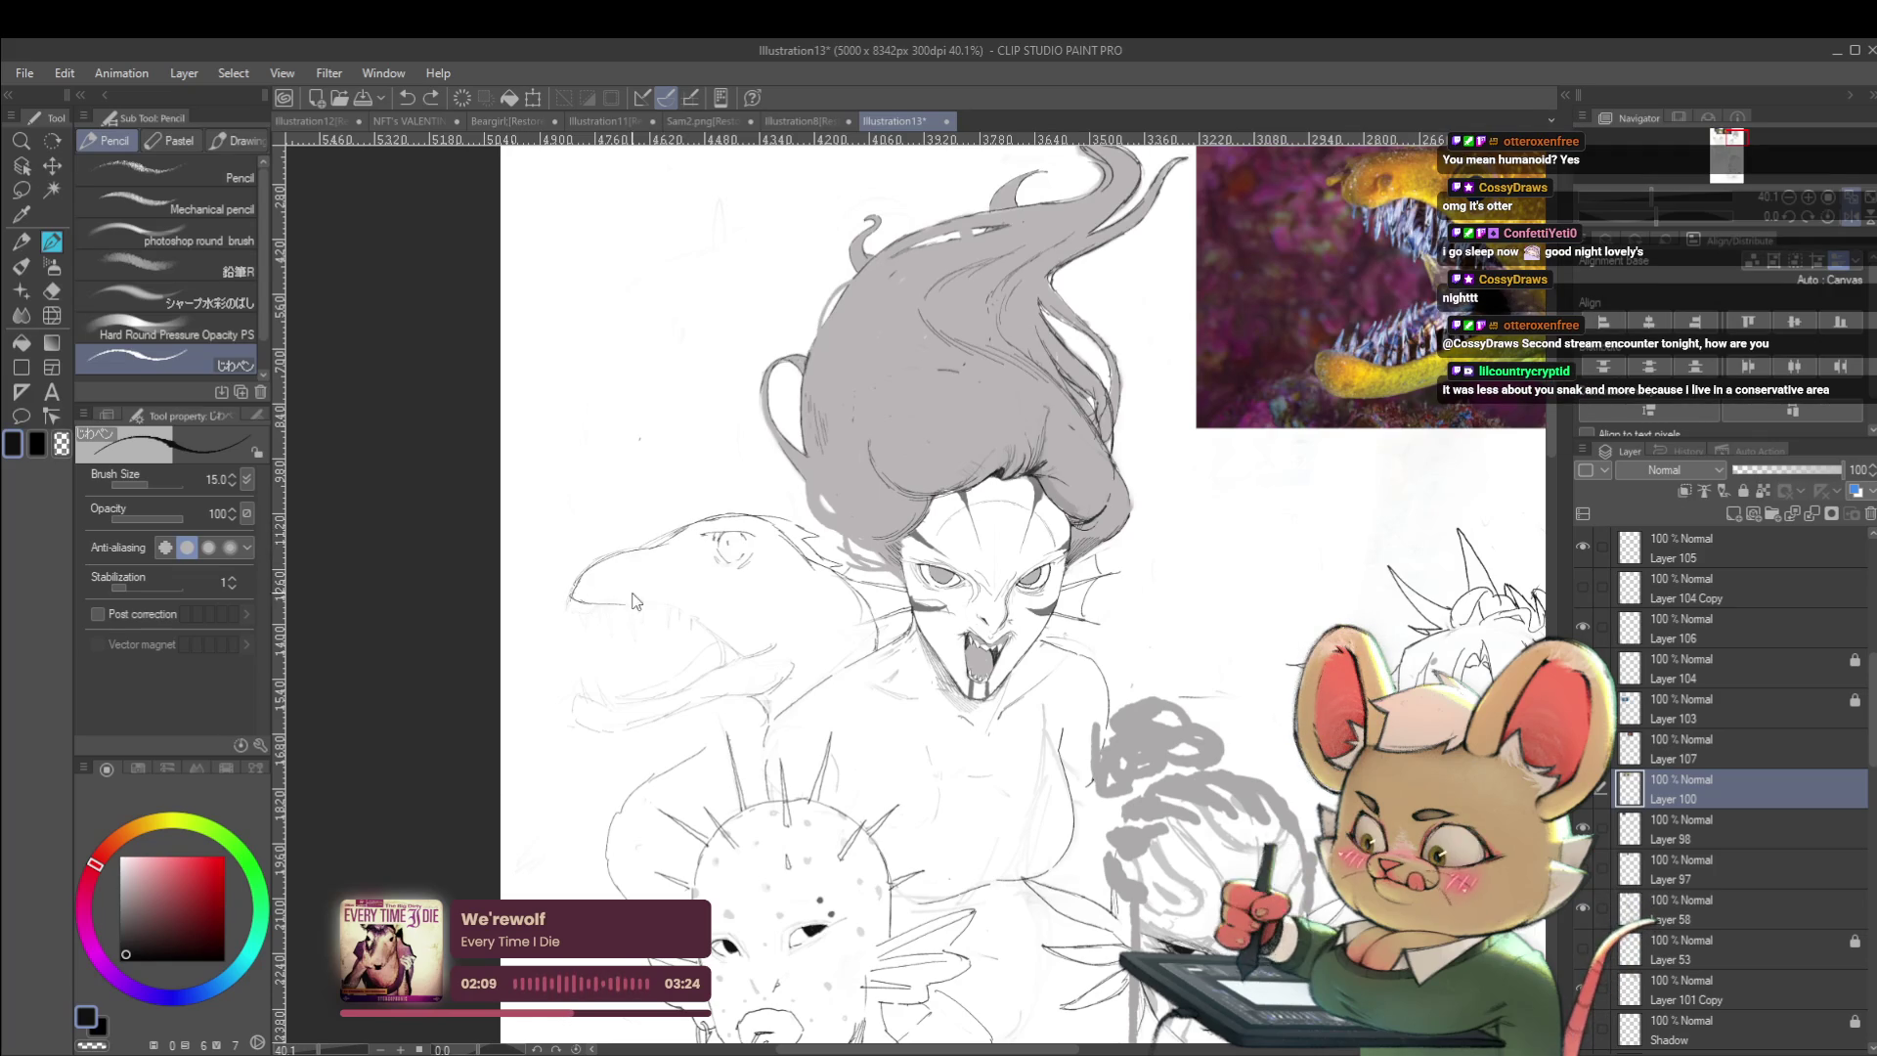
pyautogui.moveTo(618, 599)
pyautogui.mouseDown()
pyautogui.moveTo(671, 579)
pyautogui.moveTo(743, 626)
pyautogui.moveTo(758, 664)
pyautogui.moveTo(723, 714)
pyautogui.mouseUp()
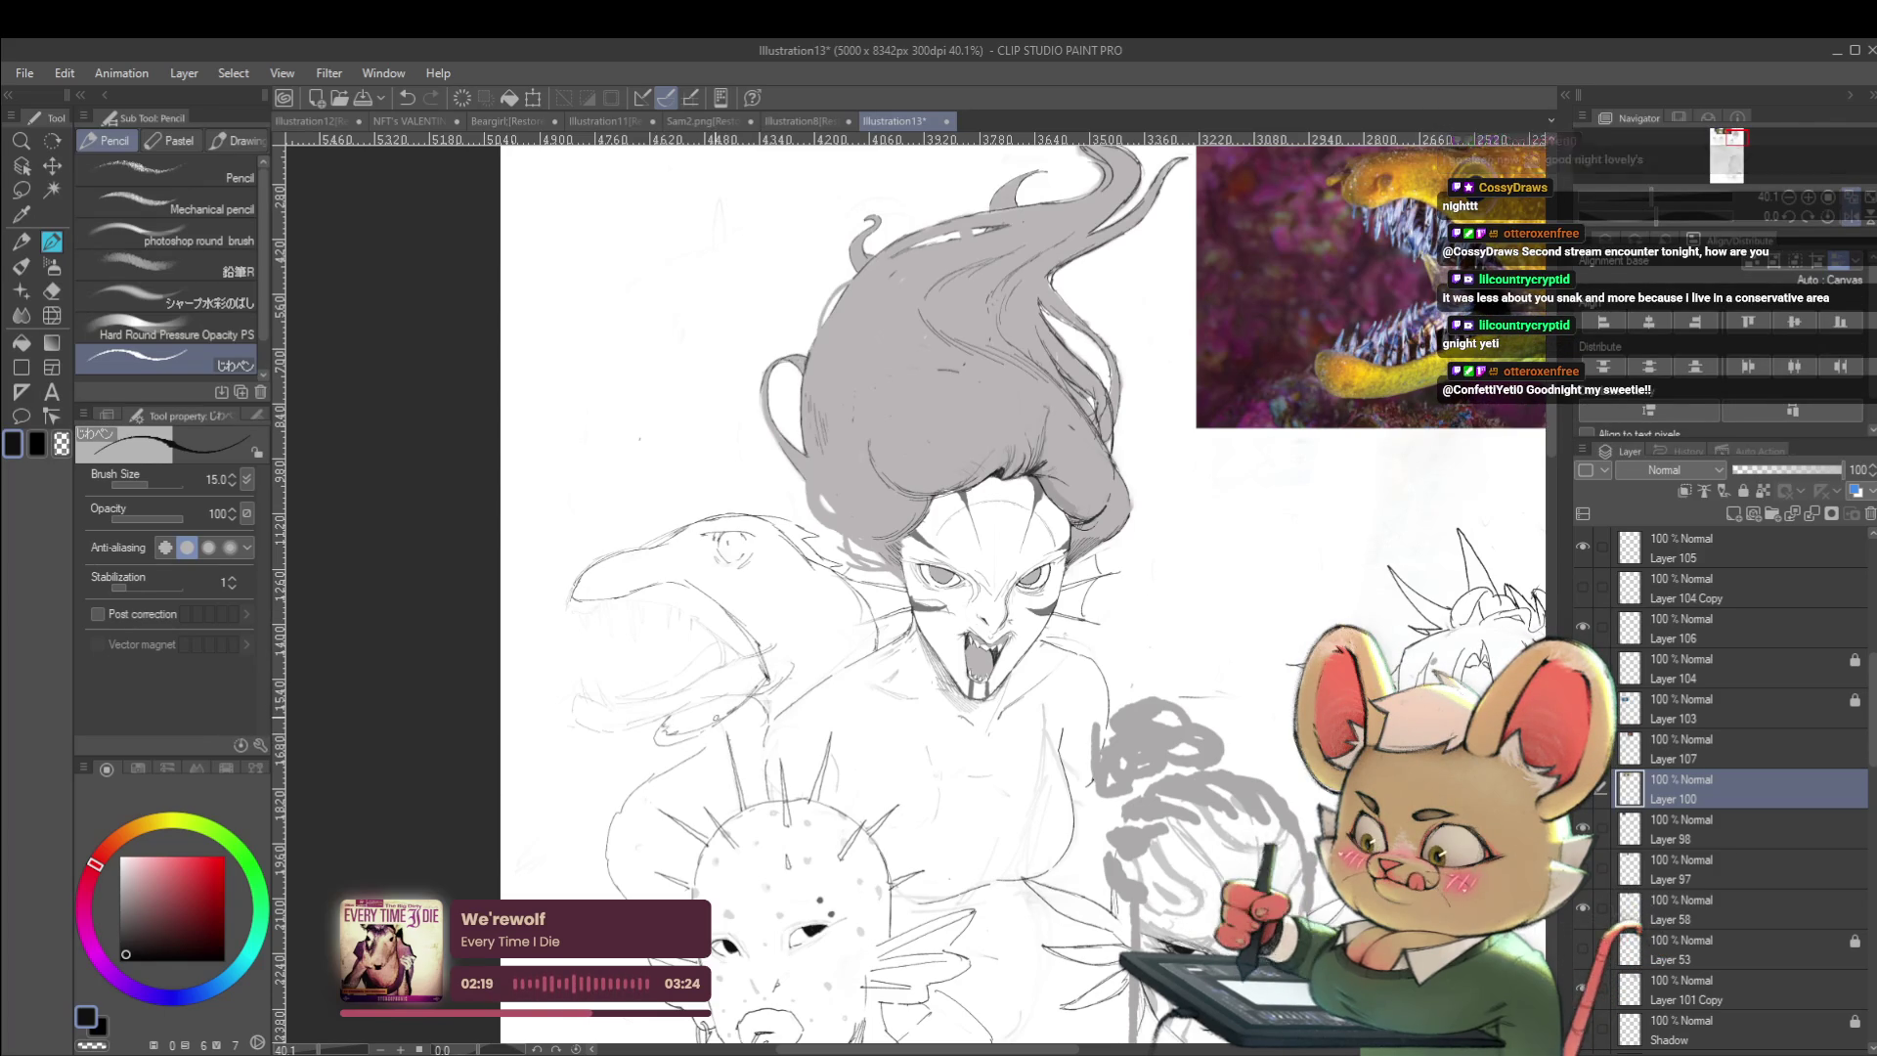
# - With the view unflipped, add a pencil stroke along the eel's fin, then mirror it again
pyautogui.scroll(-5, 1851, 223)
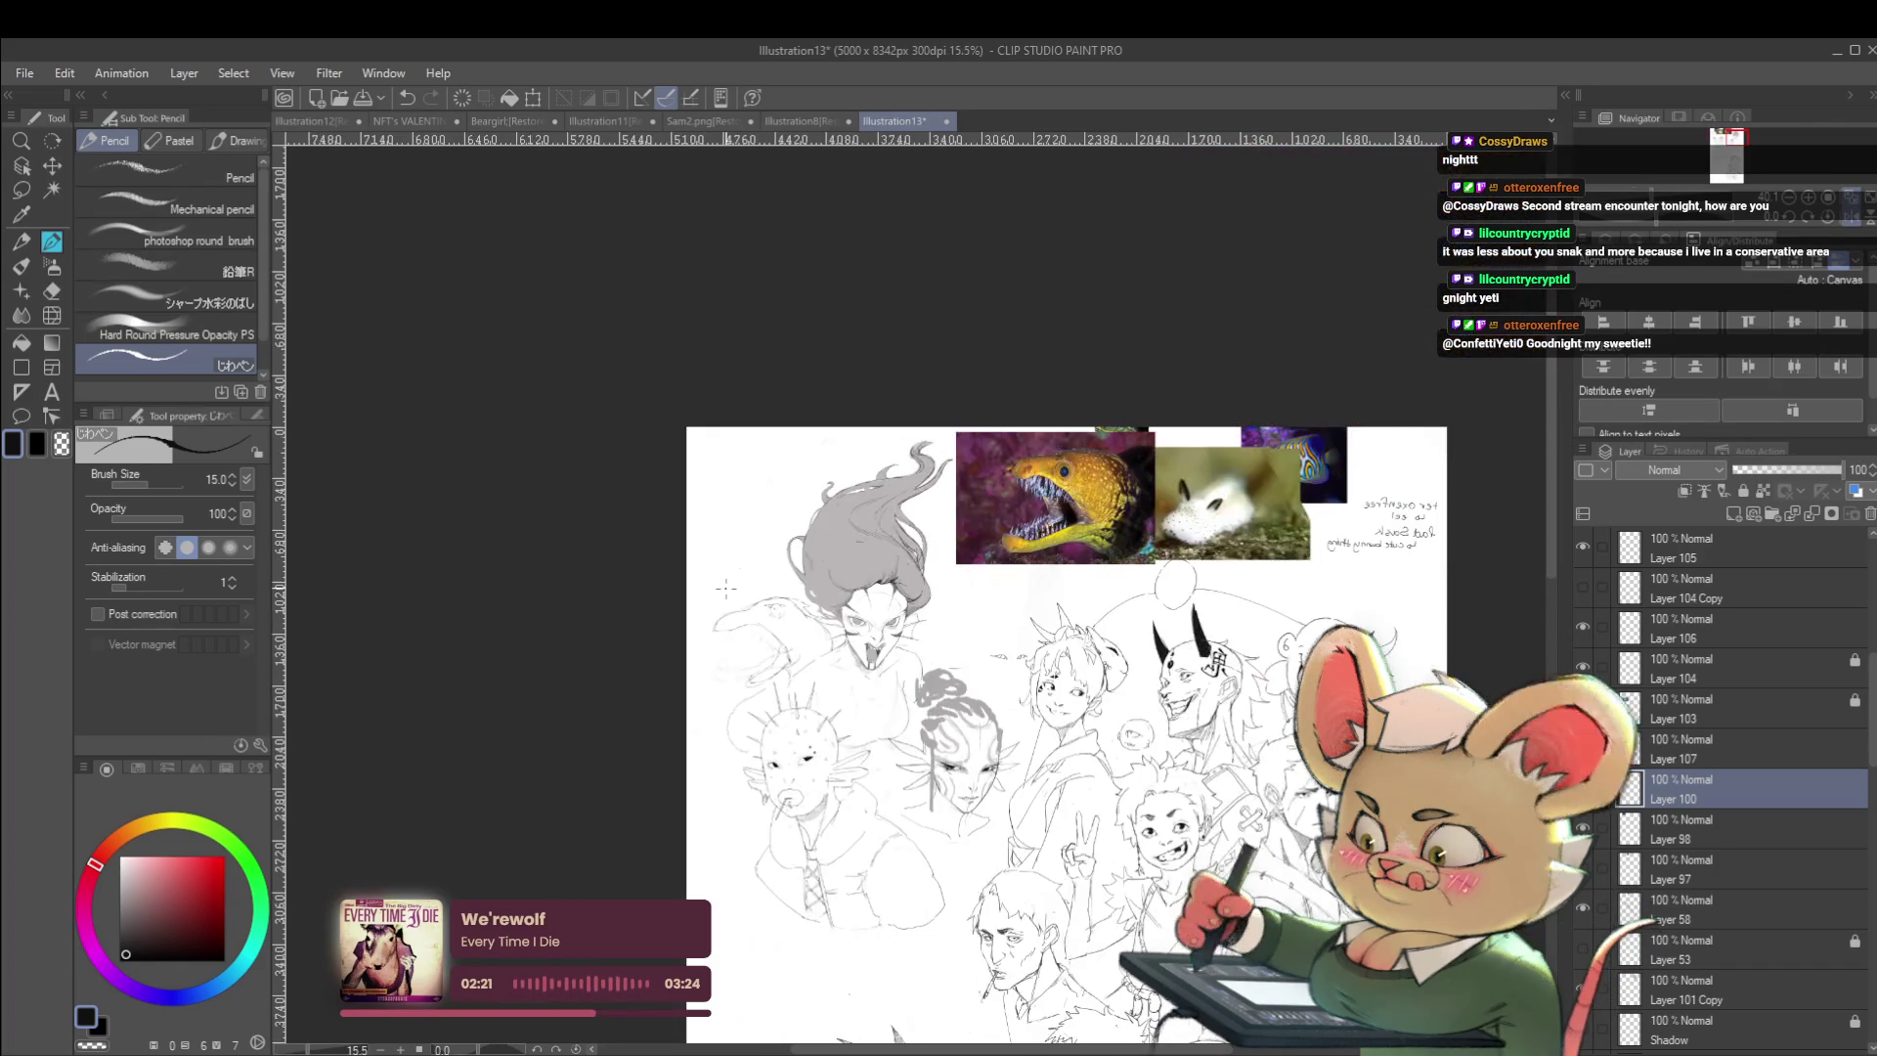
pyautogui.click(1832, 223)
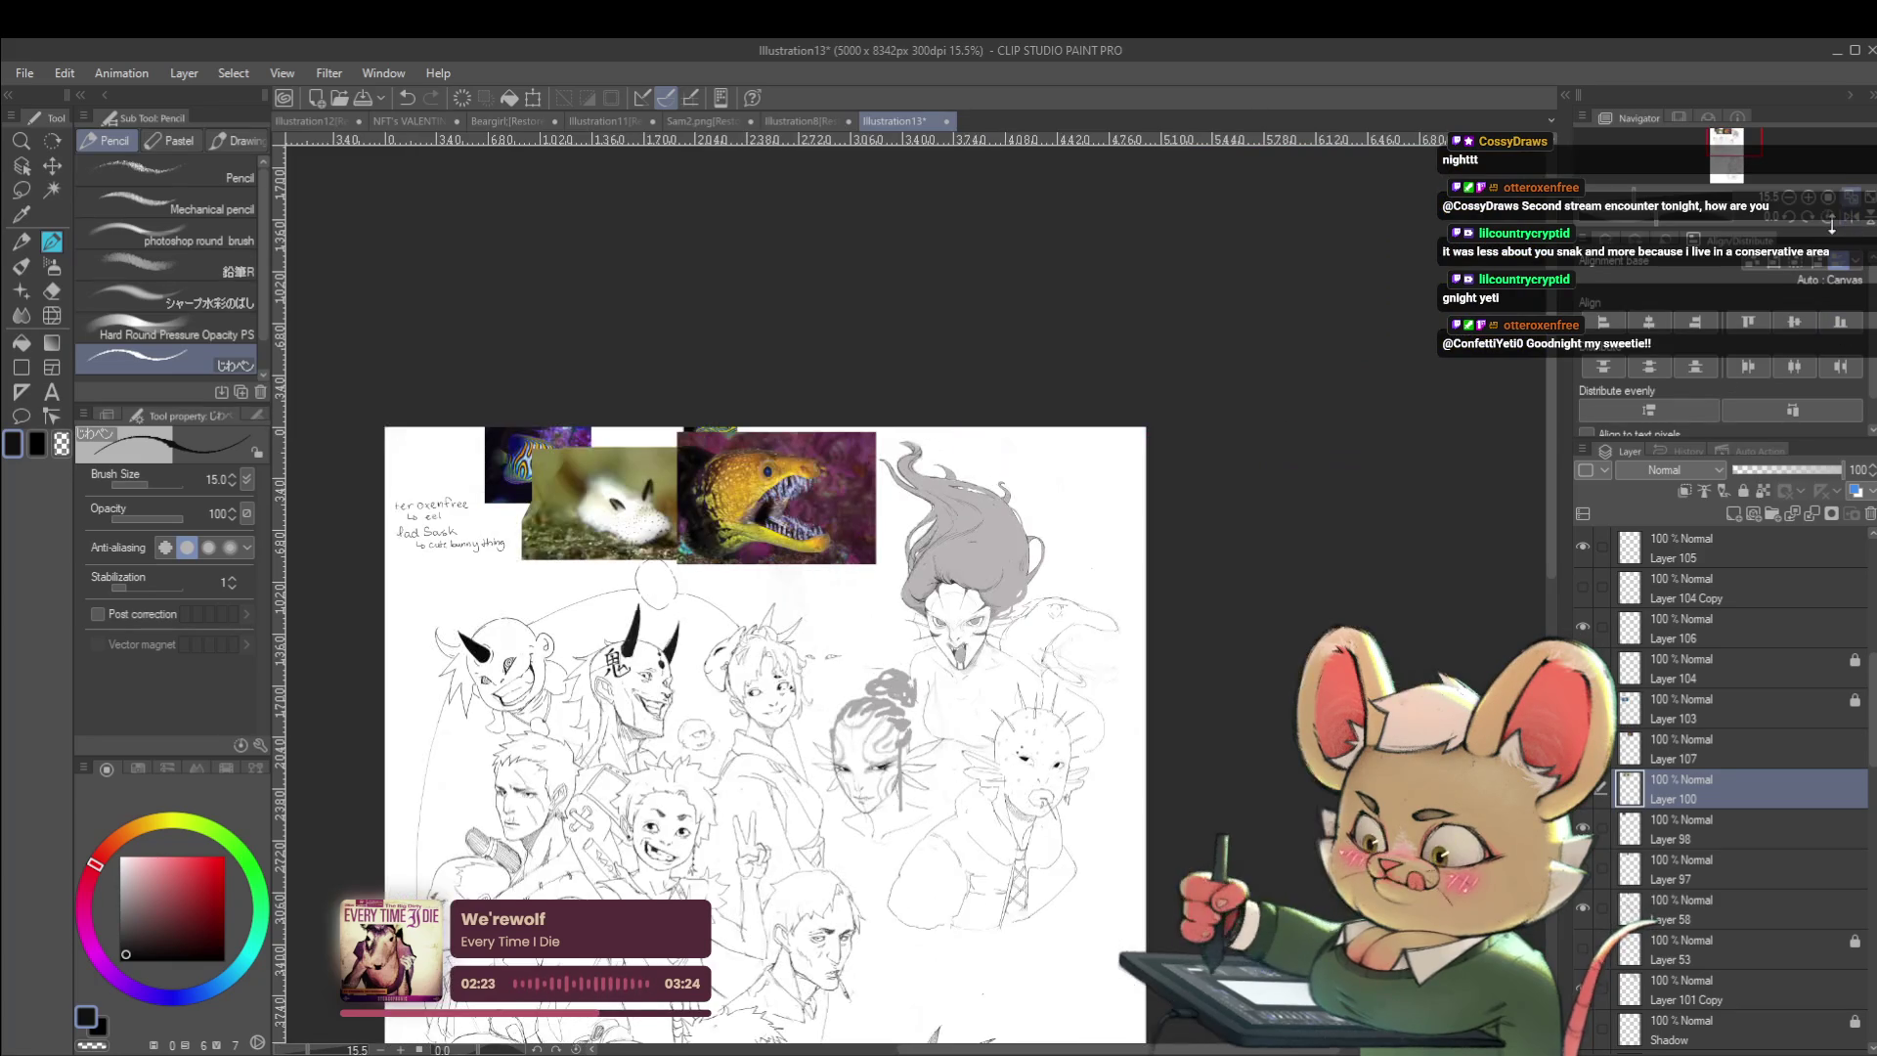
pyautogui.scroll(5, 1066, 627)
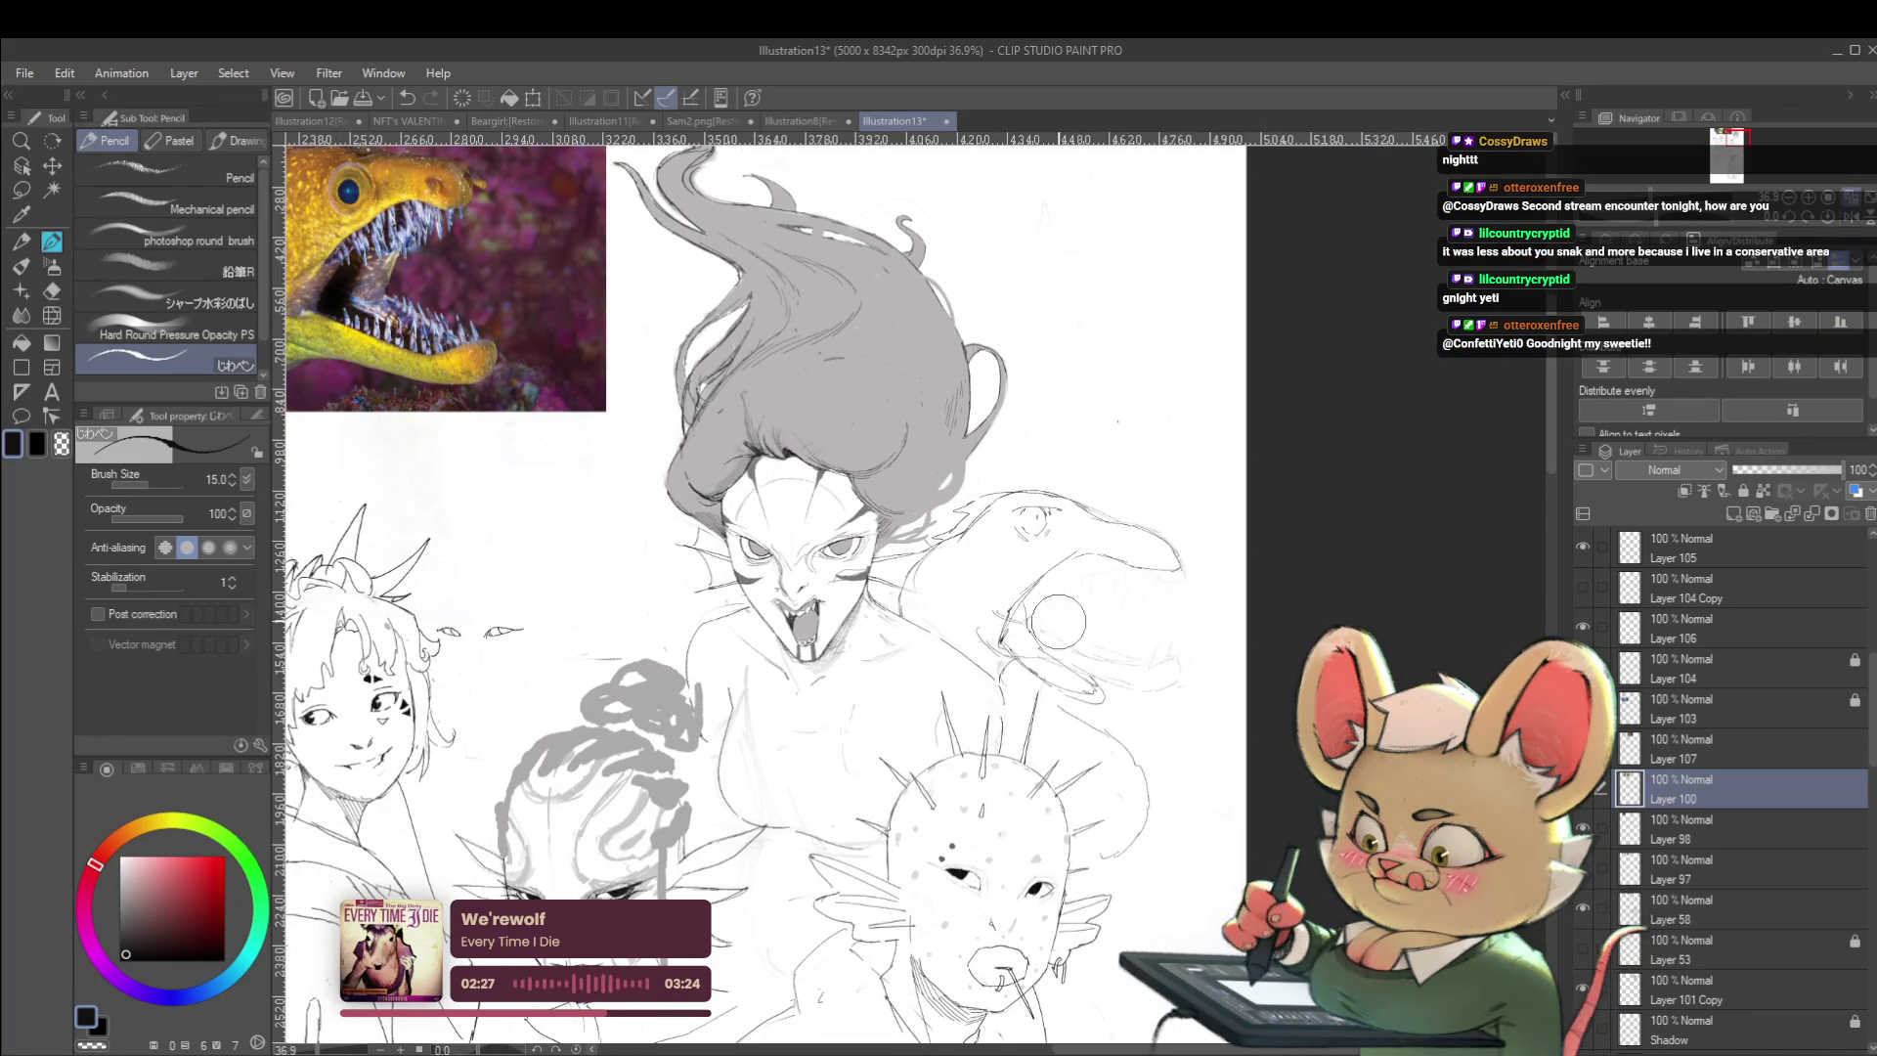
pyautogui.scroll(-3, 1122, 668)
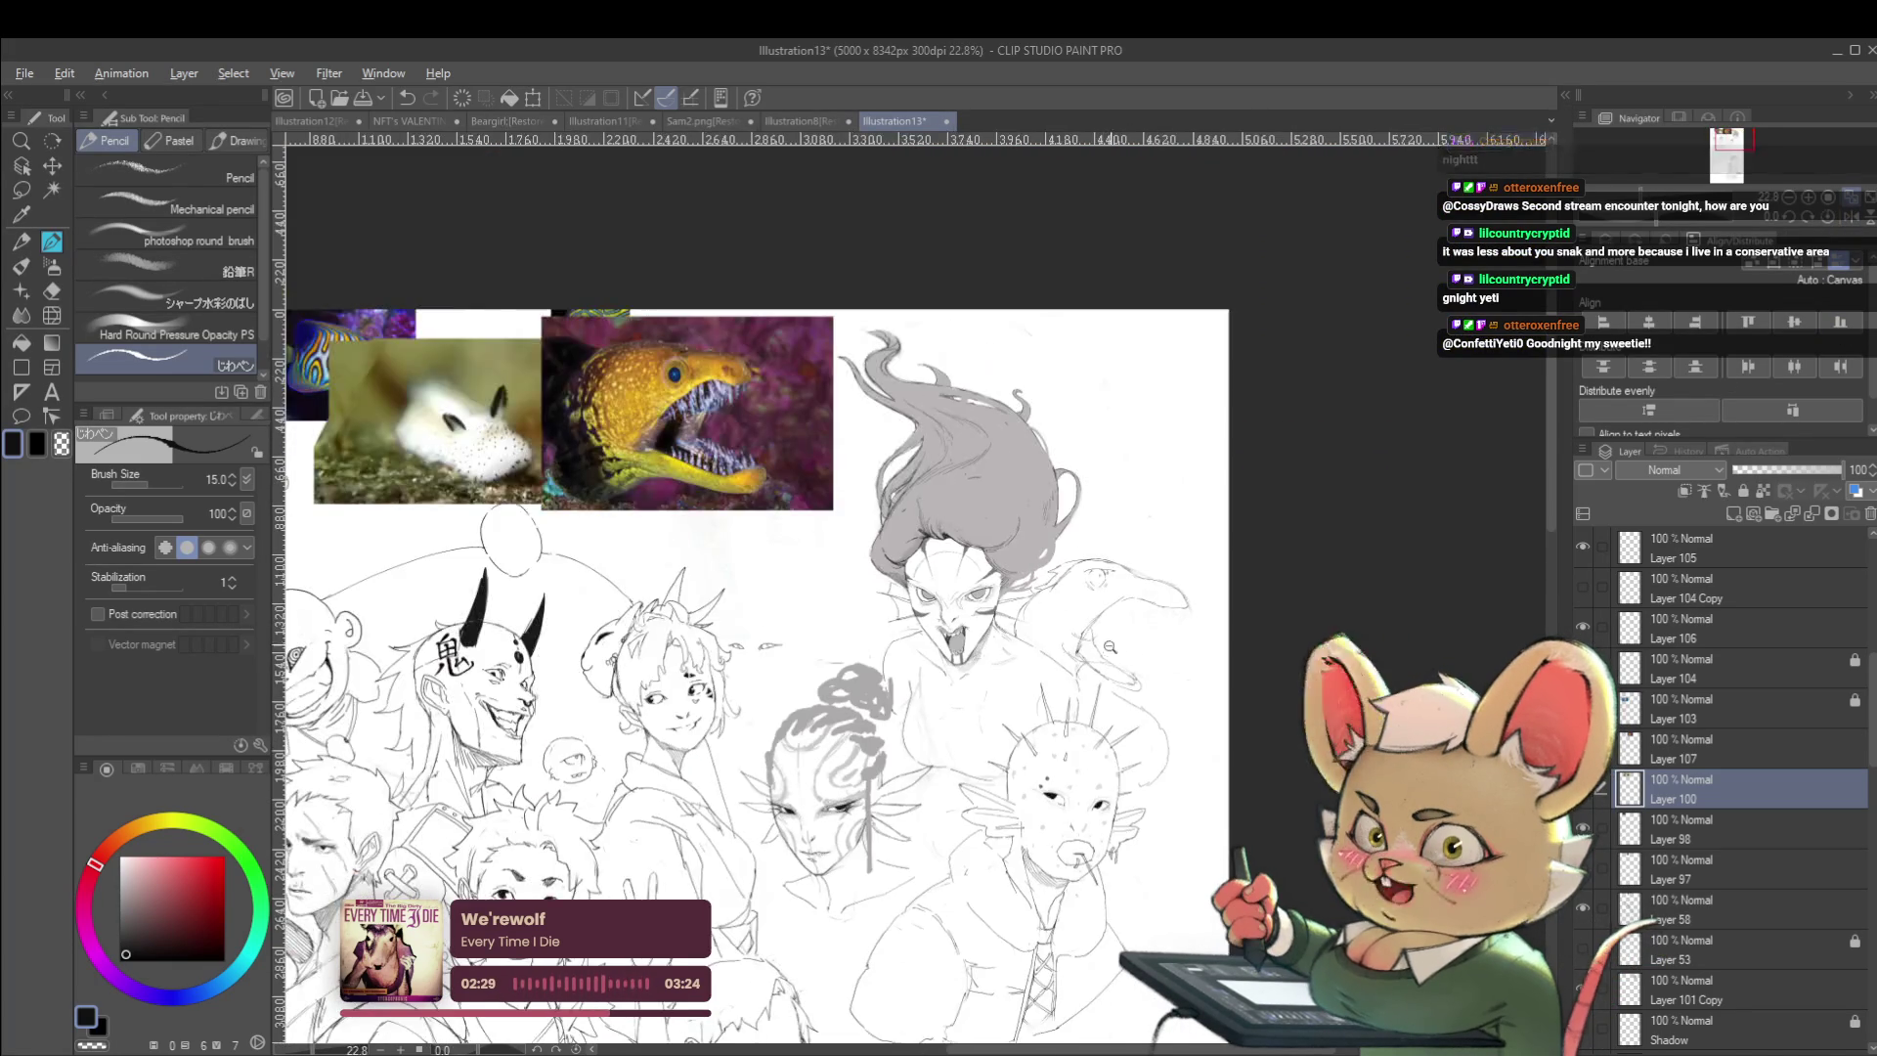
pyautogui.scroll(5, 1038, 611)
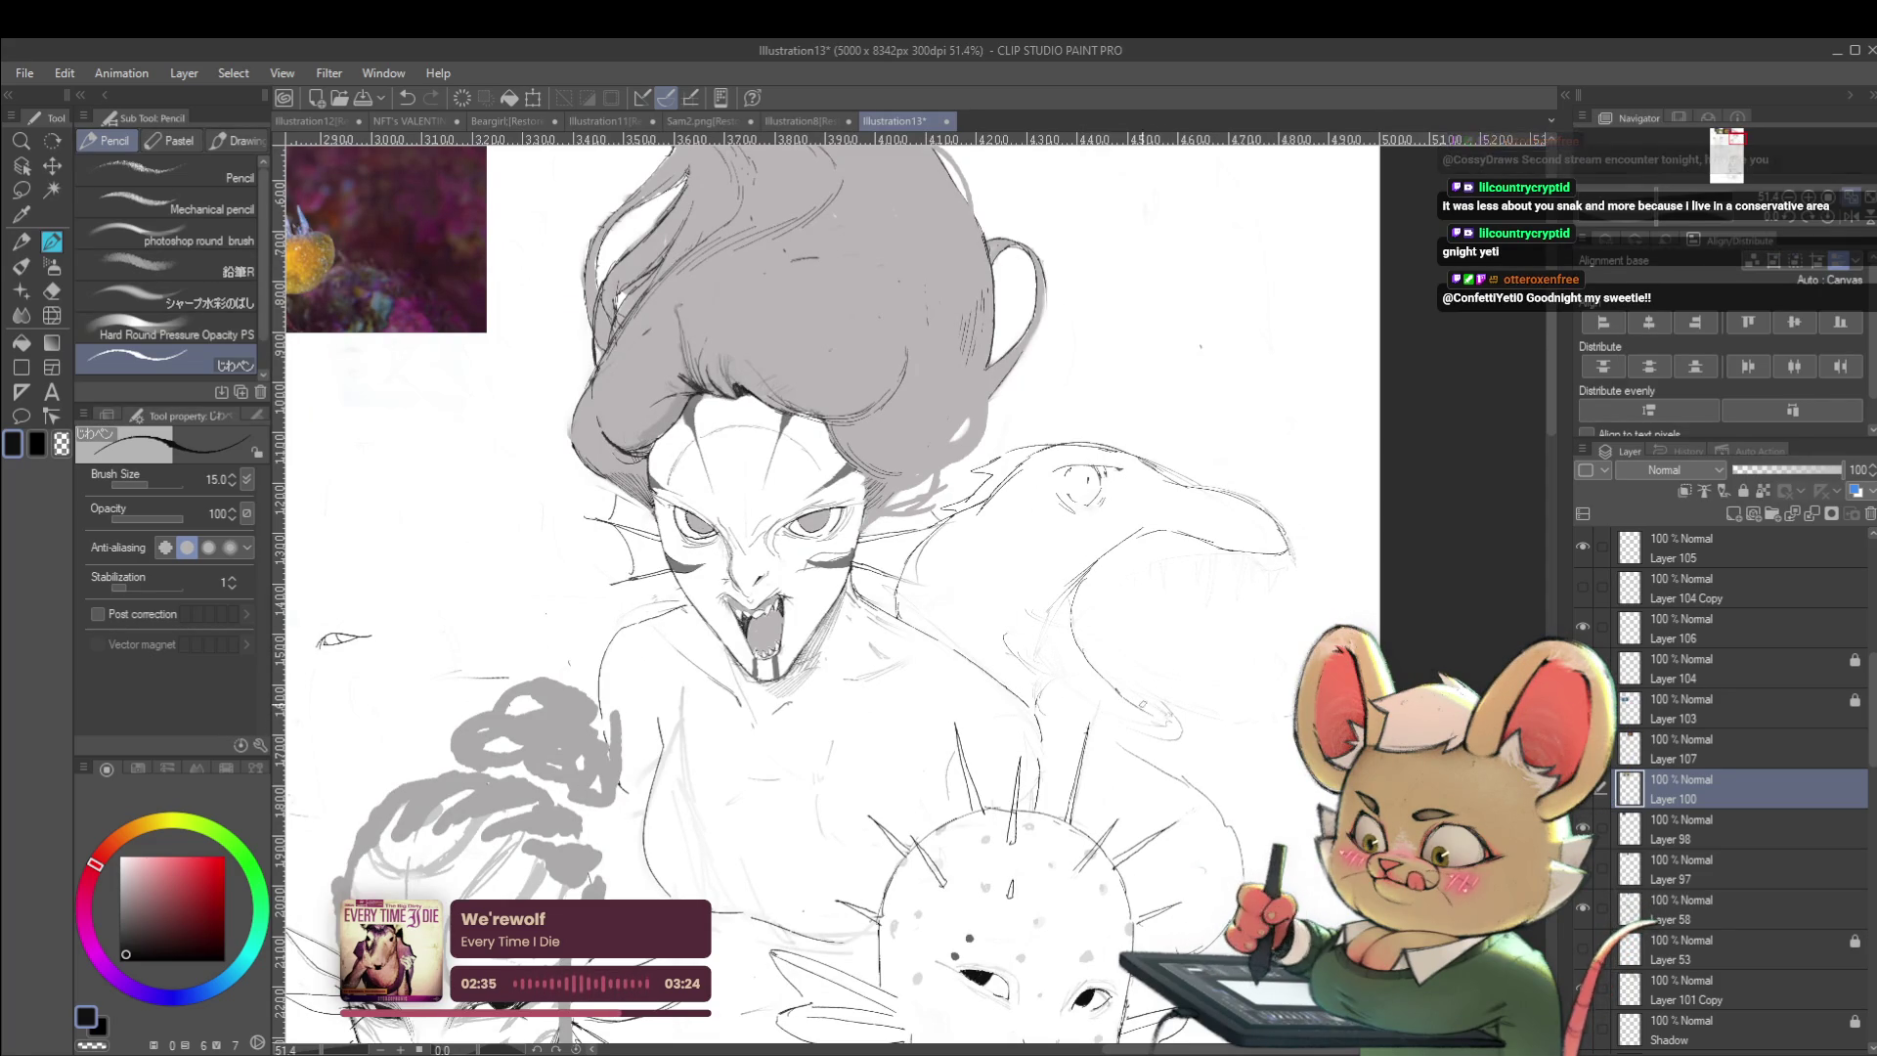
pyautogui.moveTo(1097, 658); pyautogui.dragTo(1085, 601)
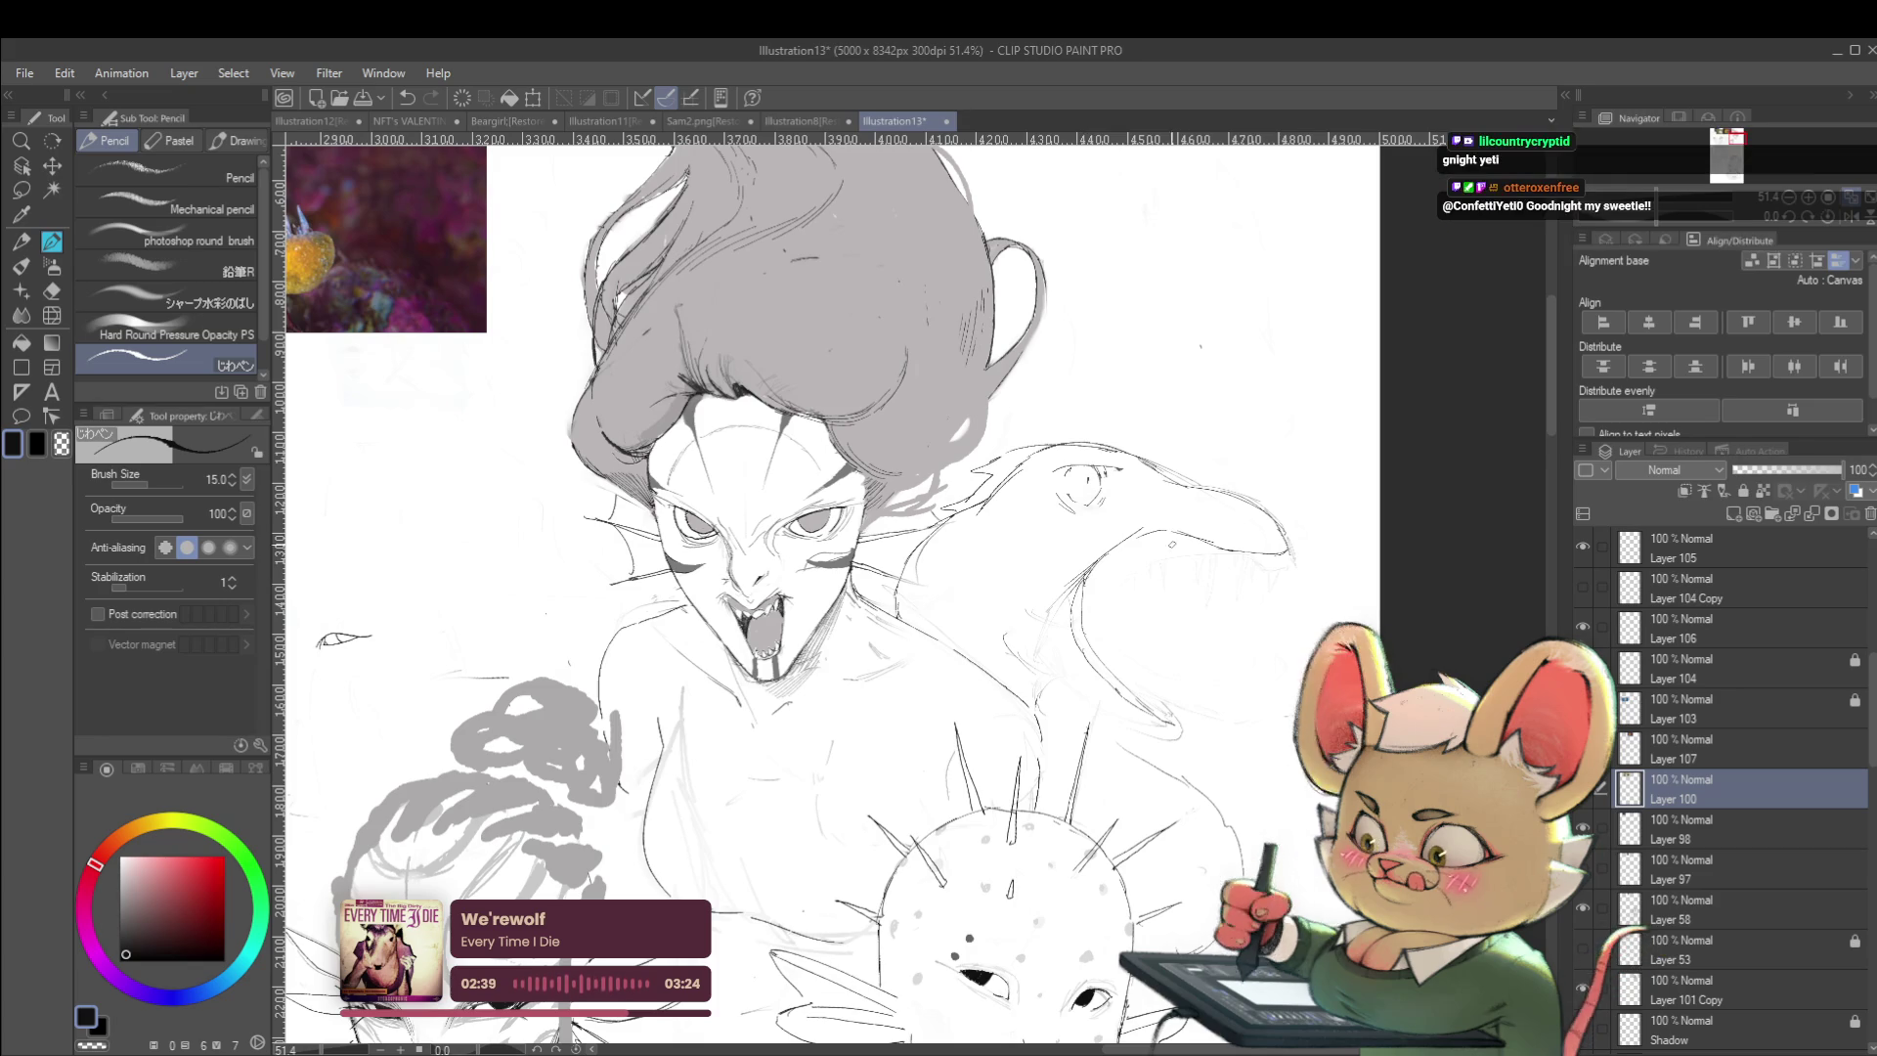
pyautogui.scroll(-3, 1226, 572)
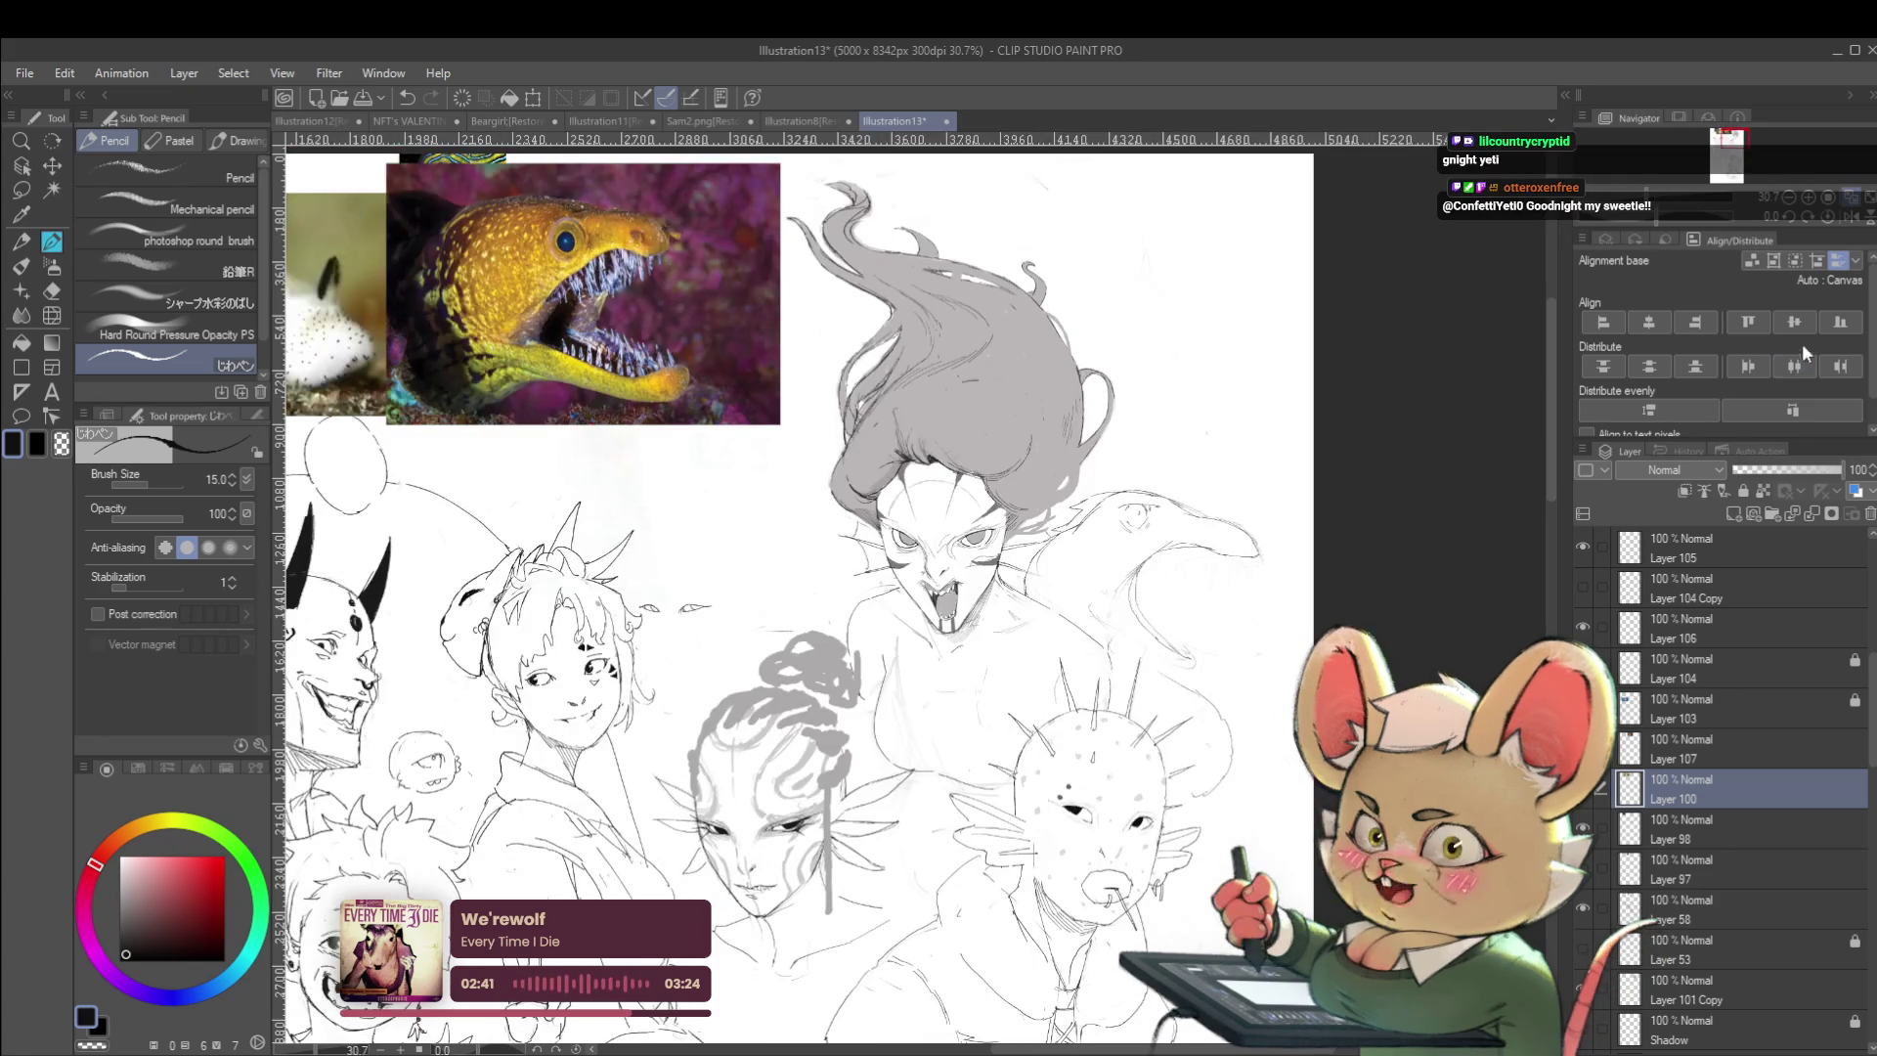
pyautogui.click(1826, 217)
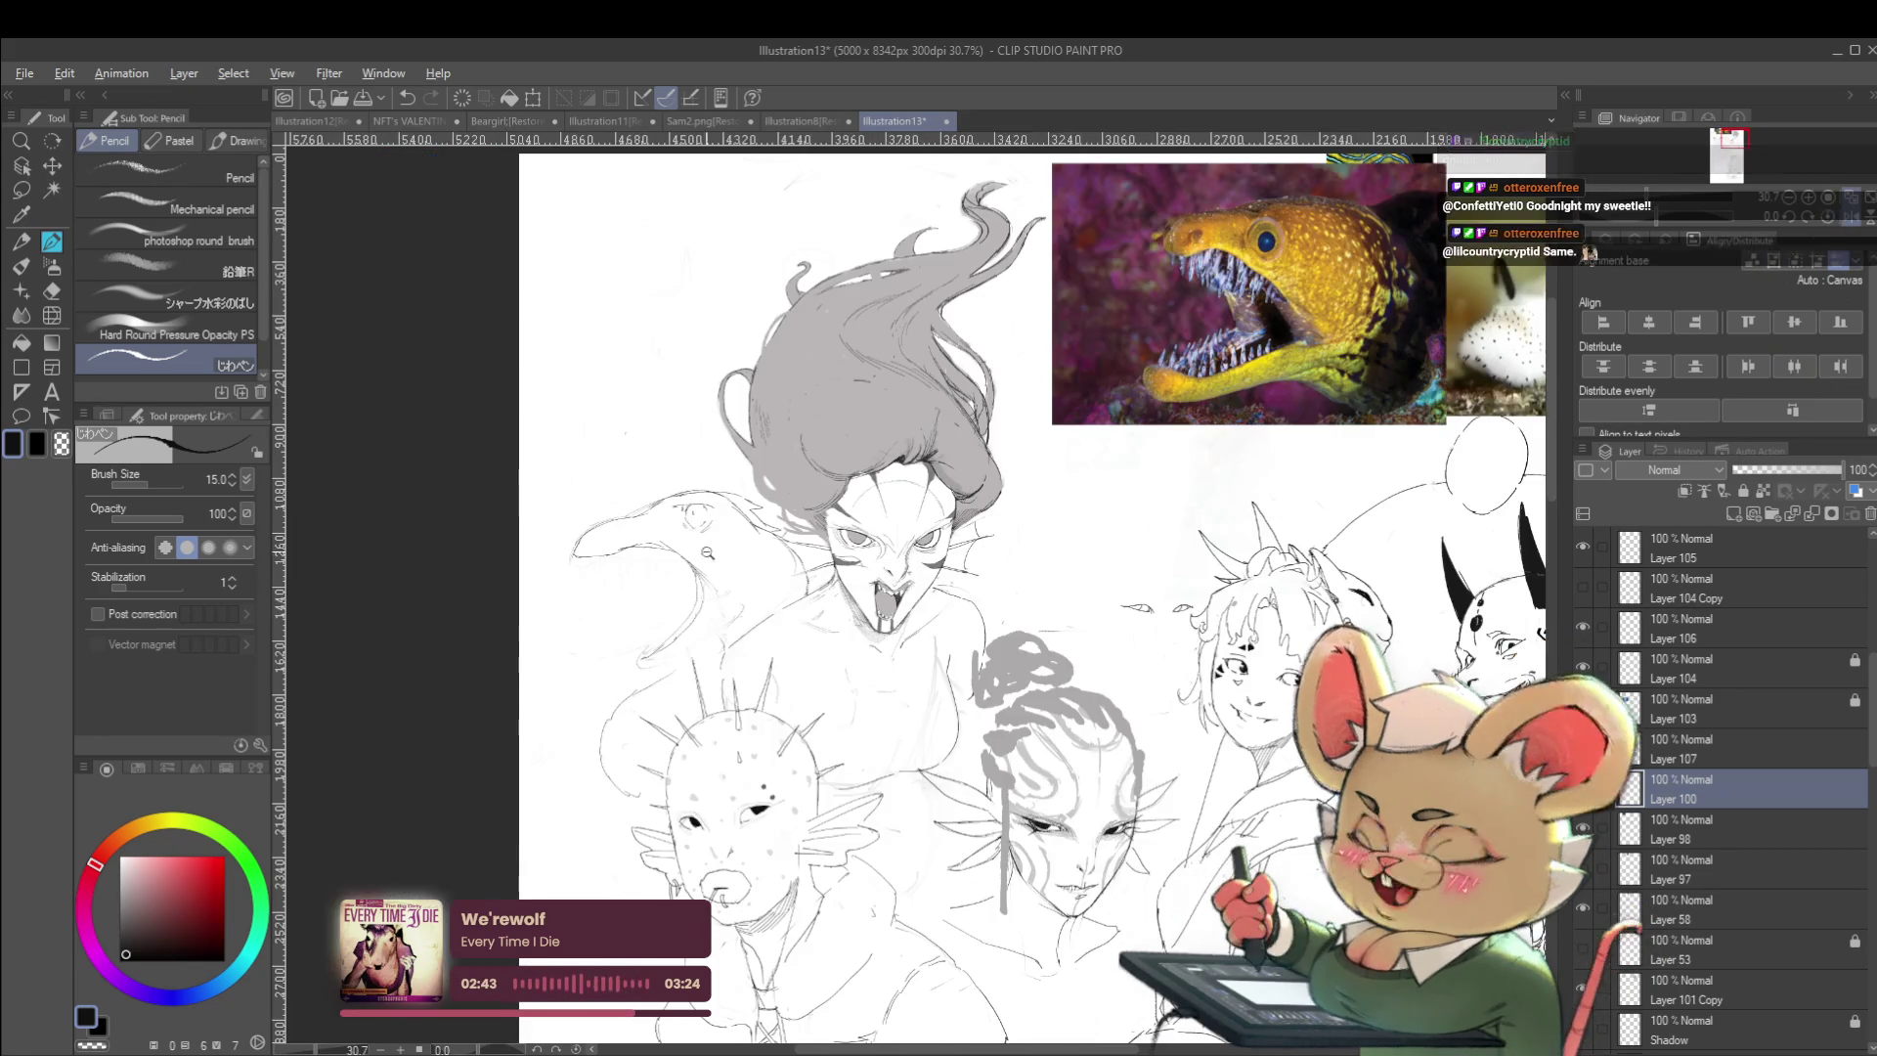
pyautogui.scroll(2, 655, 587)
# - Add a stroke to the eel's body, then unflip the view and touch up its fin tip
pyautogui.moveTo(640, 594)
pyautogui.mouseDown()
pyautogui.moveTo(585, 613)
pyautogui.moveTo(655, 614)
pyautogui.moveTo(536, 627)
pyautogui.mouseUp()
pyautogui.scroll(-3, 707, 578)
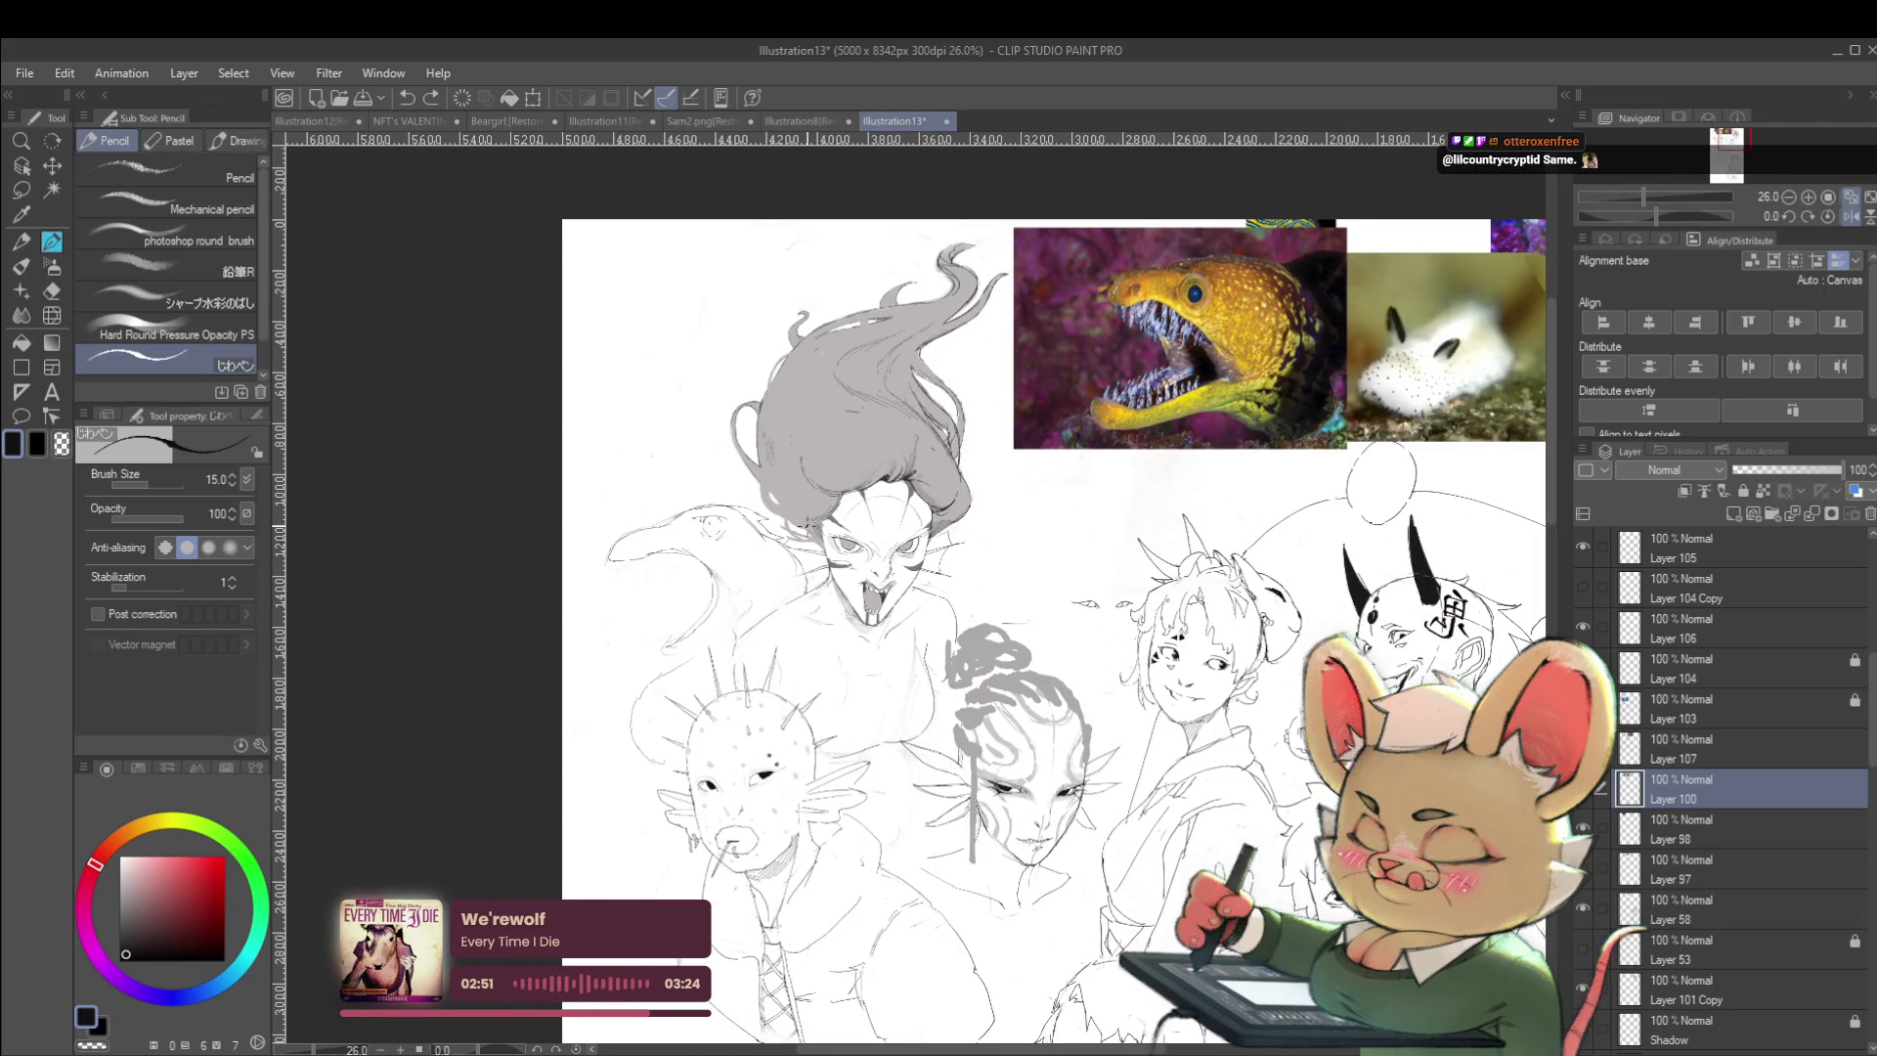
pyautogui.scroll(2, 779, 627)
pyautogui.scroll(1, 778, 627)
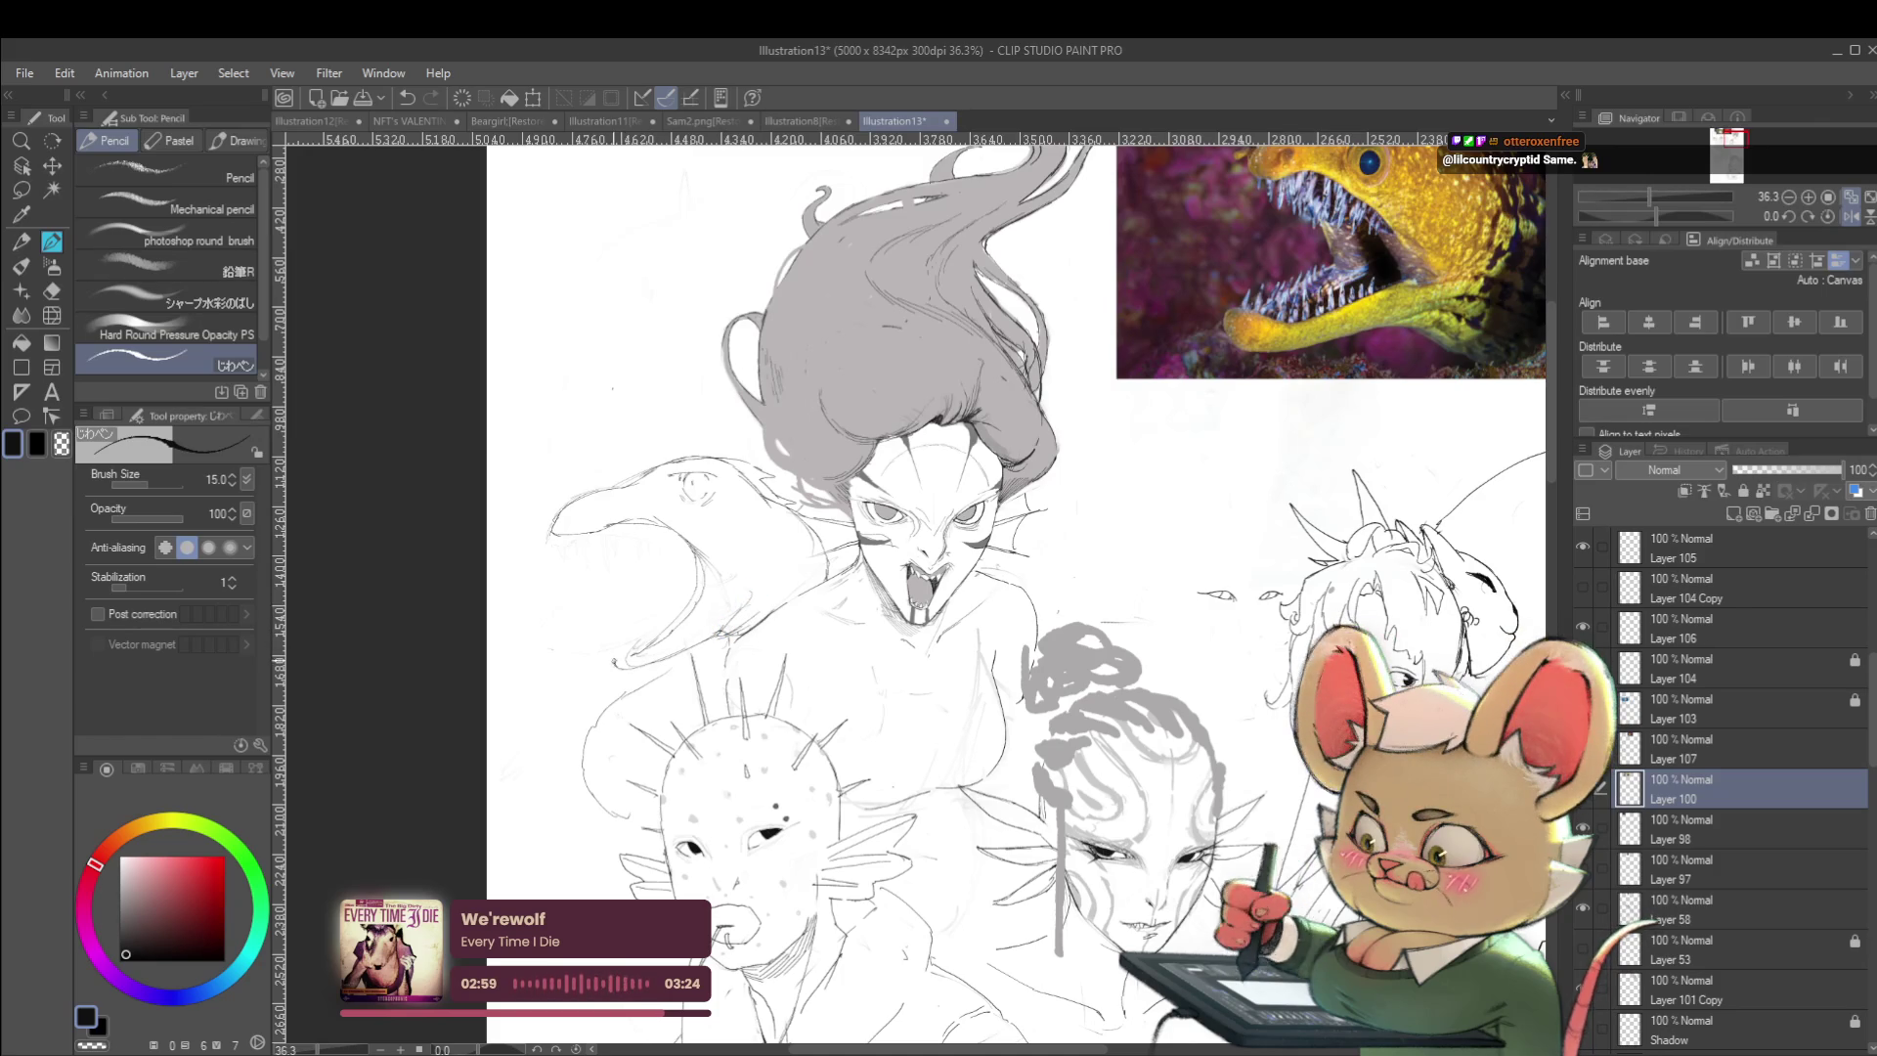
pyautogui.press('h')
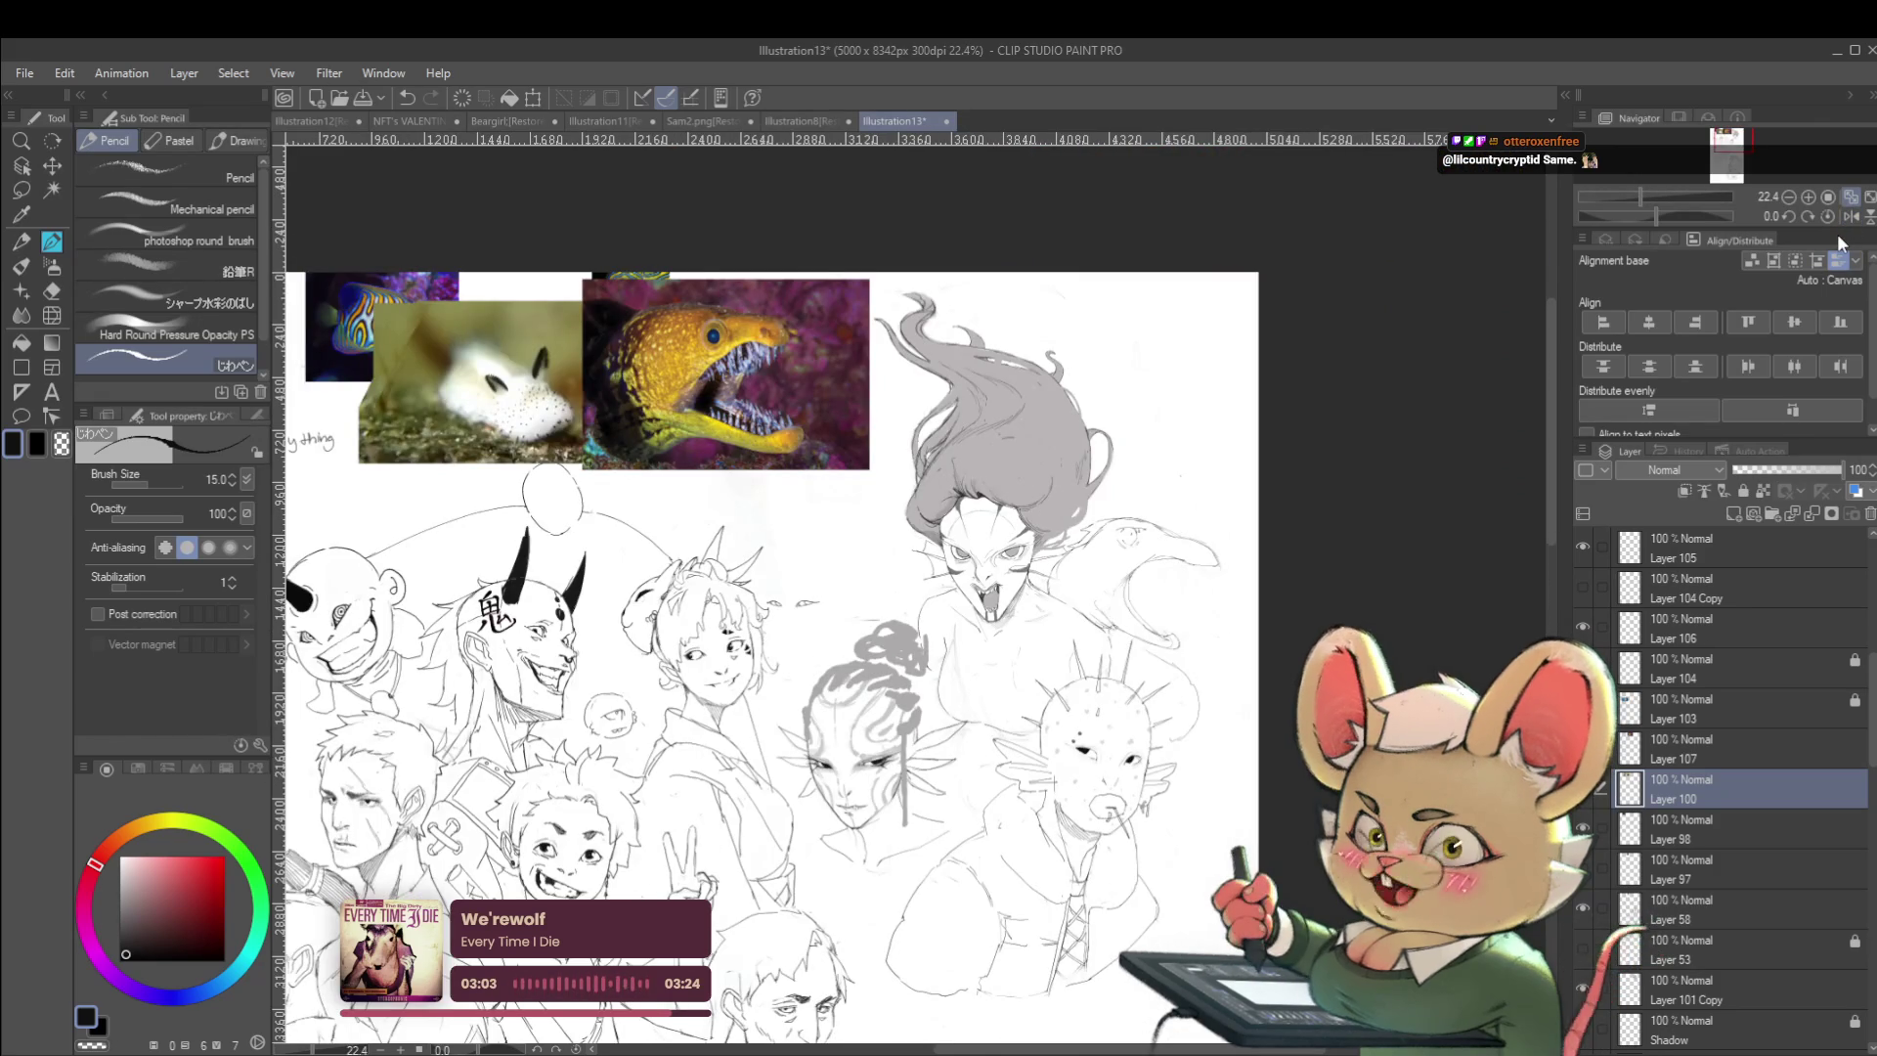
pyautogui.scroll(1, 1195, 567)
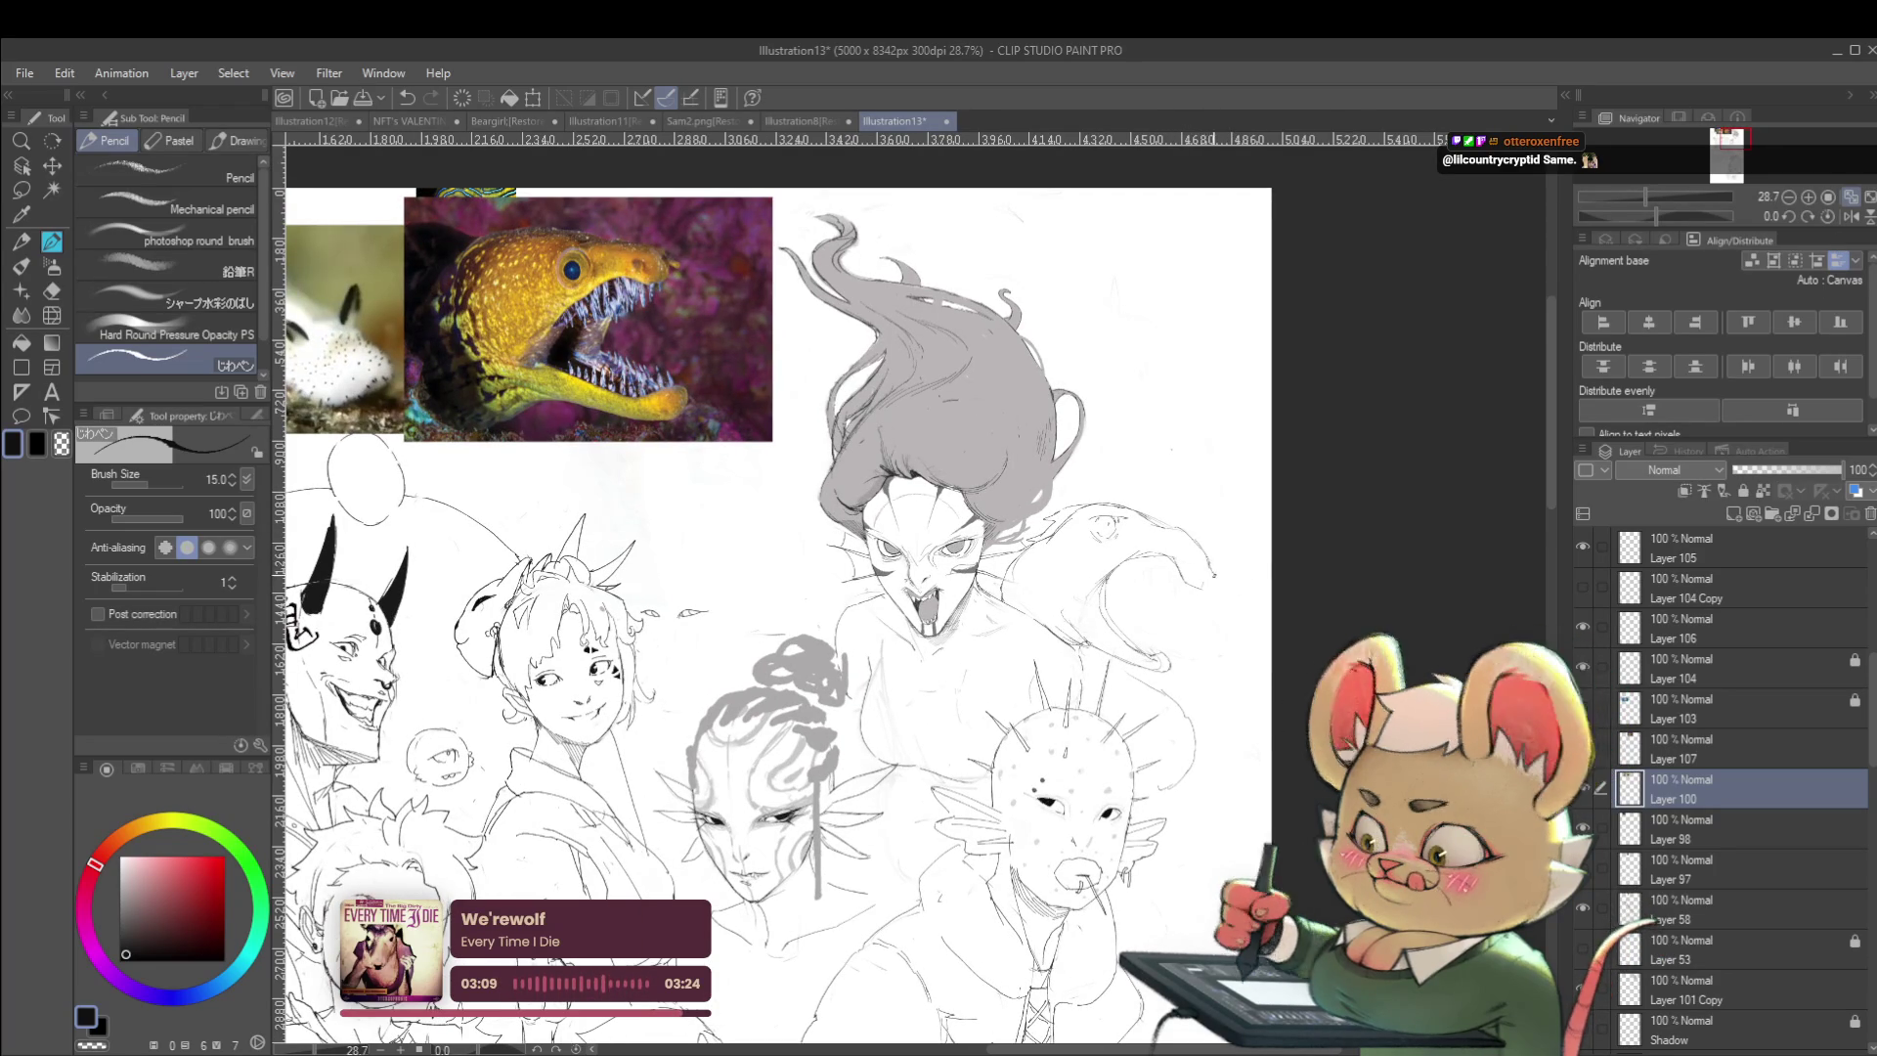
pyautogui.moveTo(1187, 549); pyautogui.dragTo(1209, 565)
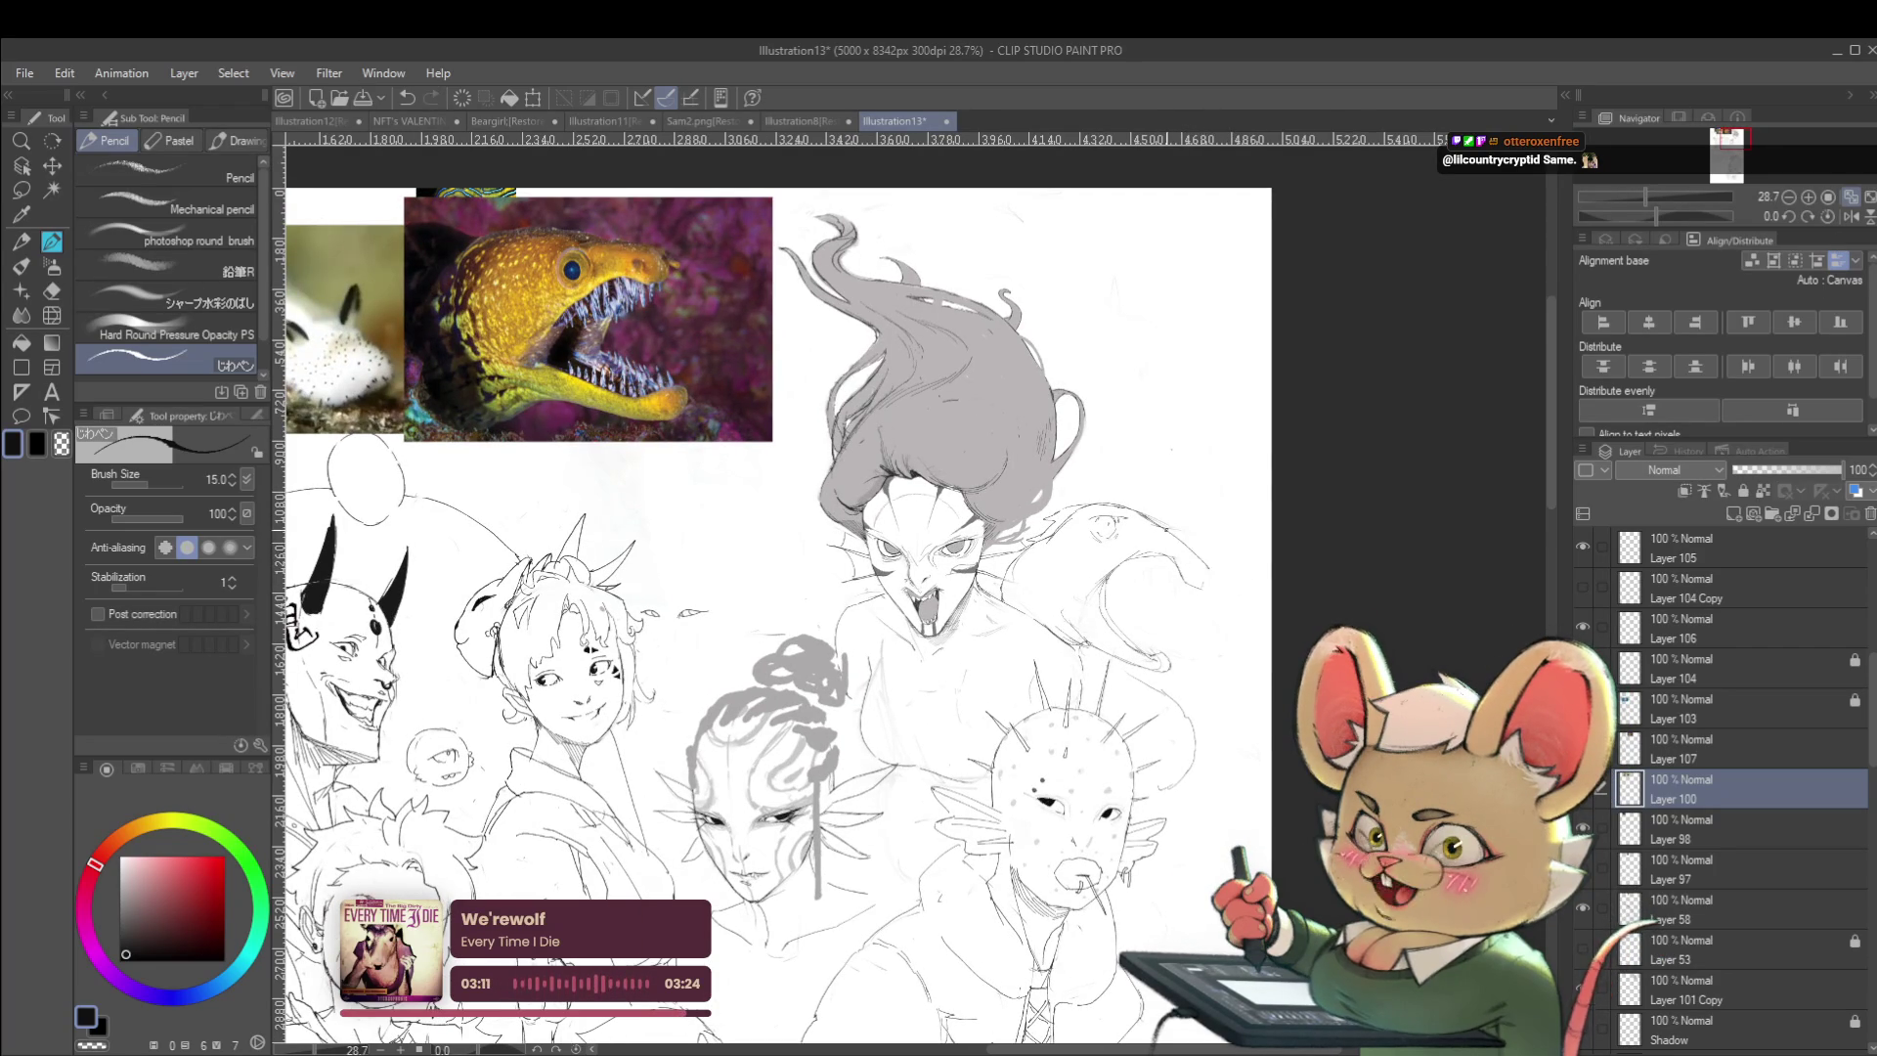
pyautogui.scroll(-2, 1219, 576)
pyautogui.scroll(4, 1212, 586)
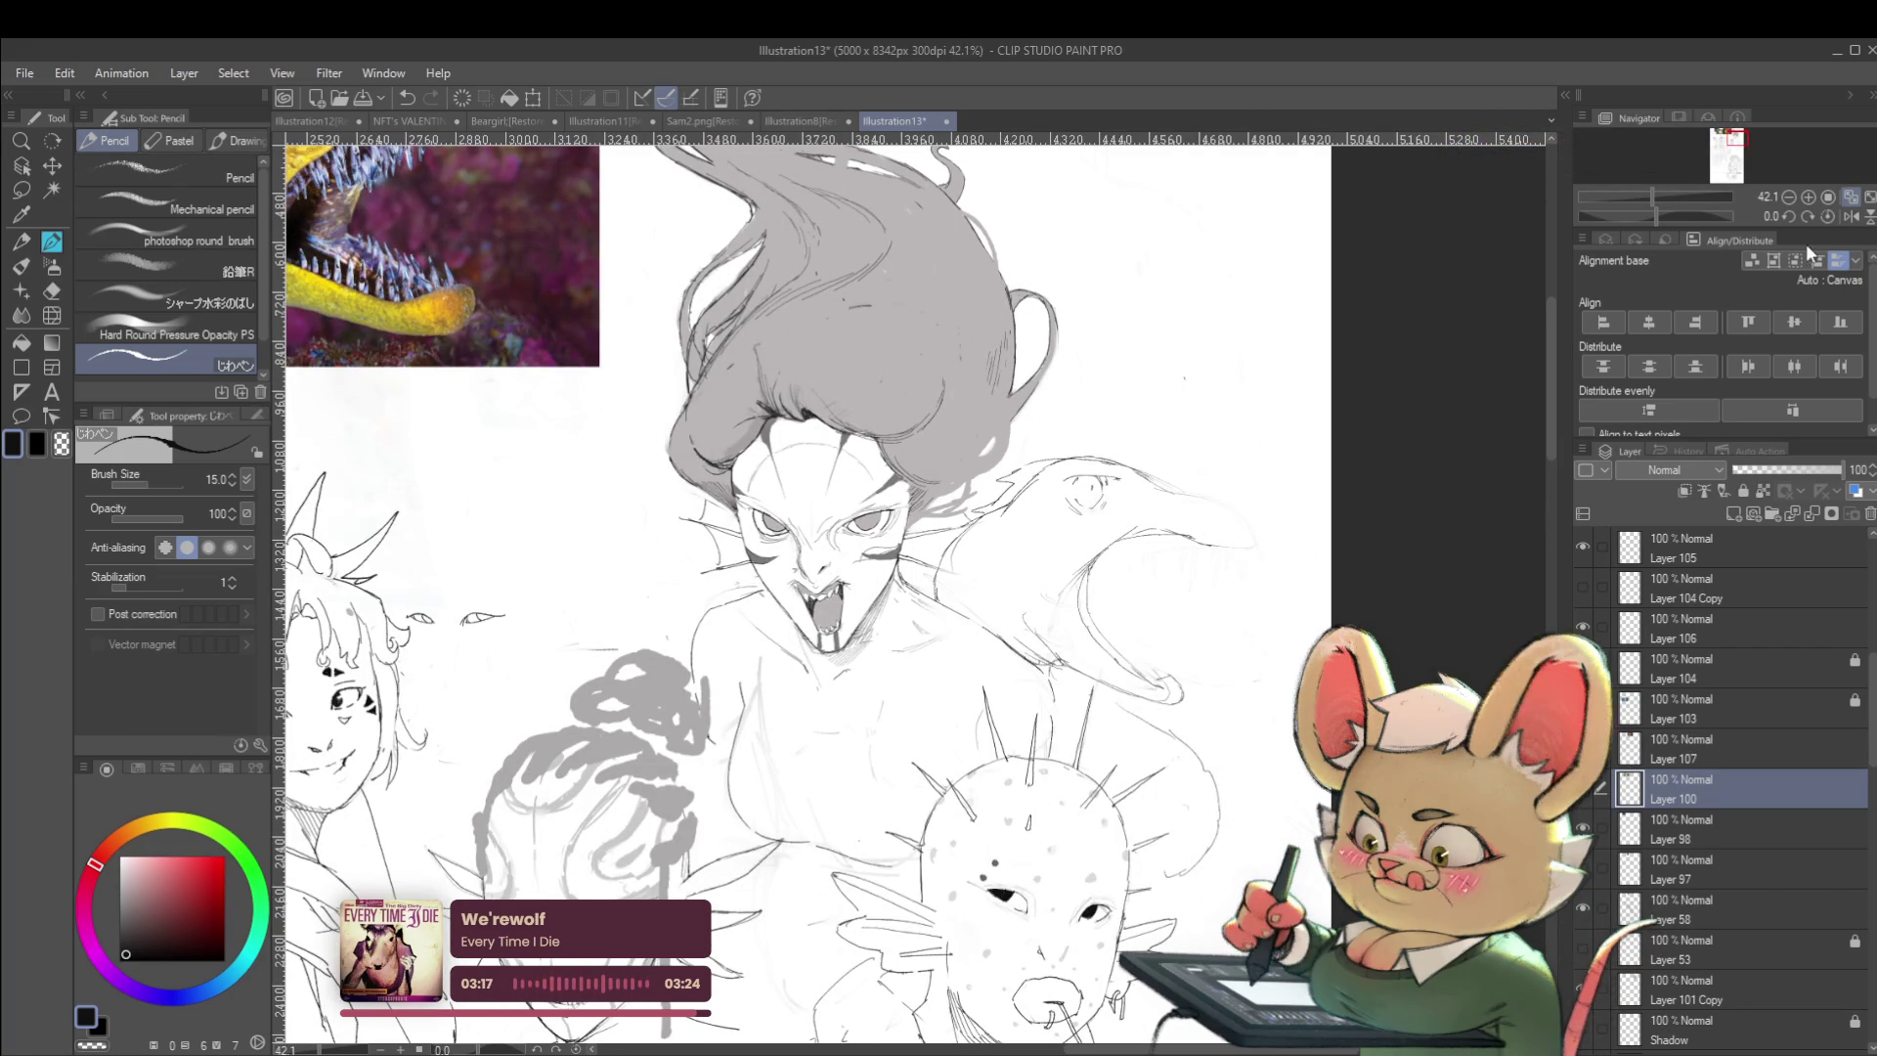
# - Mirror the view, draw a line under the eel's snout, and recentre on the fish woman
pyautogui.click(1856, 216)
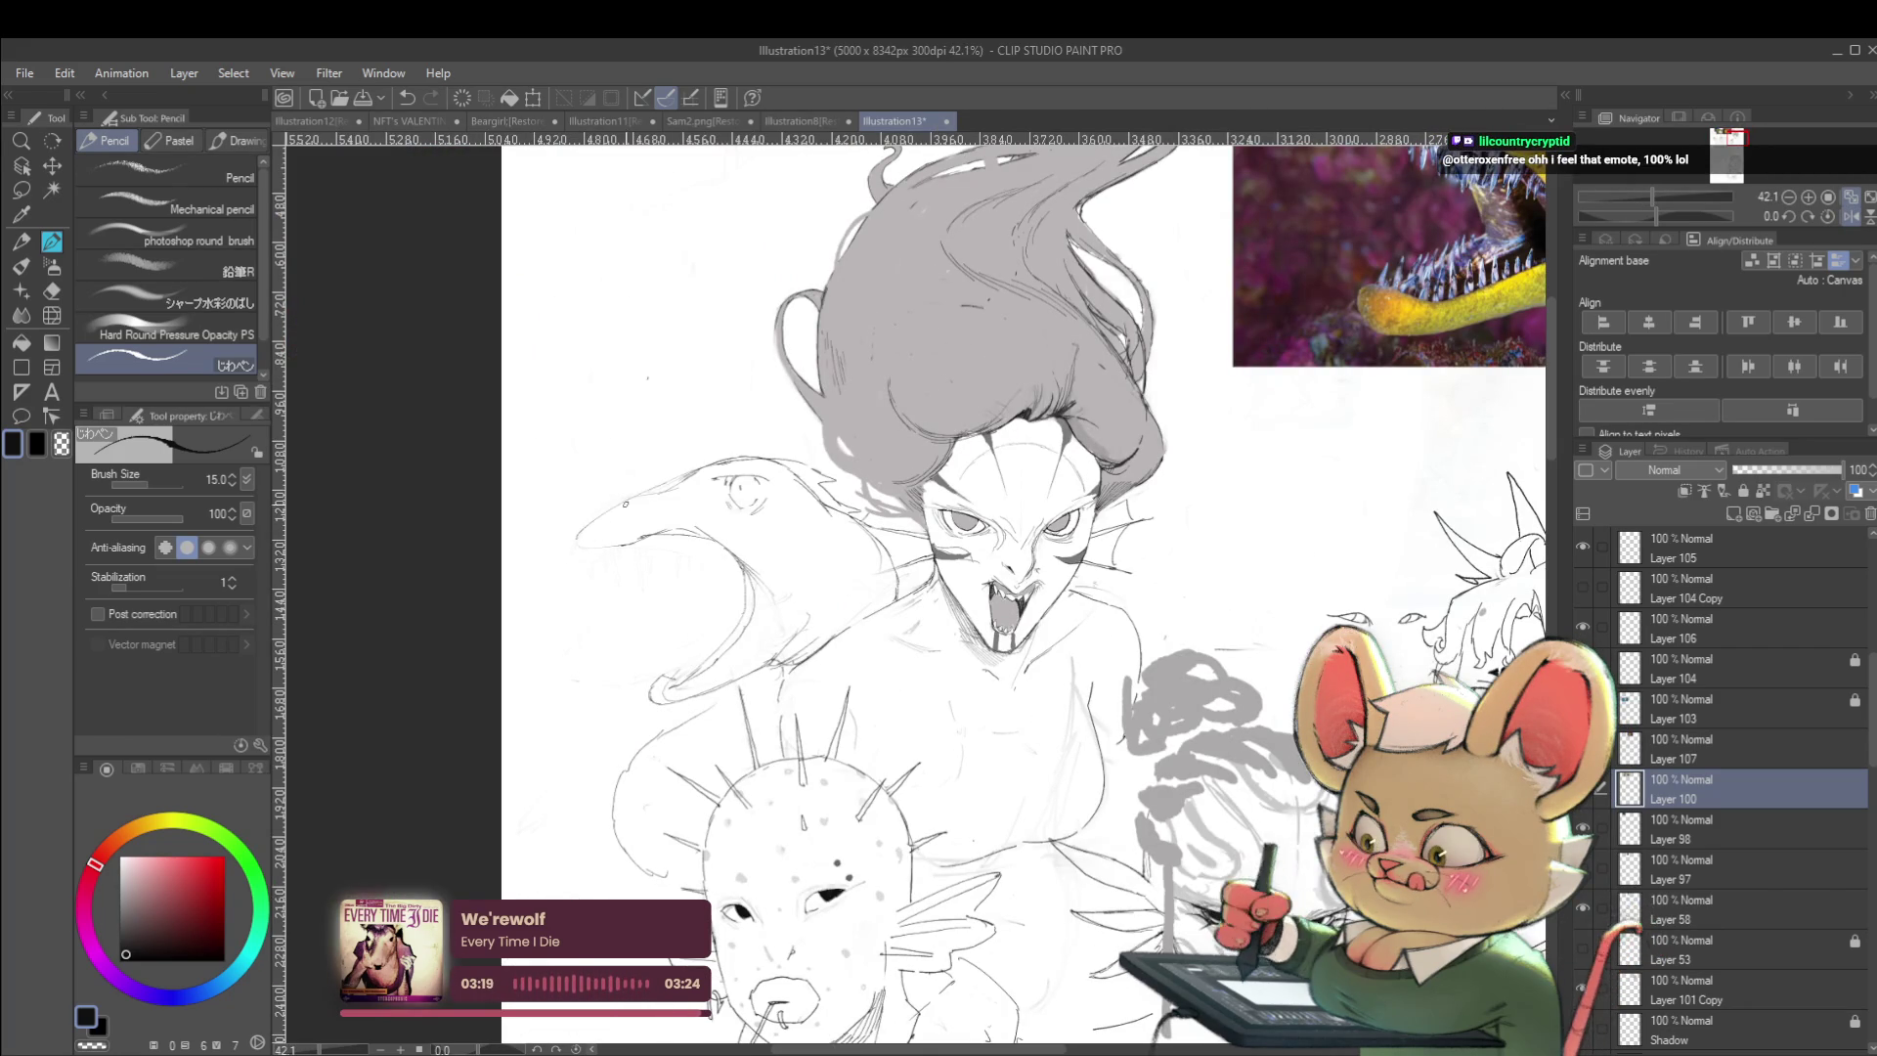
pyautogui.moveTo(562, 547)
pyautogui.mouseDown()
pyautogui.moveTo(633, 539)
pyautogui.moveTo(896, 432)
pyautogui.mouseUp()
pyautogui.scroll(-2, 751, 536)
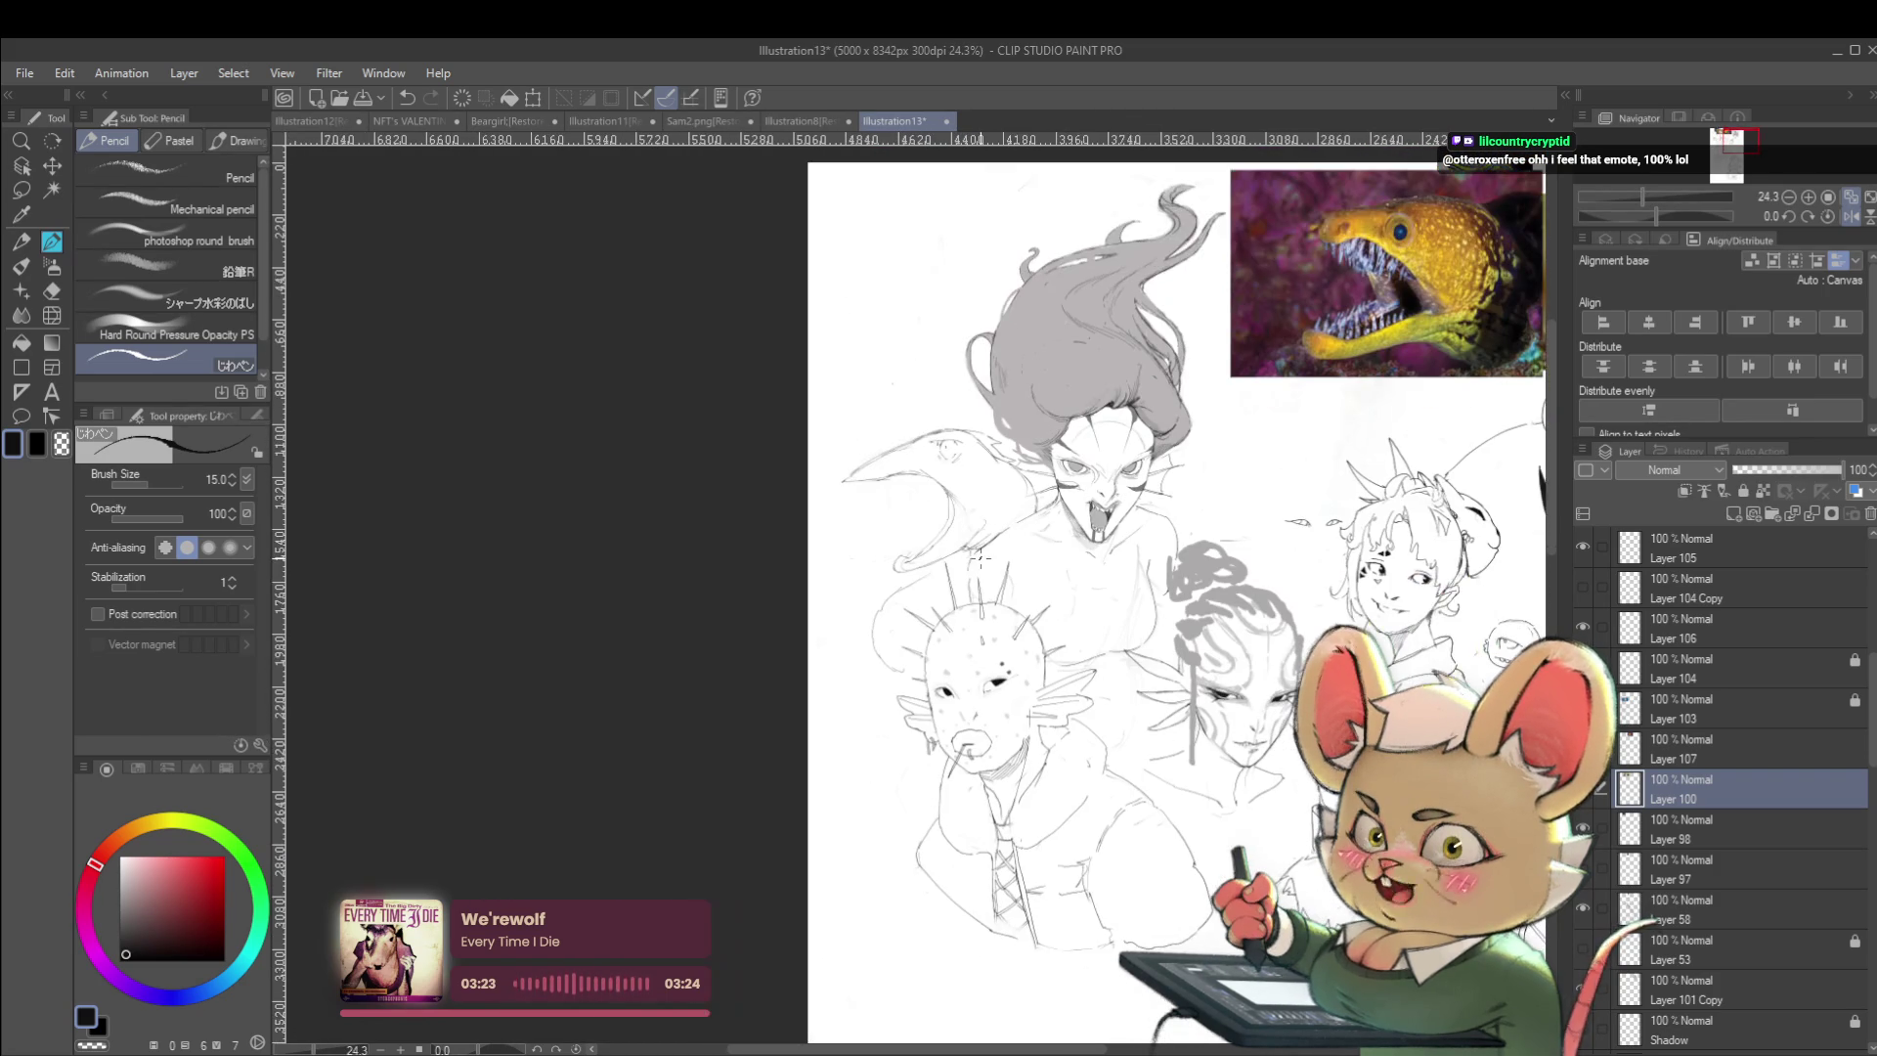
pyautogui.moveTo(978, 560); pyautogui.dragTo(1010, 521)
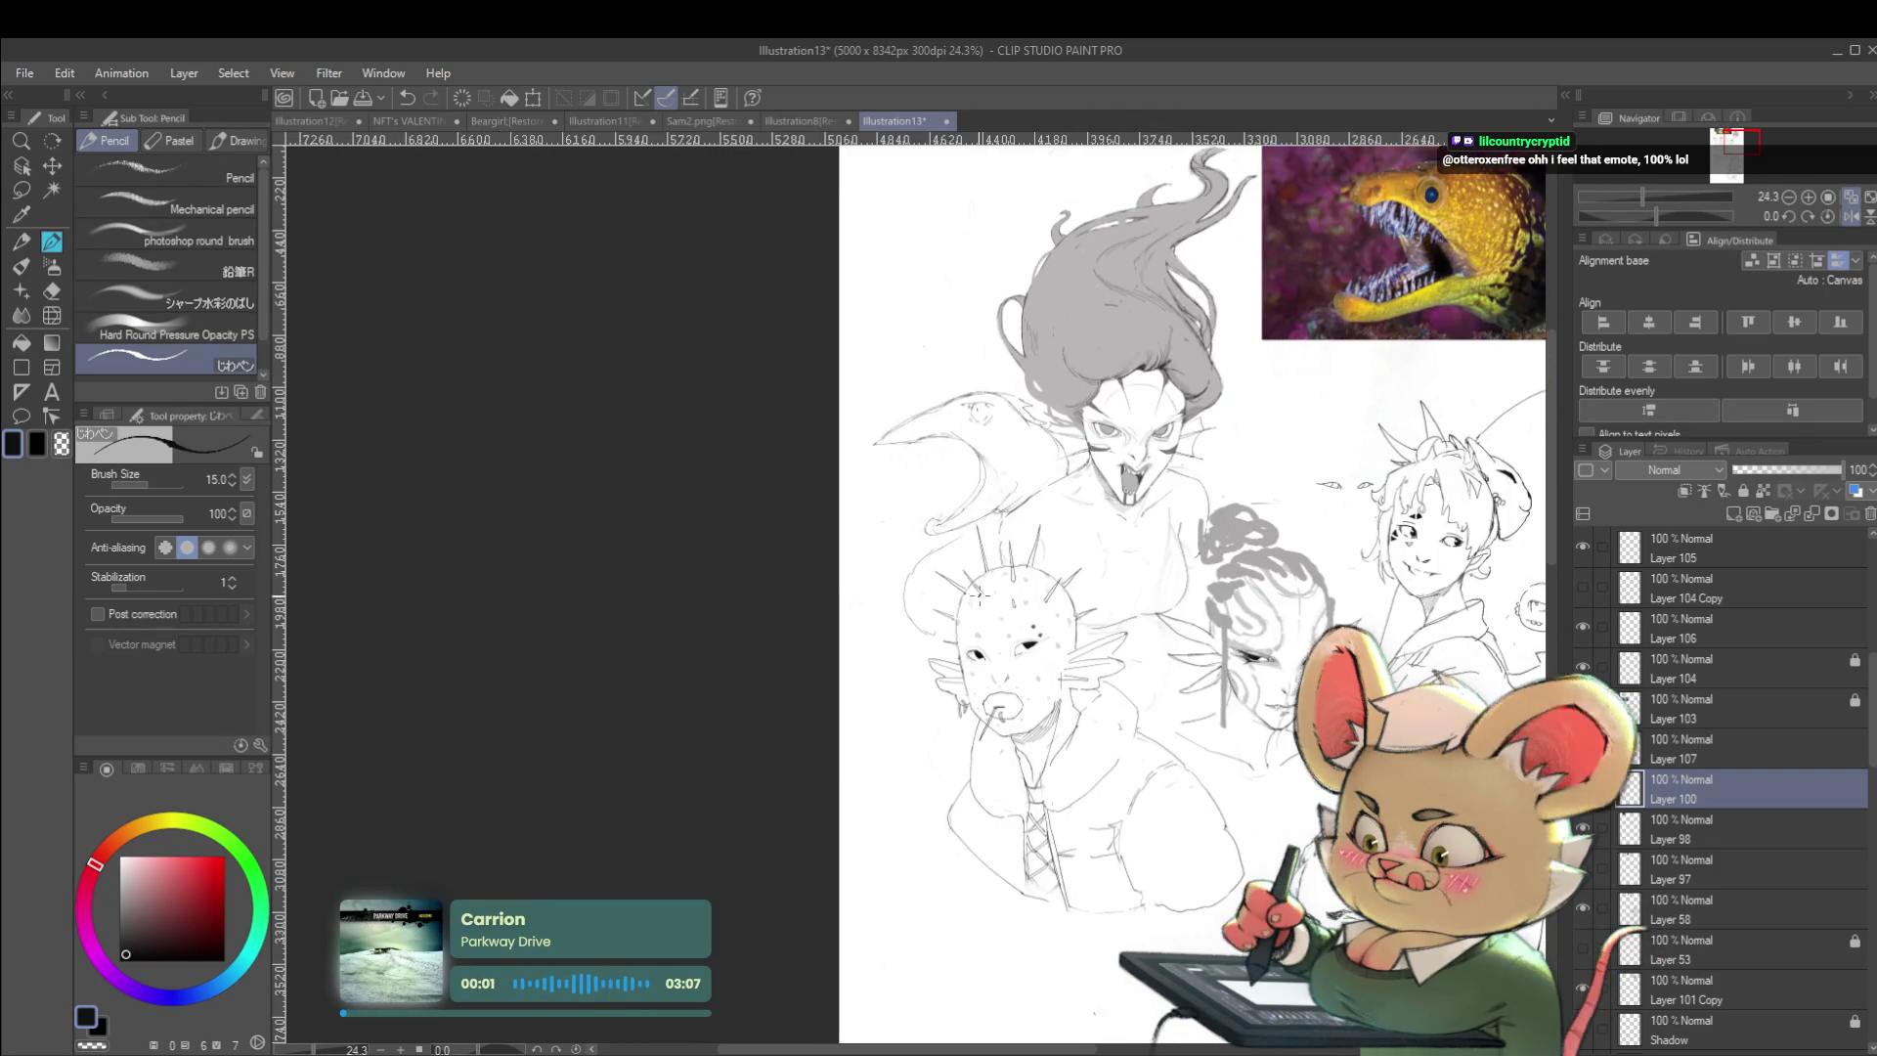
# - Add a tooth stroke inside the eel's mouth and two pencil curves along its lower jaw
pyautogui.scroll(3, 979, 594)
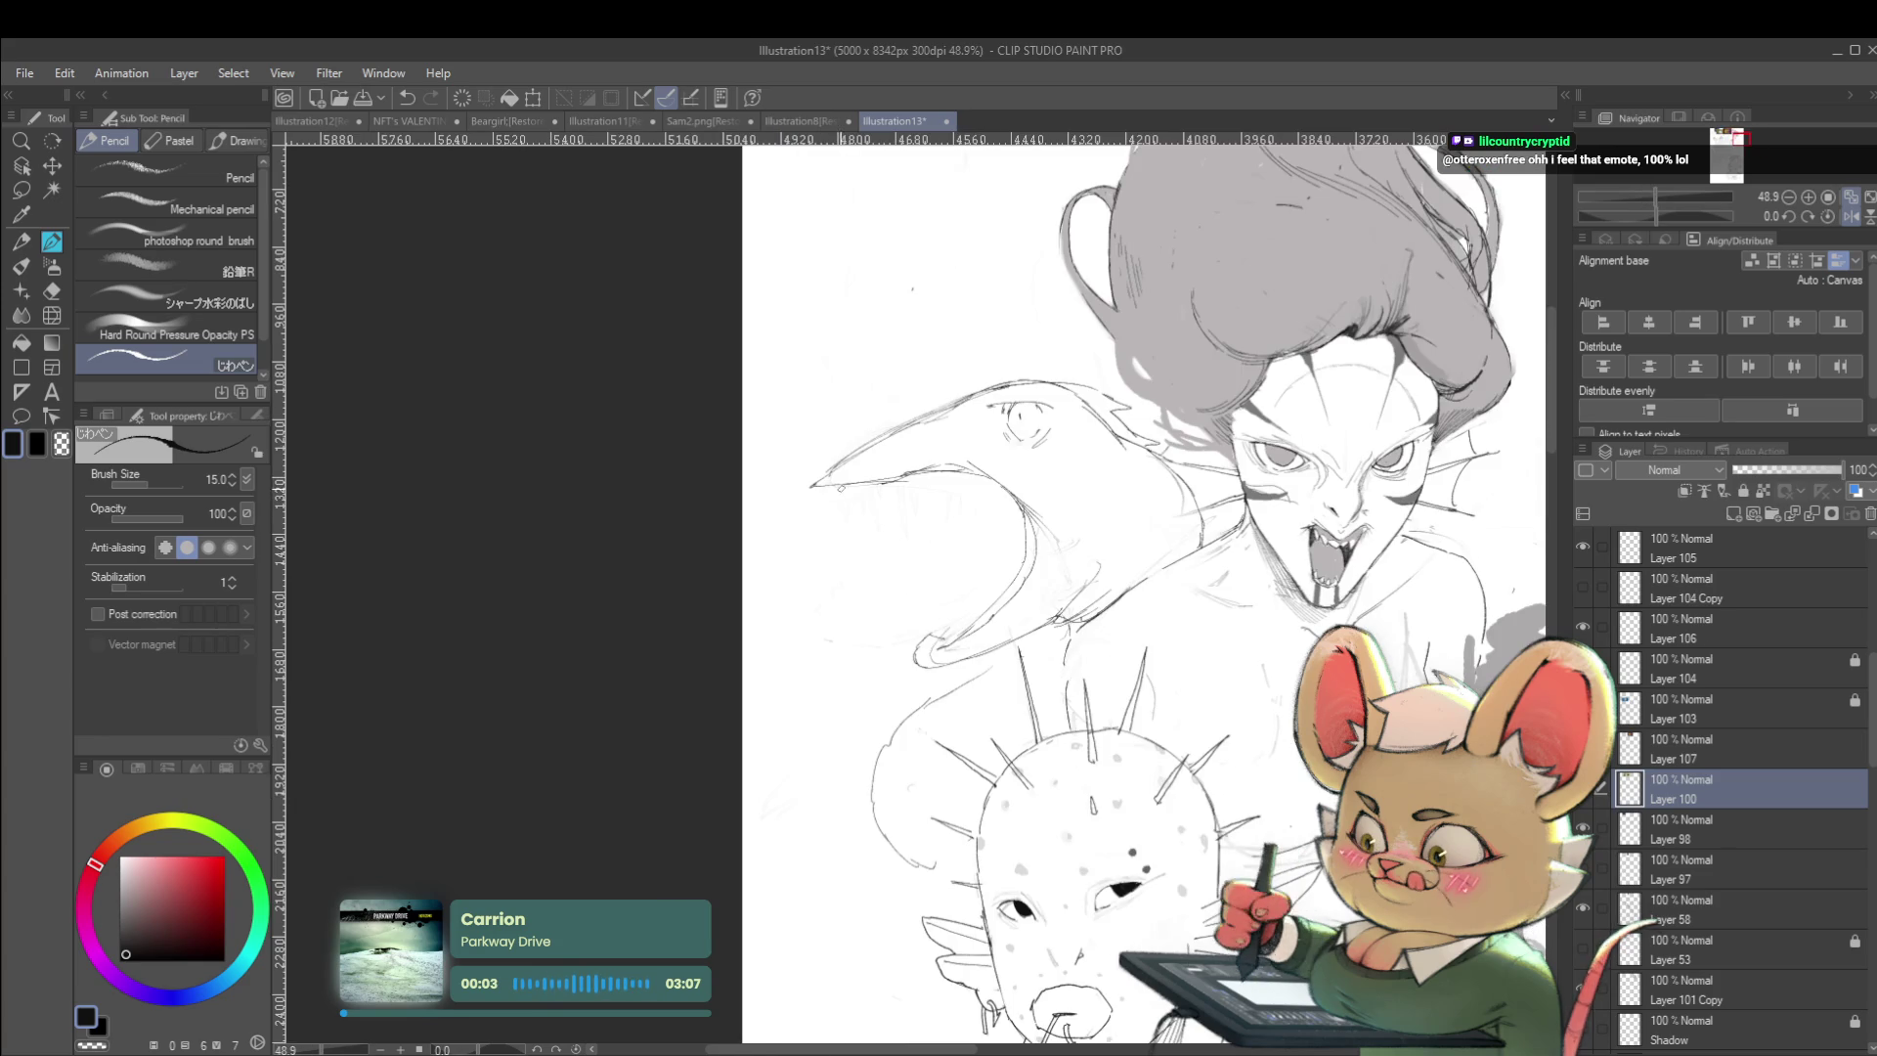
pyautogui.moveTo(876, 485); pyautogui.dragTo(871, 503)
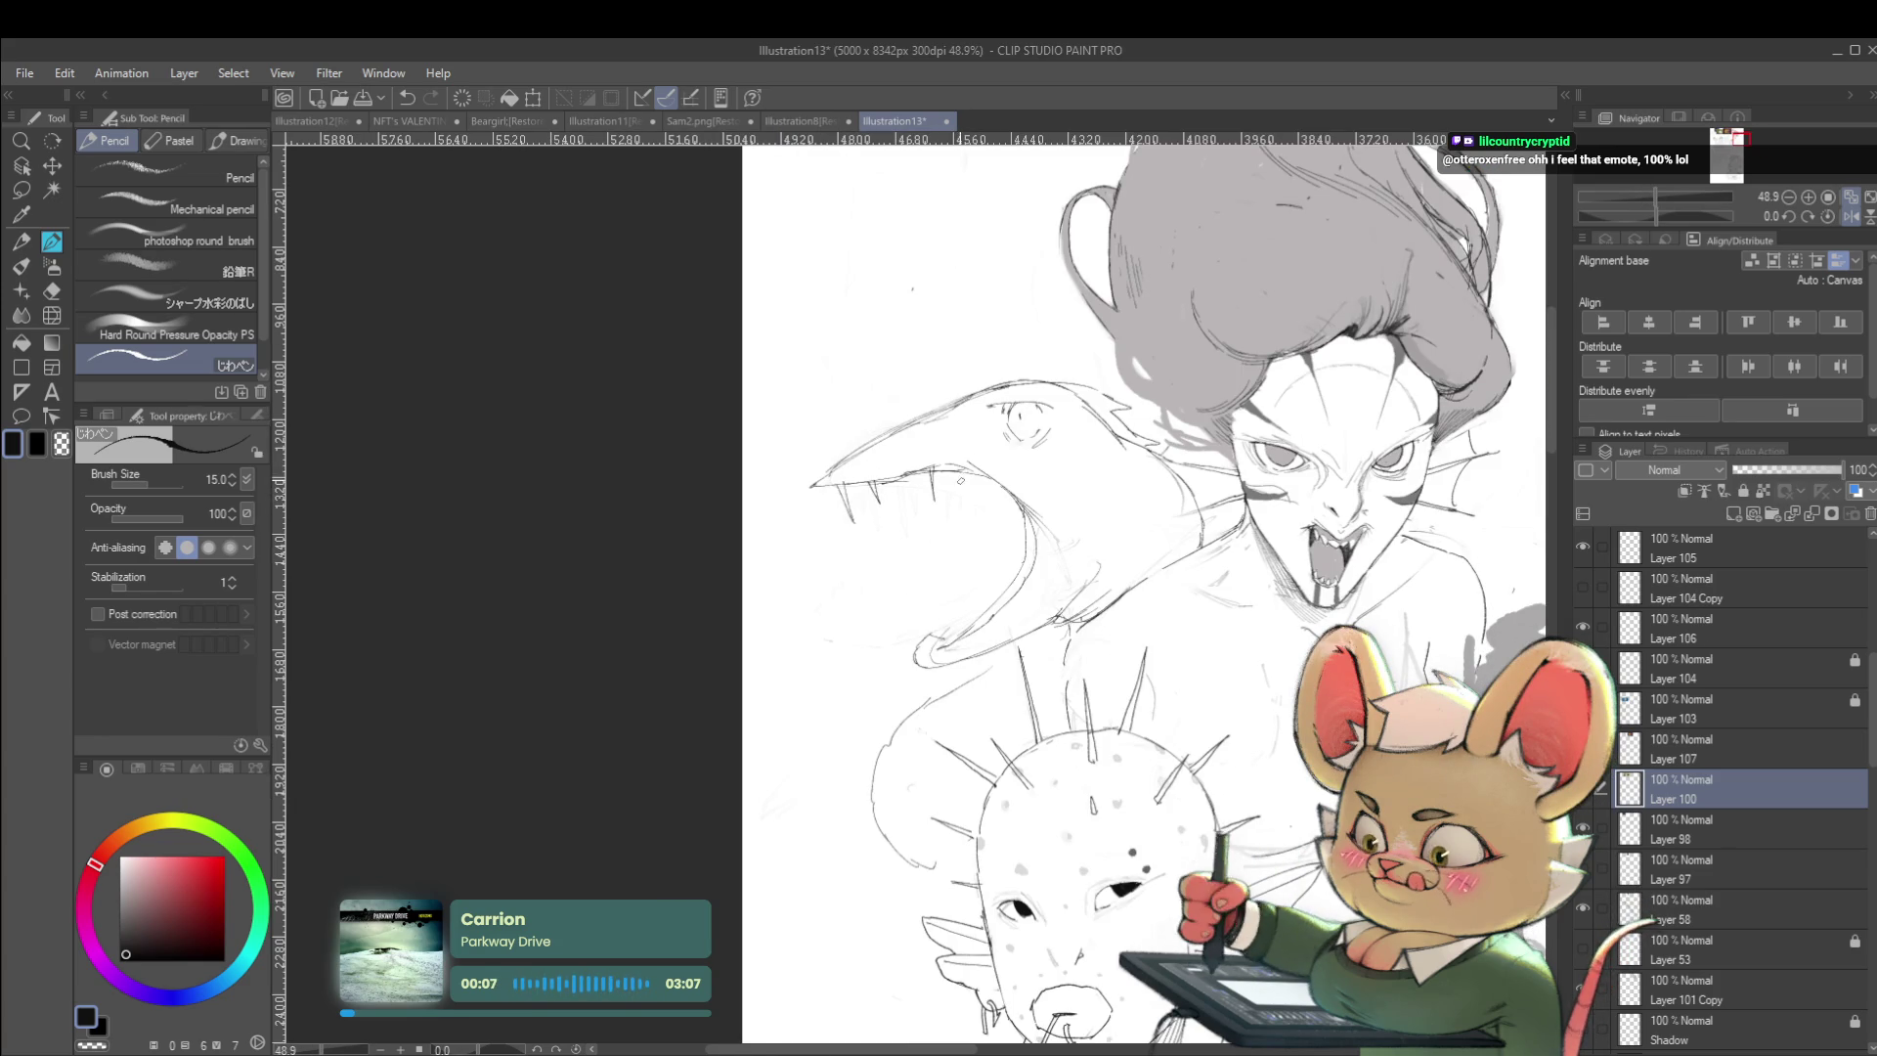
pyautogui.scroll(-3, 994, 468)
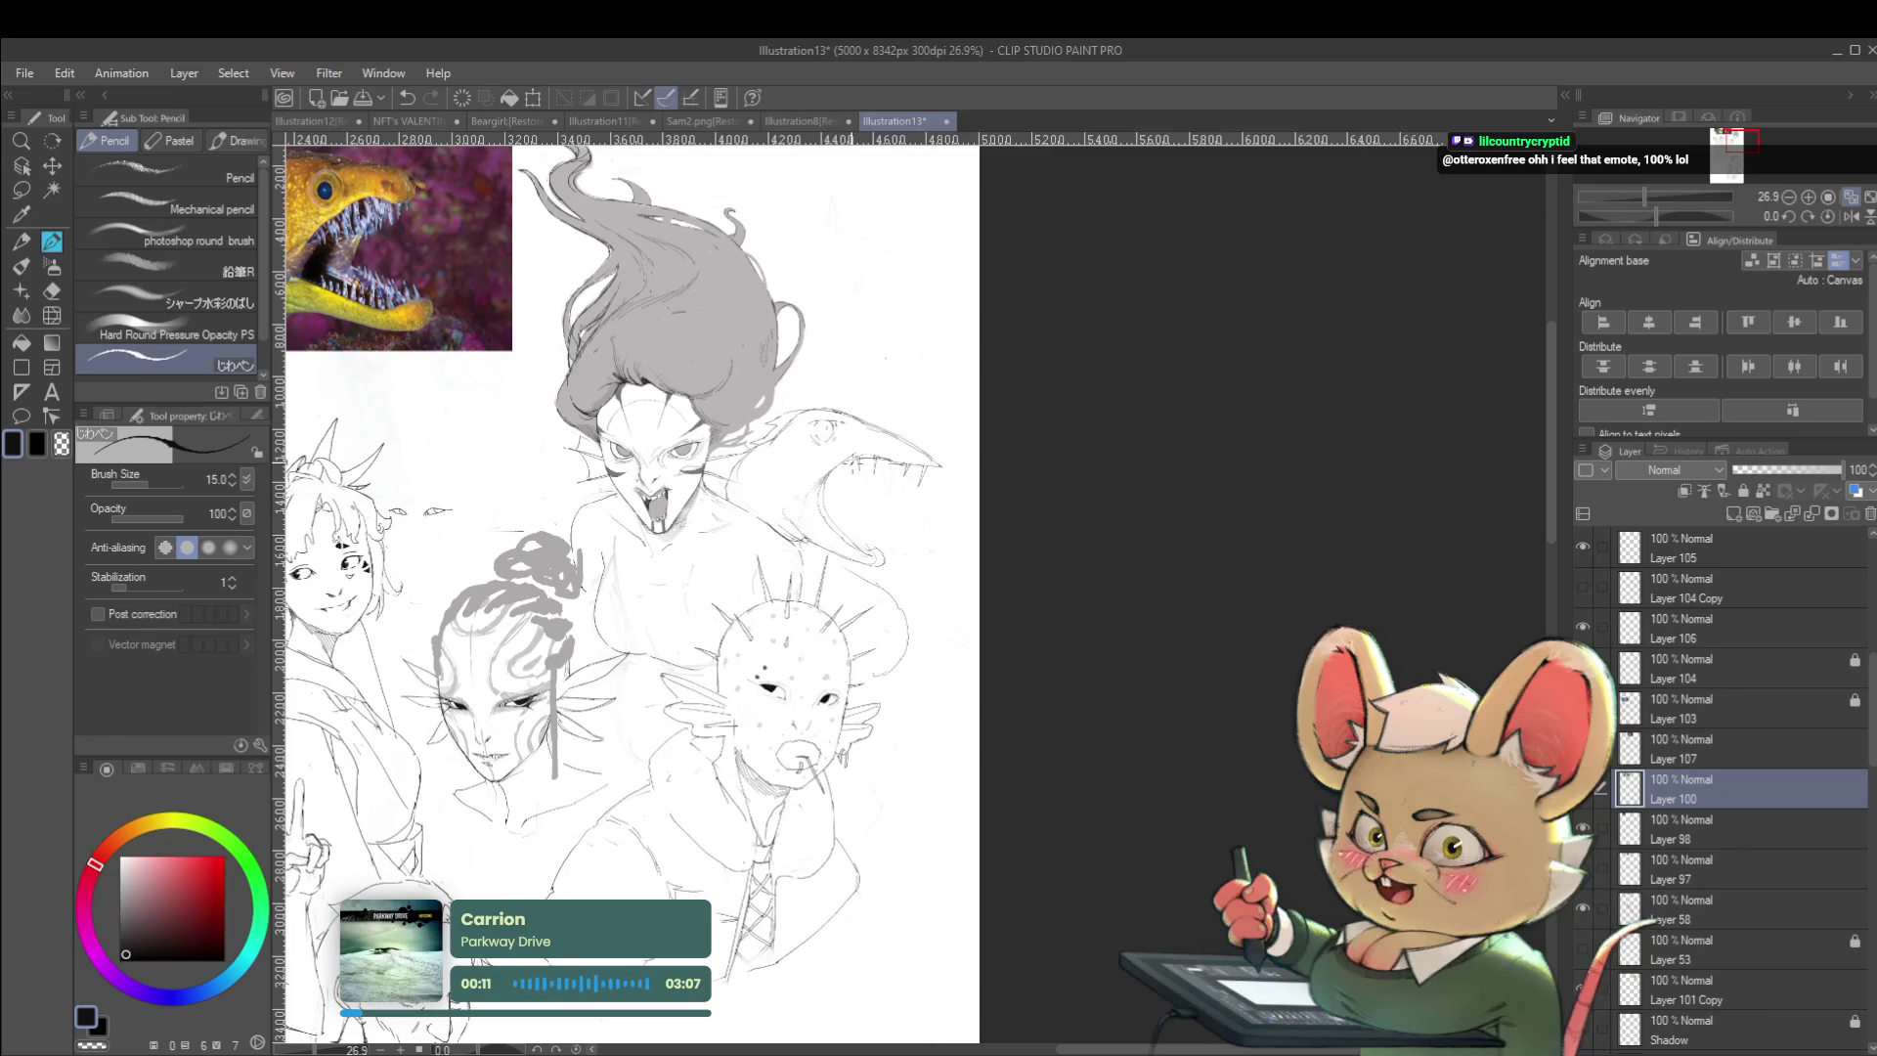
pyautogui.moveTo(833, 489); pyautogui.dragTo(884, 557)
pyautogui.scroll(-3, 894, 556)
pyautogui.scroll(3, 870, 529)
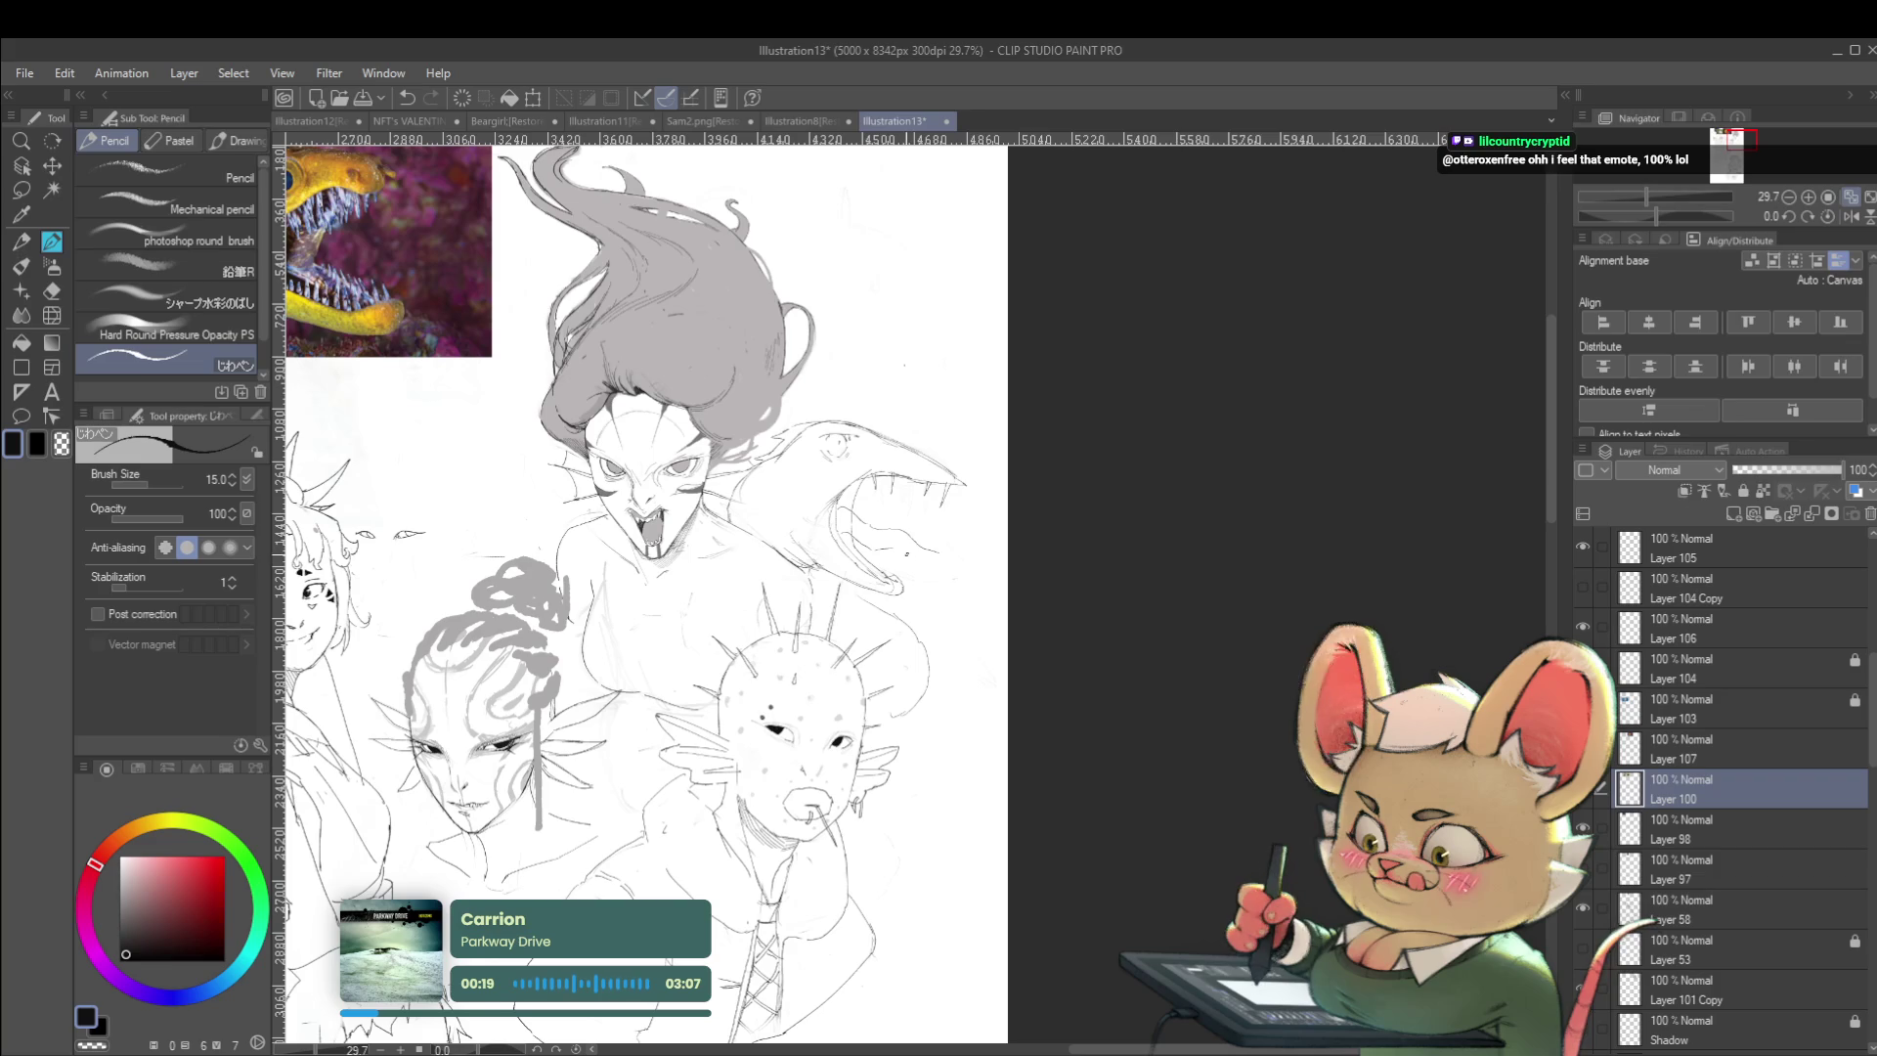
pyautogui.moveTo(909, 554); pyautogui.dragTo(960, 564)
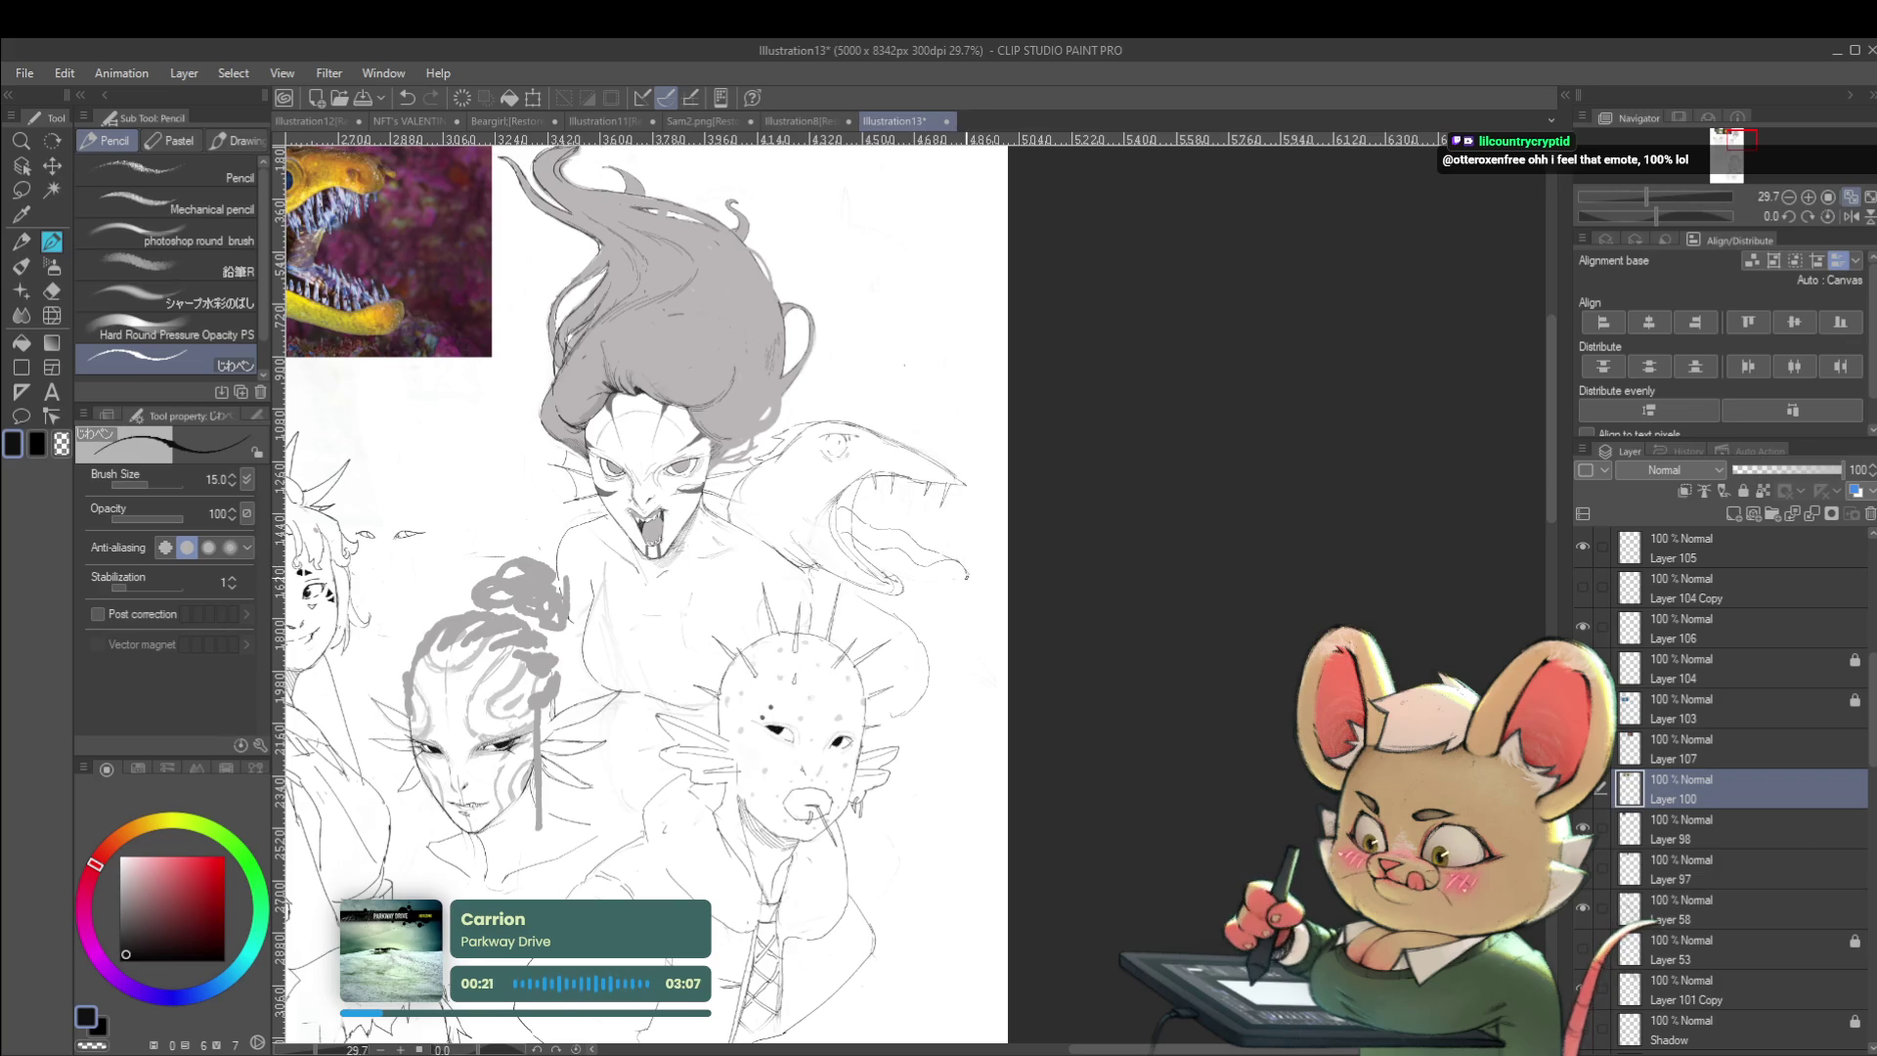
# - Flip the canvas horizontally and sketch detail inside the eel's eye
pyautogui.scroll(-2, 999, 530)
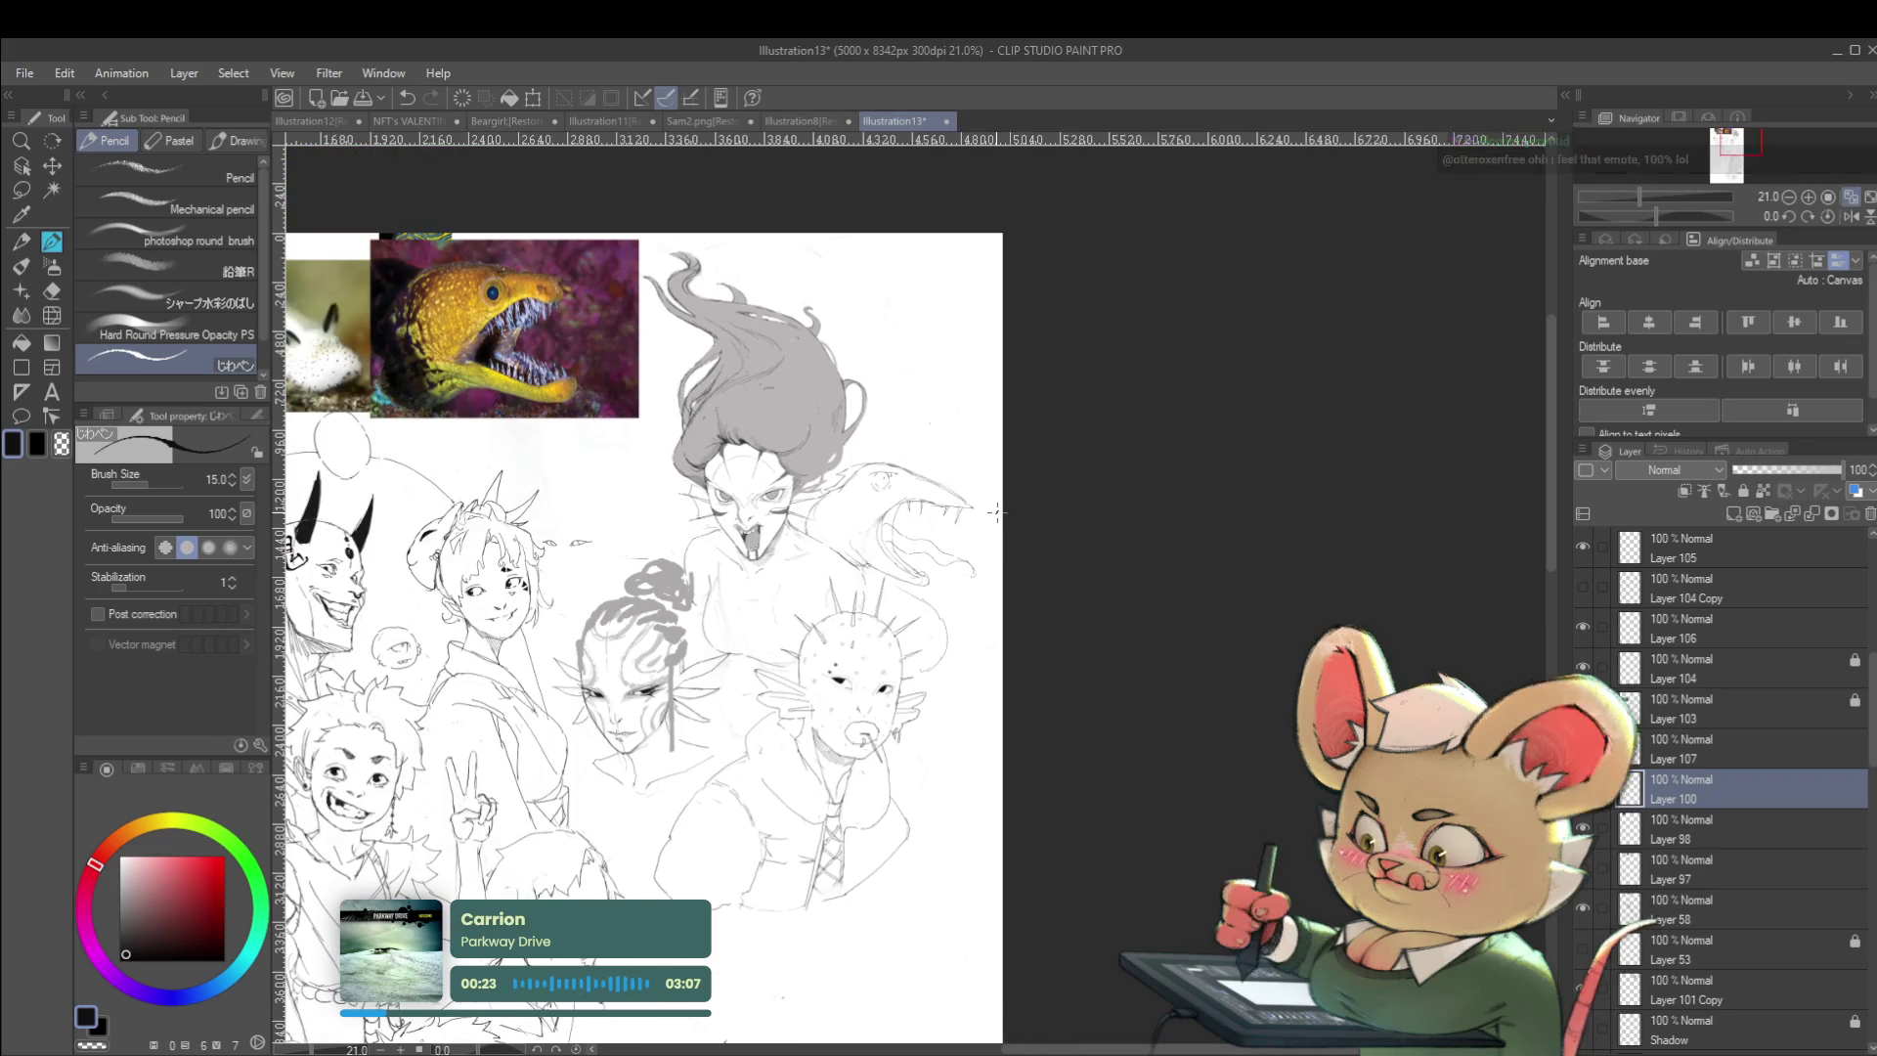
pyautogui.click(1851, 216)
pyautogui.scroll(10, 875, 493)
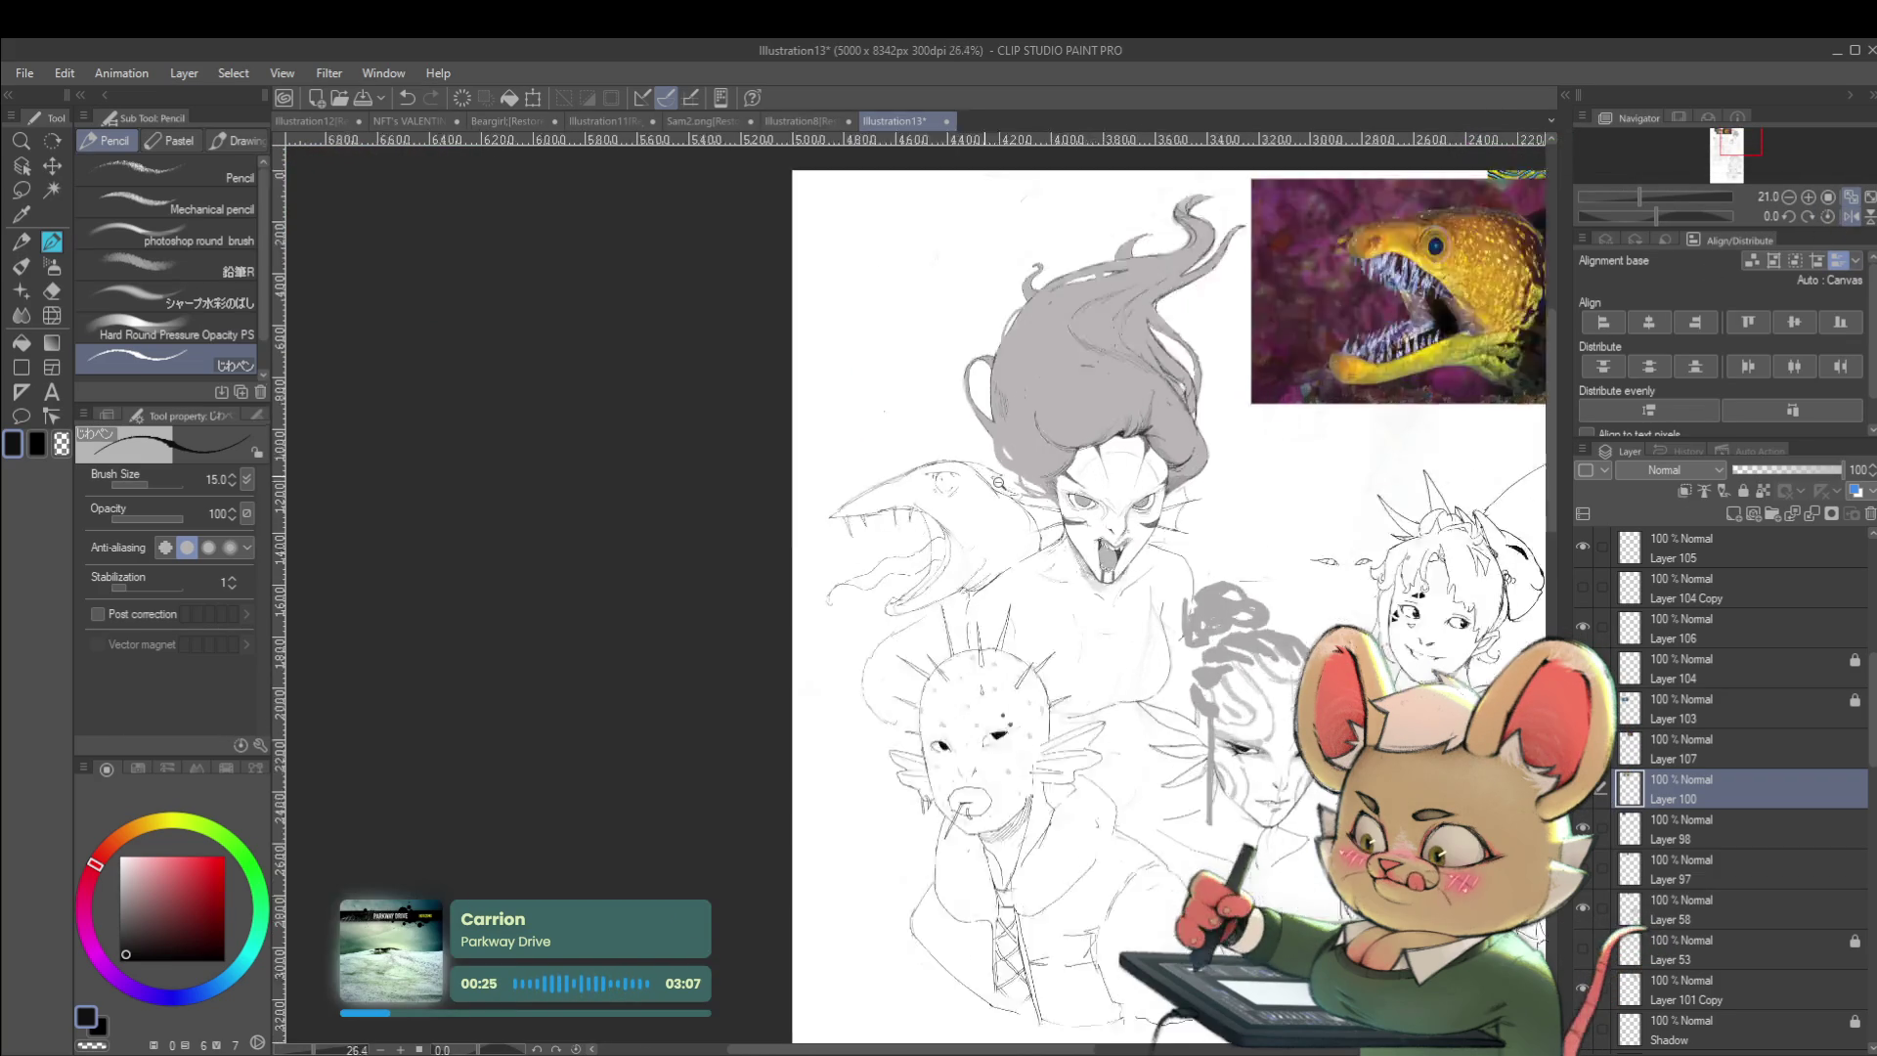
pyautogui.moveTo(871, 479); pyautogui.dragTo(870, 528)
pyautogui.scroll(-4, 834, 485)
pyautogui.scroll(-2, 834, 485)
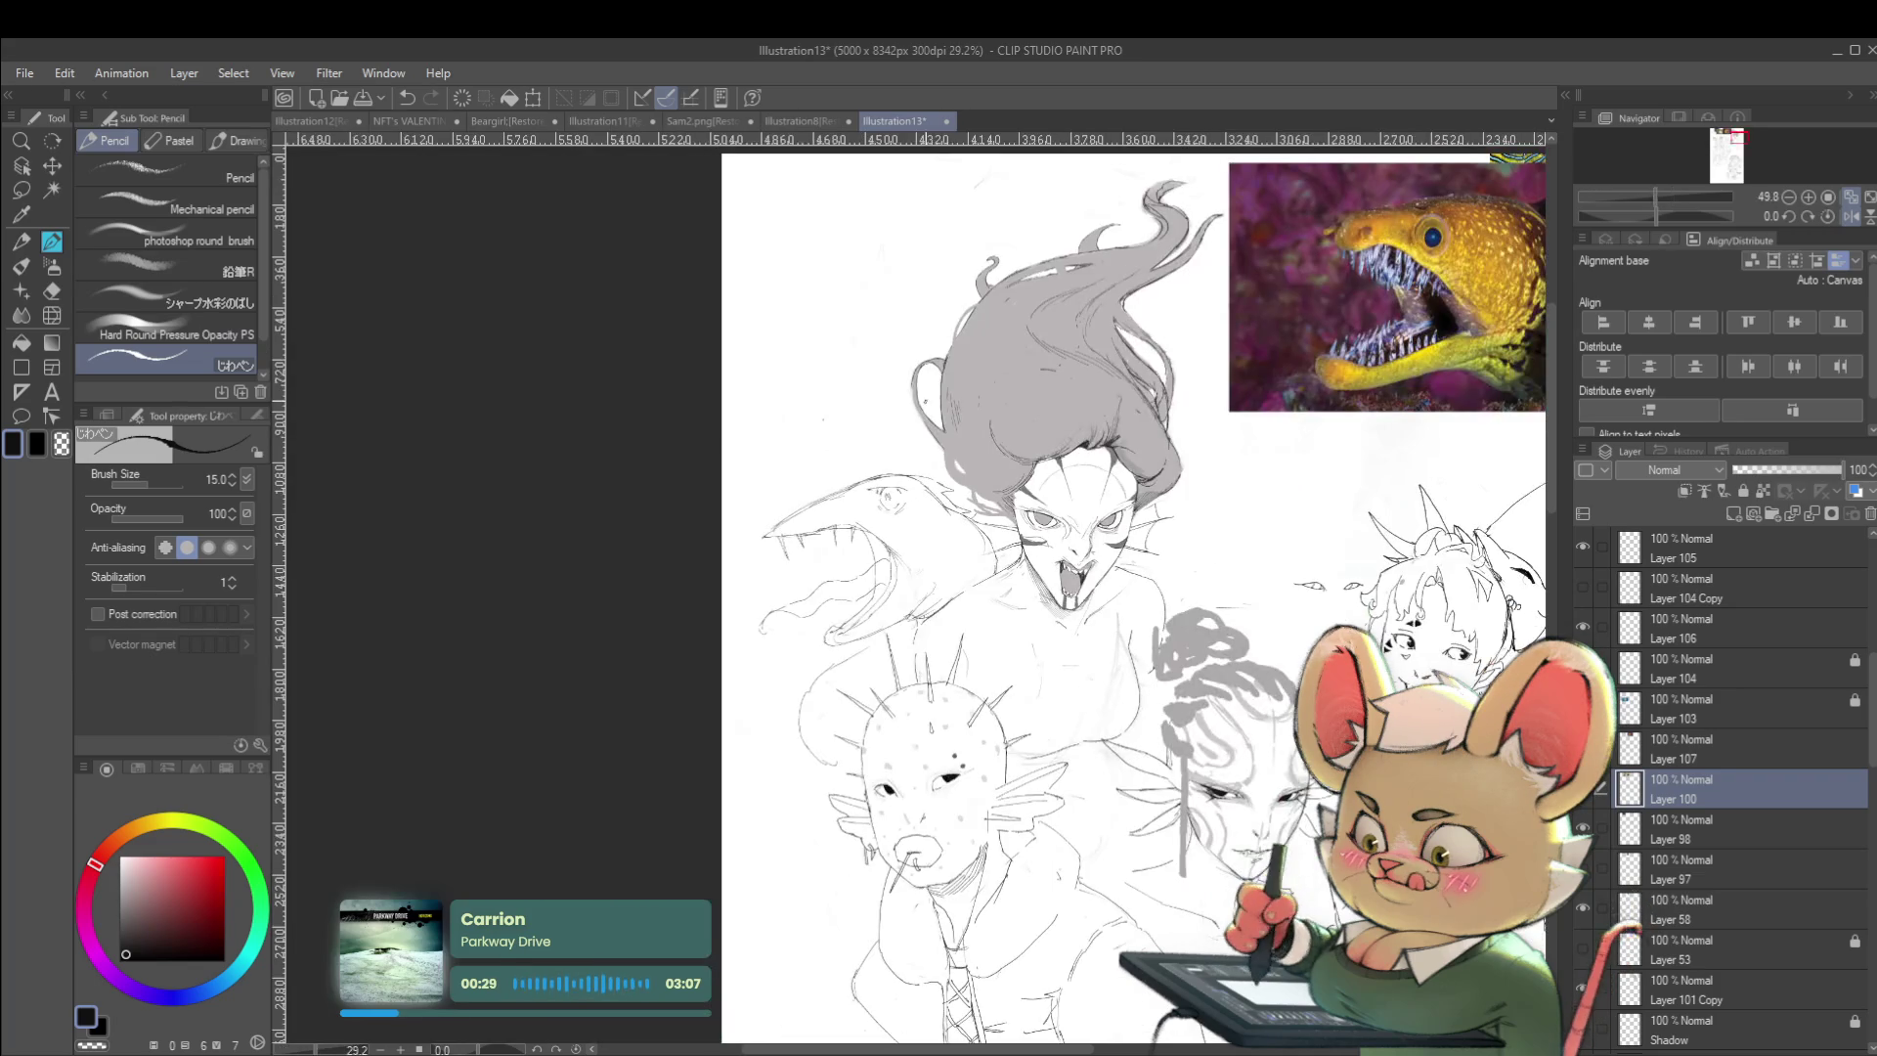
pyautogui.scroll(5, 885, 487)
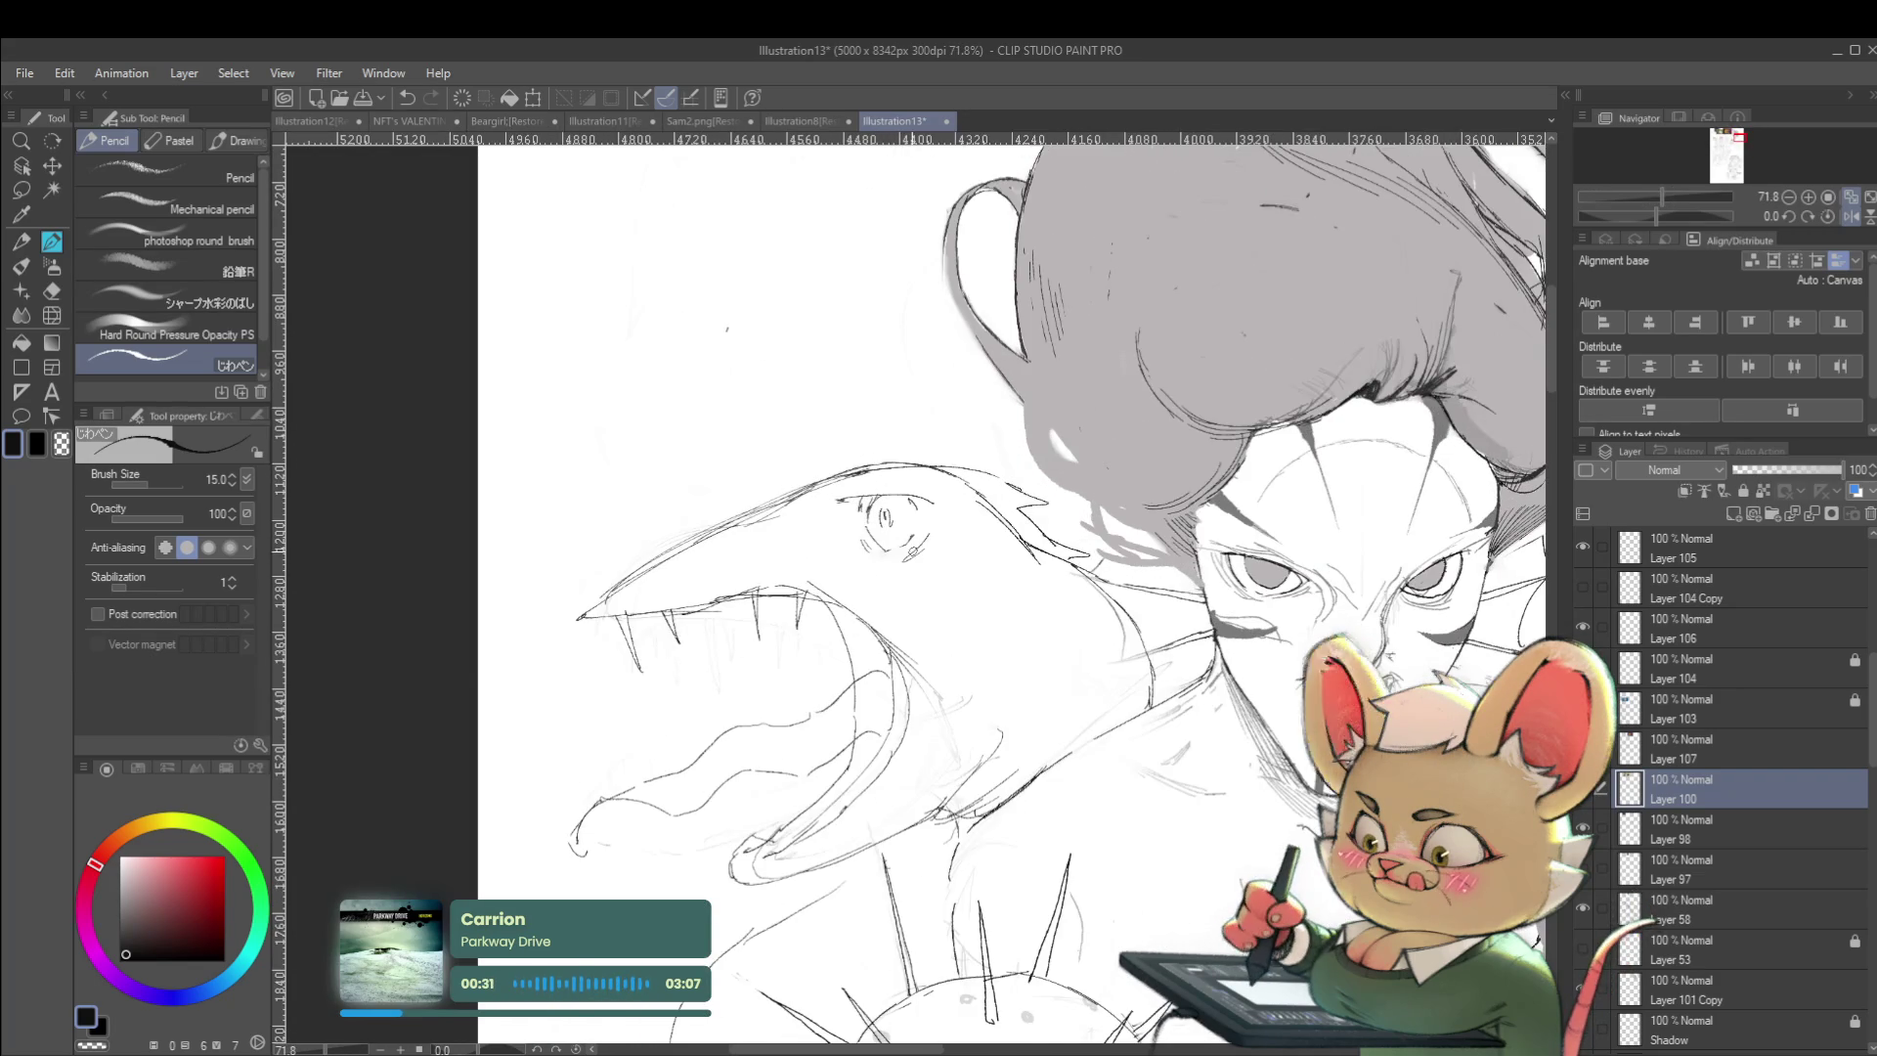
# - Erase the eel's lower-jaw and tongue lines
pyautogui.scroll(-3, 885, 509)
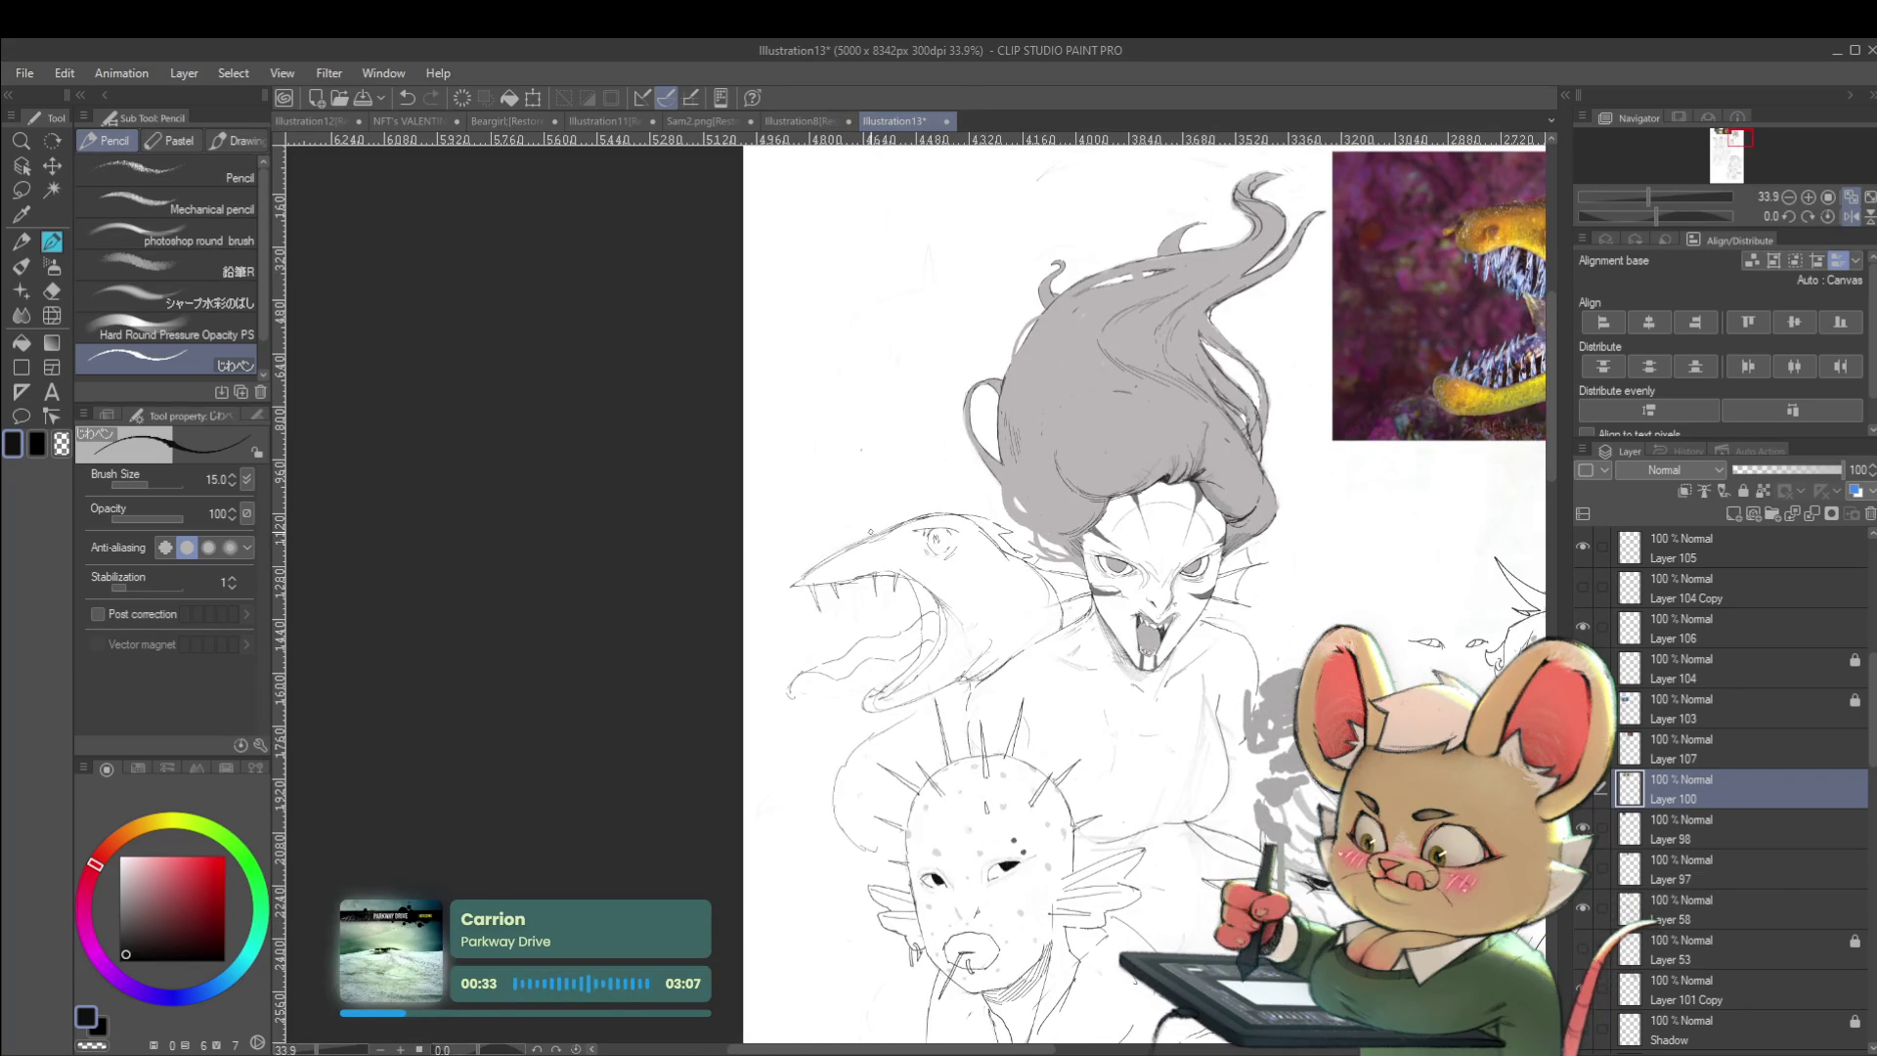
pyautogui.moveTo(938, 617)
pyautogui.mouseDown()
pyautogui.moveTo(822, 660)
pyautogui.moveTo(869, 704)
pyautogui.mouseUp()
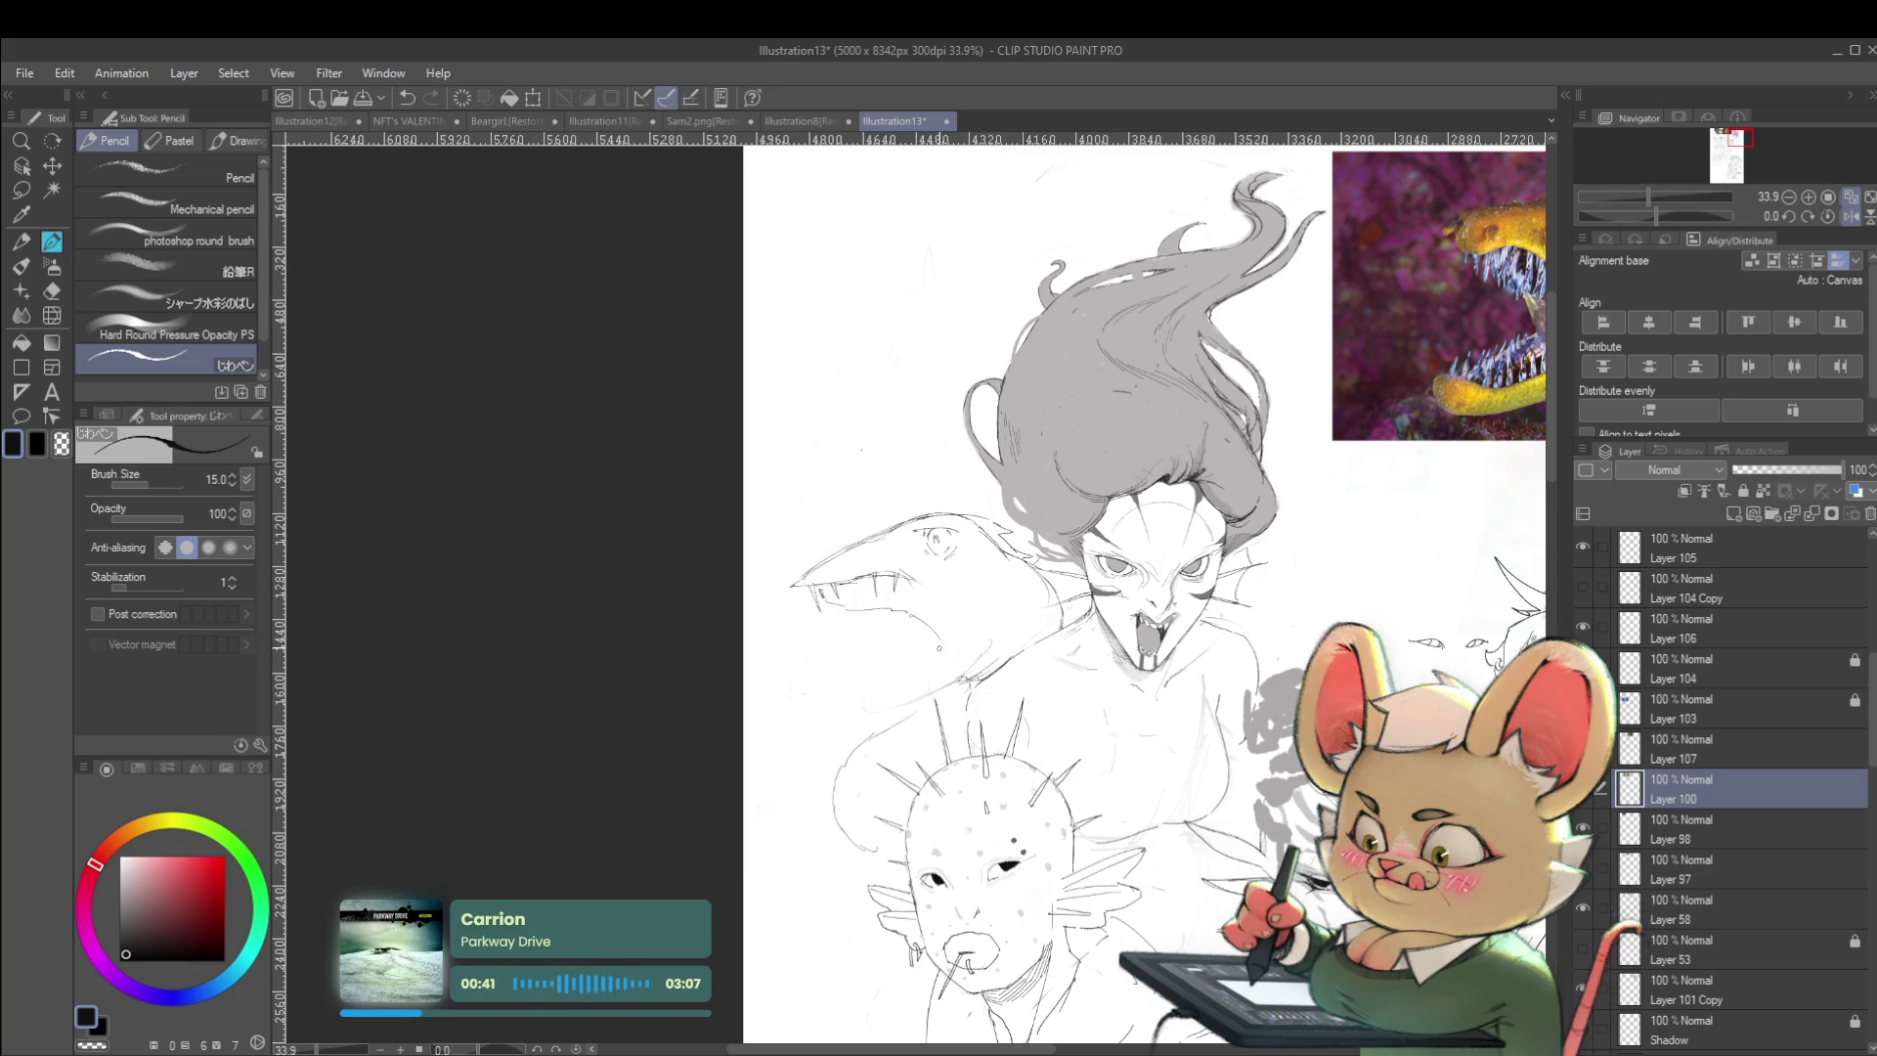
pyautogui.scroll(-1, 960, 555)
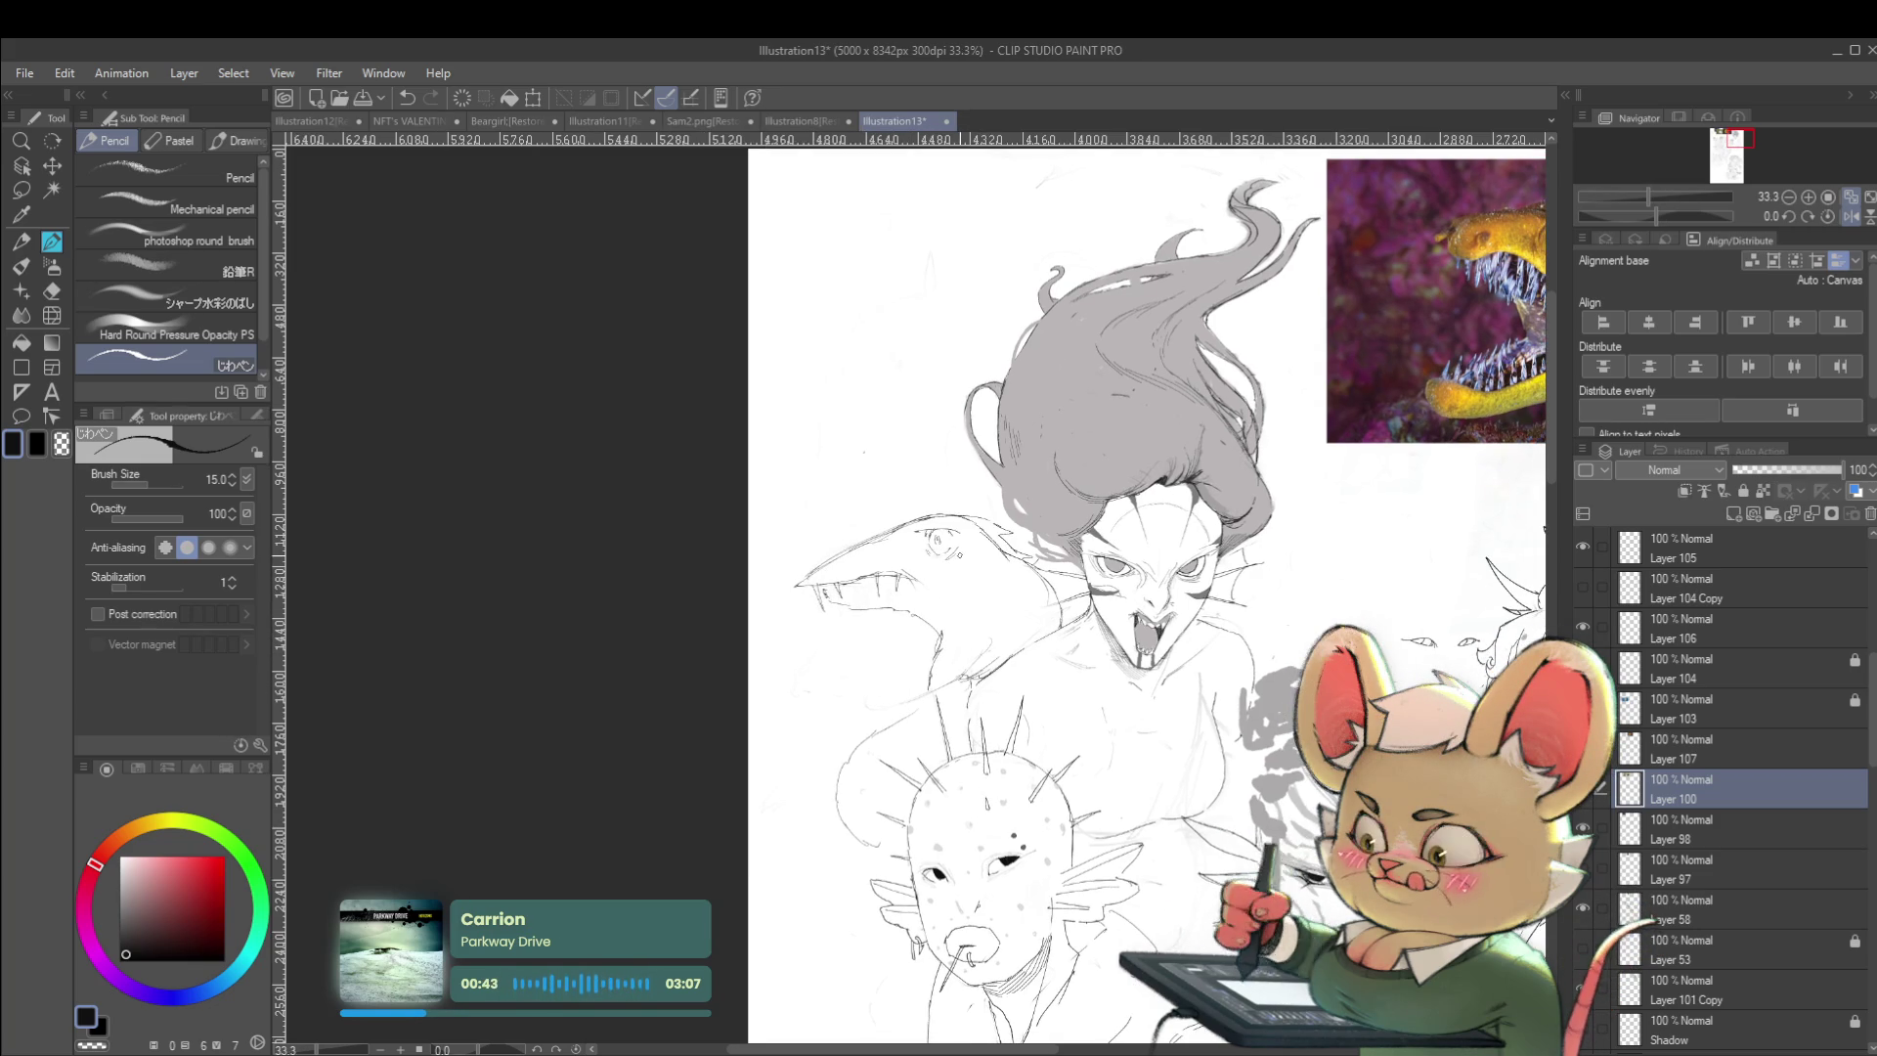
# - Flip the view back to check proportions and add a pencil stroke to the eel's head
pyautogui.click(1853, 218)
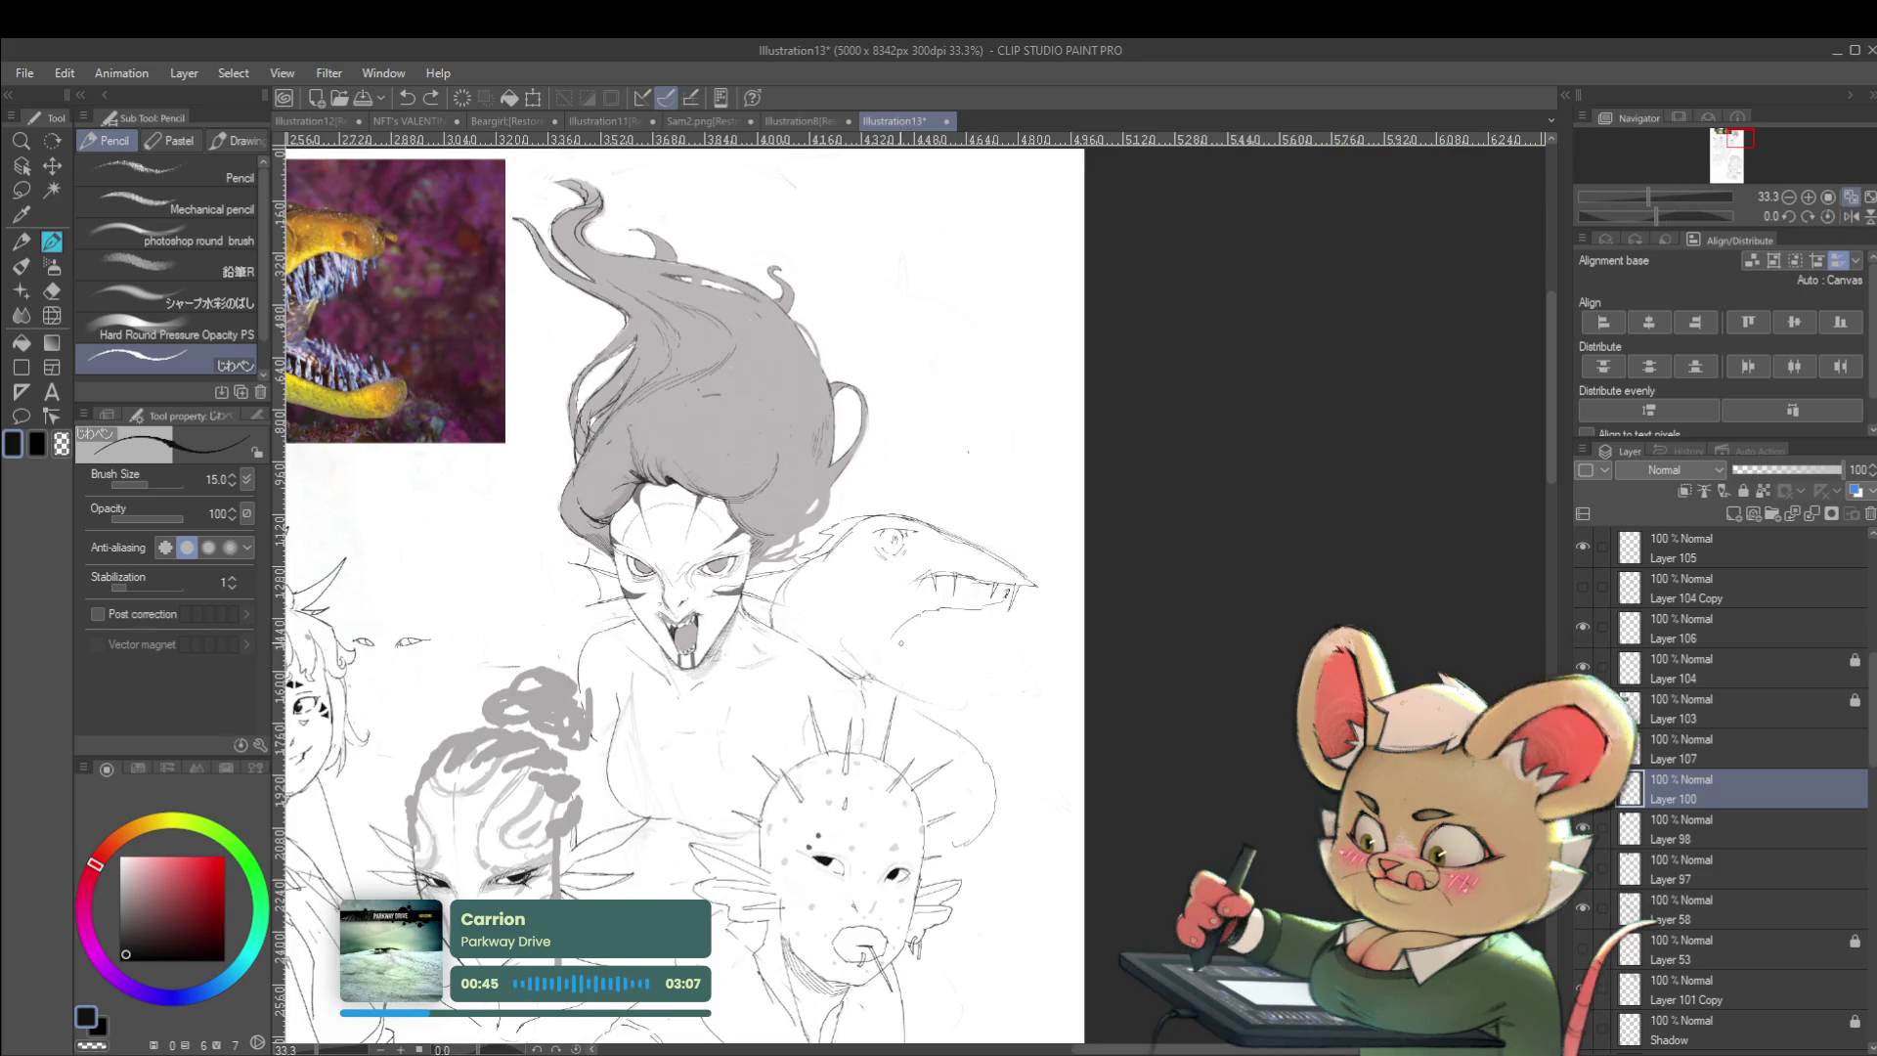
pyautogui.click(899, 653)
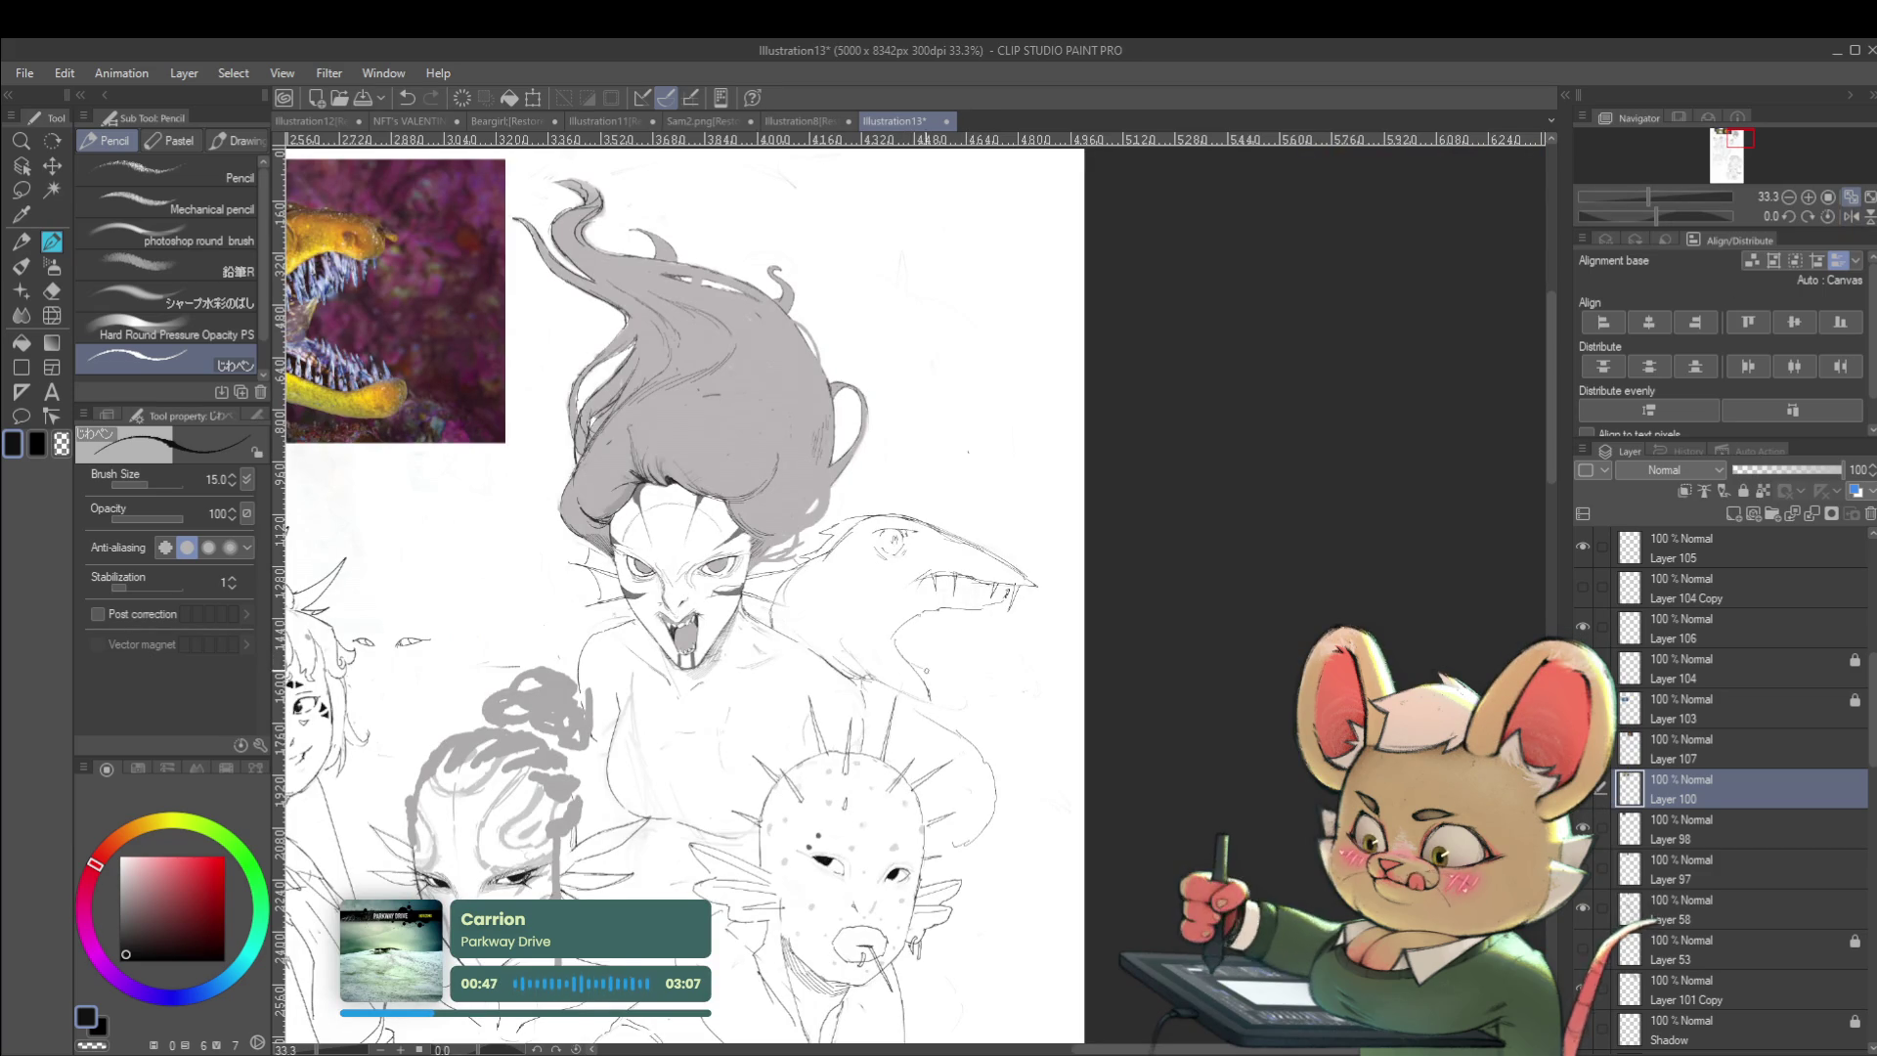
pyautogui.scroll(-3, 976, 651)
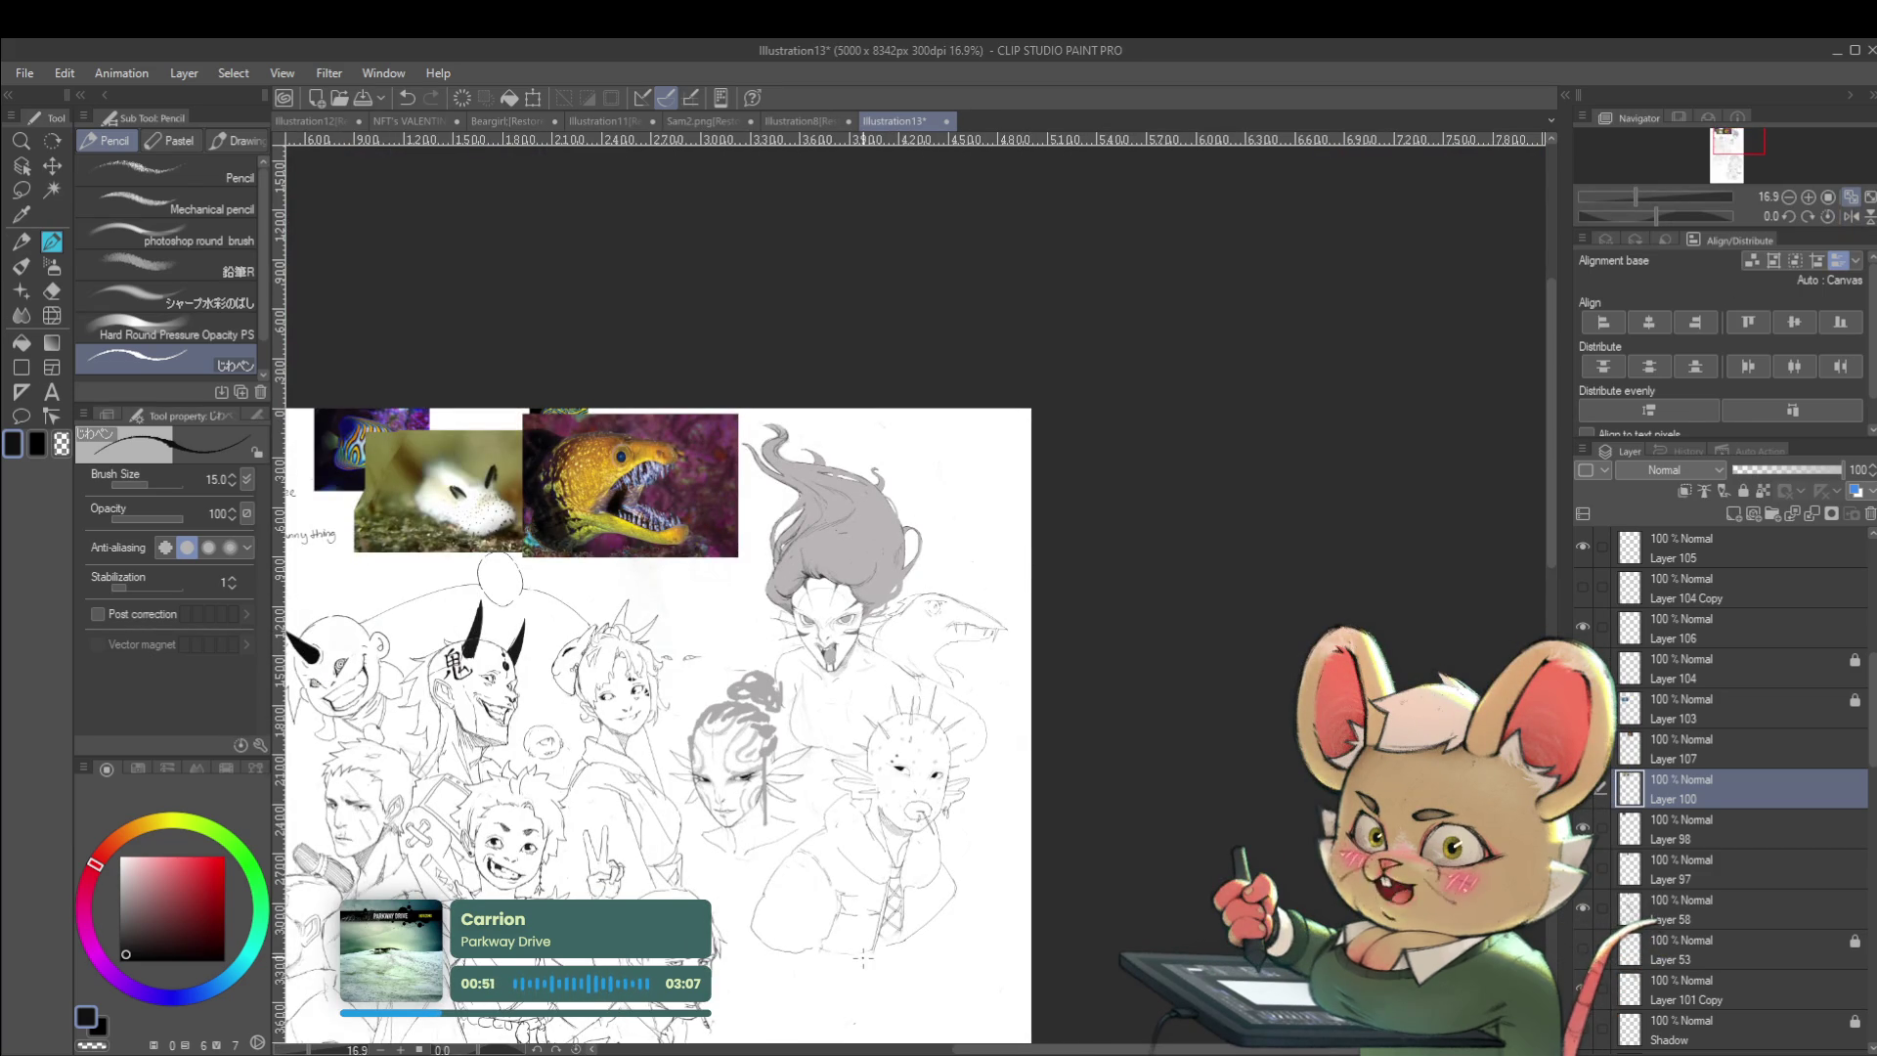
# - On the mirrored canvas, draw a short jaw stroke and a long line down the eel's neck
pyautogui.click(1849, 218)
pyautogui.scroll(3, 880, 635)
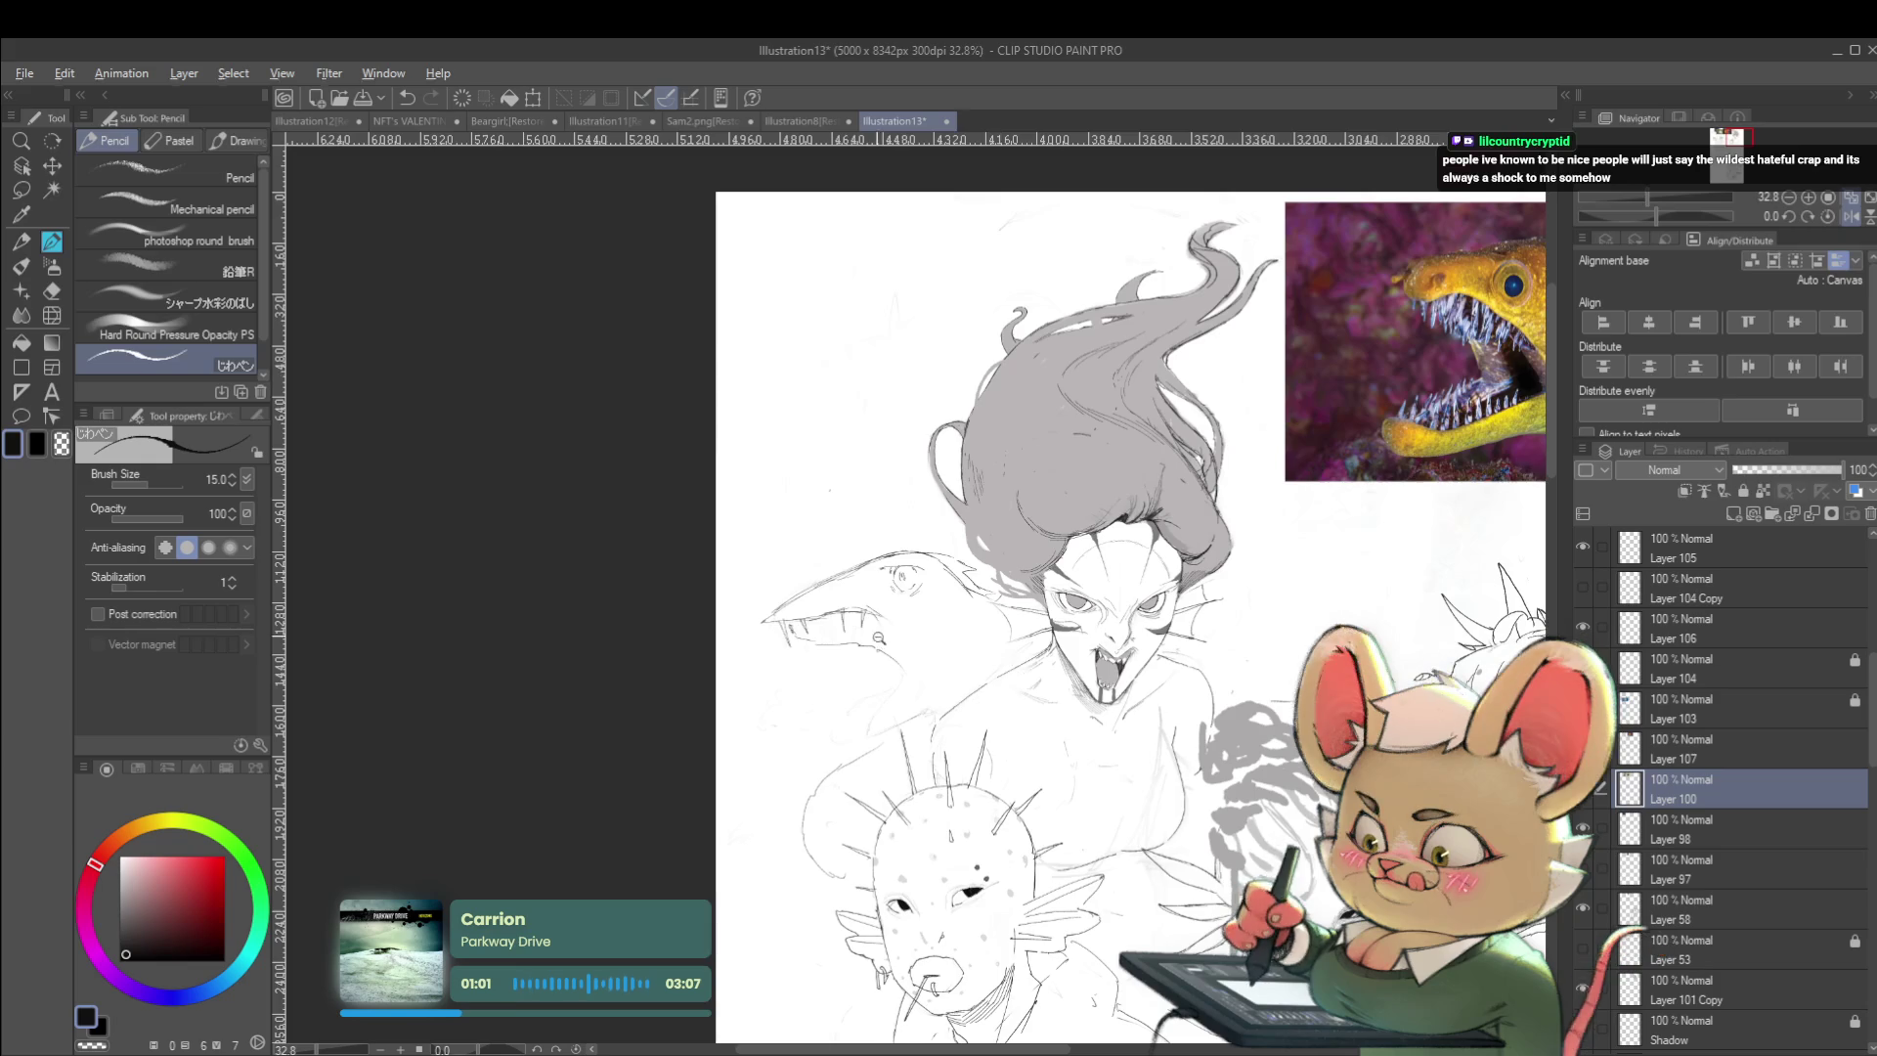
pyautogui.scroll(2, 881, 641)
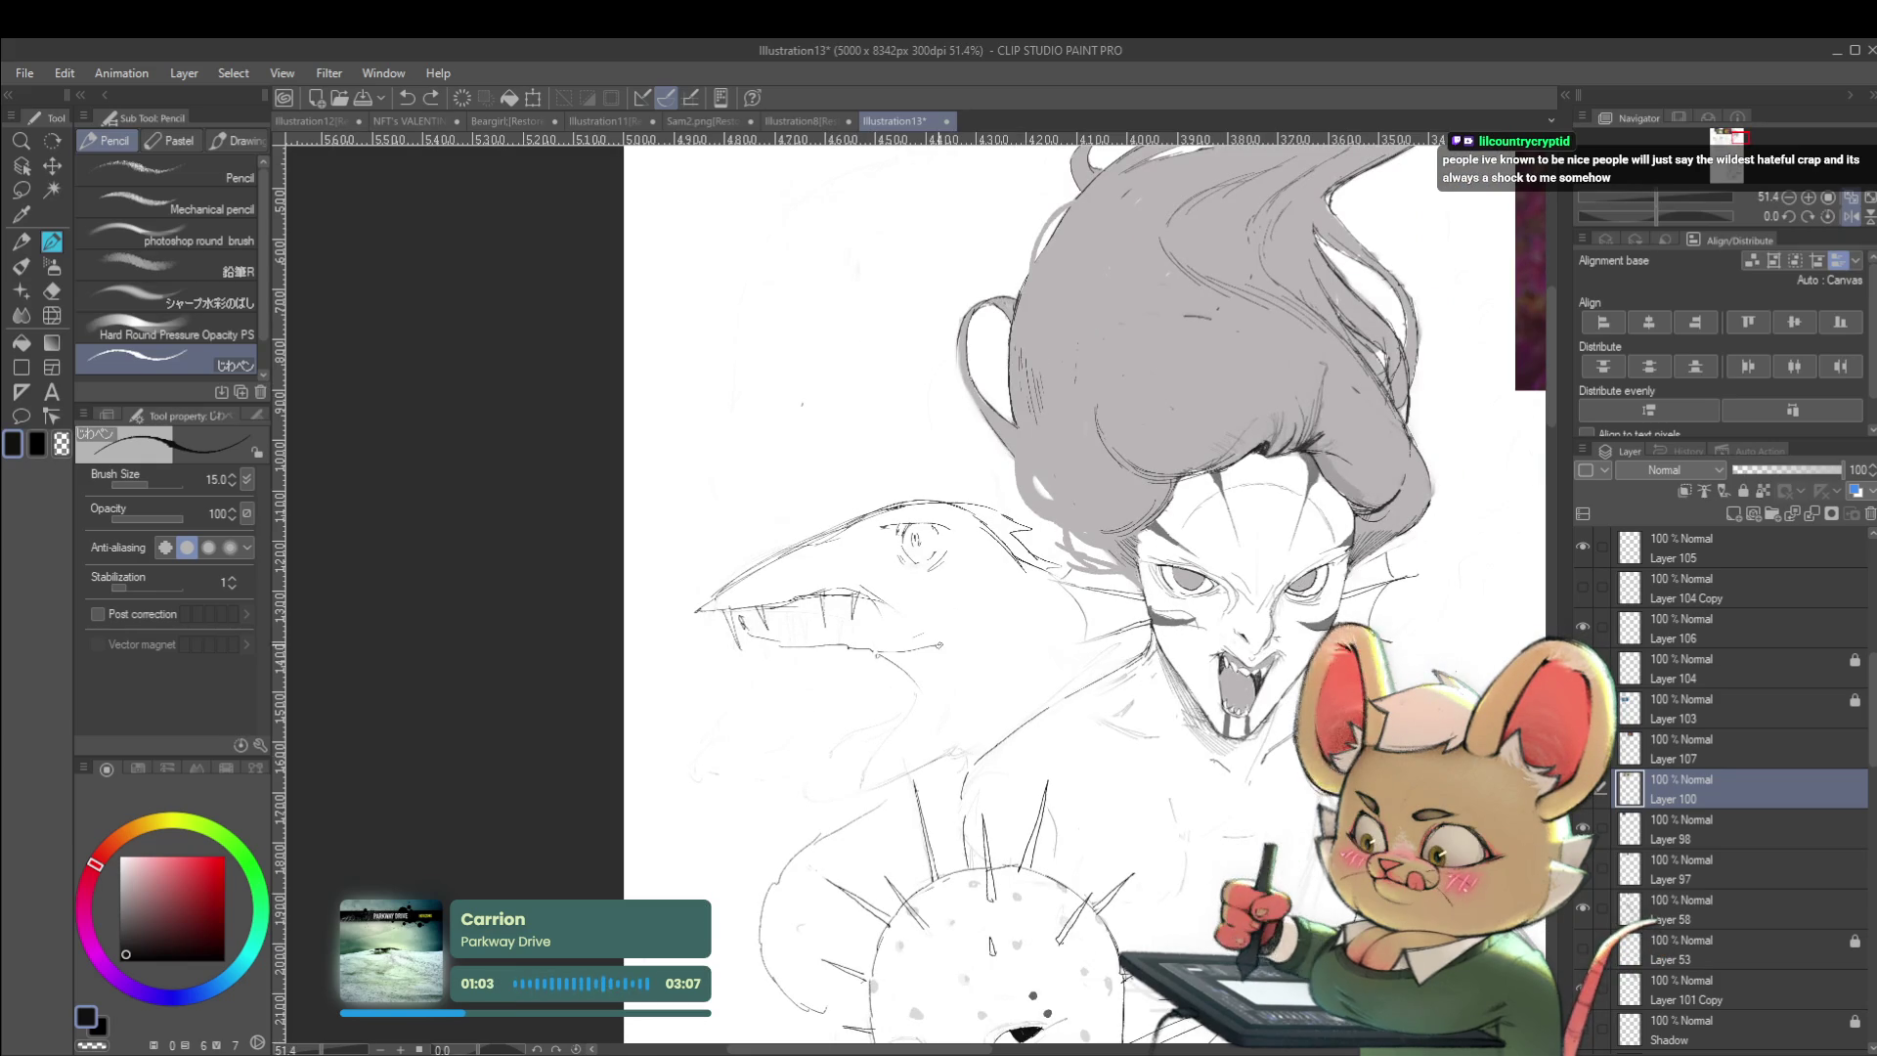
pyautogui.moveTo(939, 645); pyautogui.dragTo(966, 655)
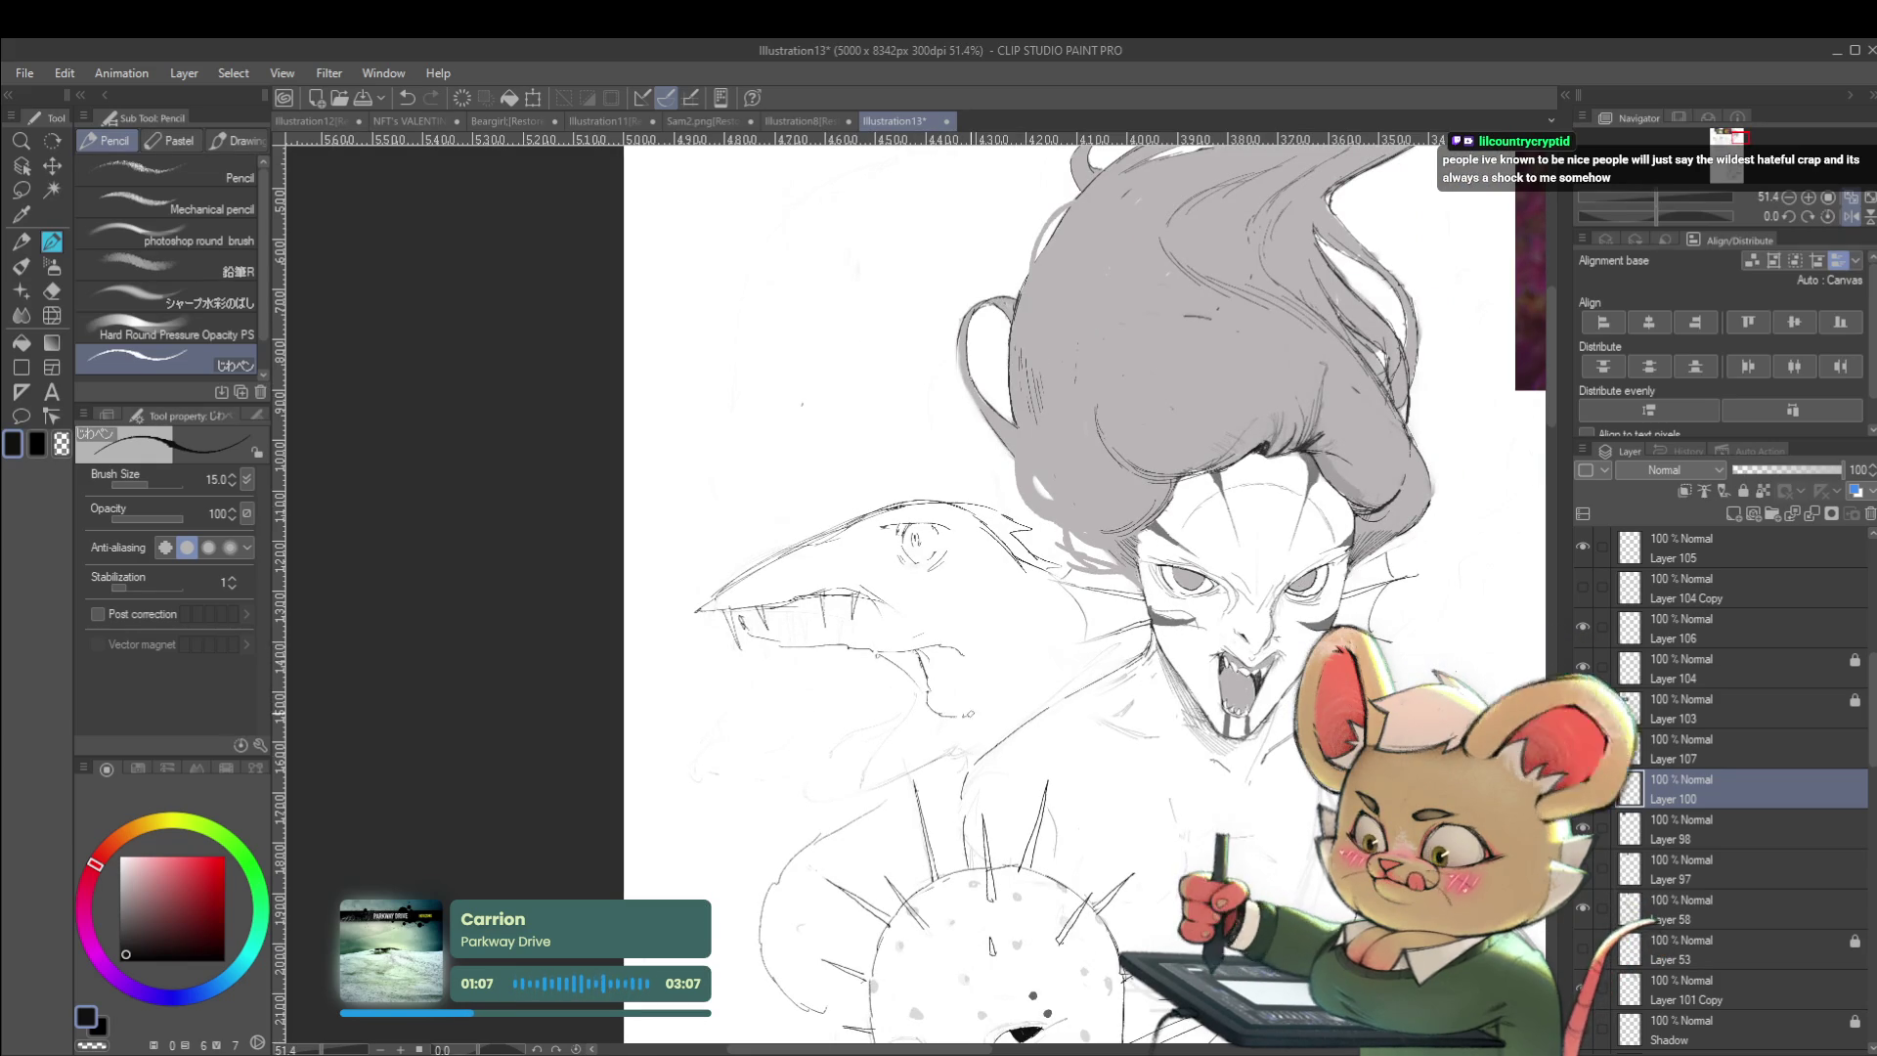
pyautogui.moveTo(1027, 577)
pyautogui.mouseDown()
pyautogui.moveTo(1044, 659)
pyautogui.moveTo(903, 768)
pyautogui.mouseUp()
pyautogui.scroll(-5, 1076, 587)
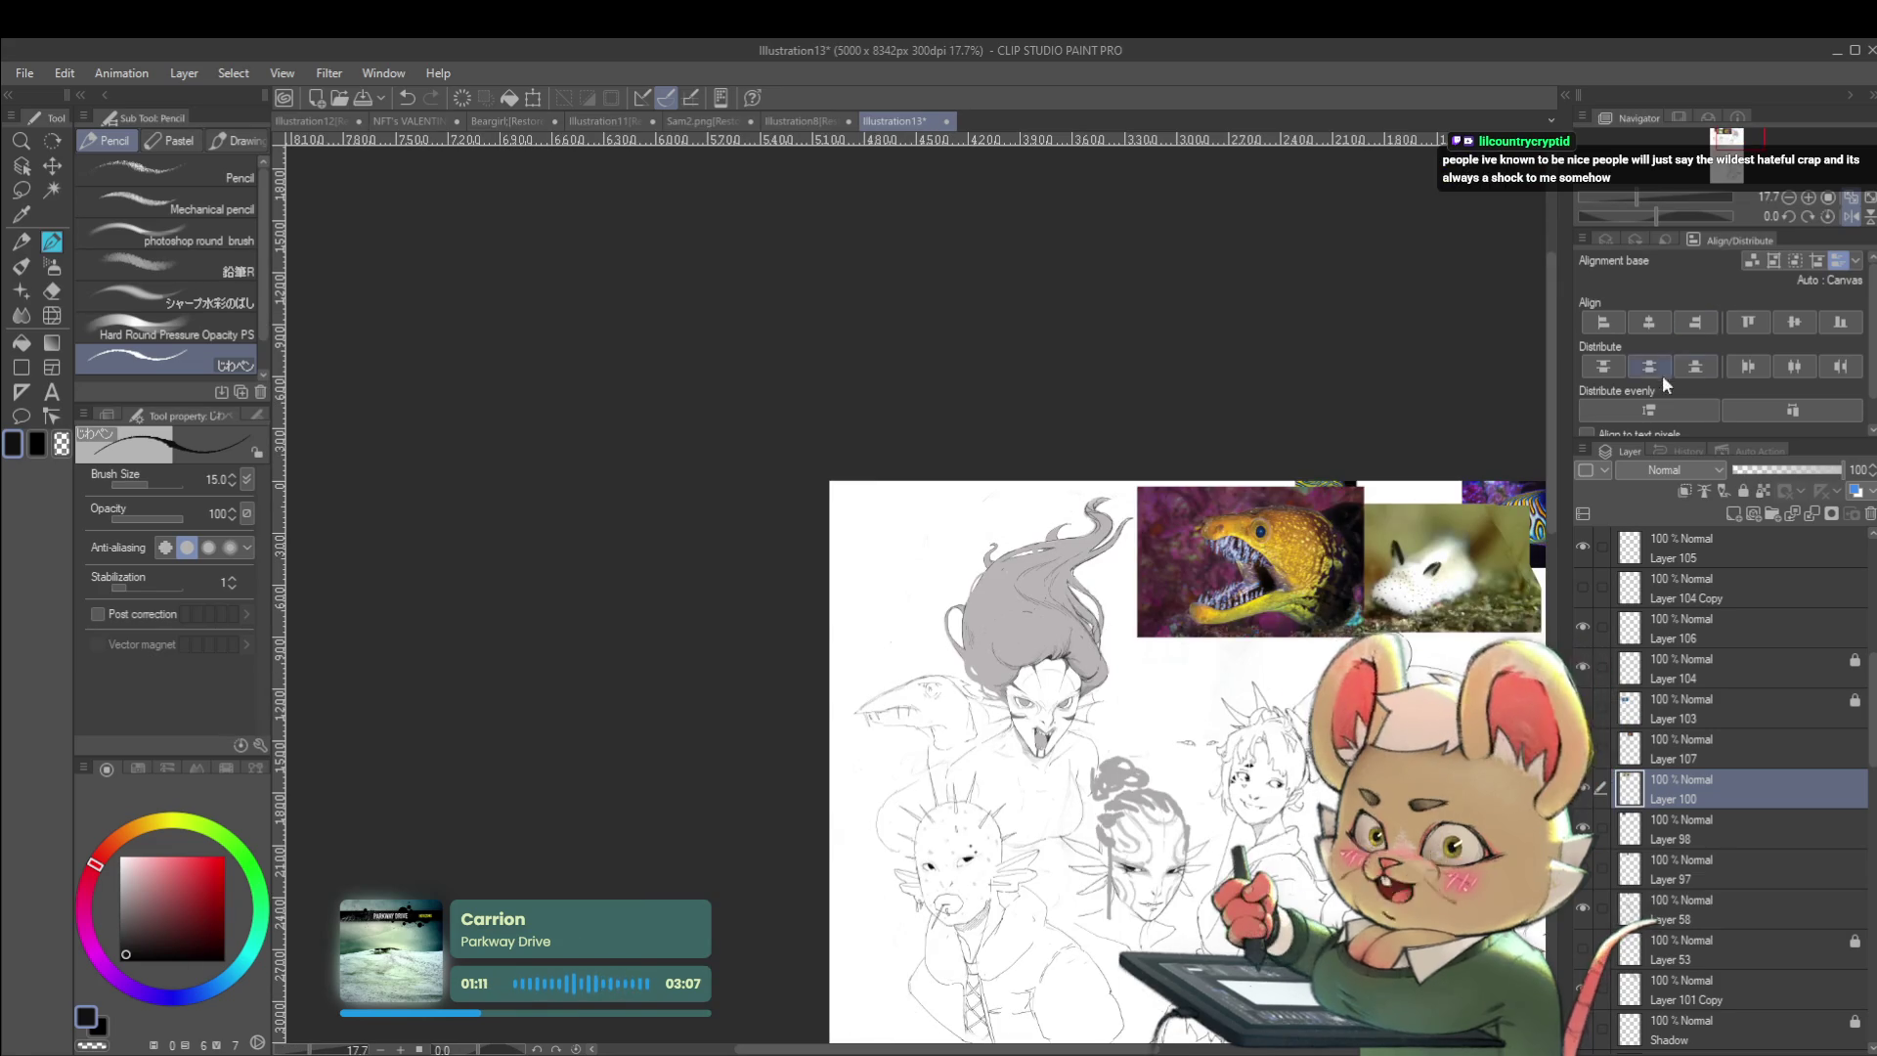
pyautogui.click(1852, 217)
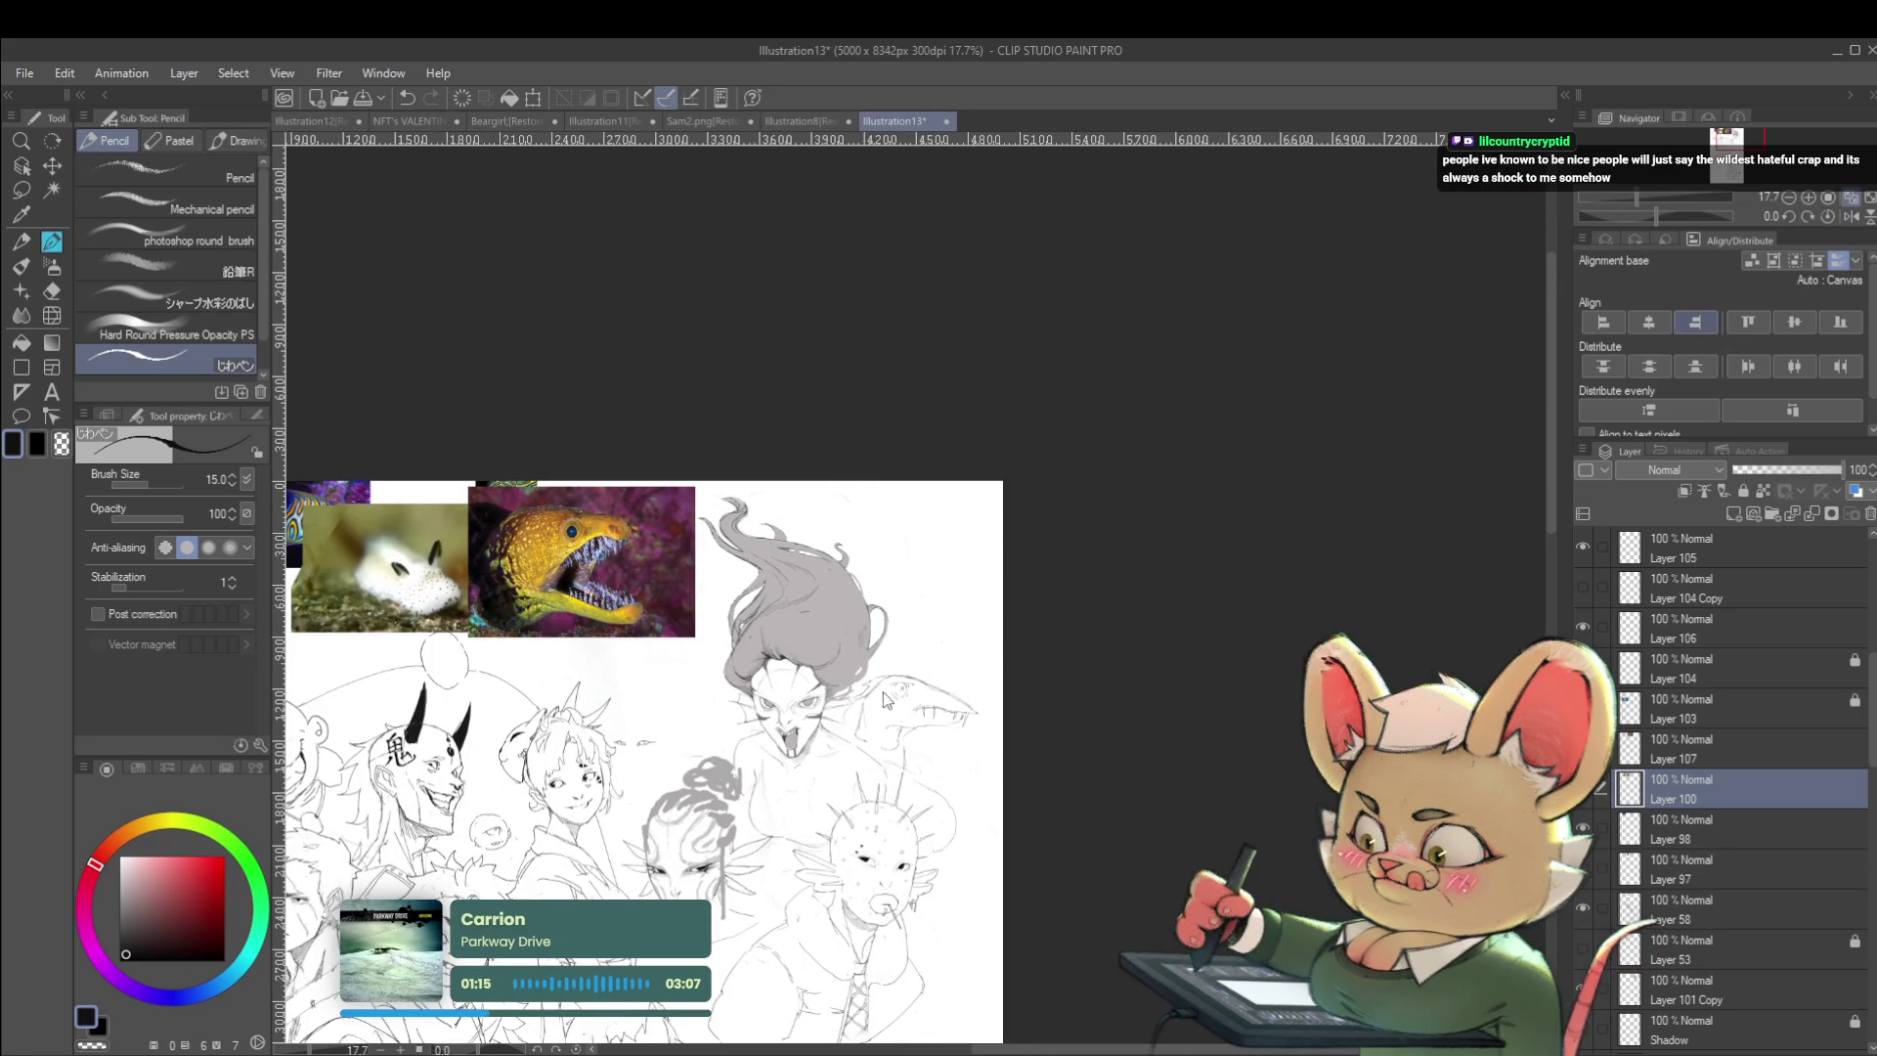
pyautogui.scroll(4, 909, 714)
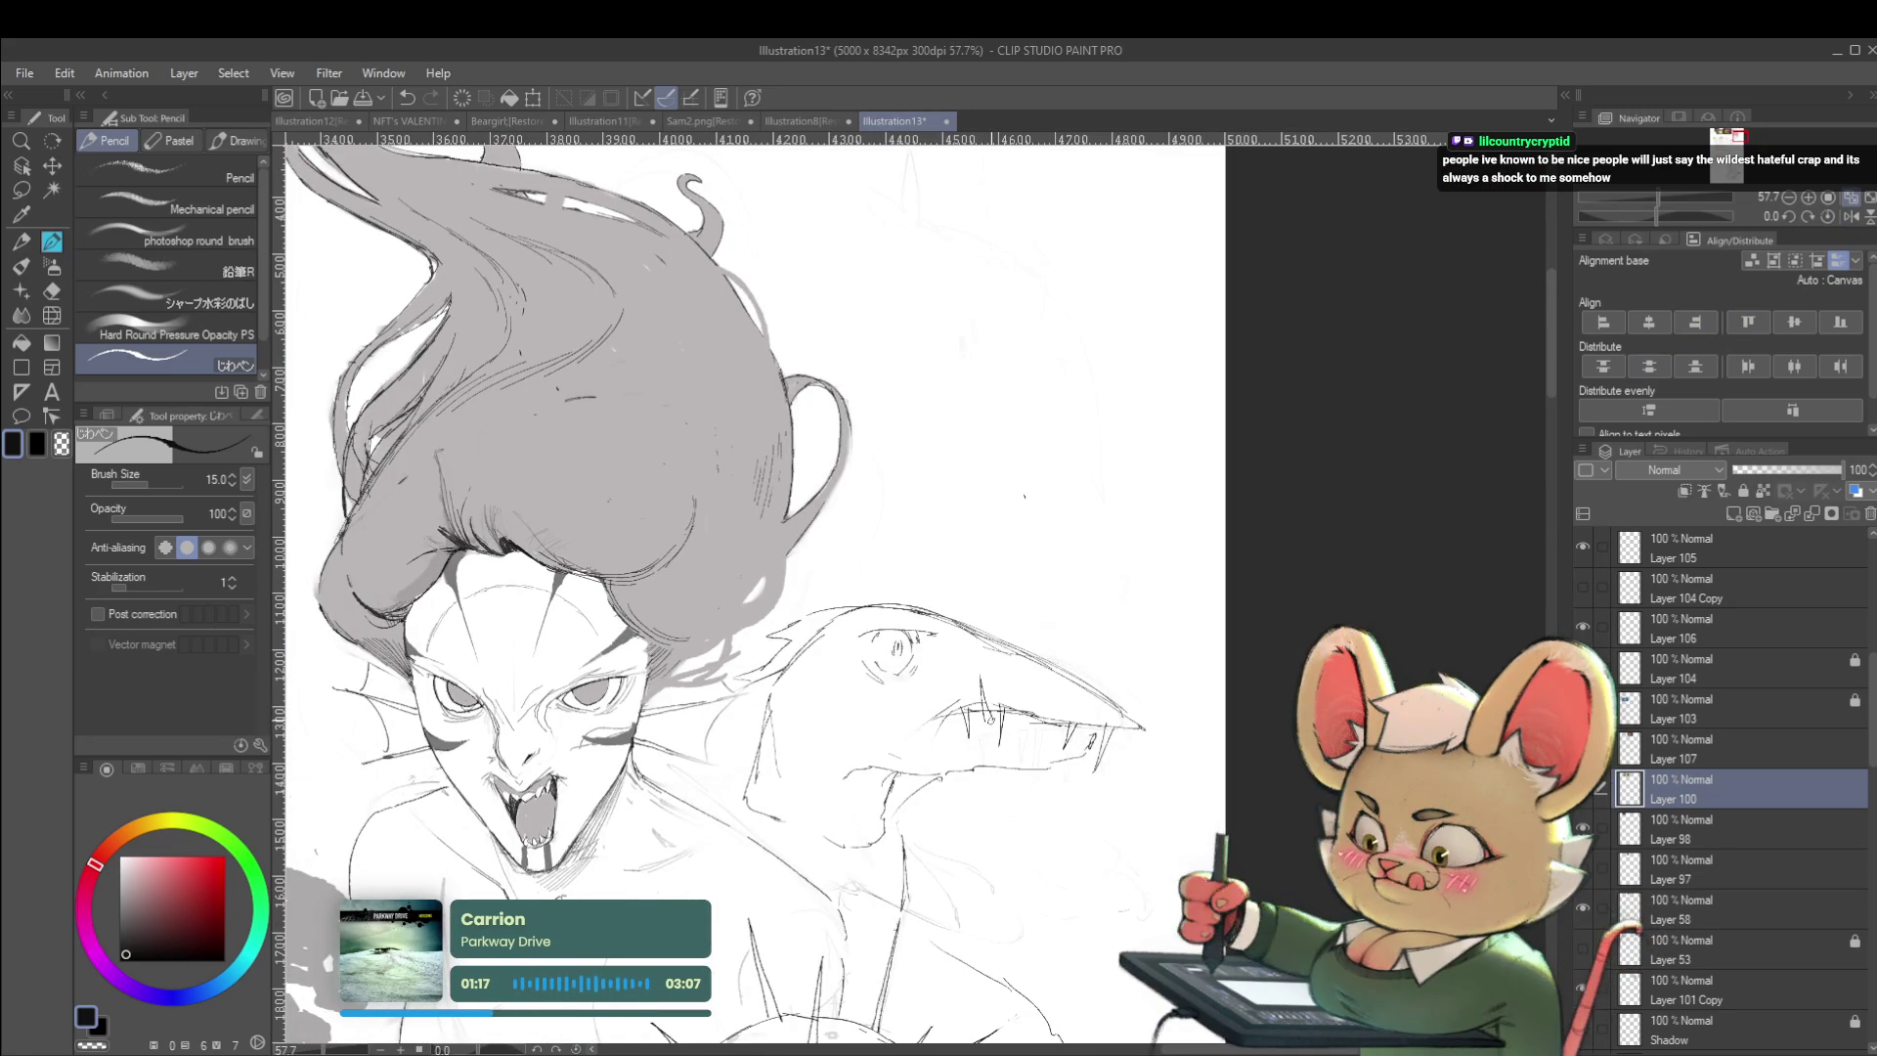
# - Draw a tooth line on the eel's jaw, flip to compare, then retrace the snout's upper edge
pyautogui.moveTo(1043, 685); pyautogui.dragTo(1041, 727)
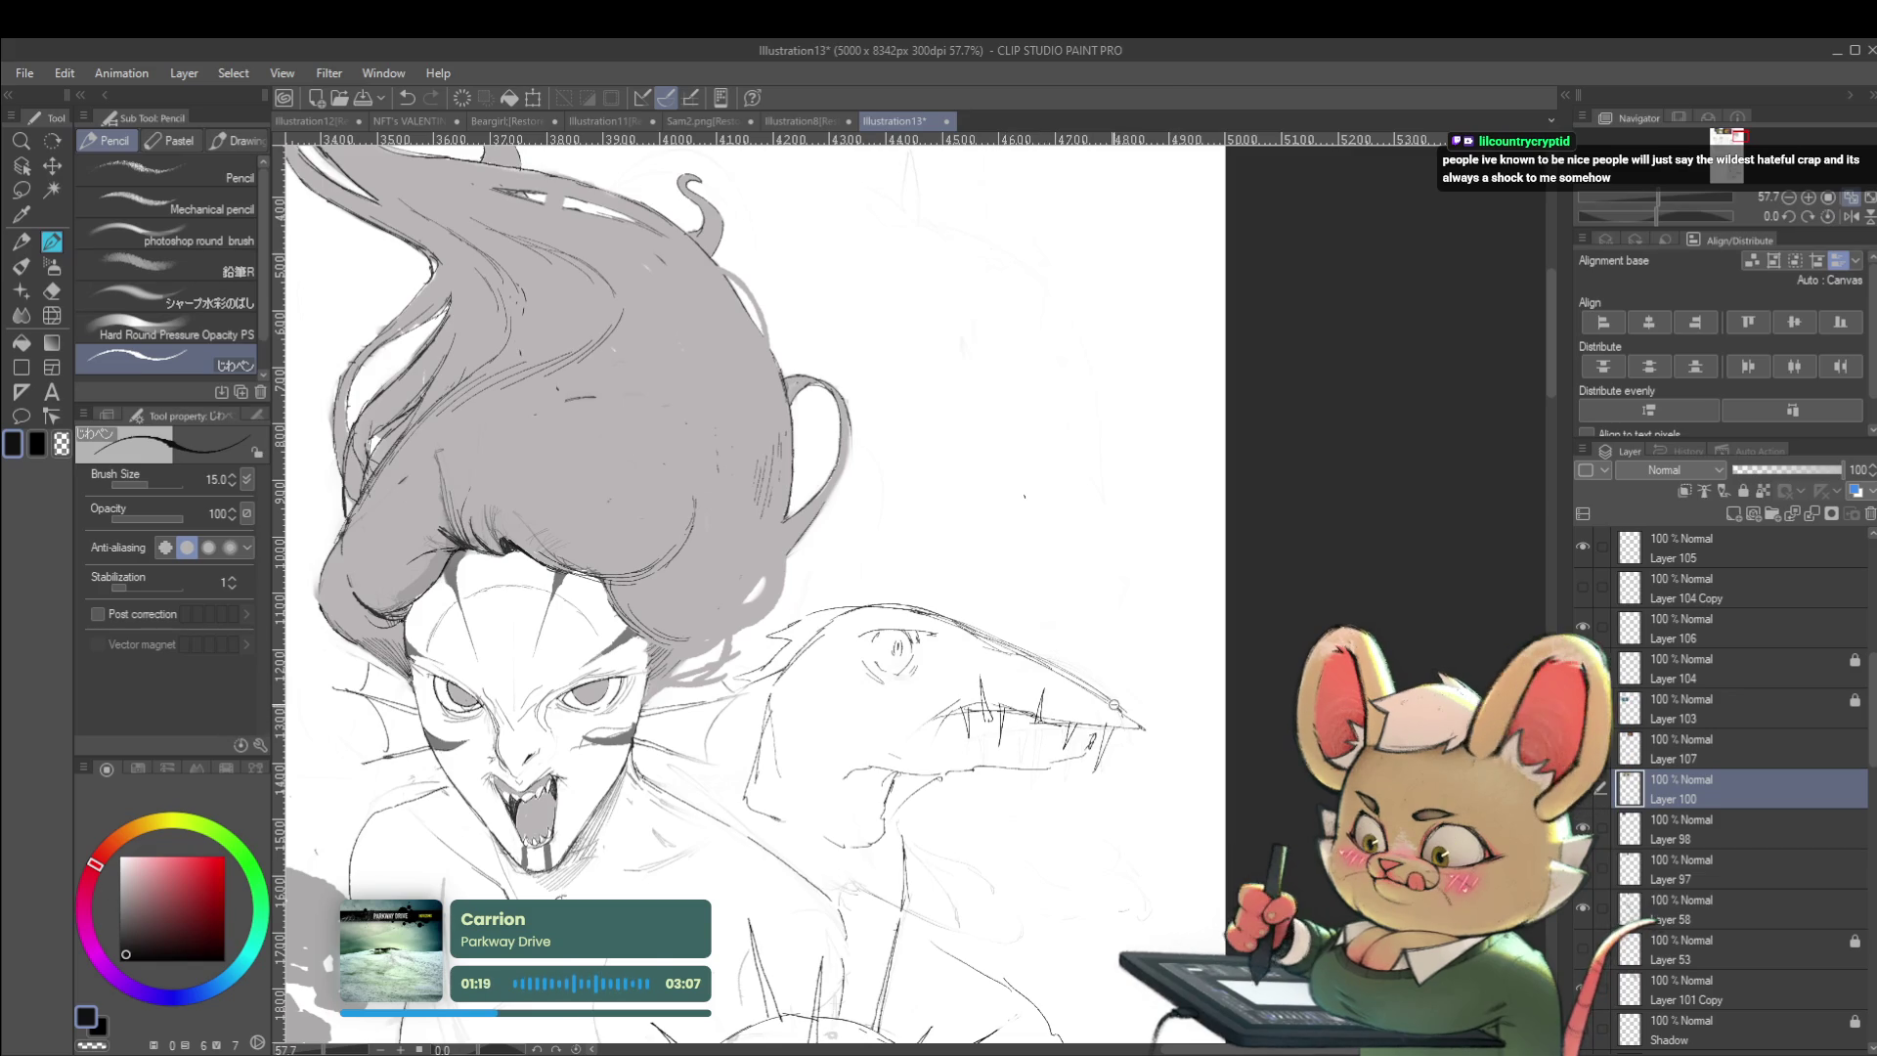
pyautogui.scroll(-3, 1115, 704)
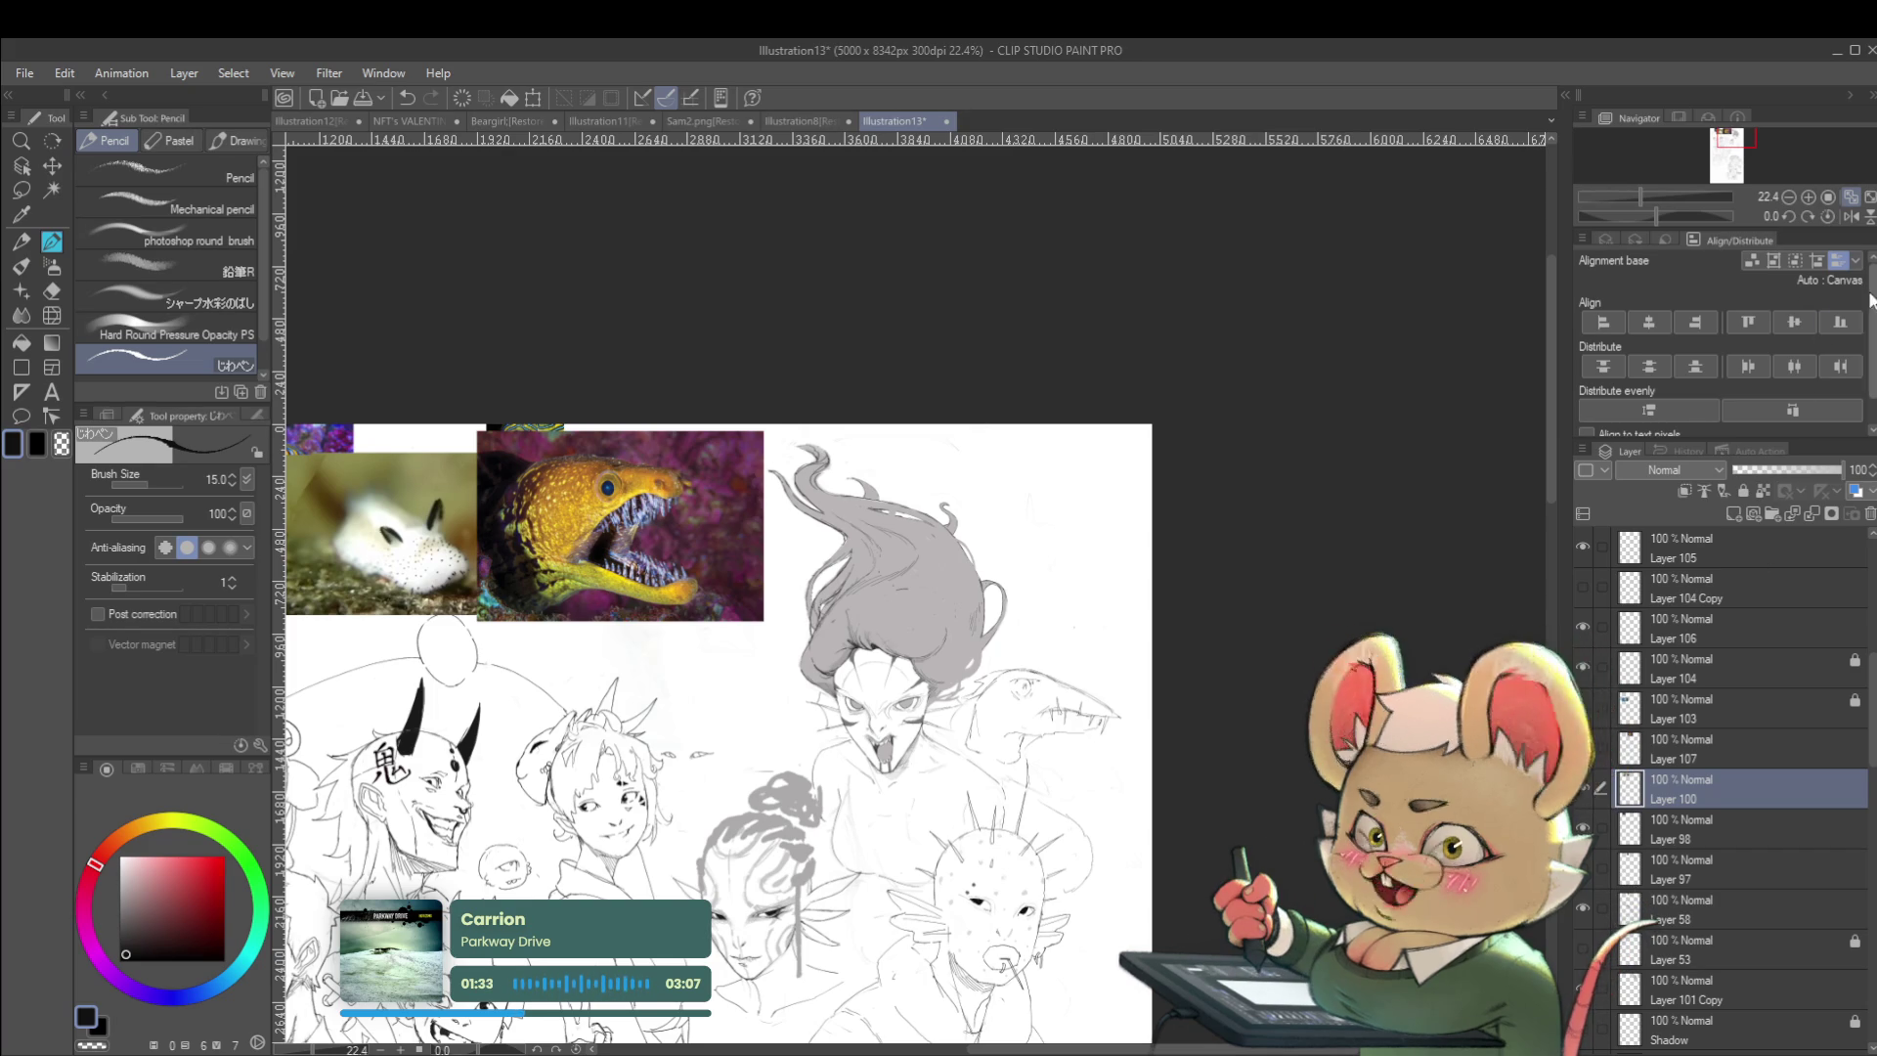
pyautogui.click(1850, 216)
pyautogui.scroll(5, 896, 560)
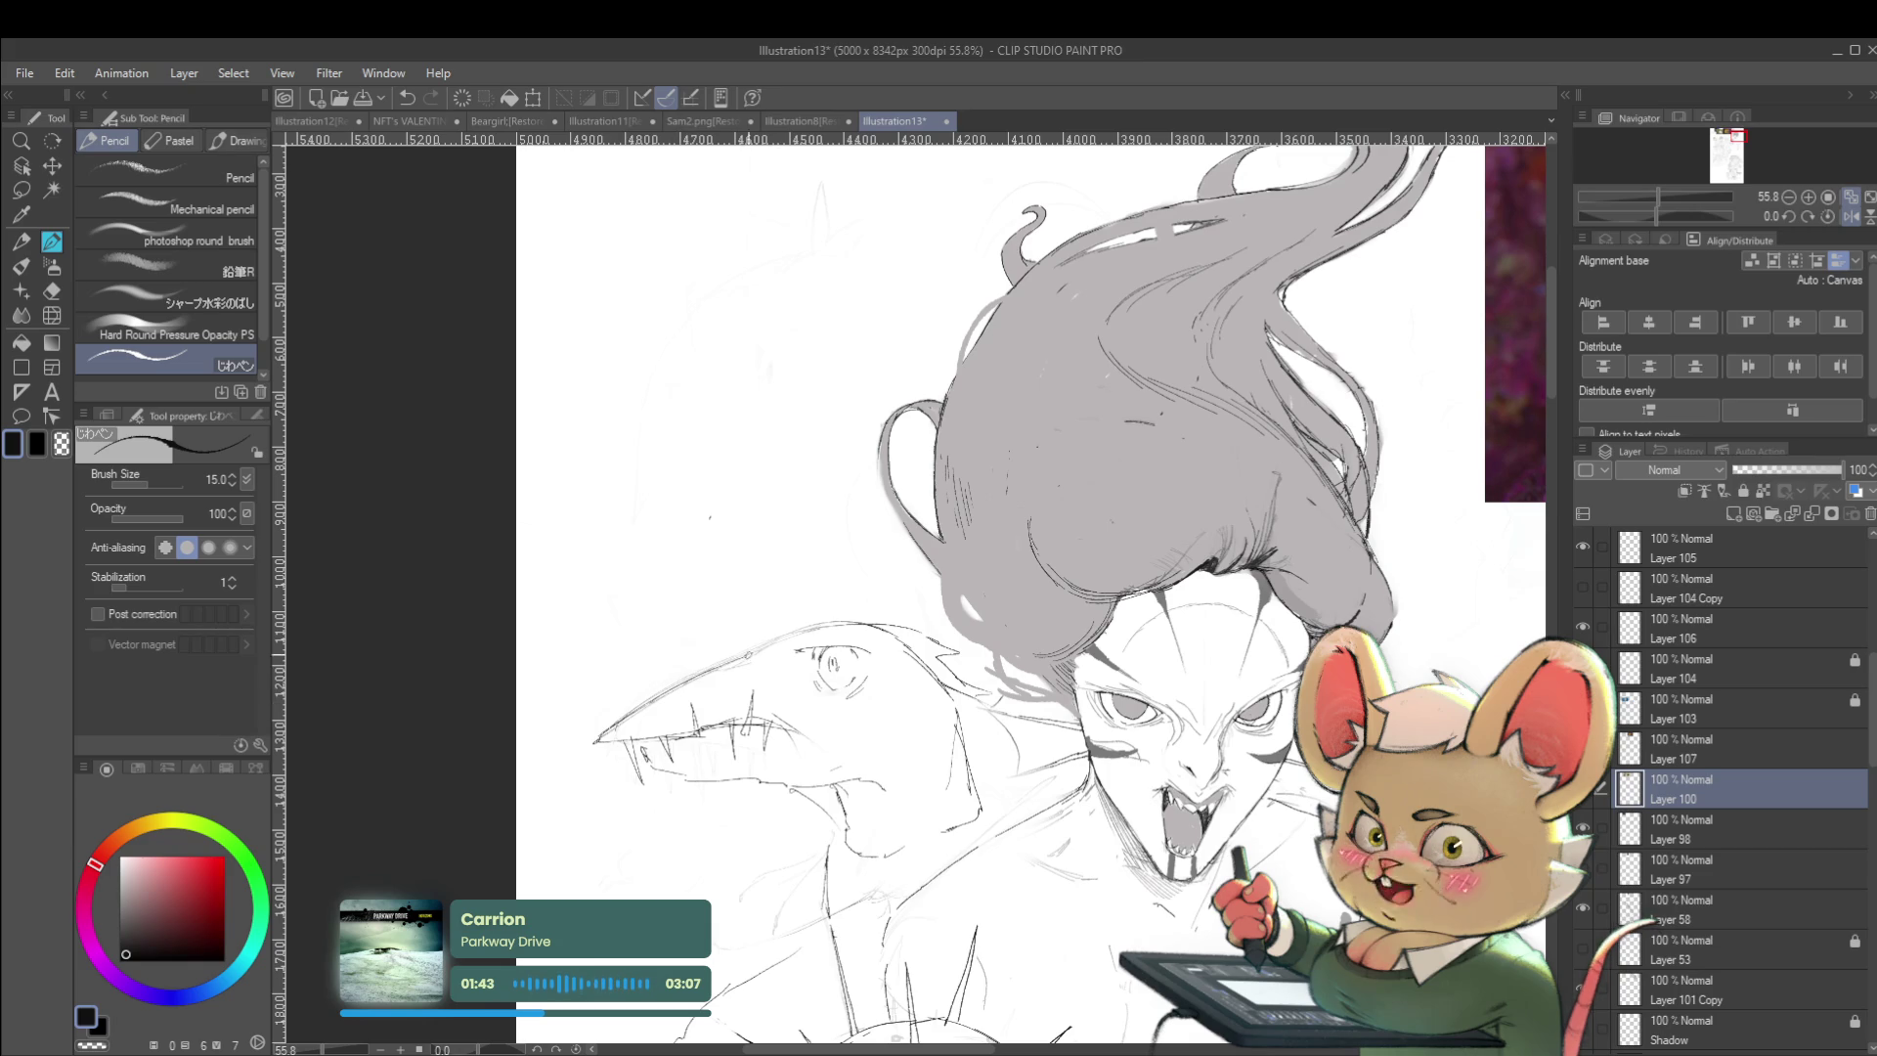
pyautogui.moveTo(598, 735); pyautogui.dragTo(710, 667)
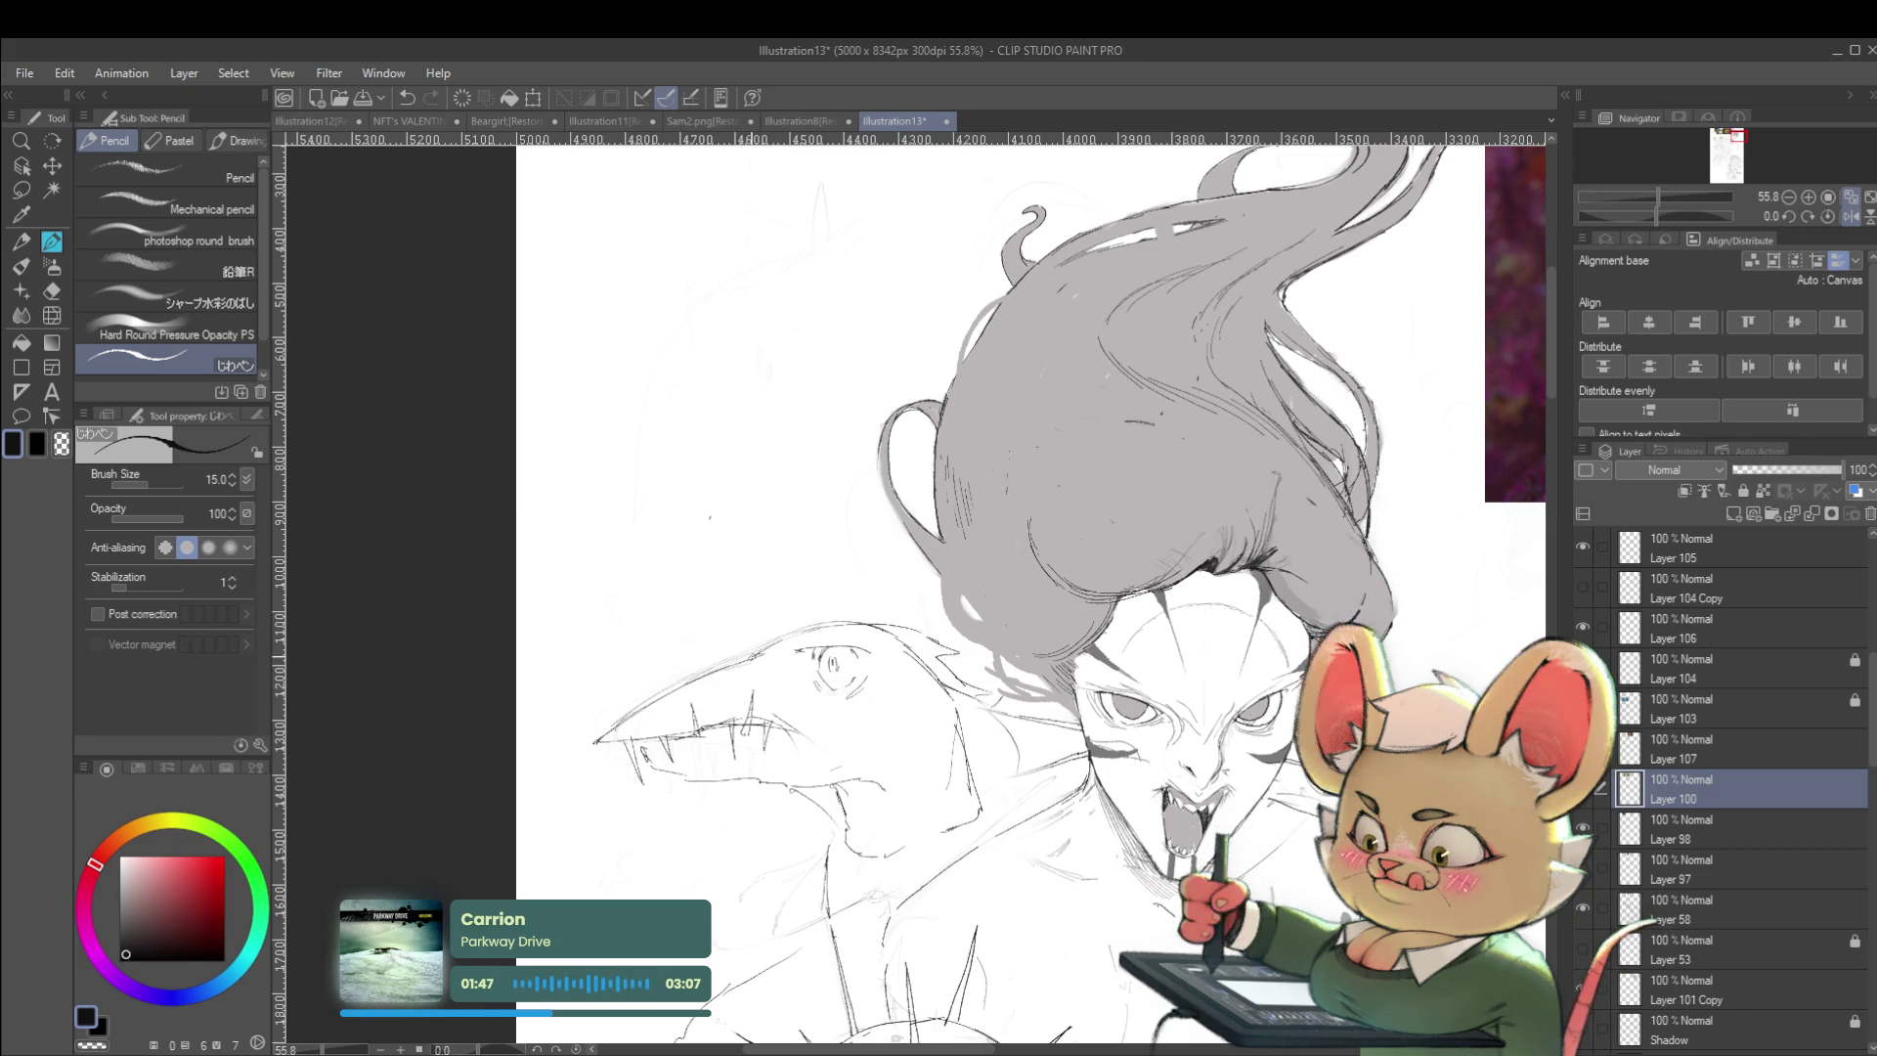
pyautogui.scroll(-5, 807, 593)
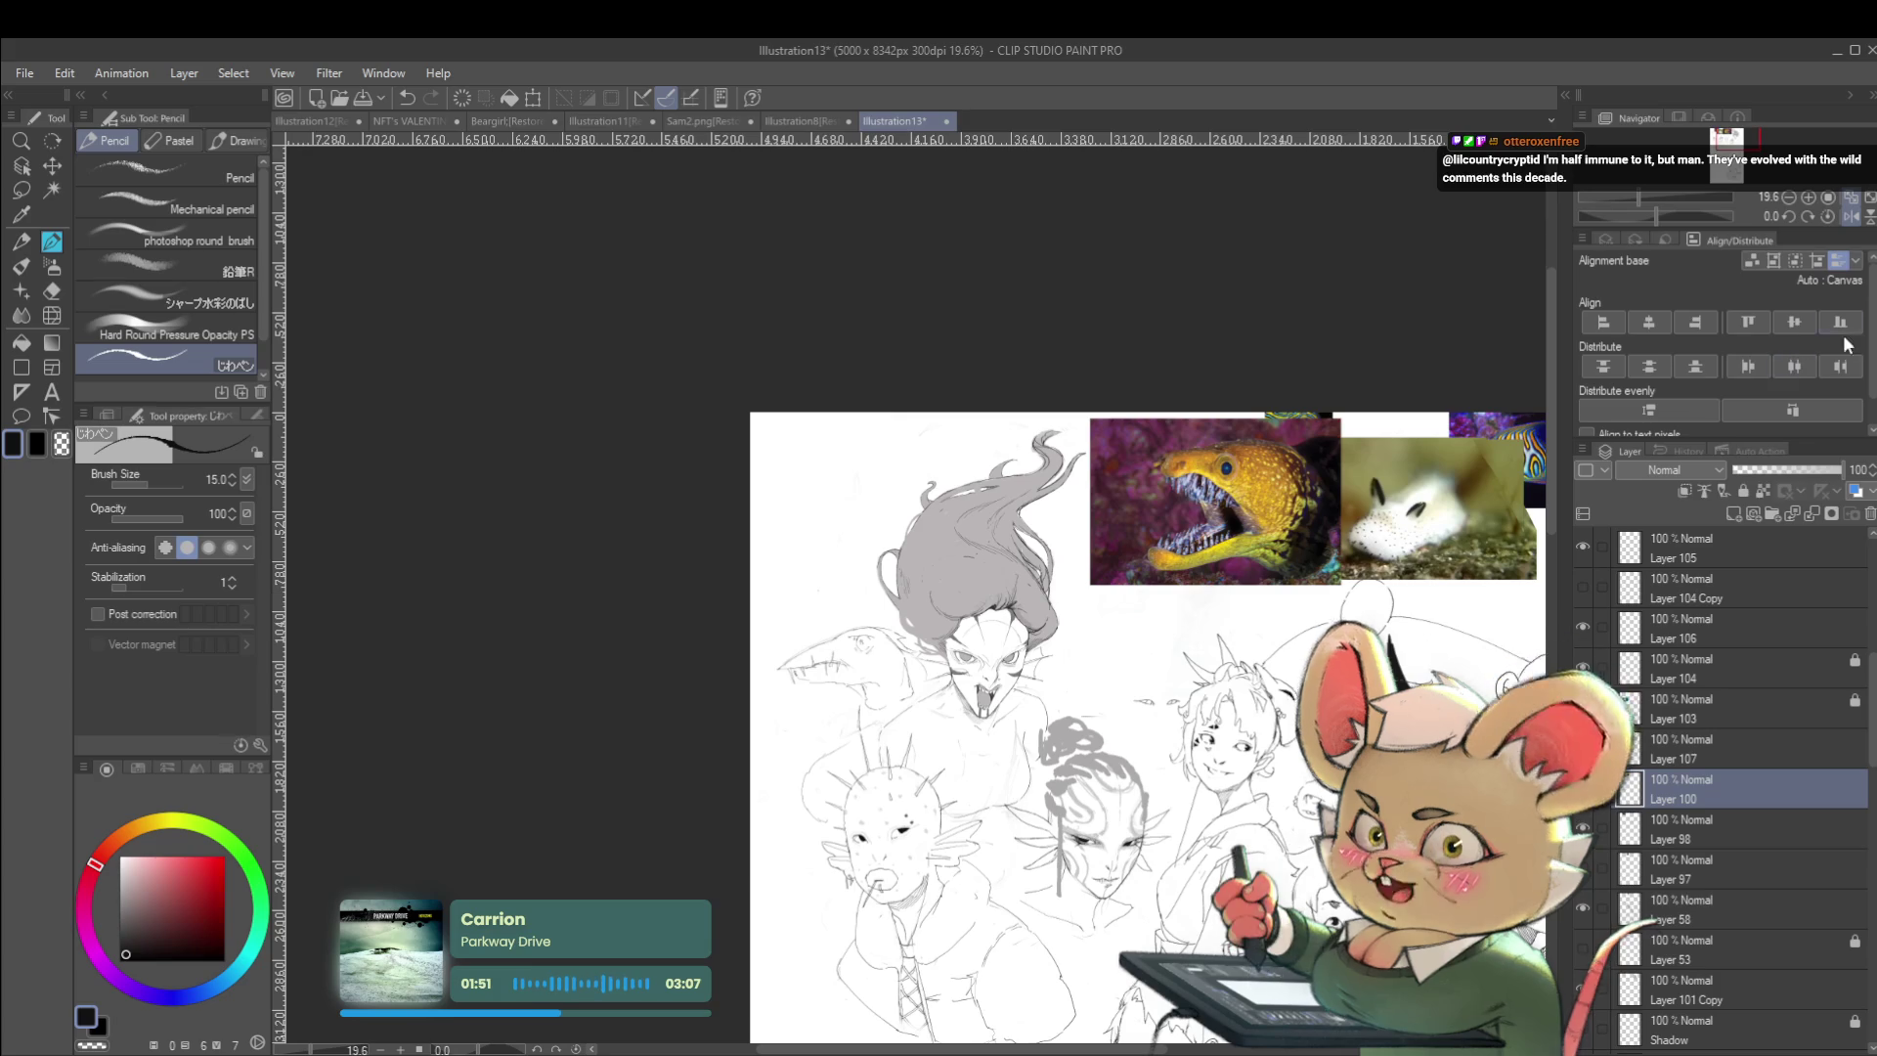
pyautogui.press('h')
pyautogui.scroll(4, 1024, 719)
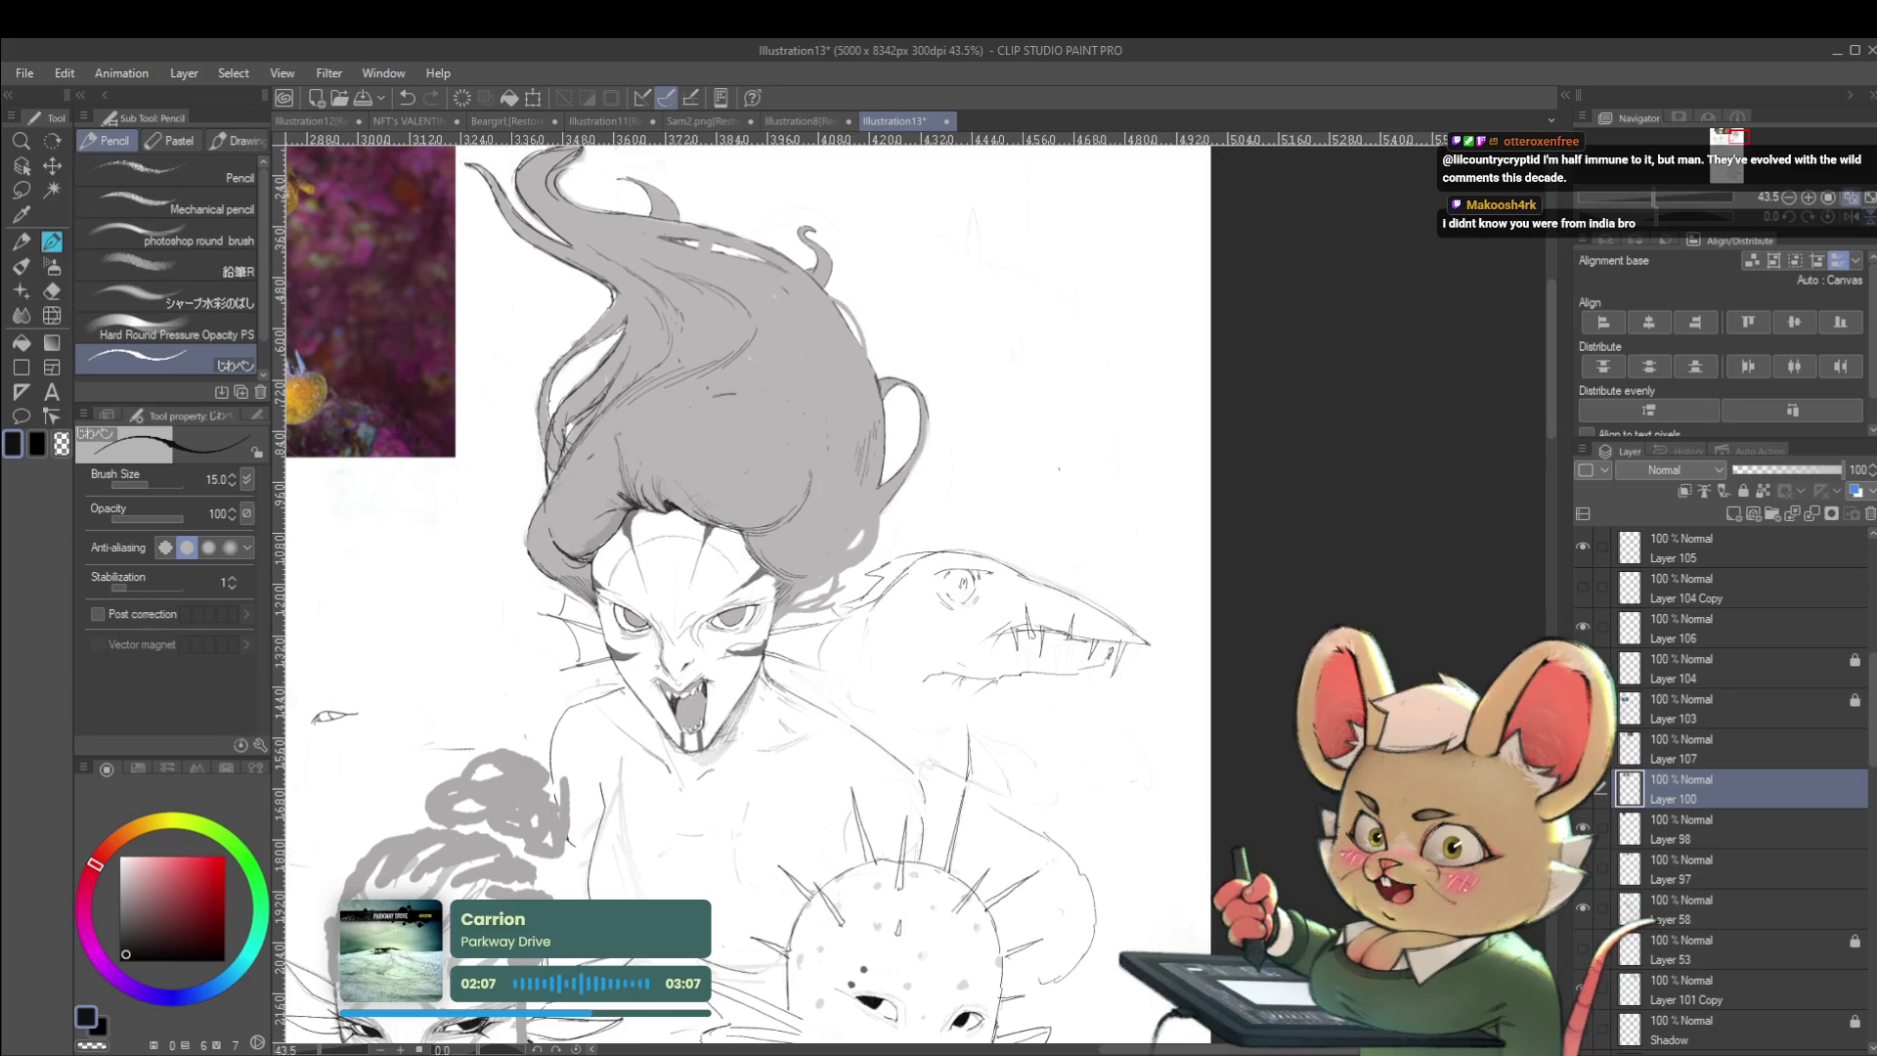
pyautogui.click(1851, 217)
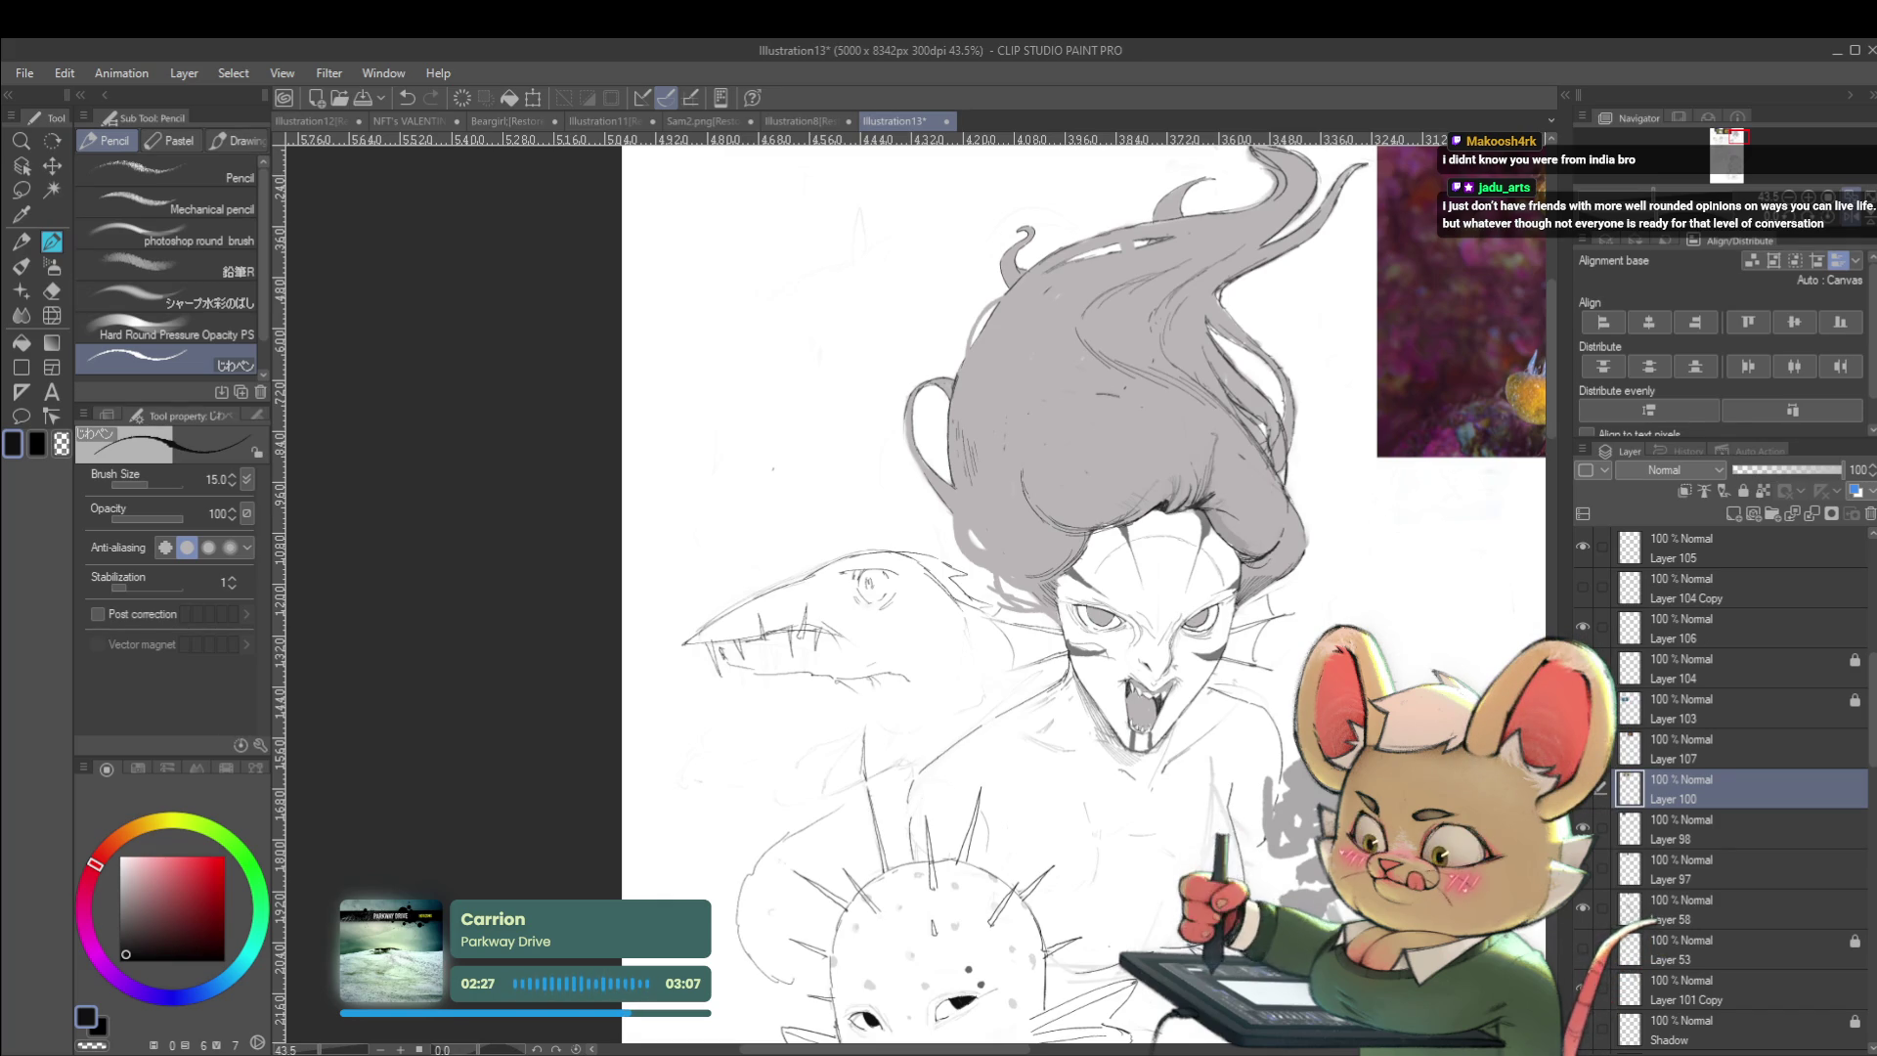
# - Pan across the woman's body to the spiky-headed character and unflip the canvas
pyautogui.moveTo(1220, 674); pyautogui.dragTo(1212, 554)
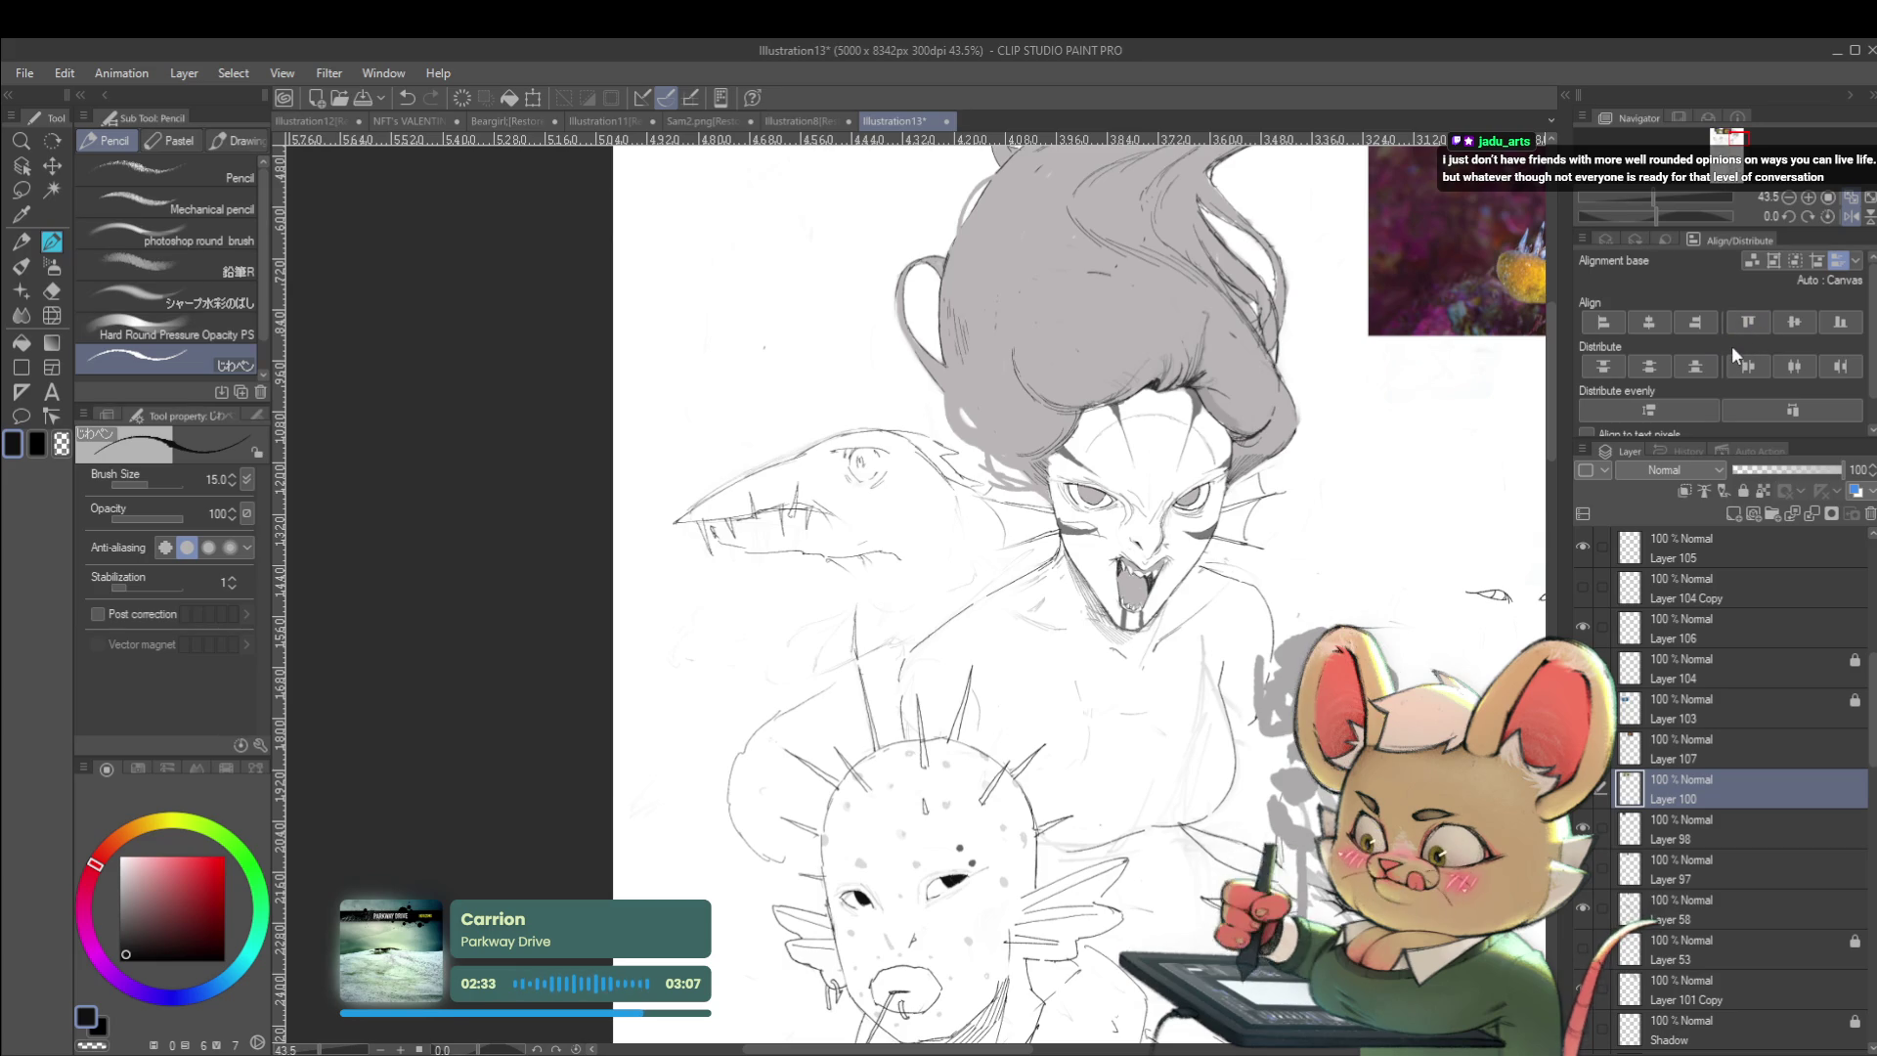
pyautogui.moveTo(1324, 722); pyautogui.dragTo(1248, 595)
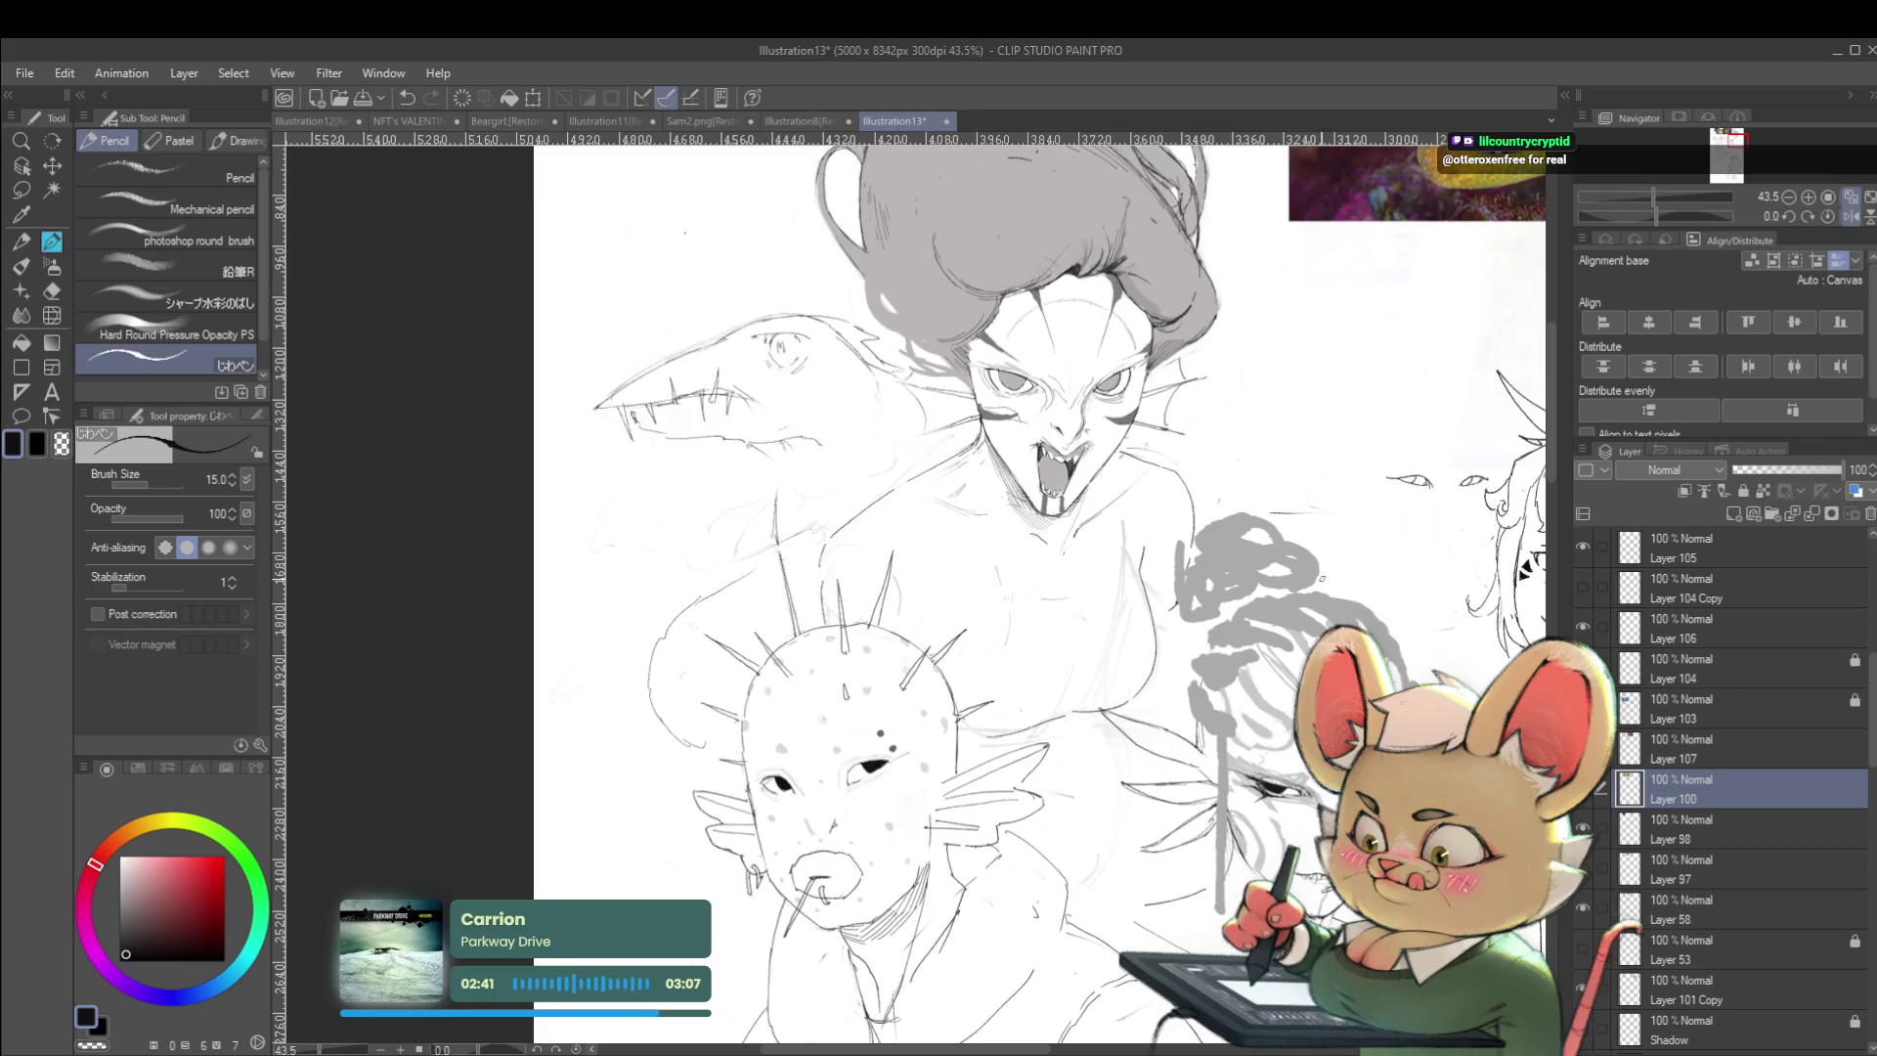
pyautogui.click(1851, 216)
pyautogui.scroll(-2, 1026, 465)
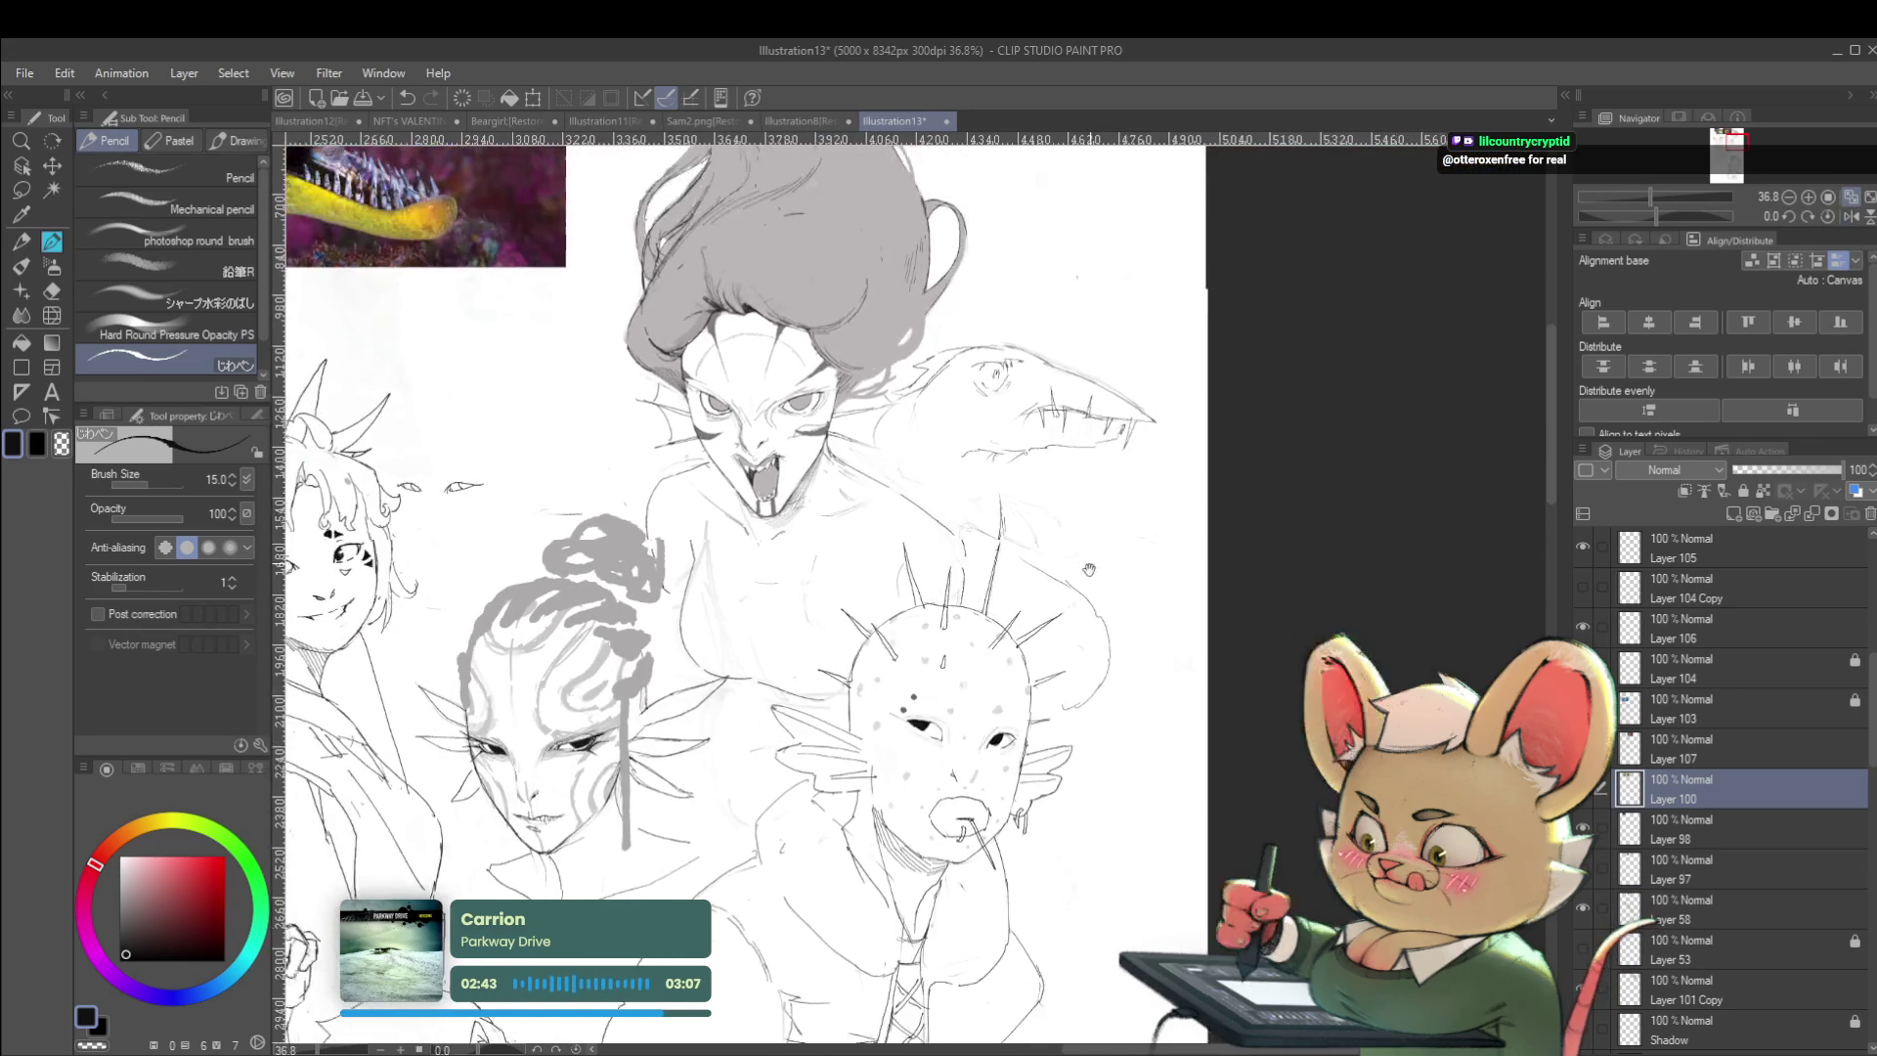
pyautogui.scroll(2, 1026, 465)
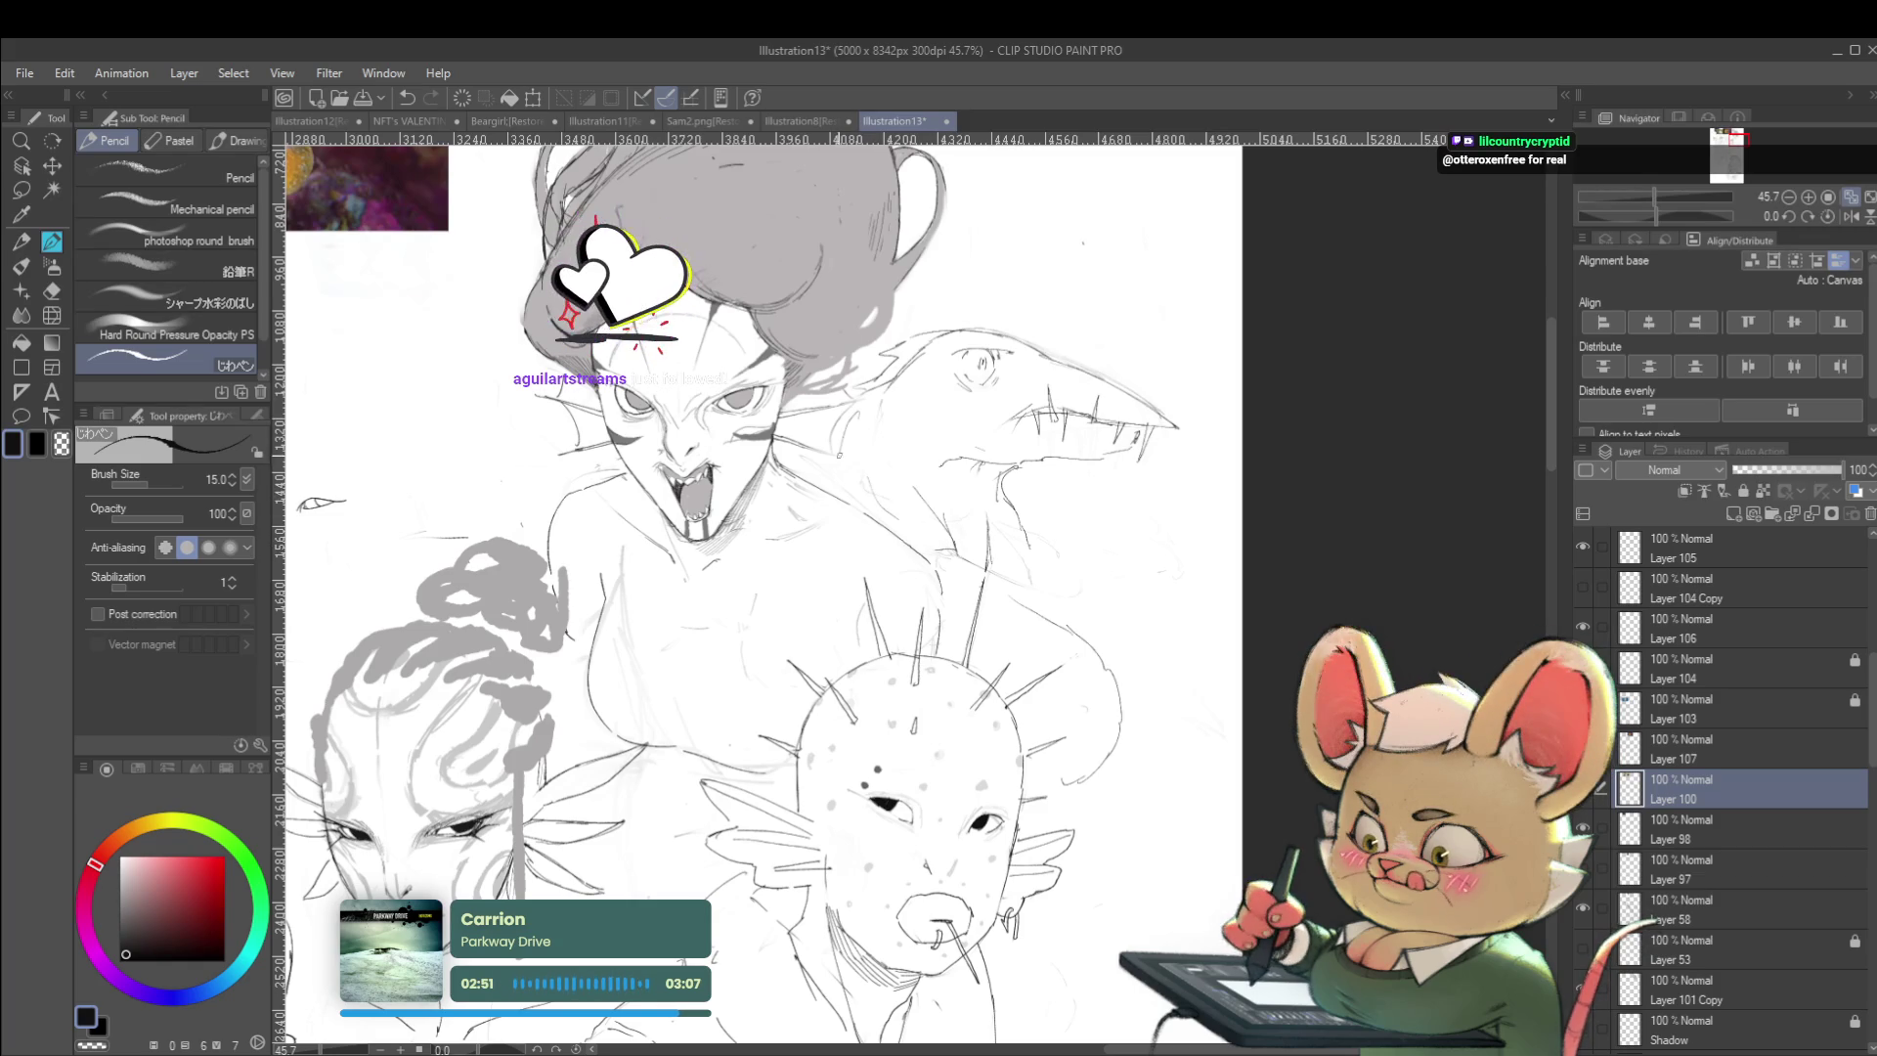
pyautogui.scroll(-3, 839, 479)
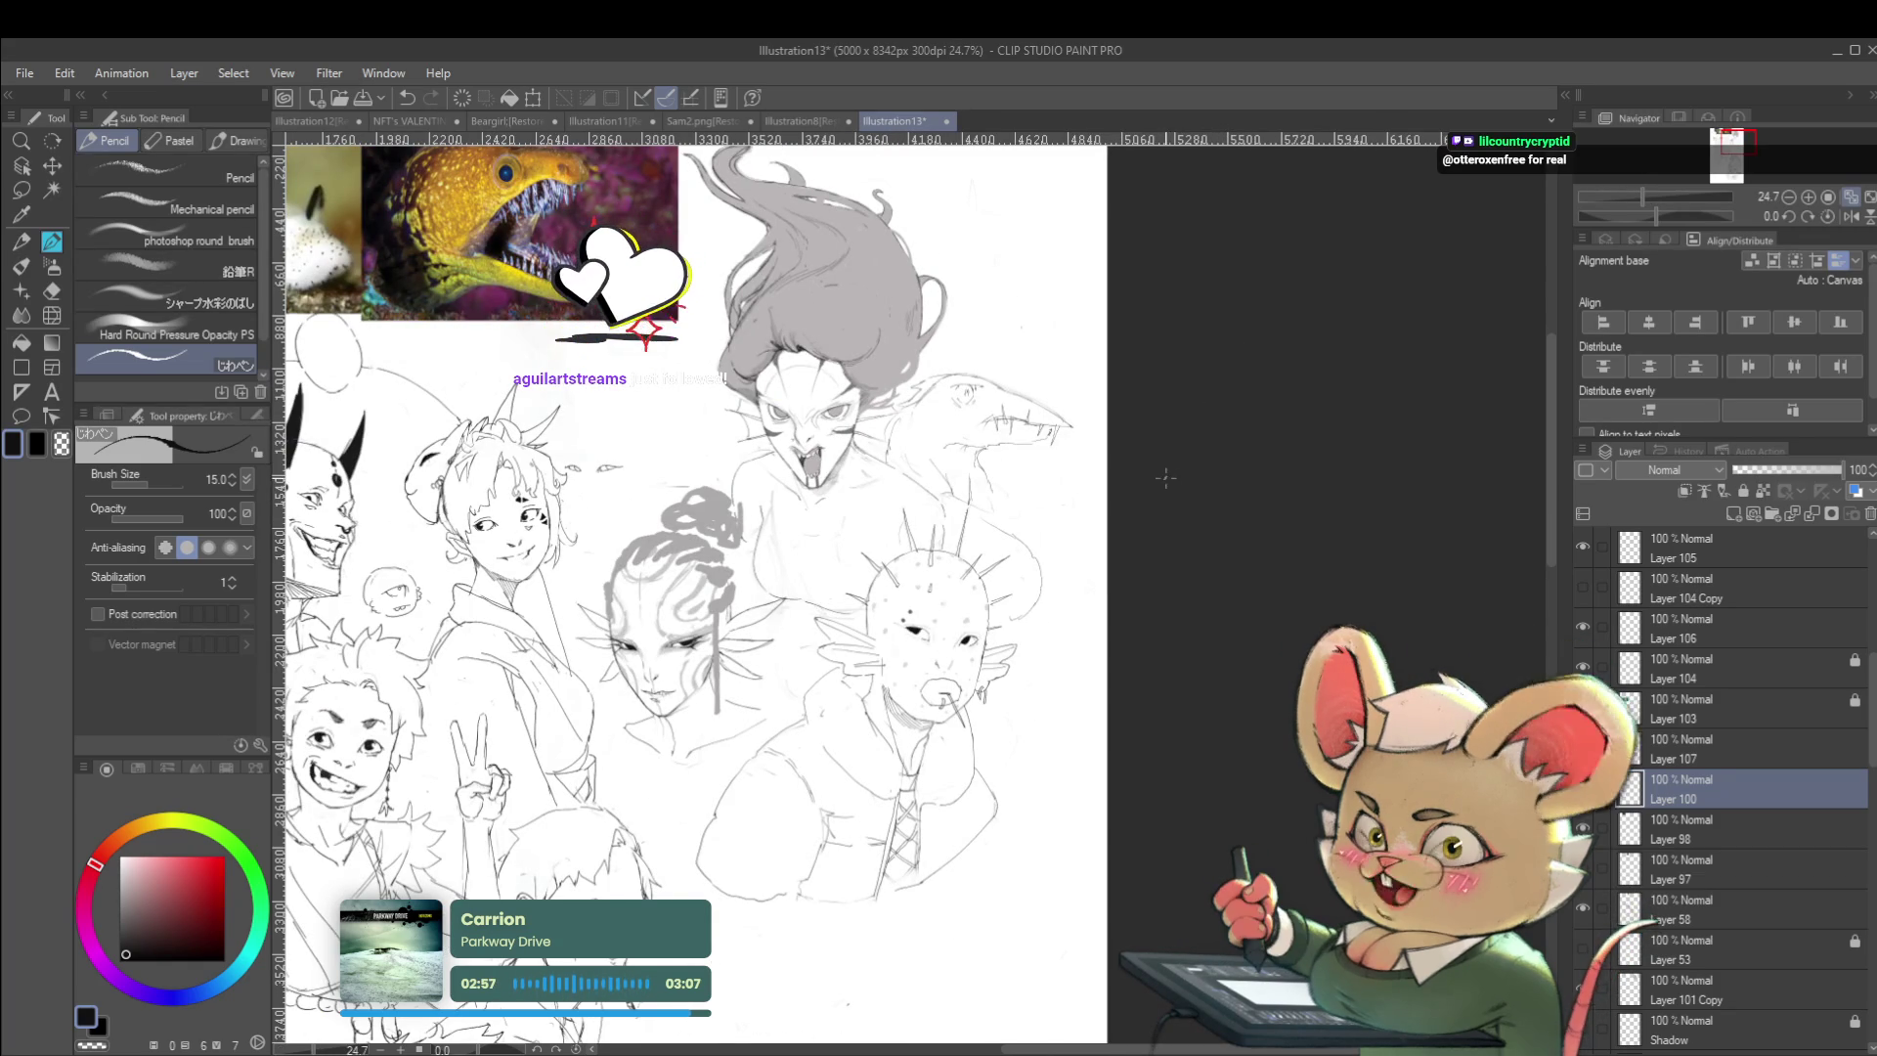
# - On the mirrored canvas, add a short pencil stroke at the eel's eye, then unflip
pyautogui.click(1849, 217)
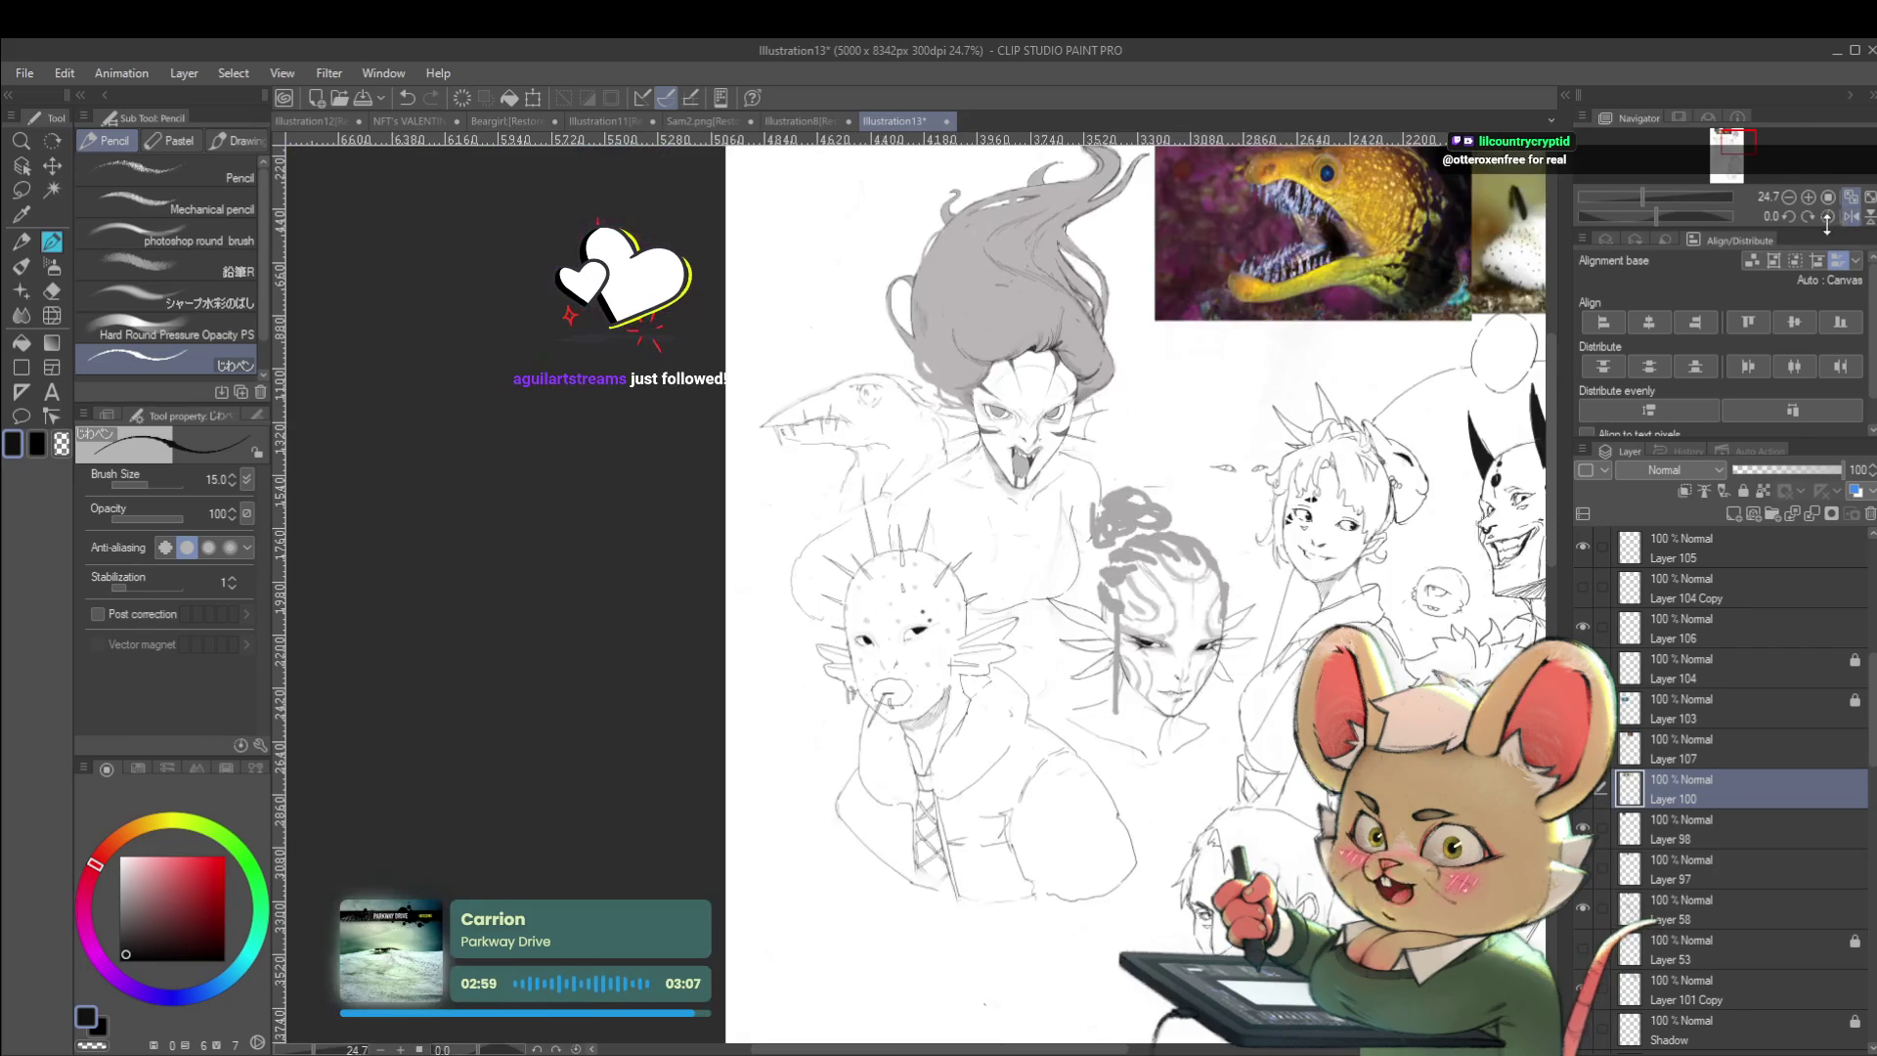
pyautogui.scroll(2, 865, 453)
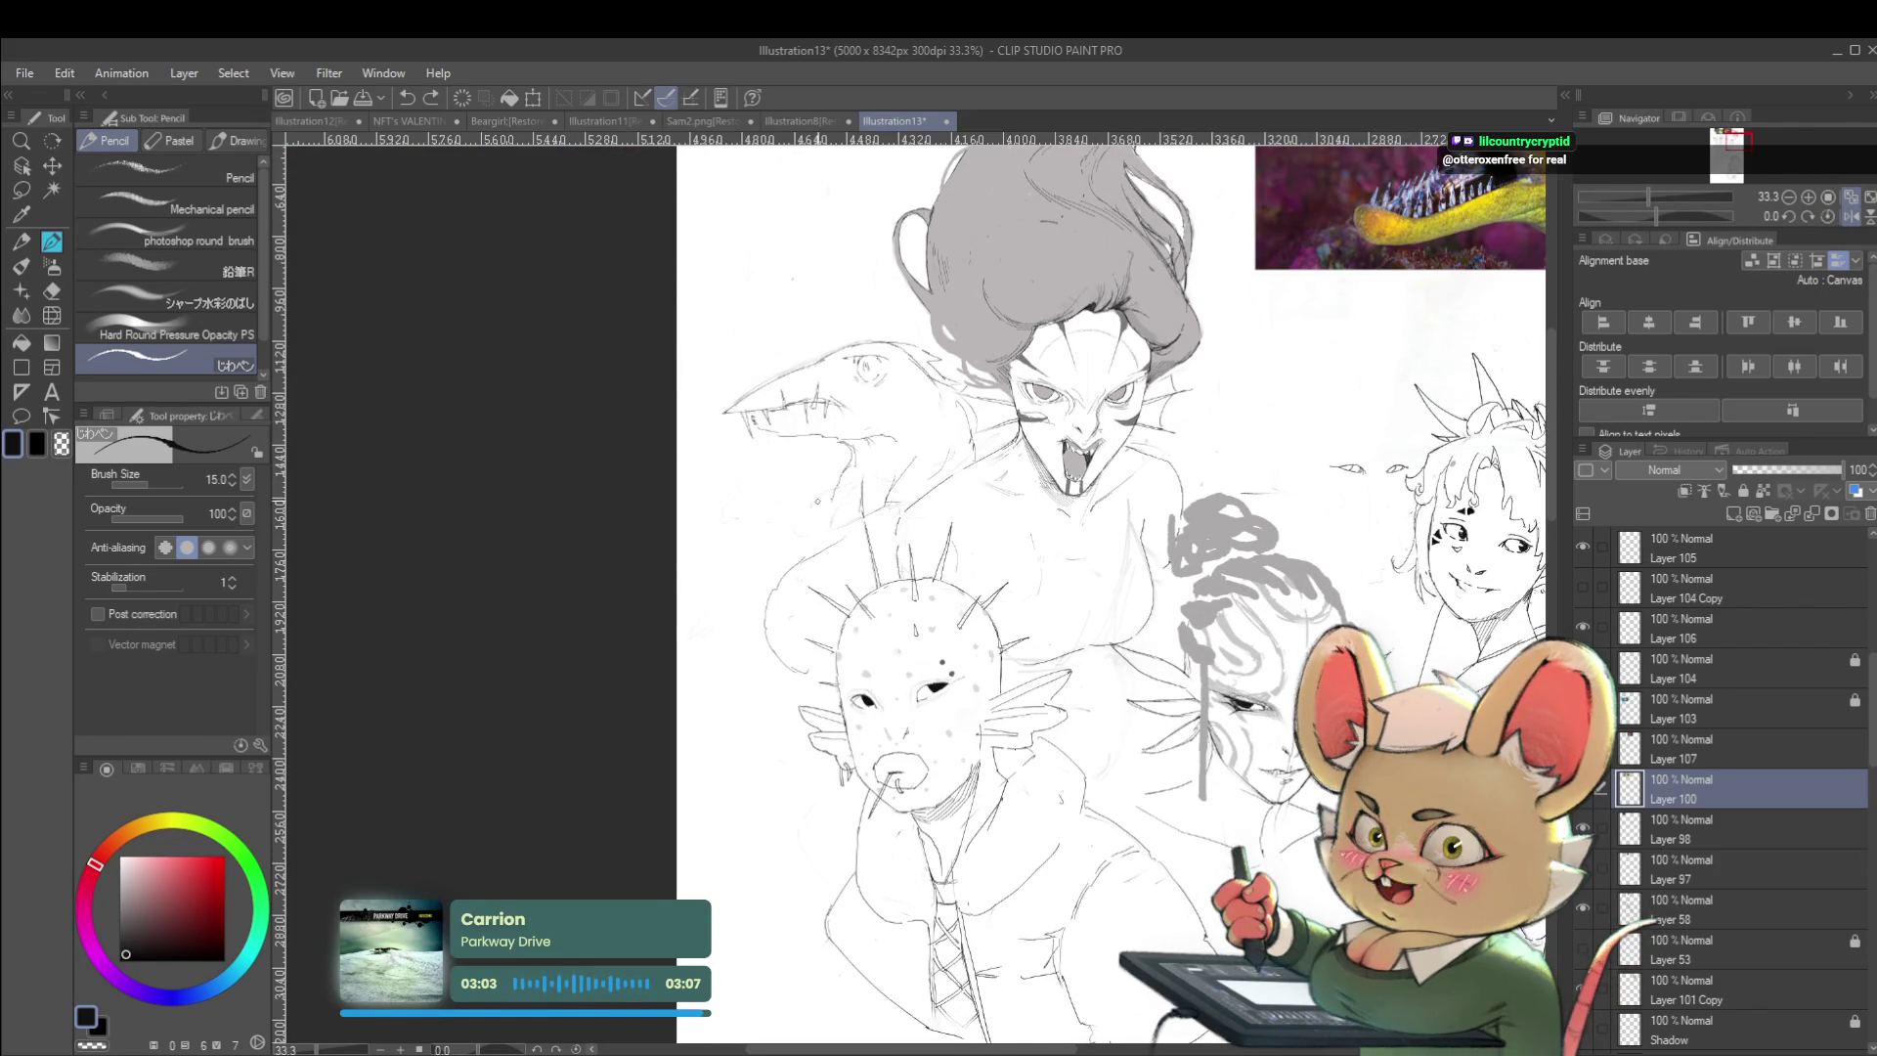
pyautogui.scroll(2, 880, 362)
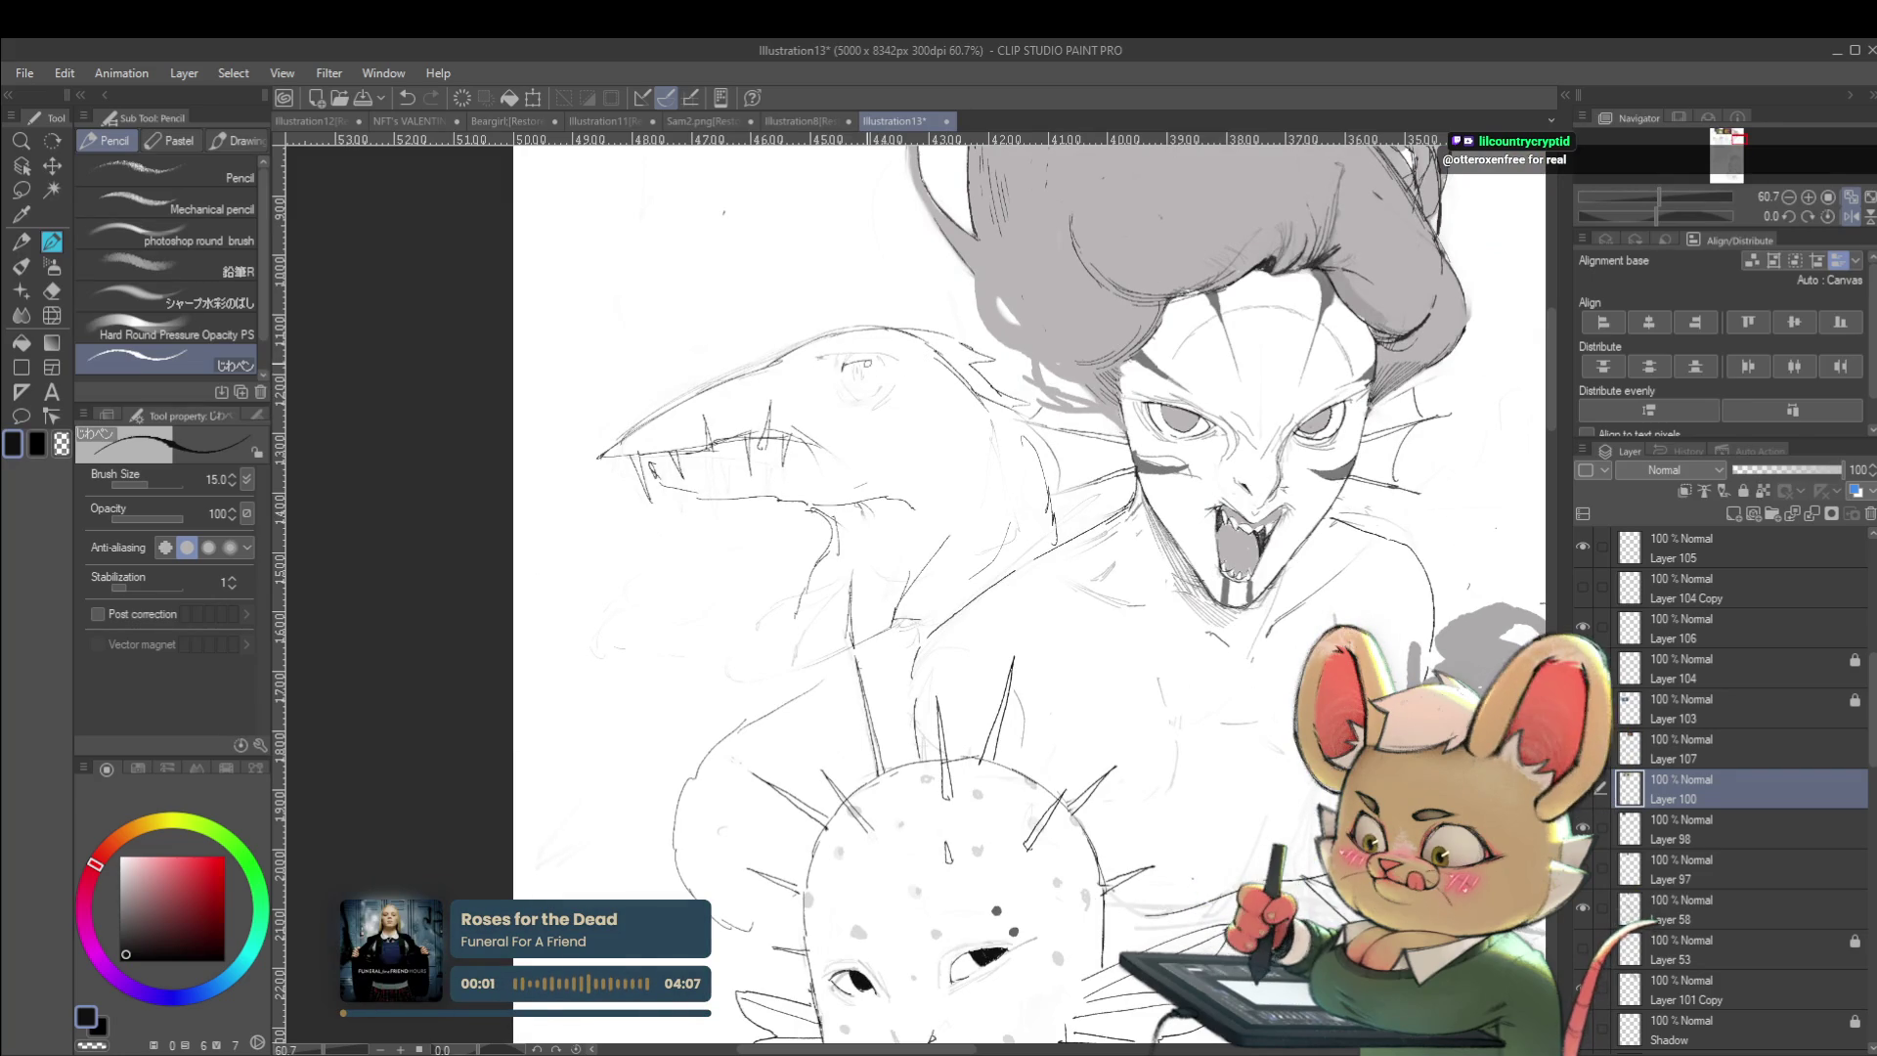
pyautogui.moveTo(861, 368); pyautogui.dragTo(895, 361)
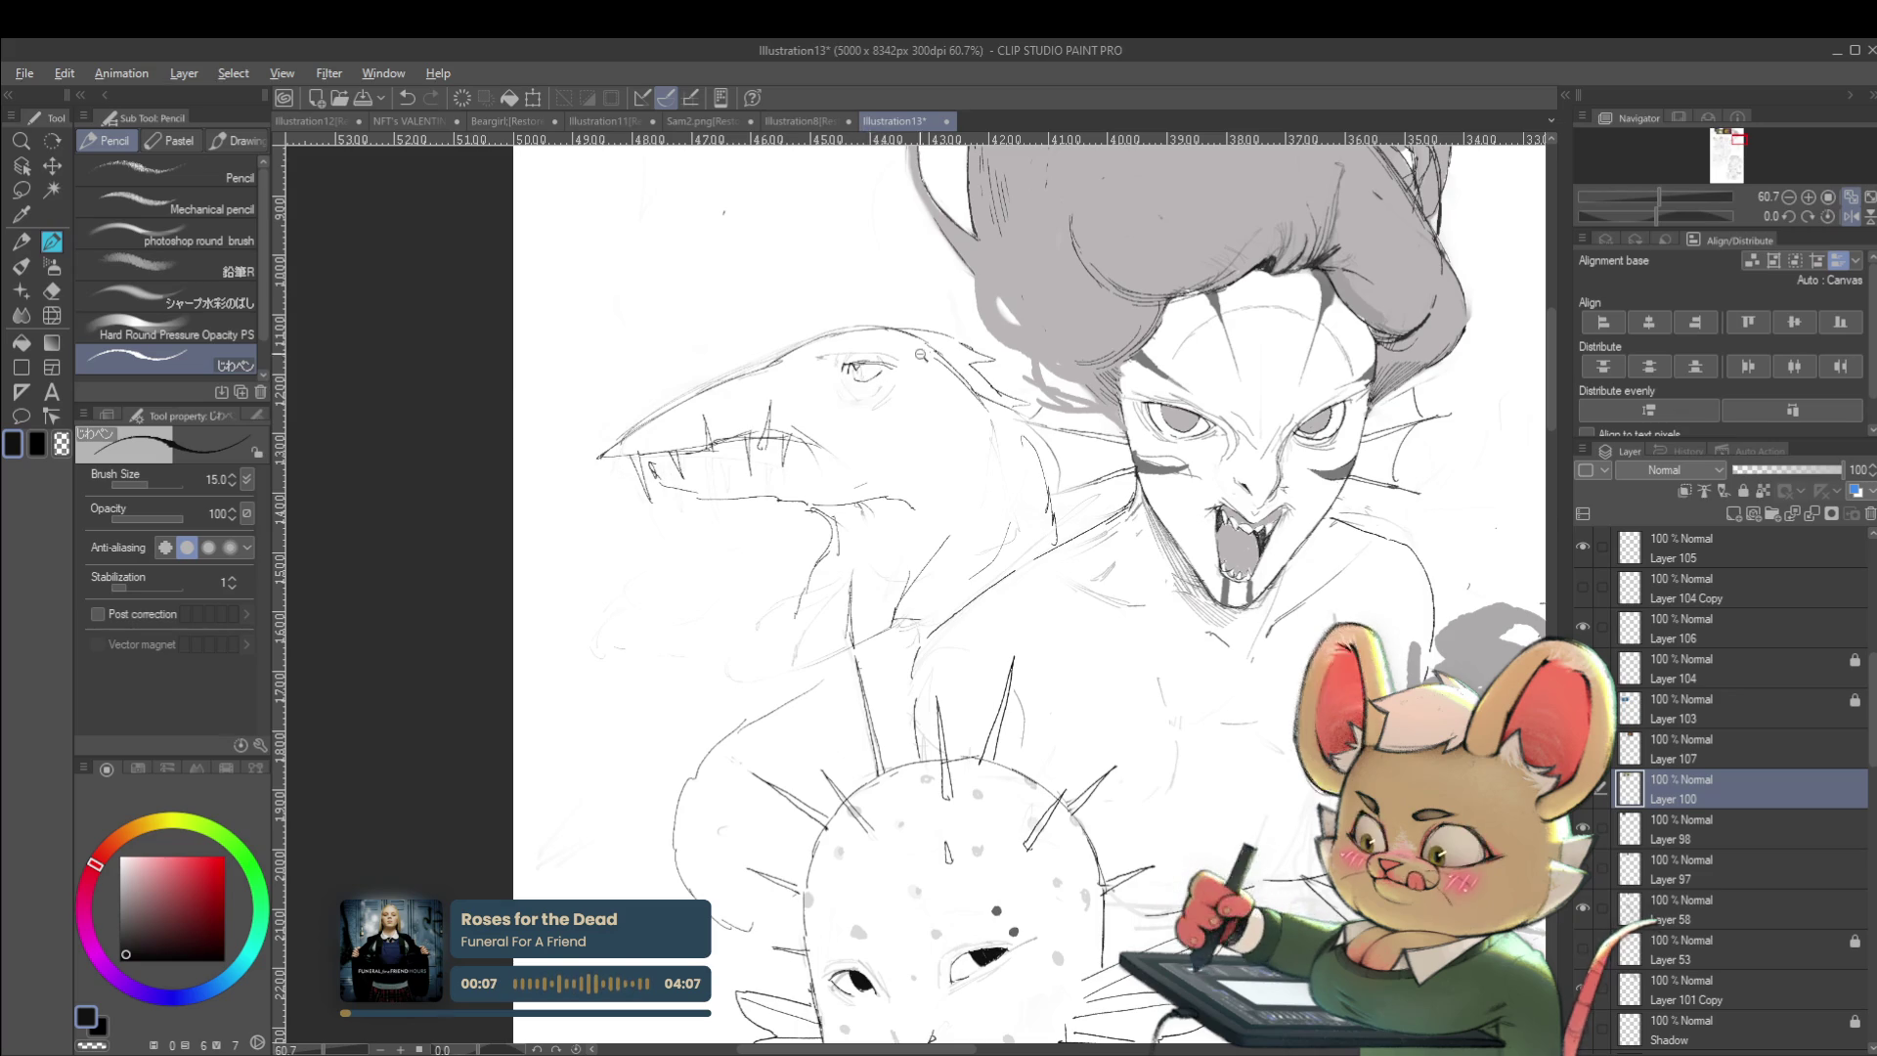
pyautogui.scroll(-3, 920, 355)
pyautogui.click(1833, 216)
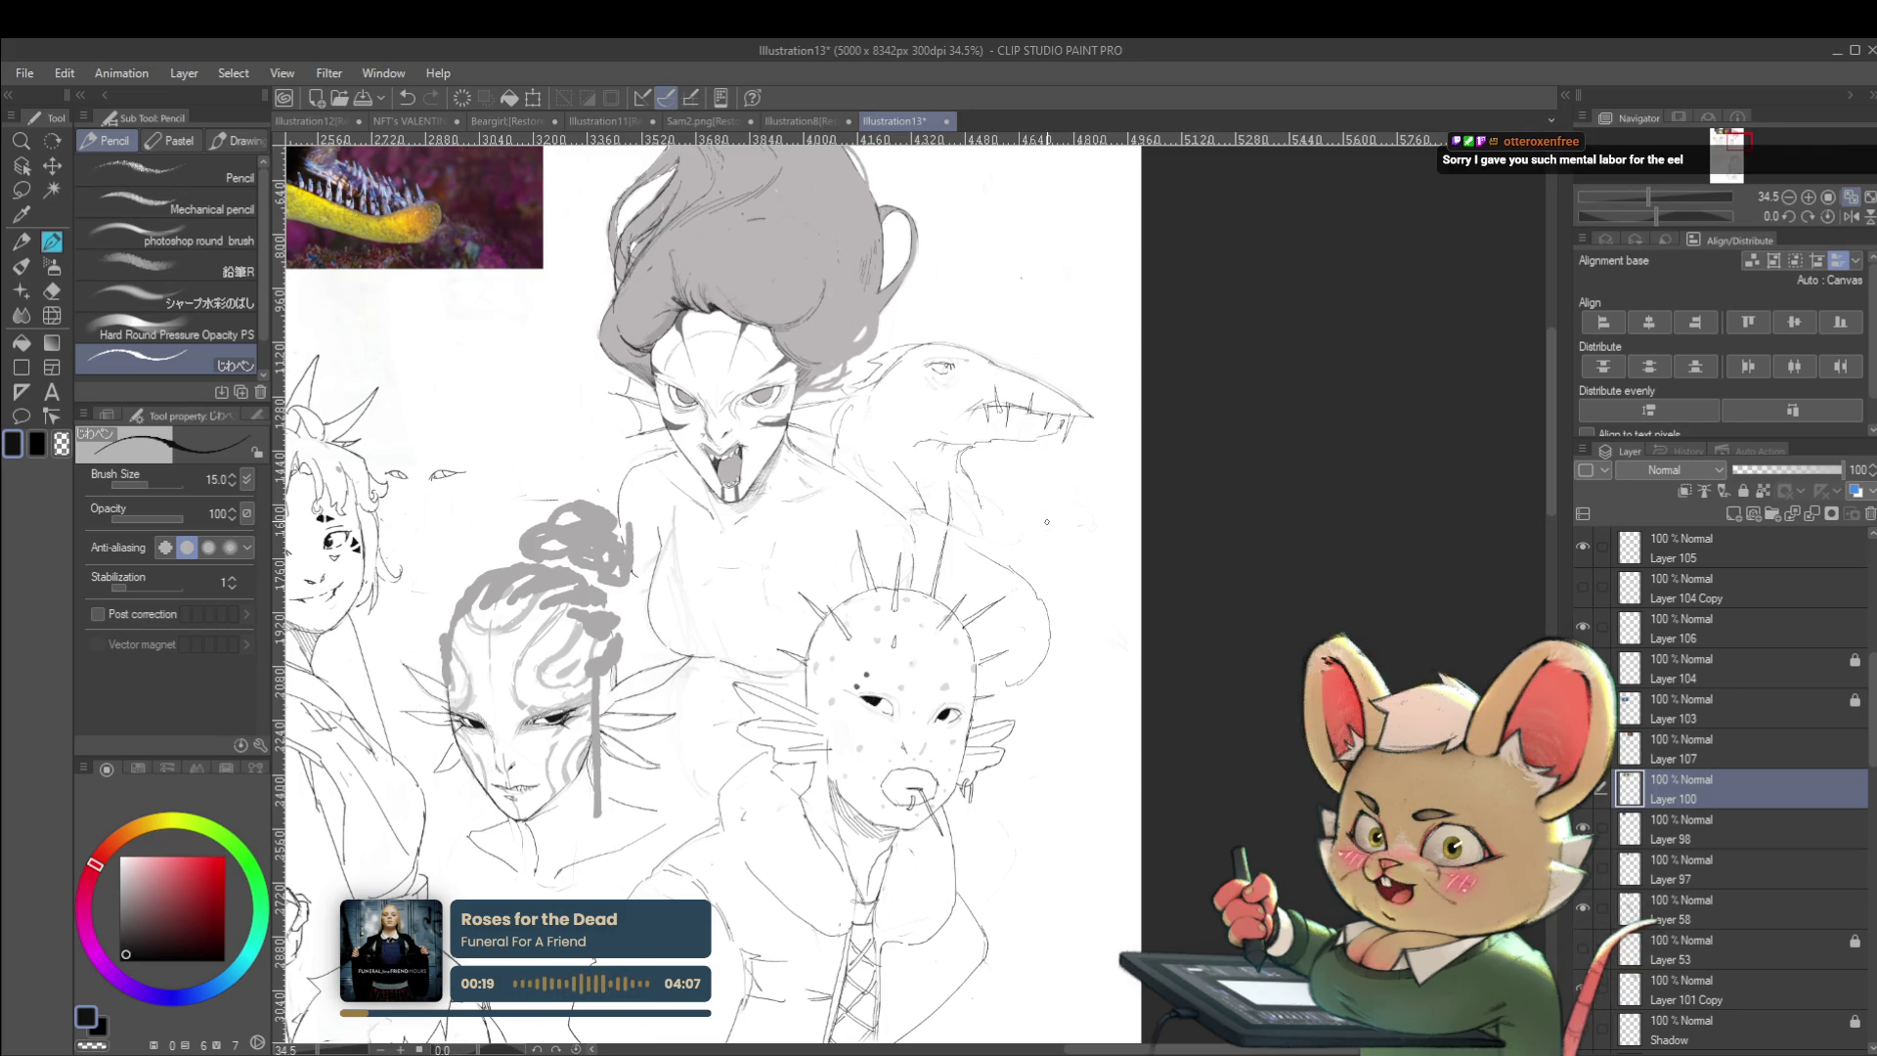
pyautogui.scroll(4, 944, 365)
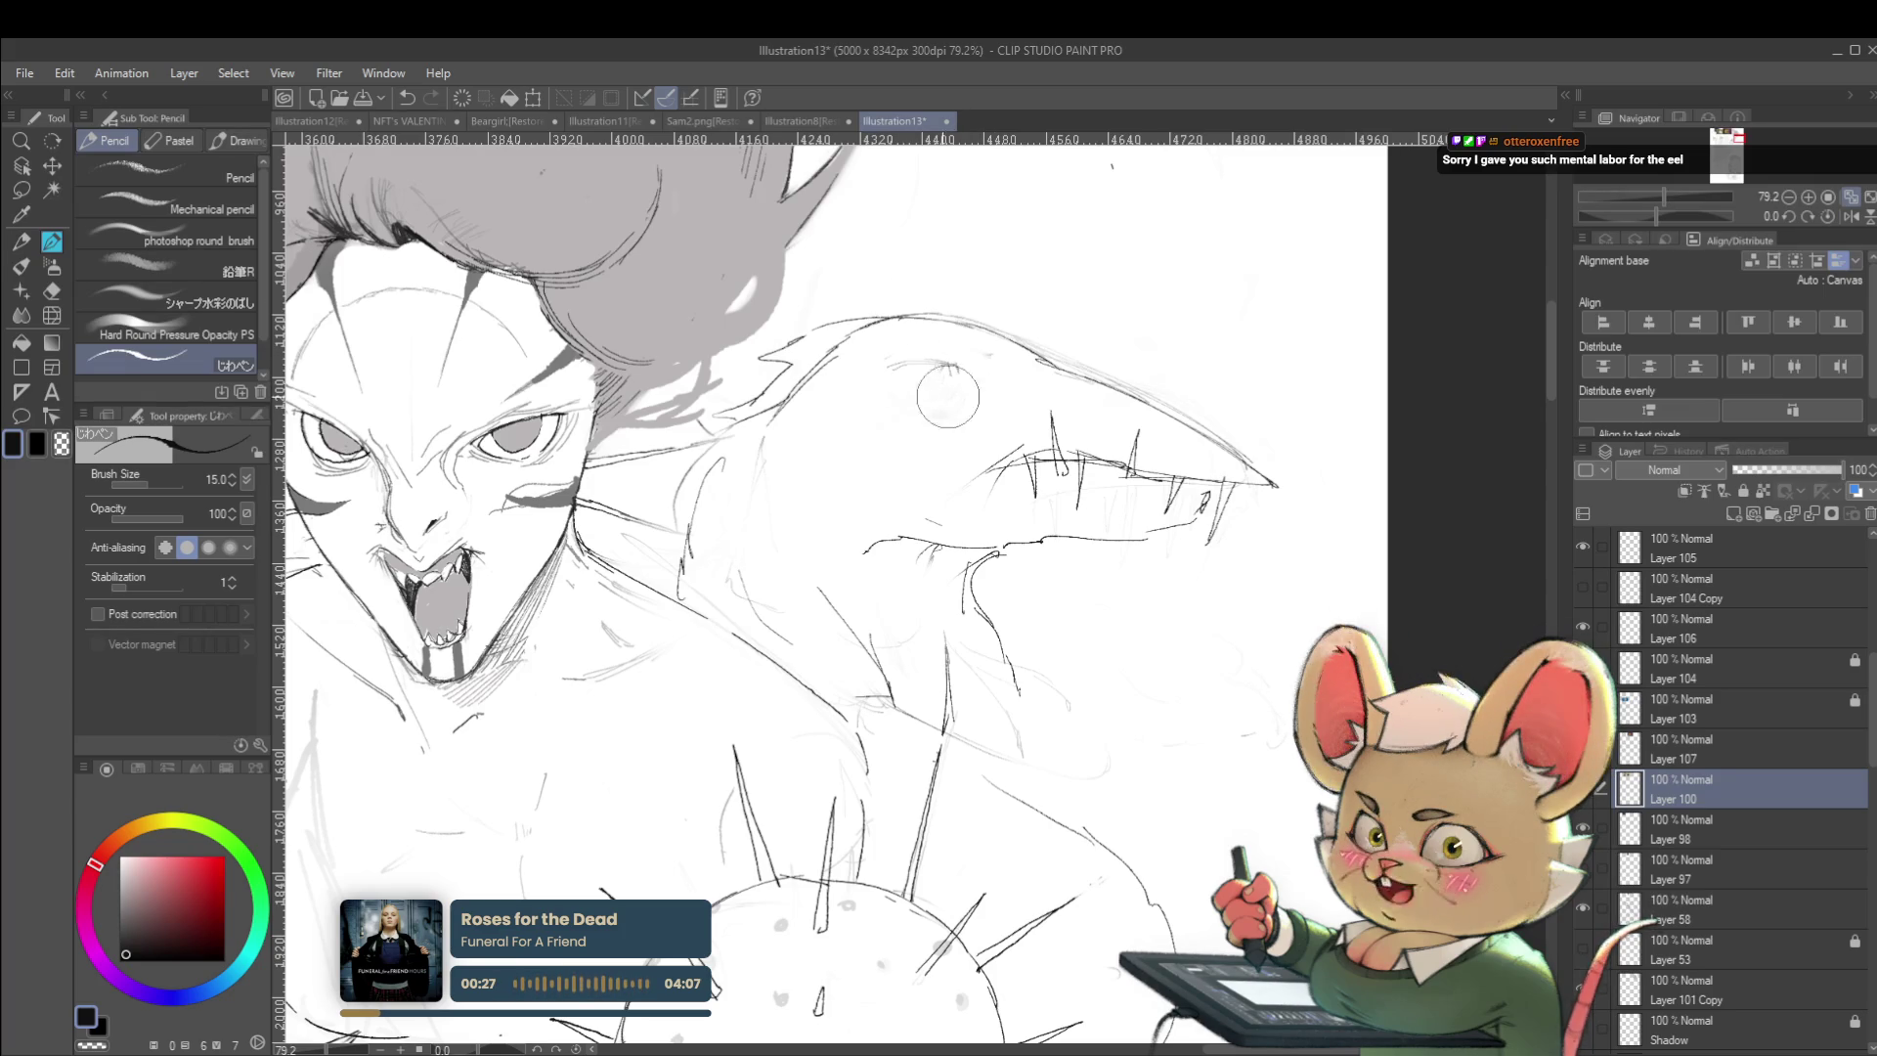
# - On the mirrored canvas, sketch lines across the eel's eye and a curve inside it
pyautogui.click(1852, 217)
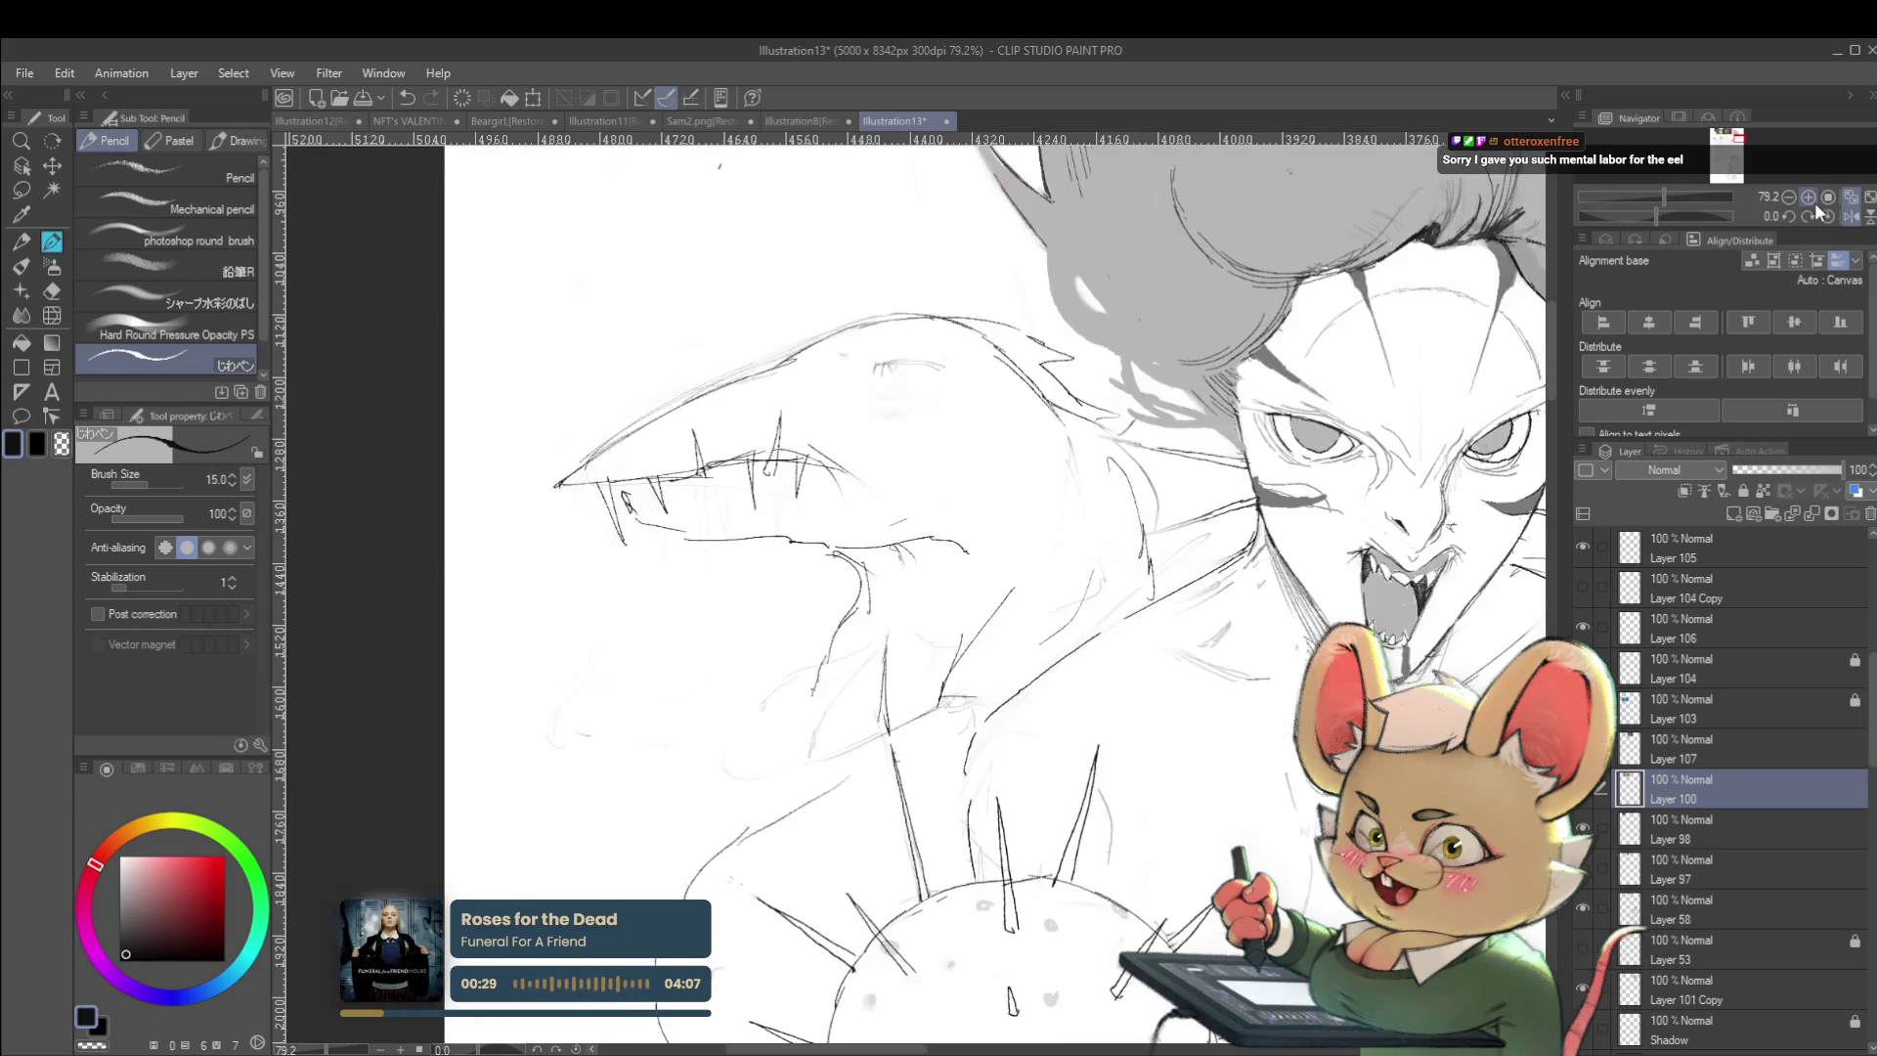
pyautogui.scroll(2, 868, 371)
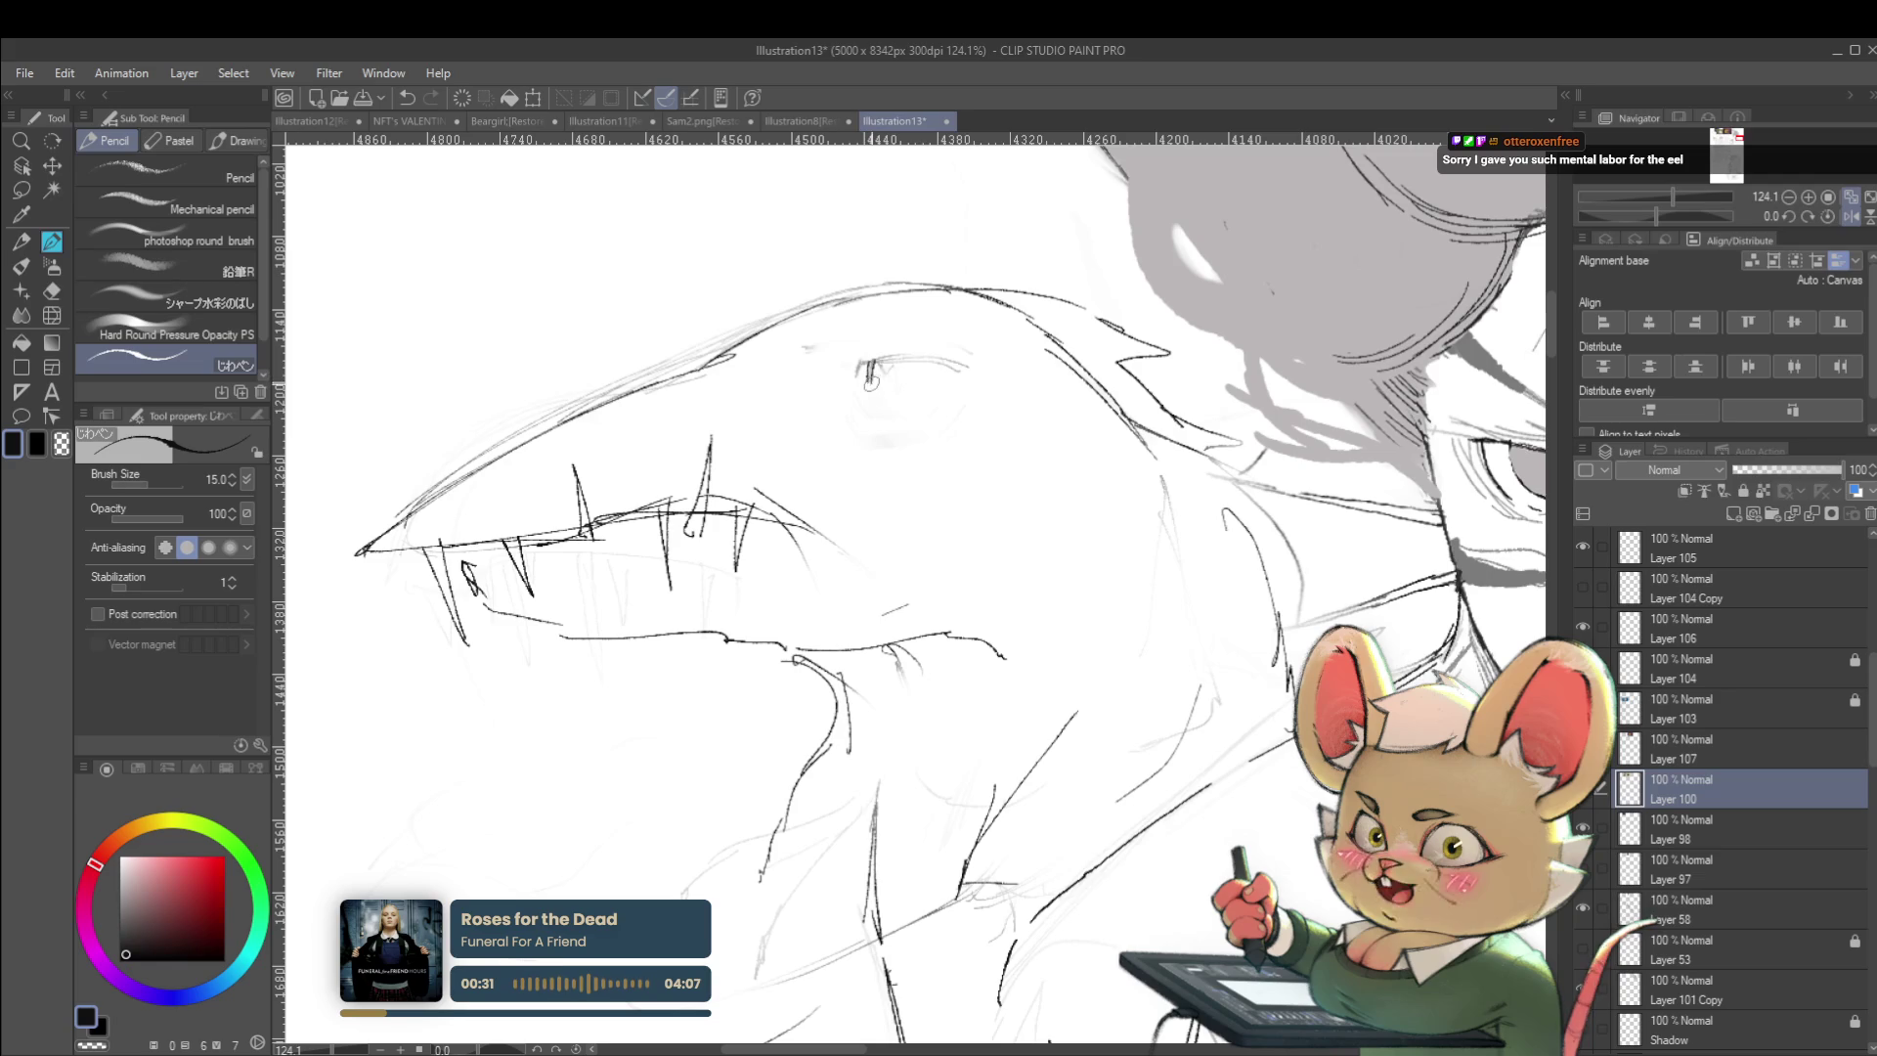
pyautogui.moveTo(873, 365); pyautogui.dragTo(932, 378)
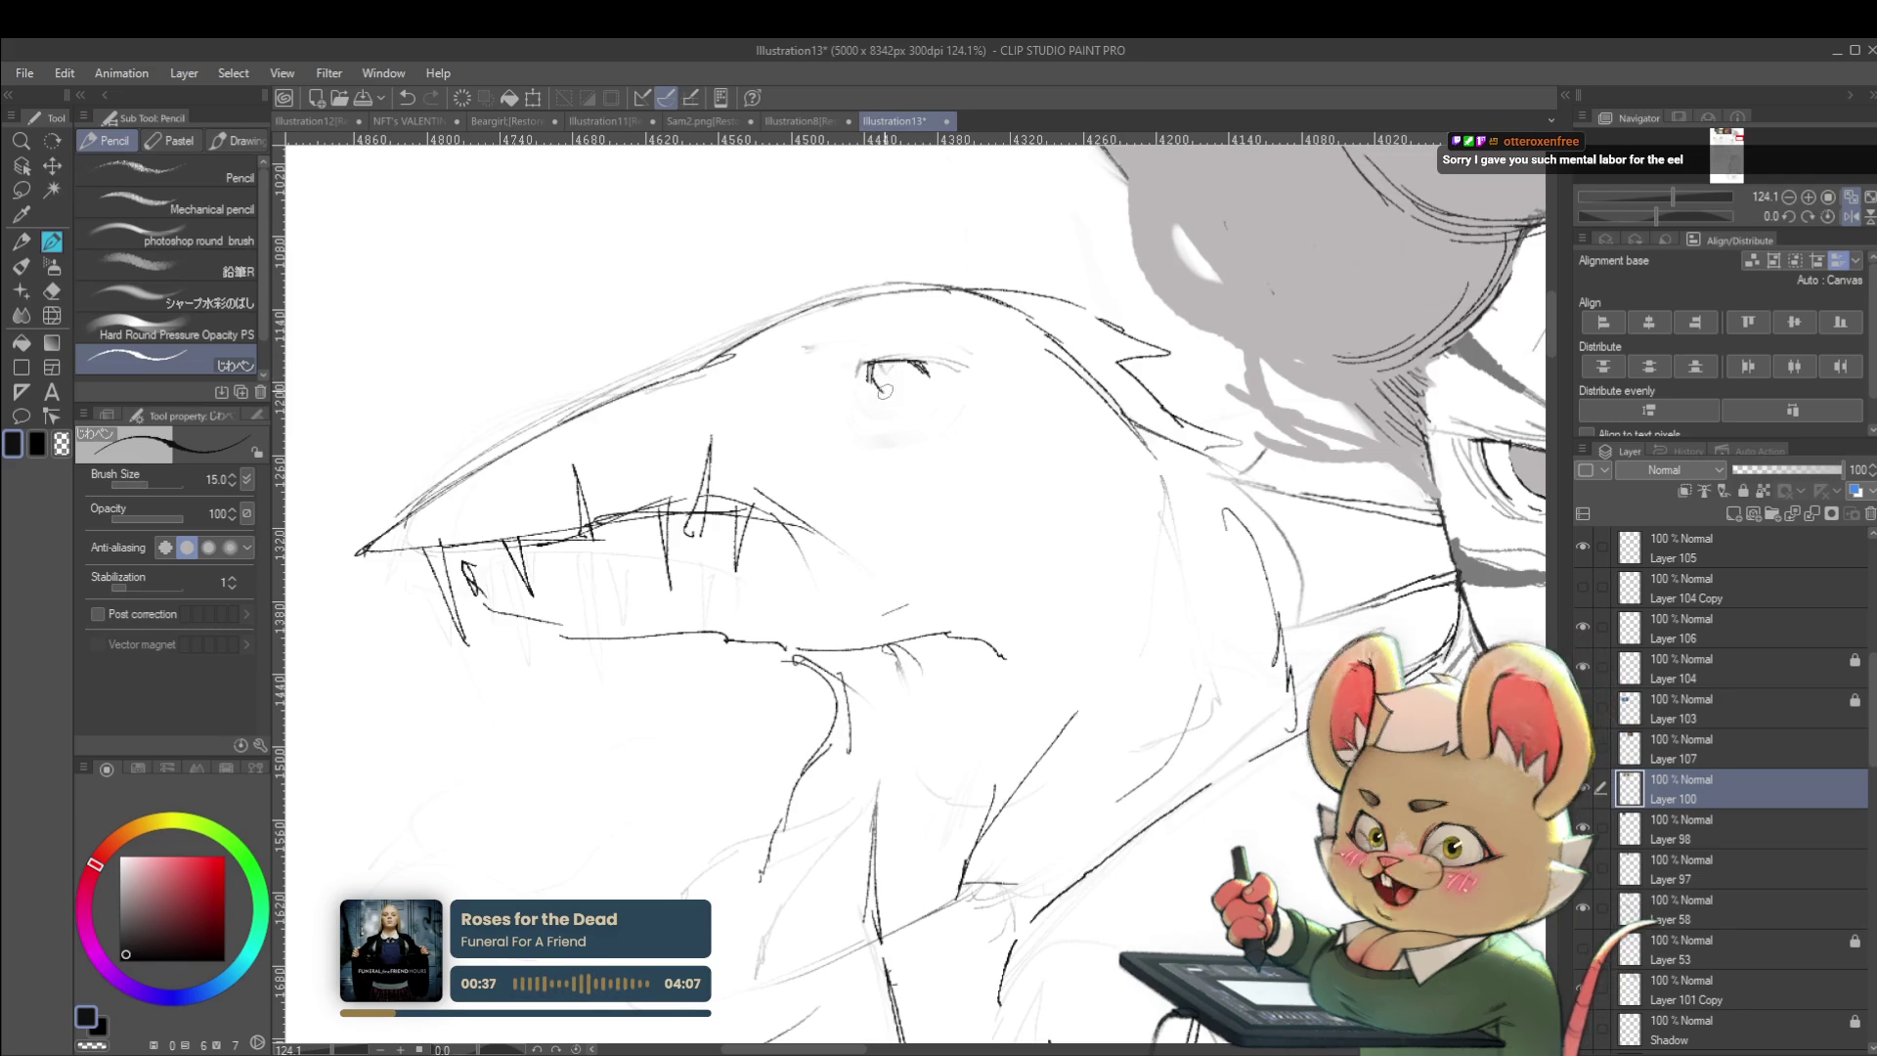
pyautogui.moveTo(870, 368); pyautogui.dragTo(890, 389)
pyautogui.scroll(-4, 924, 371)
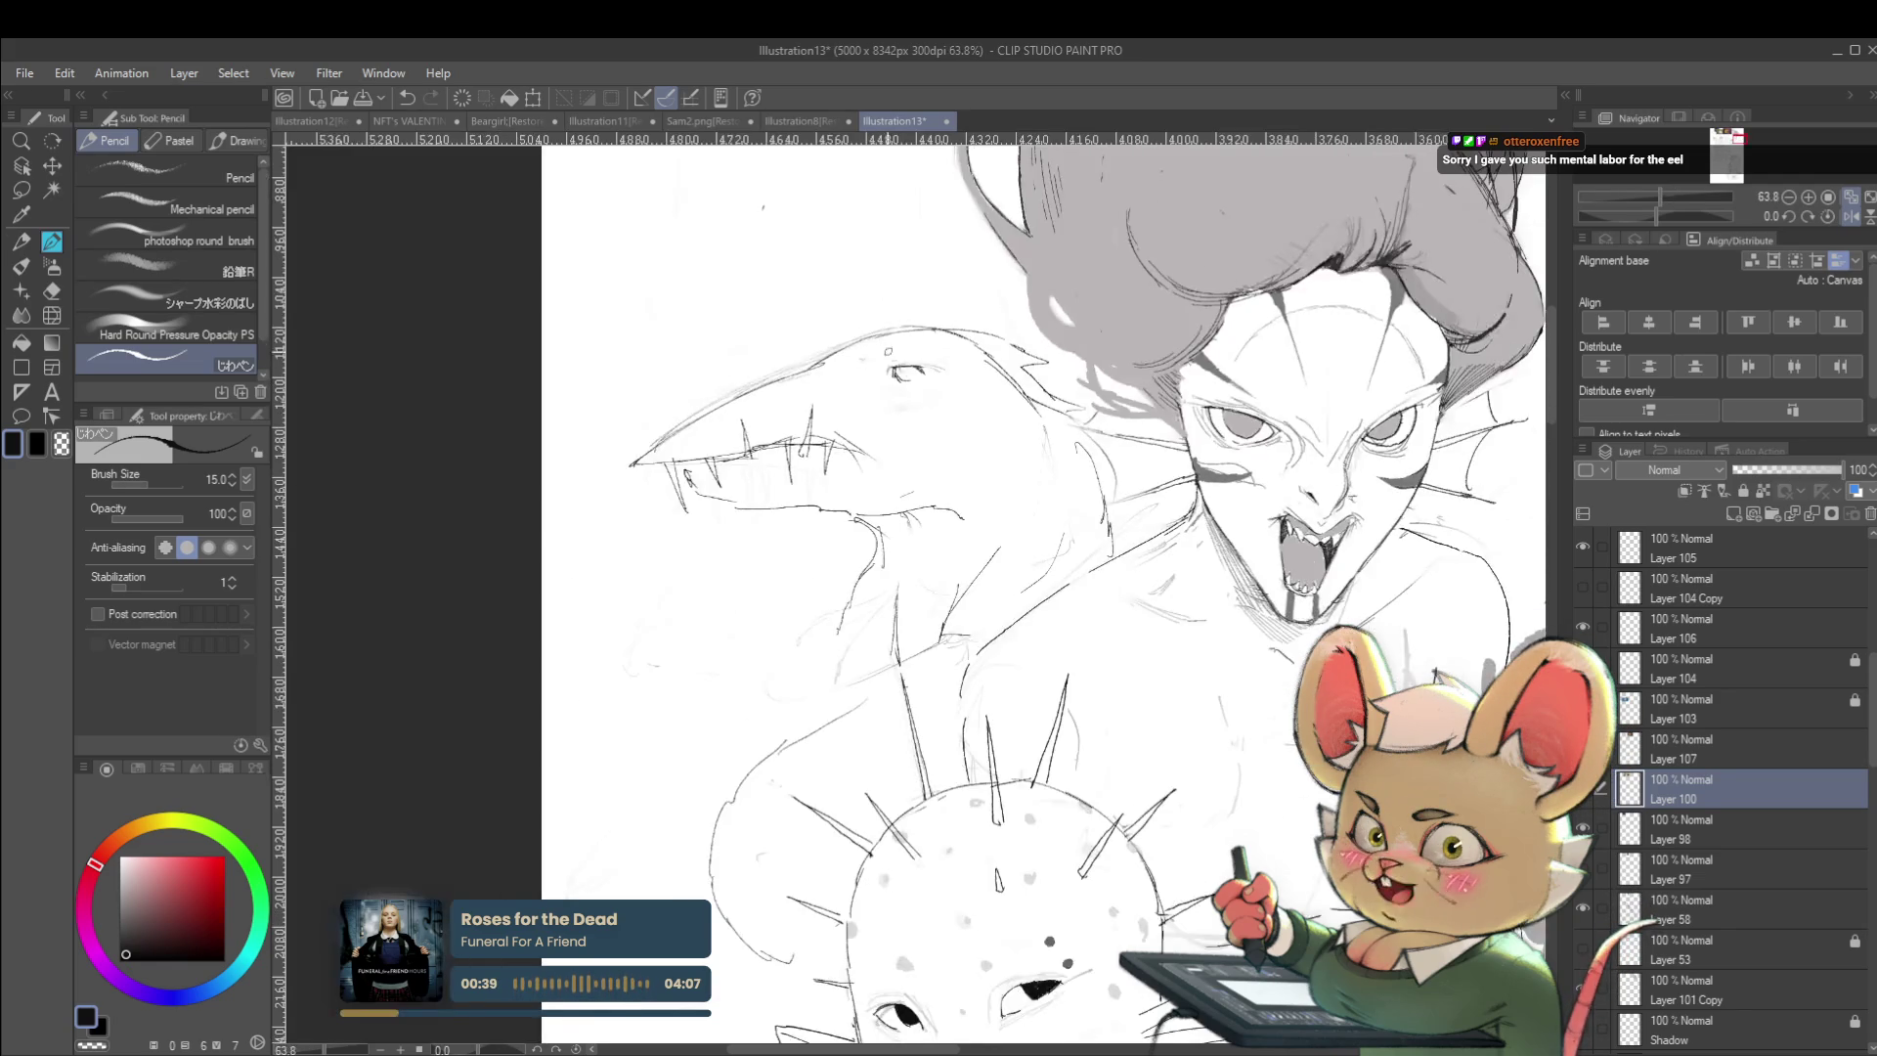
pyautogui.scroll(5, 880, 347)
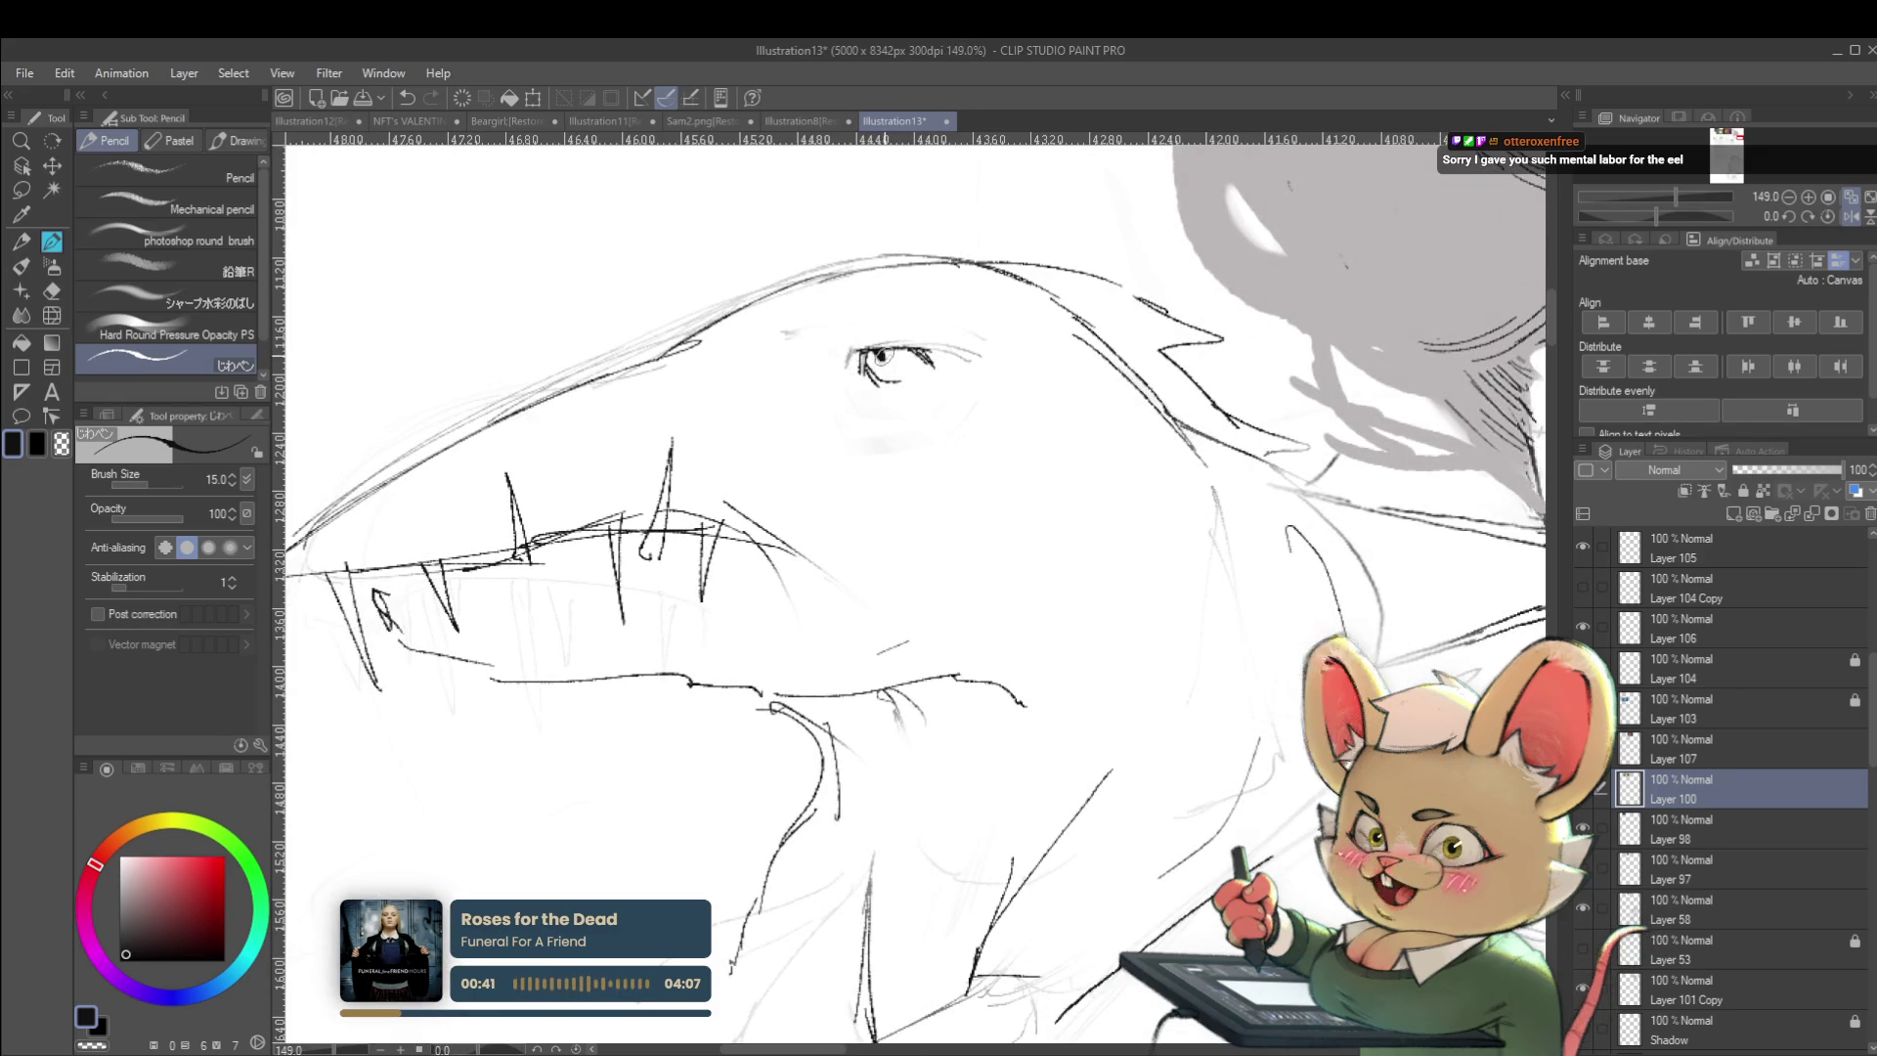
pyautogui.scroll(-5, 873, 323)
pyautogui.scroll(-1, 869, 270)
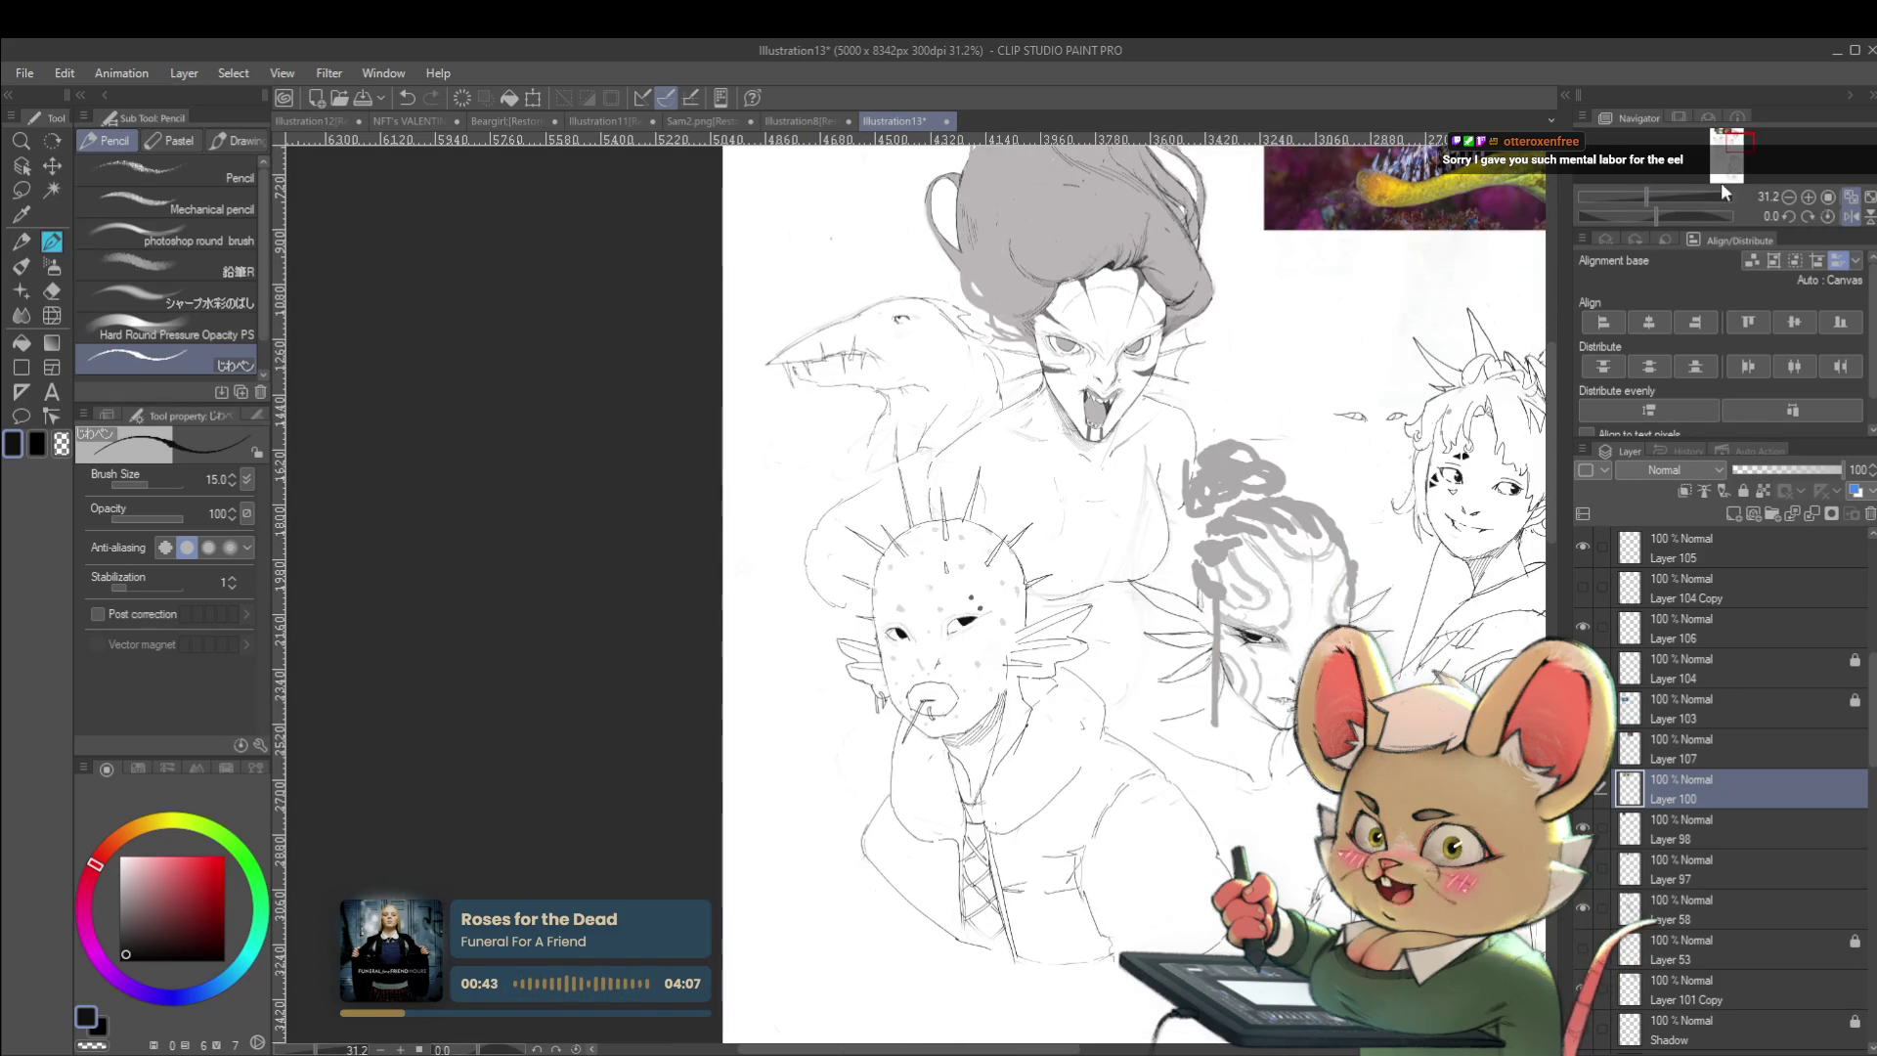
pyautogui.click(1833, 213)
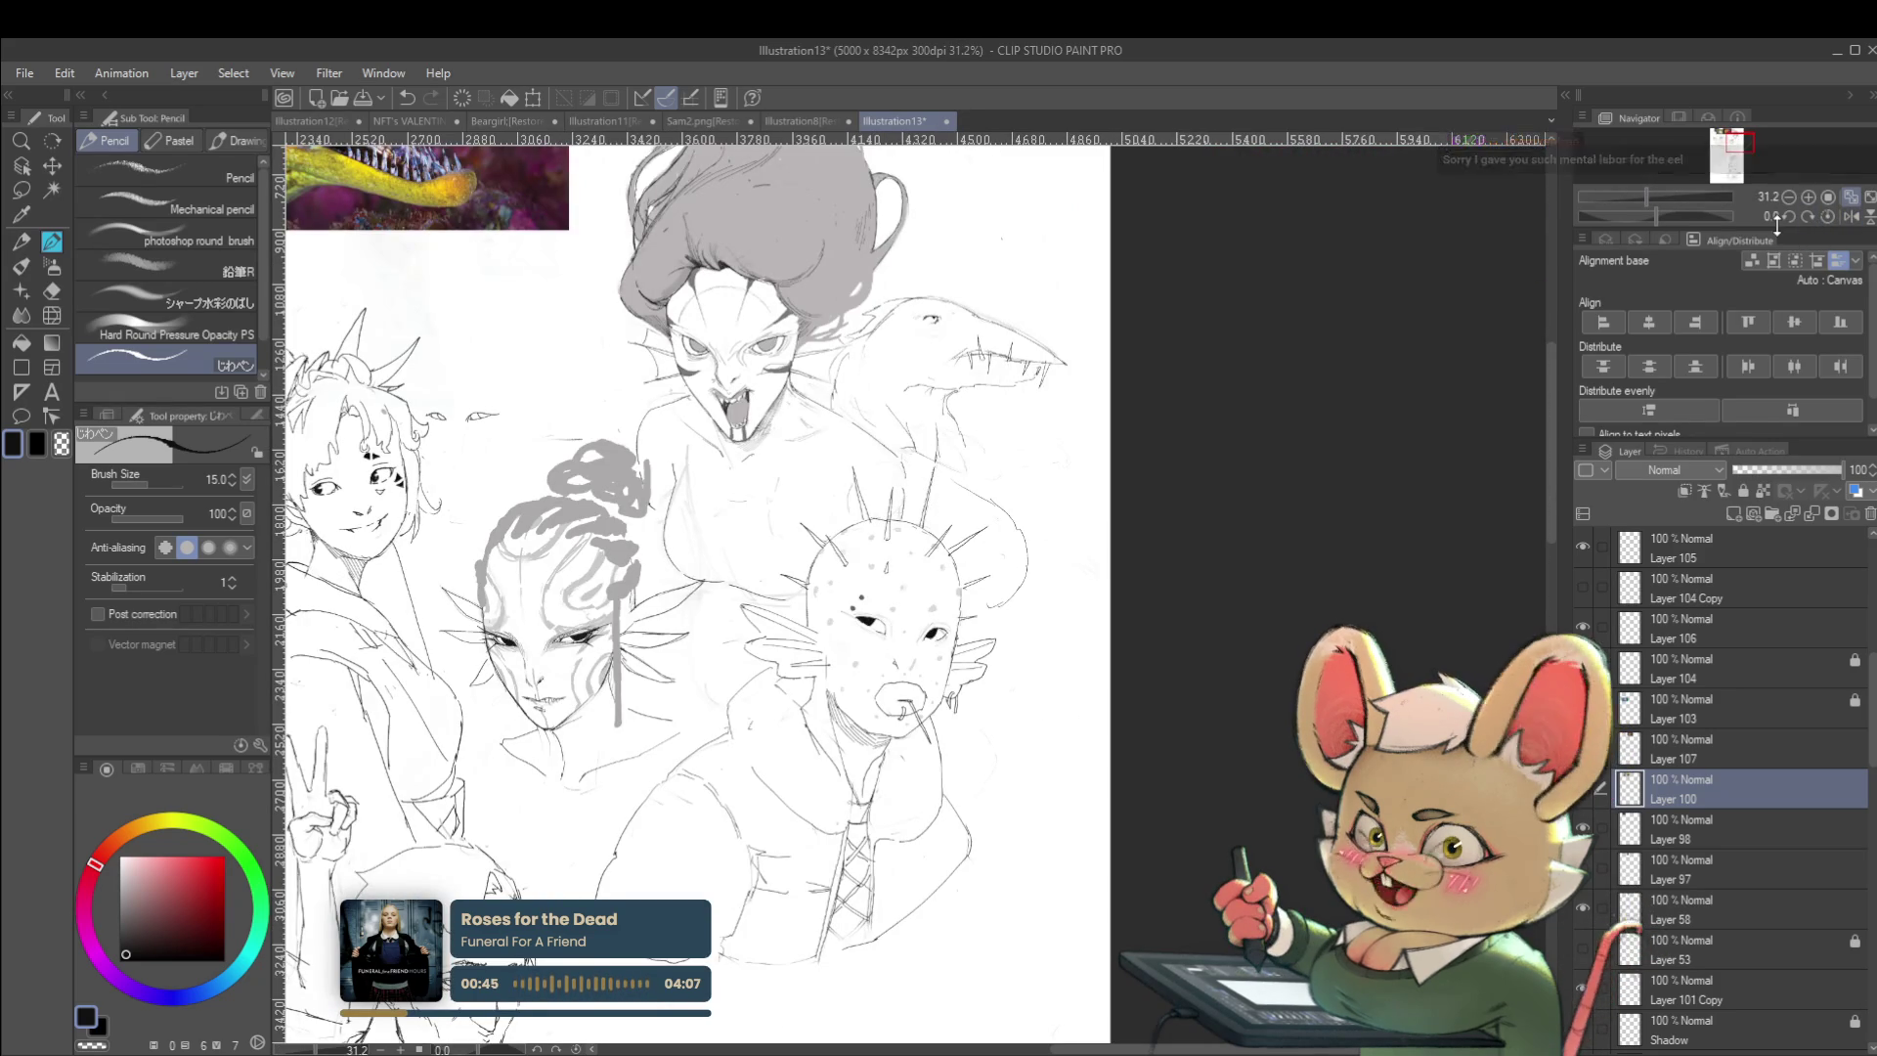
pyautogui.scroll(4, 934, 284)
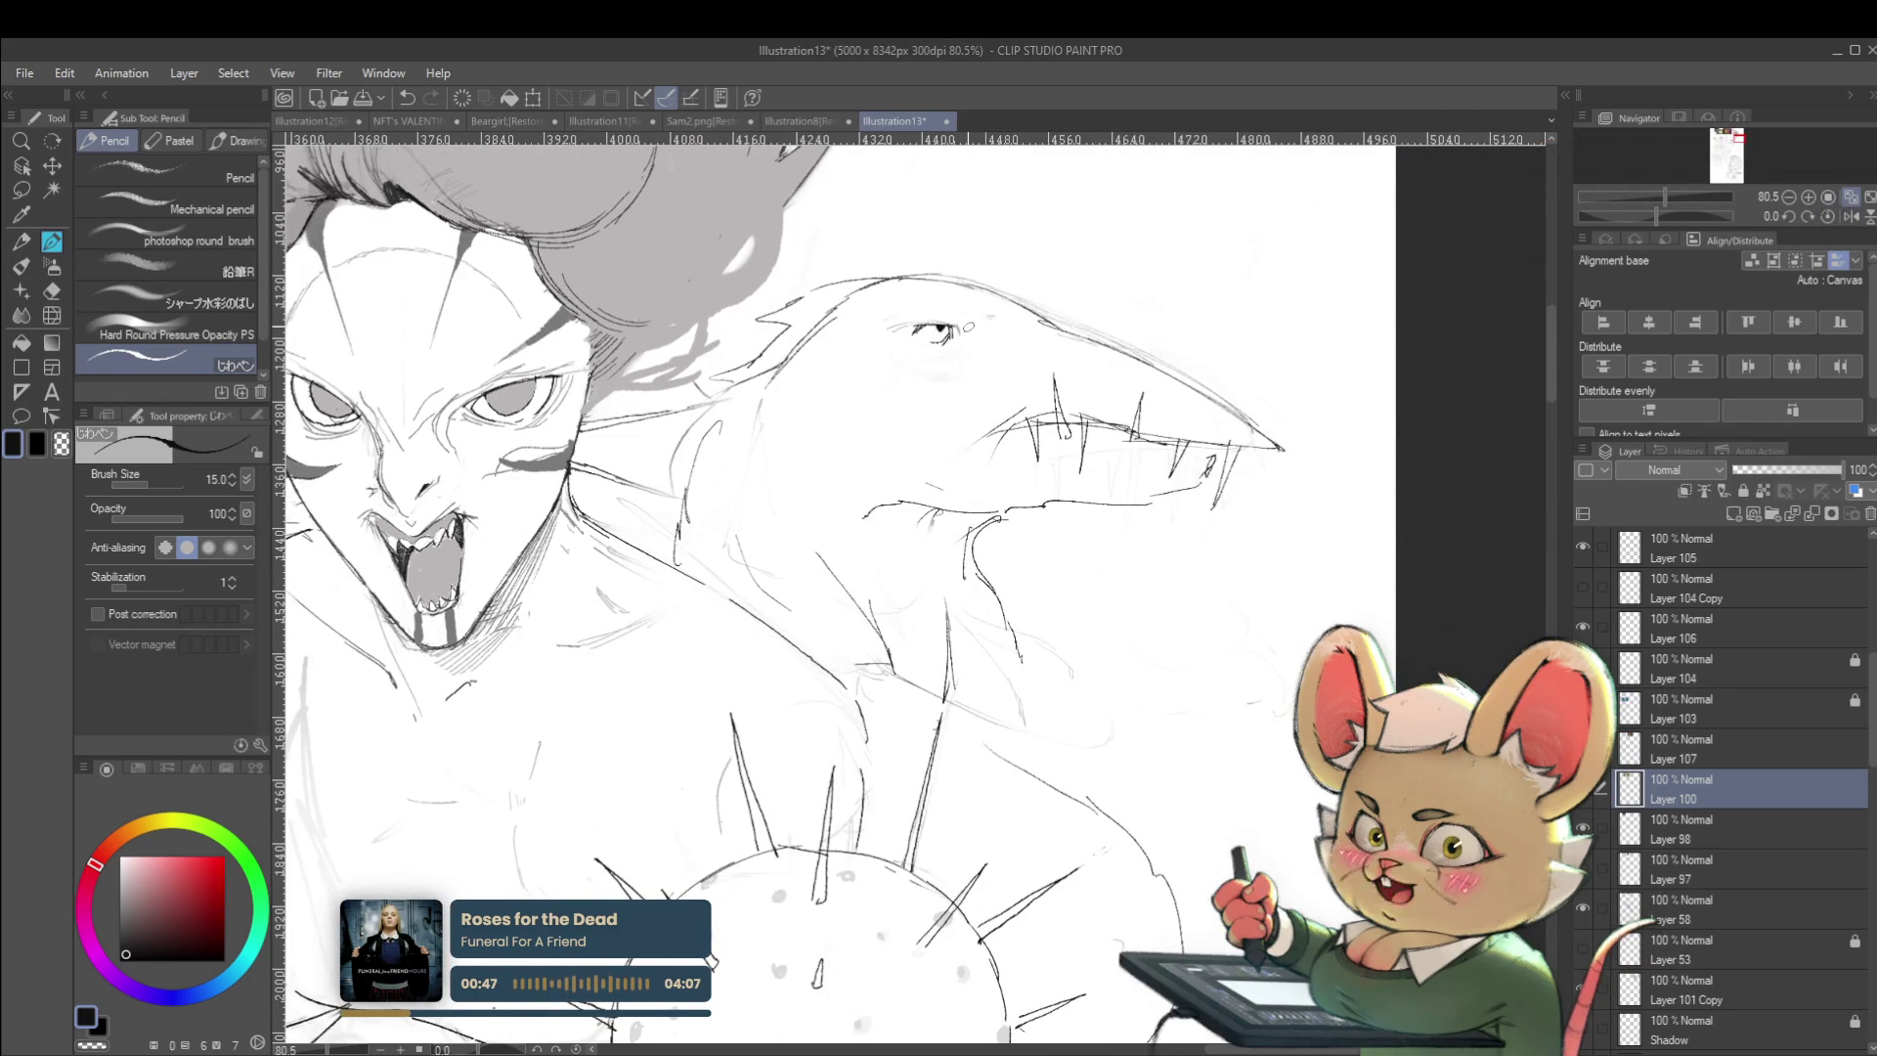
pyautogui.scroll(2, 969, 332)
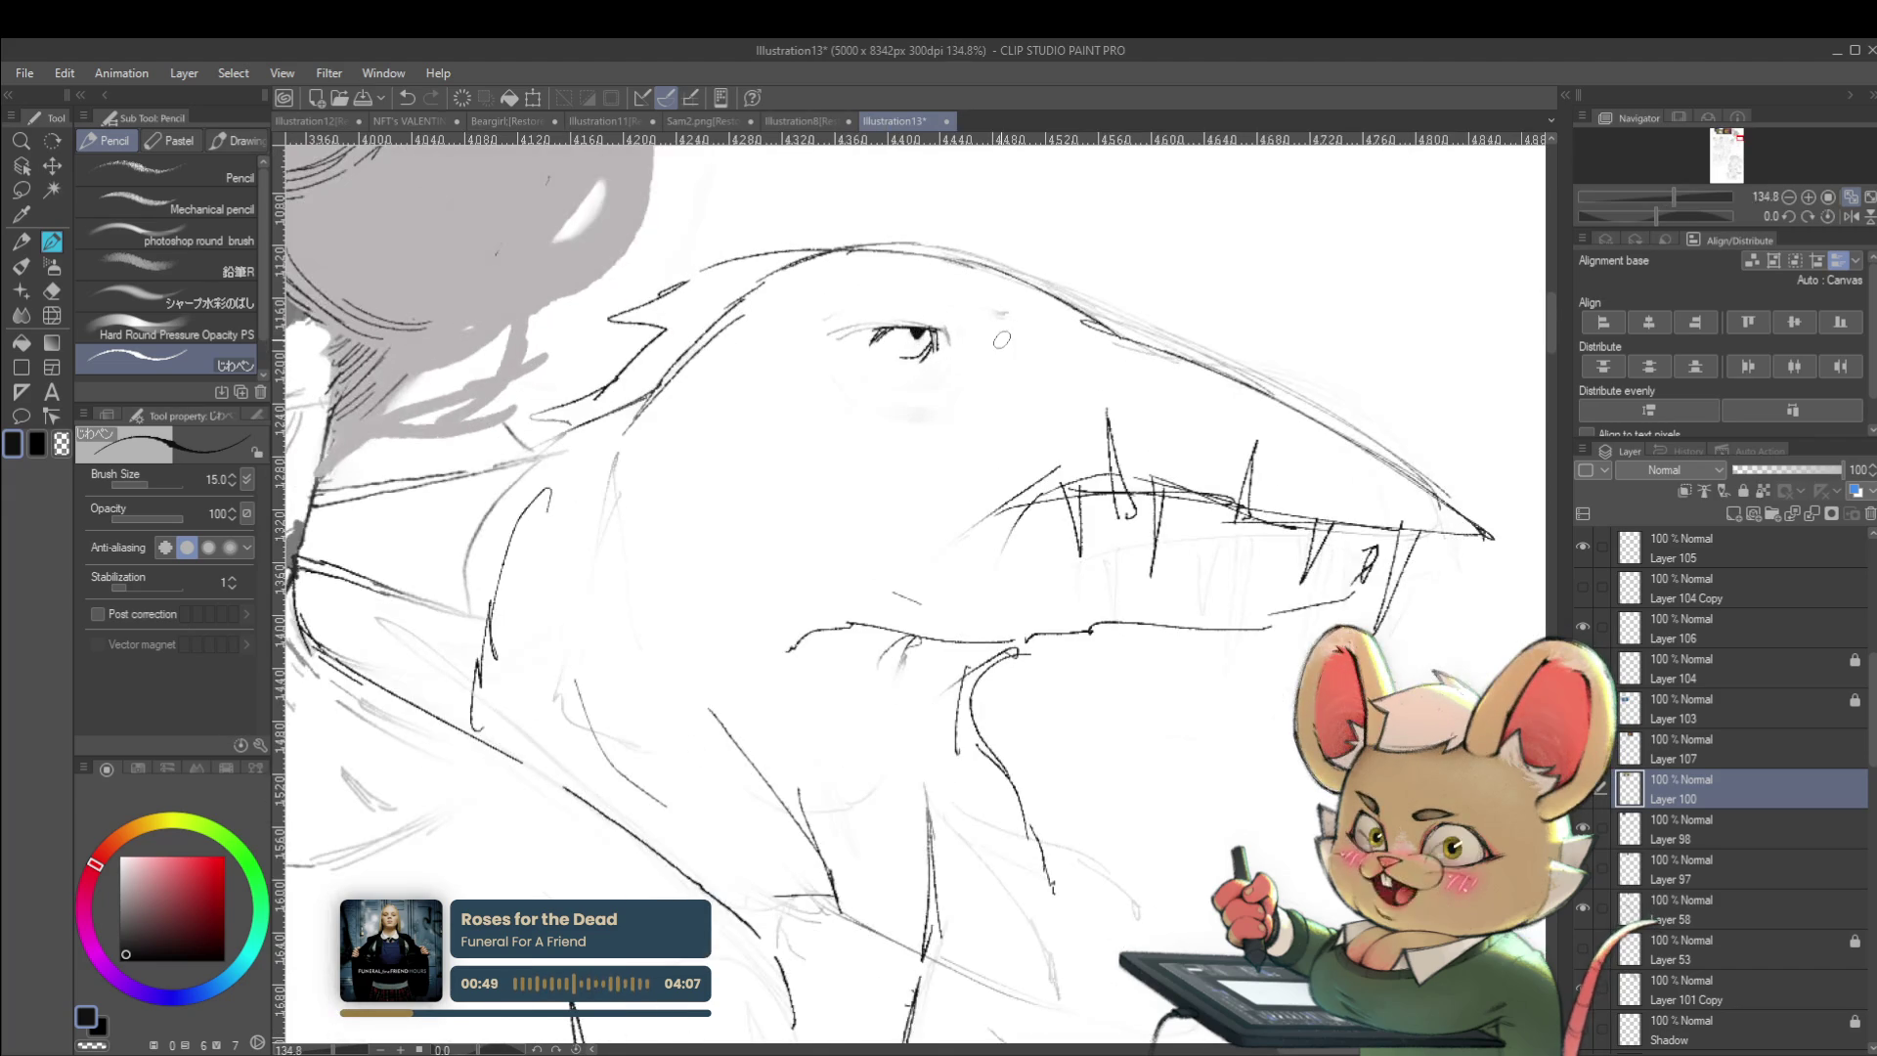
# - Redraw the eel's snout tip and the line along the top of its snout
pyautogui.click(1848, 217)
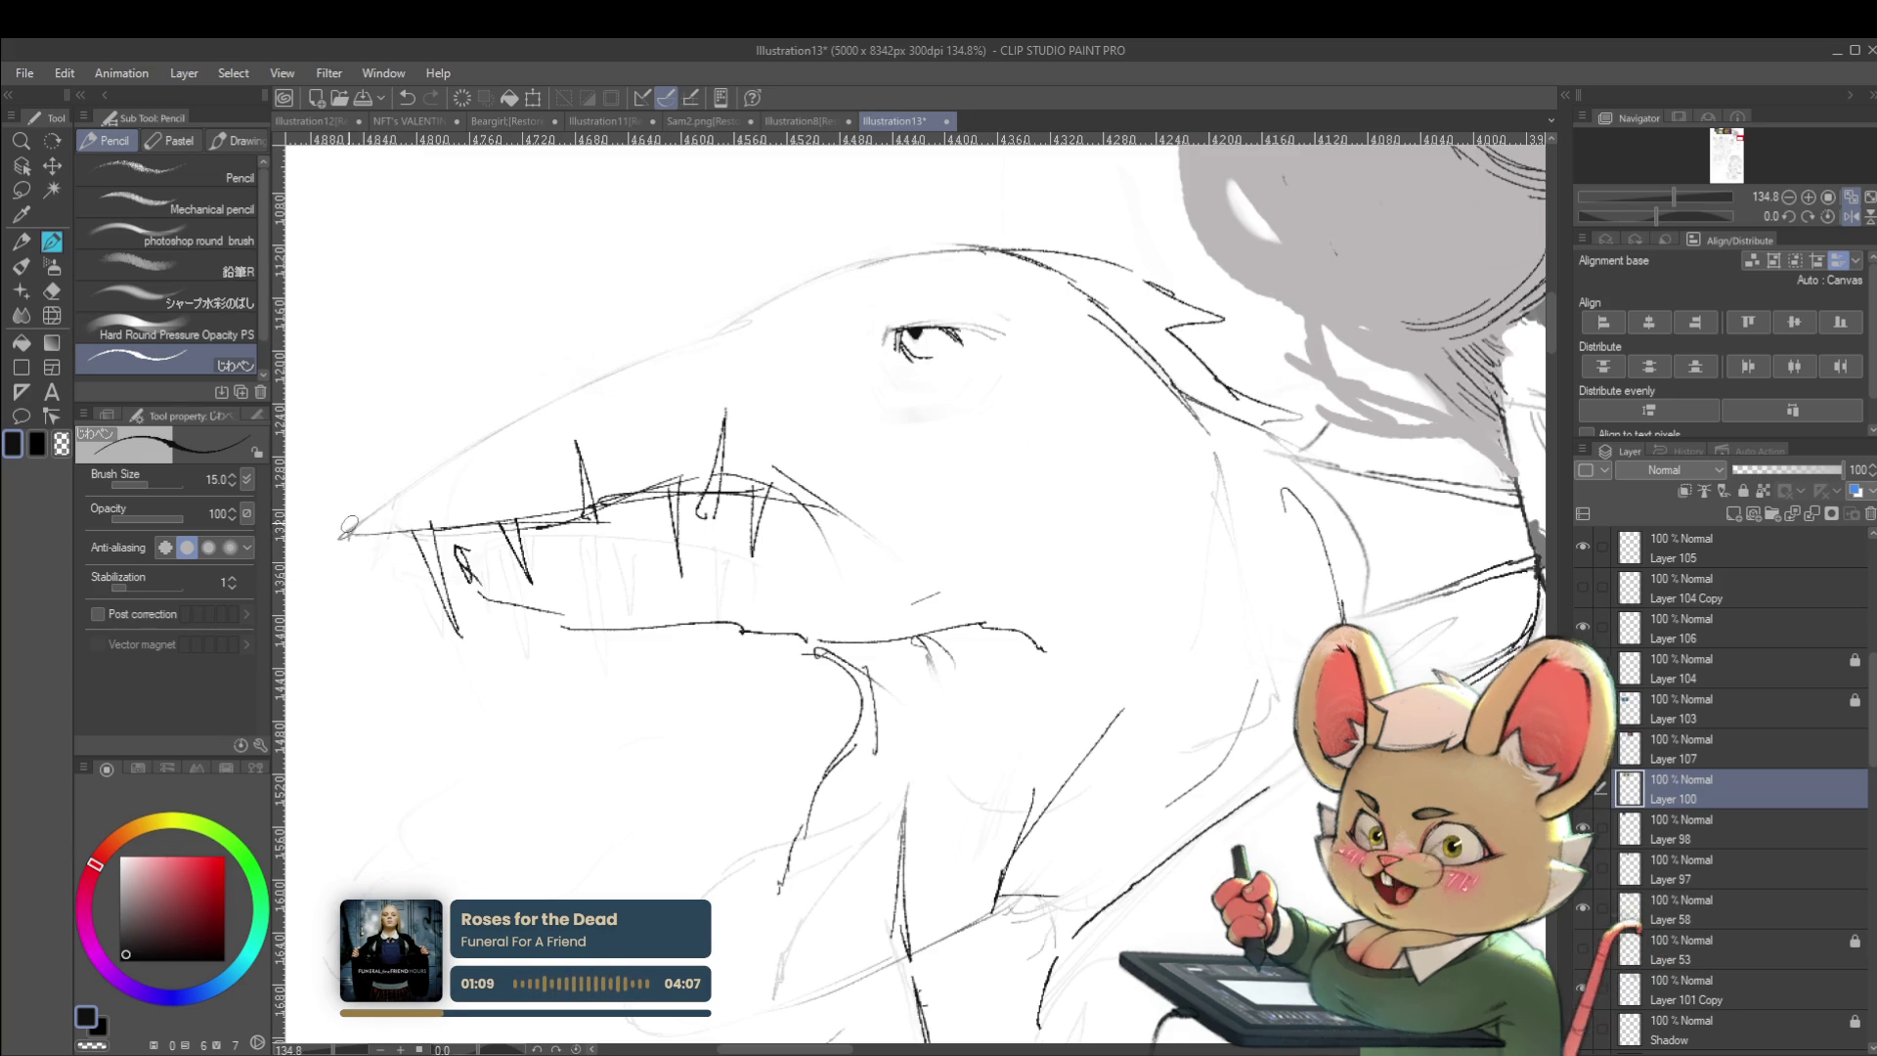
pyautogui.moveTo(346, 536); pyautogui.dragTo(409, 540)
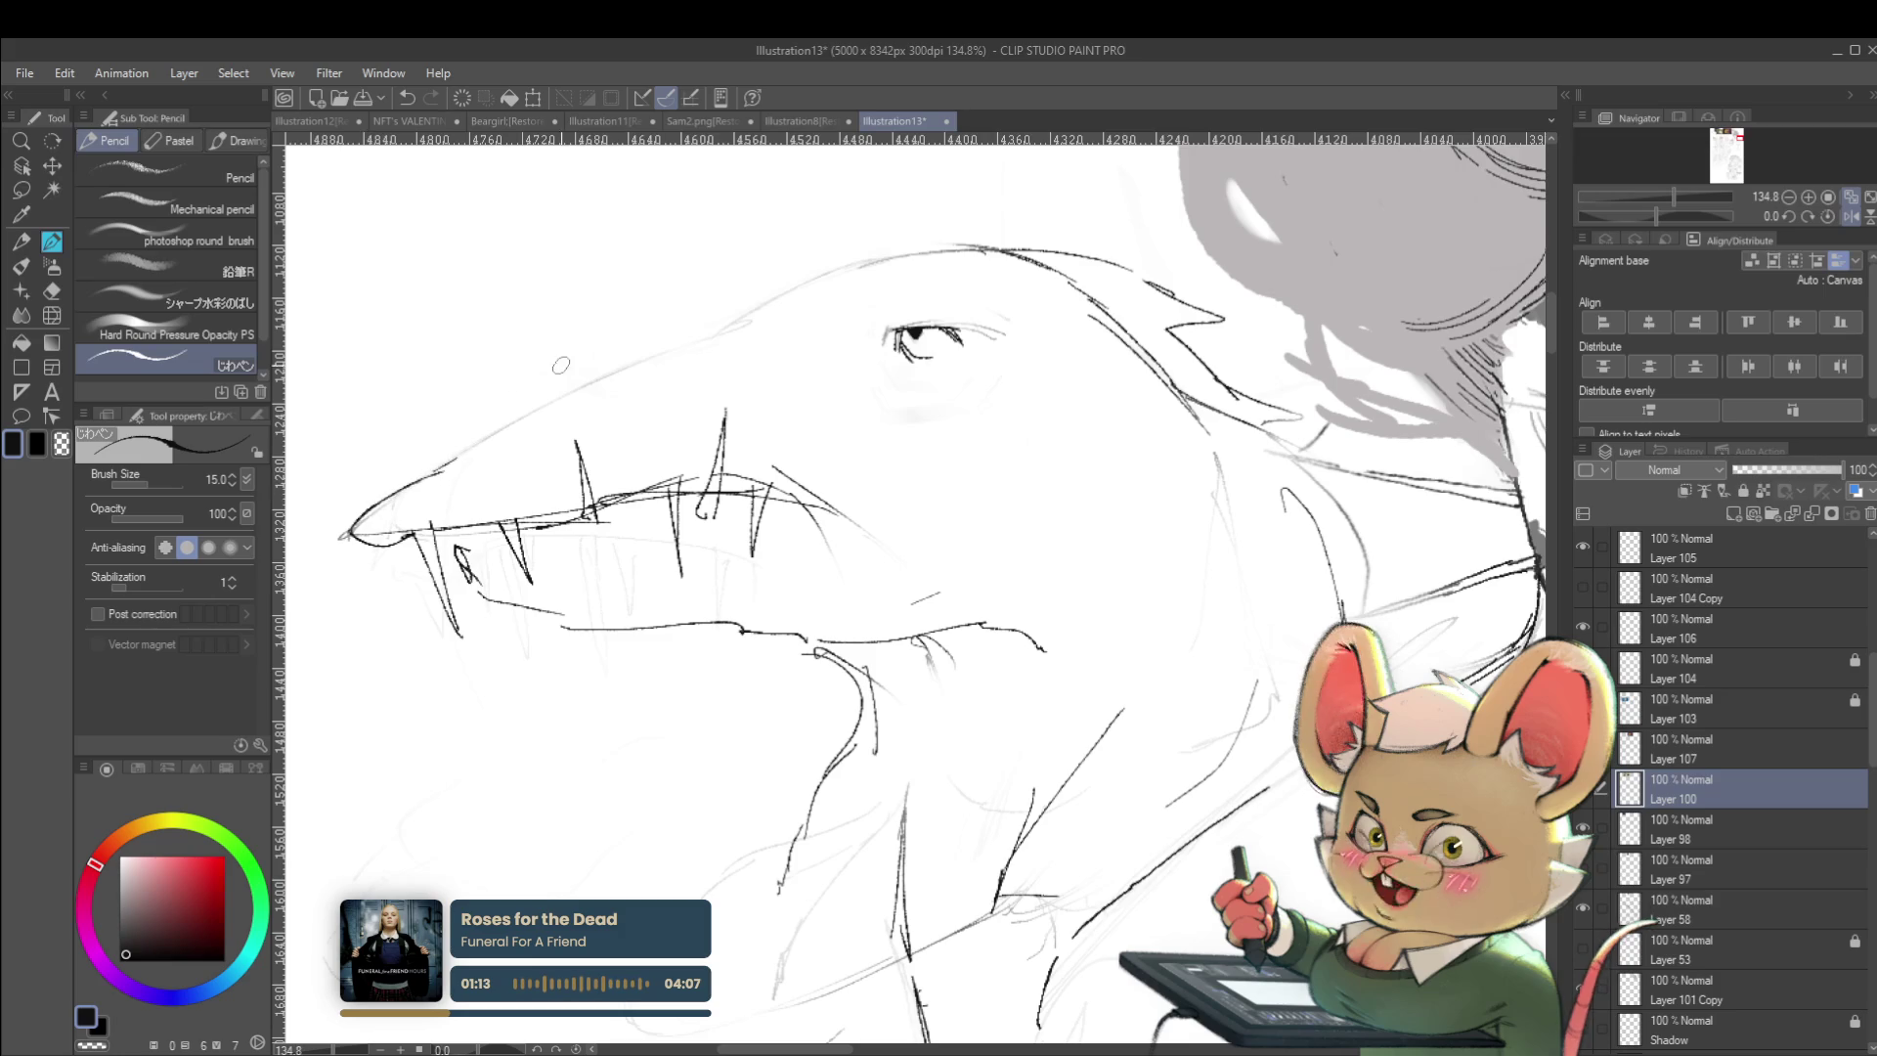
pyautogui.moveTo(430, 475)
pyautogui.mouseDown()
pyautogui.moveTo(689, 340)
pyautogui.moveTo(662, 375)
pyautogui.mouseUp()
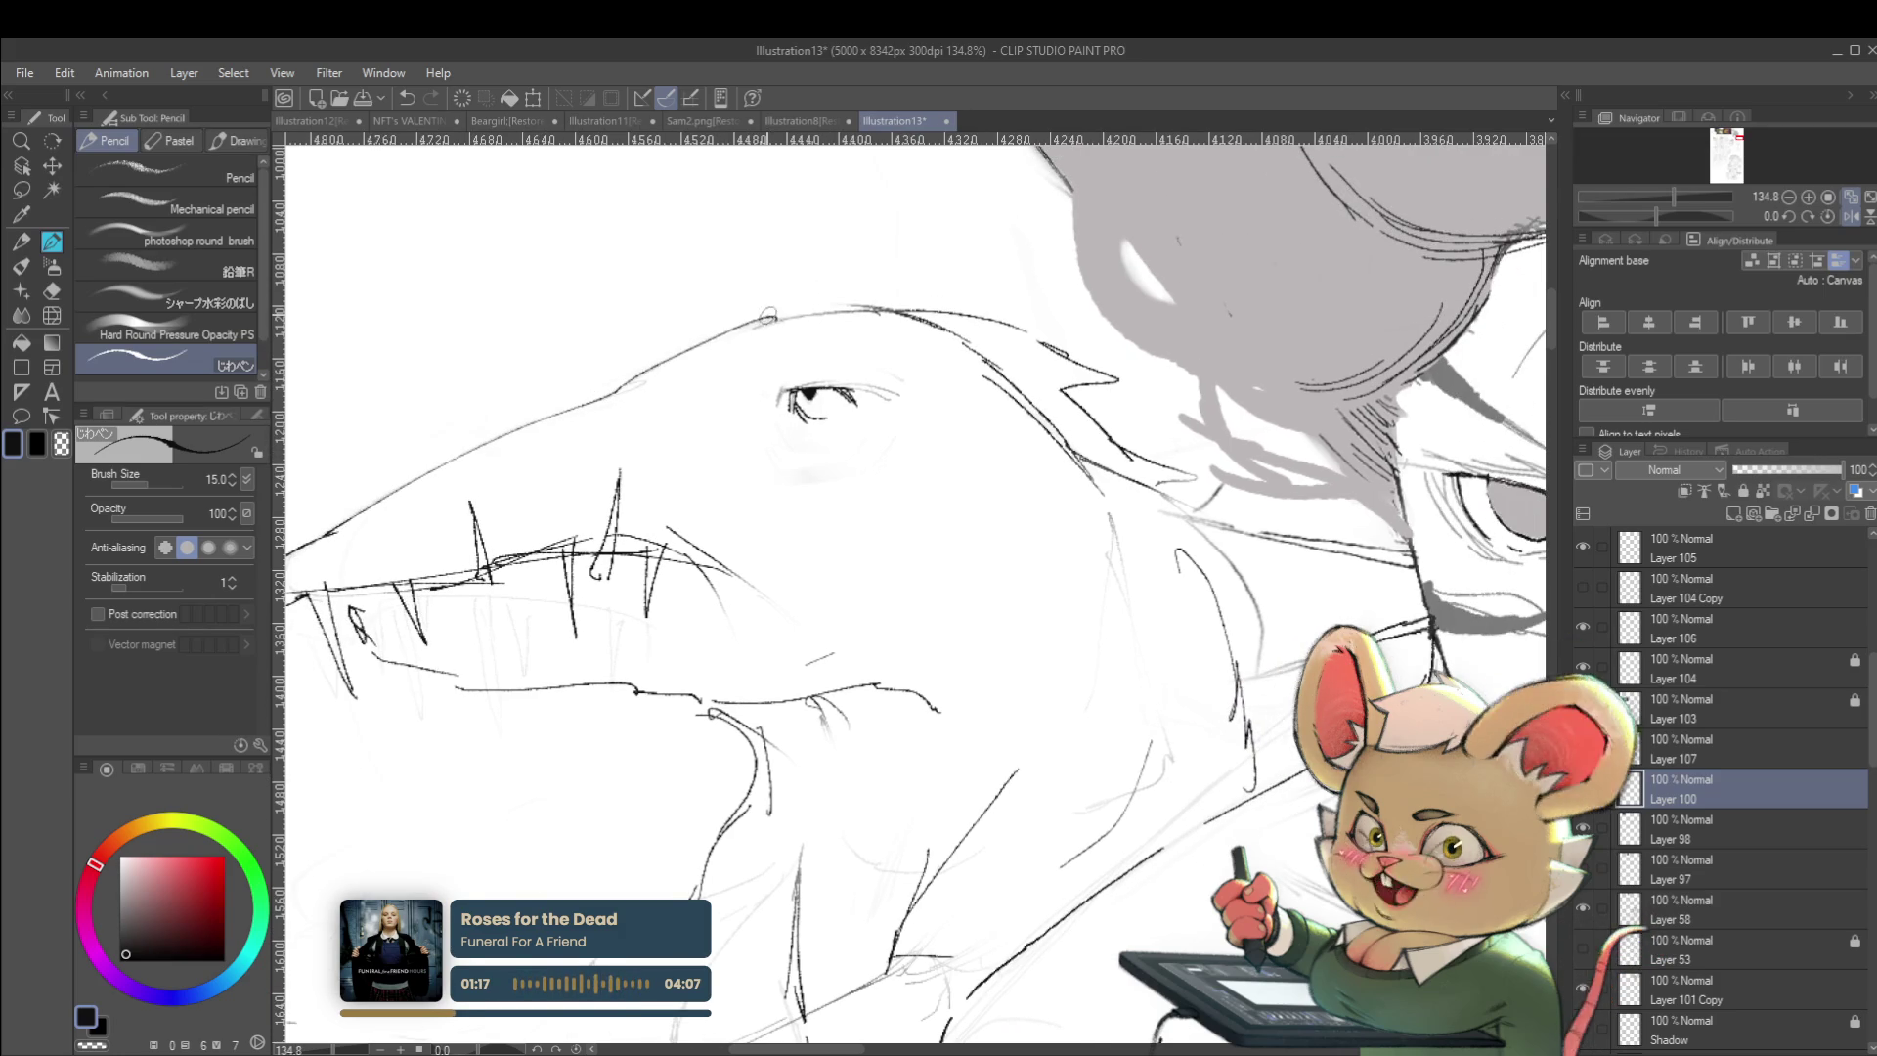
pyautogui.scroll(-5, 812, 322)
pyautogui.click(1853, 218)
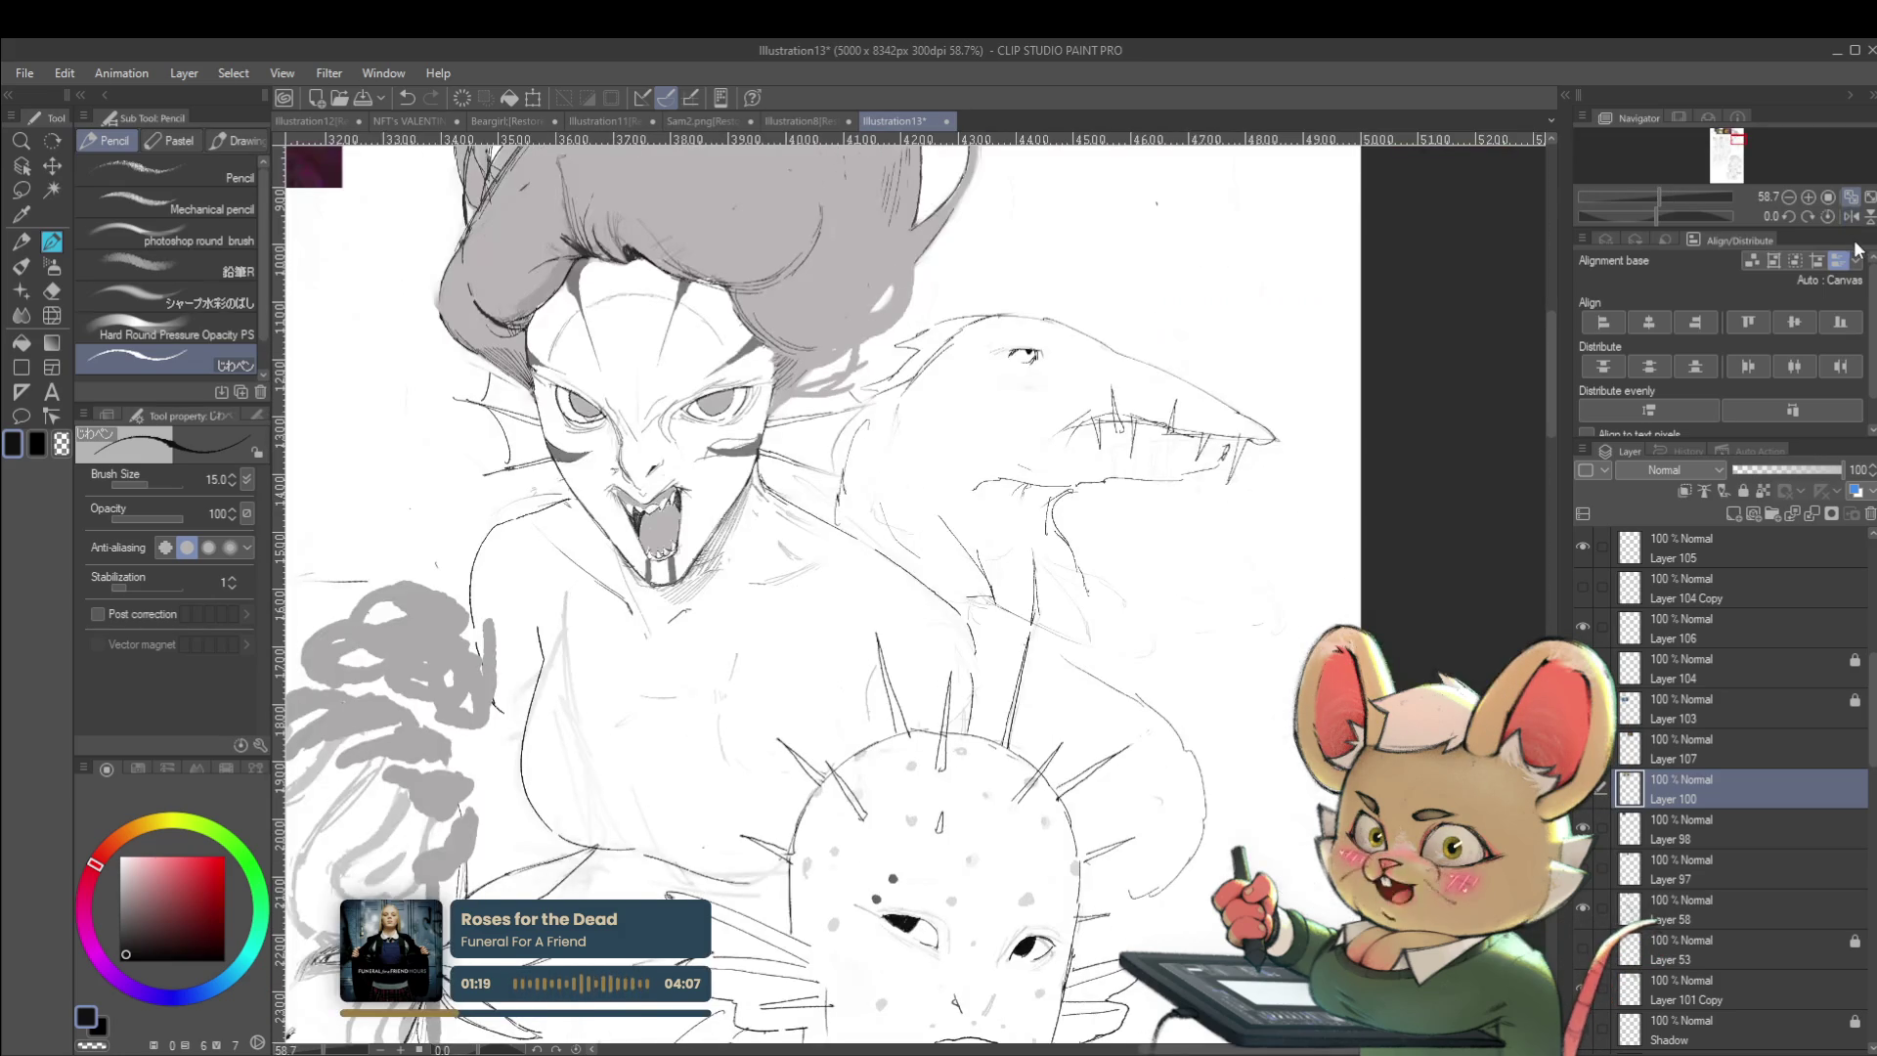
pyautogui.click(1858, 217)
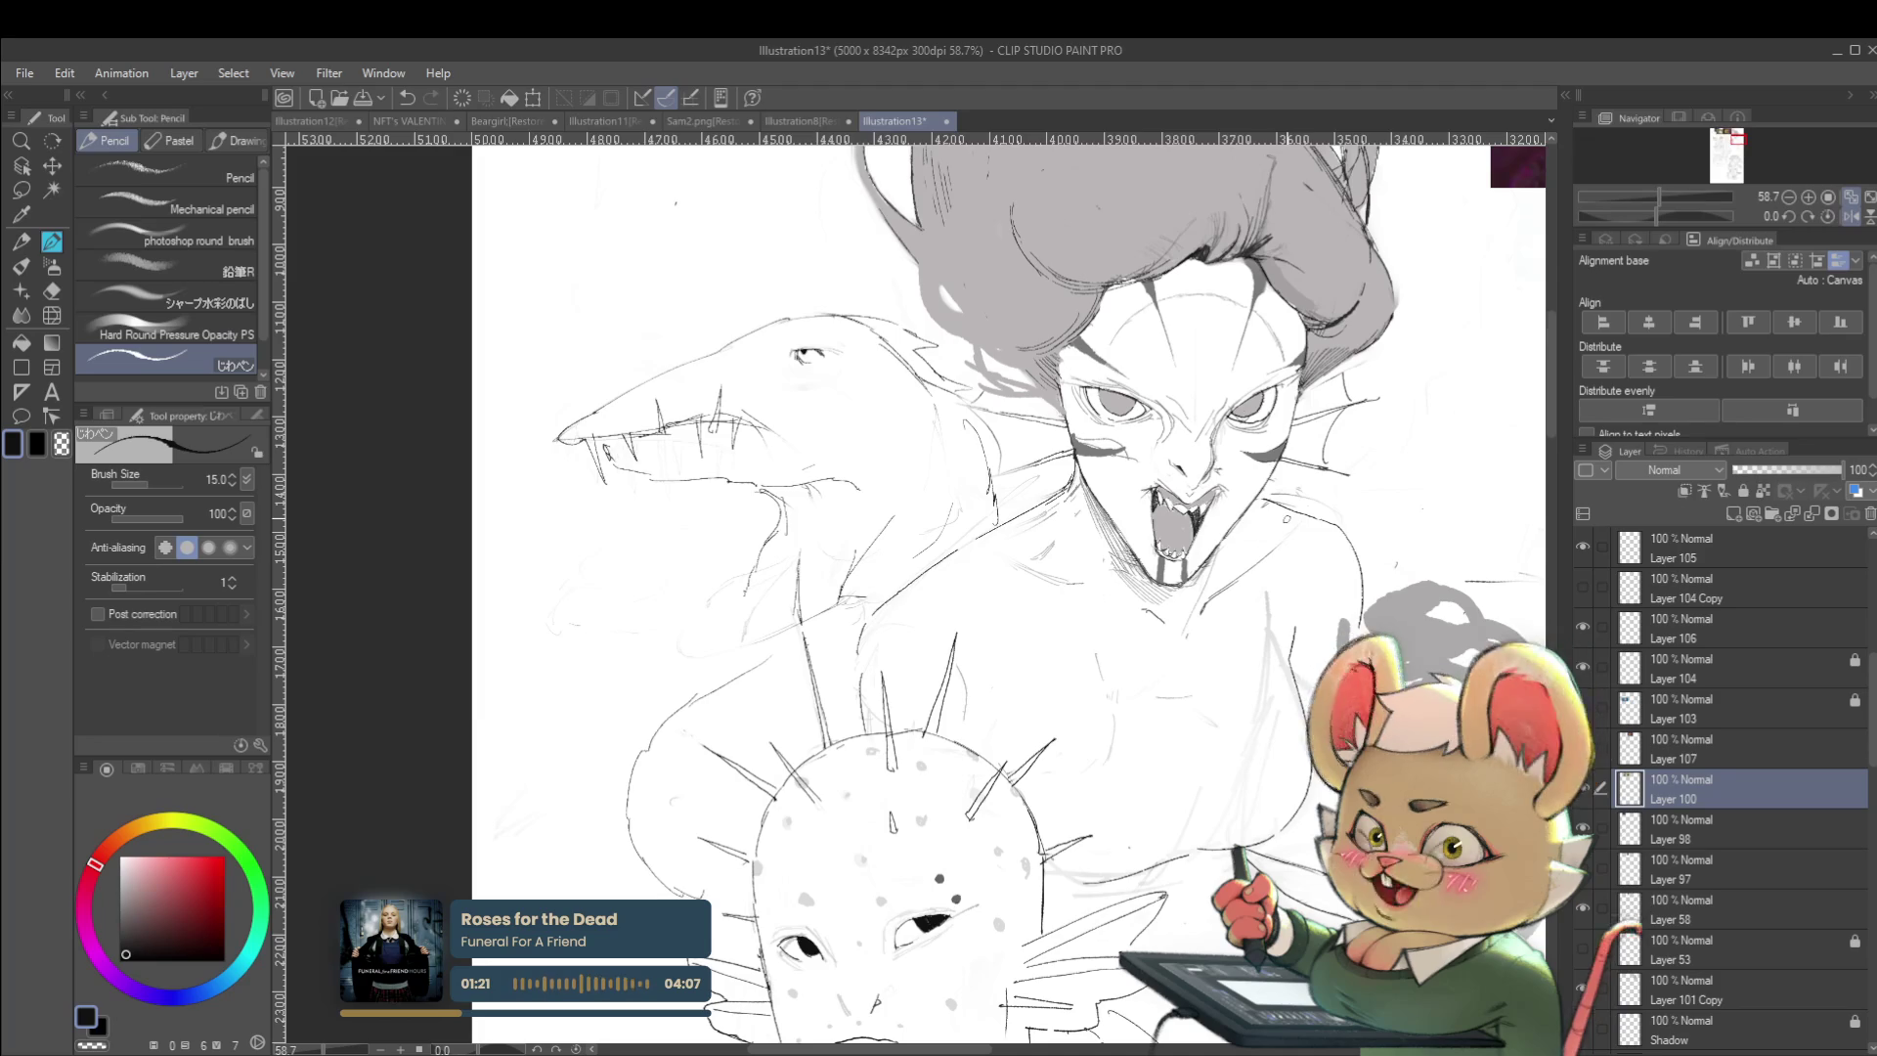
pyautogui.scroll(3, 772, 345)
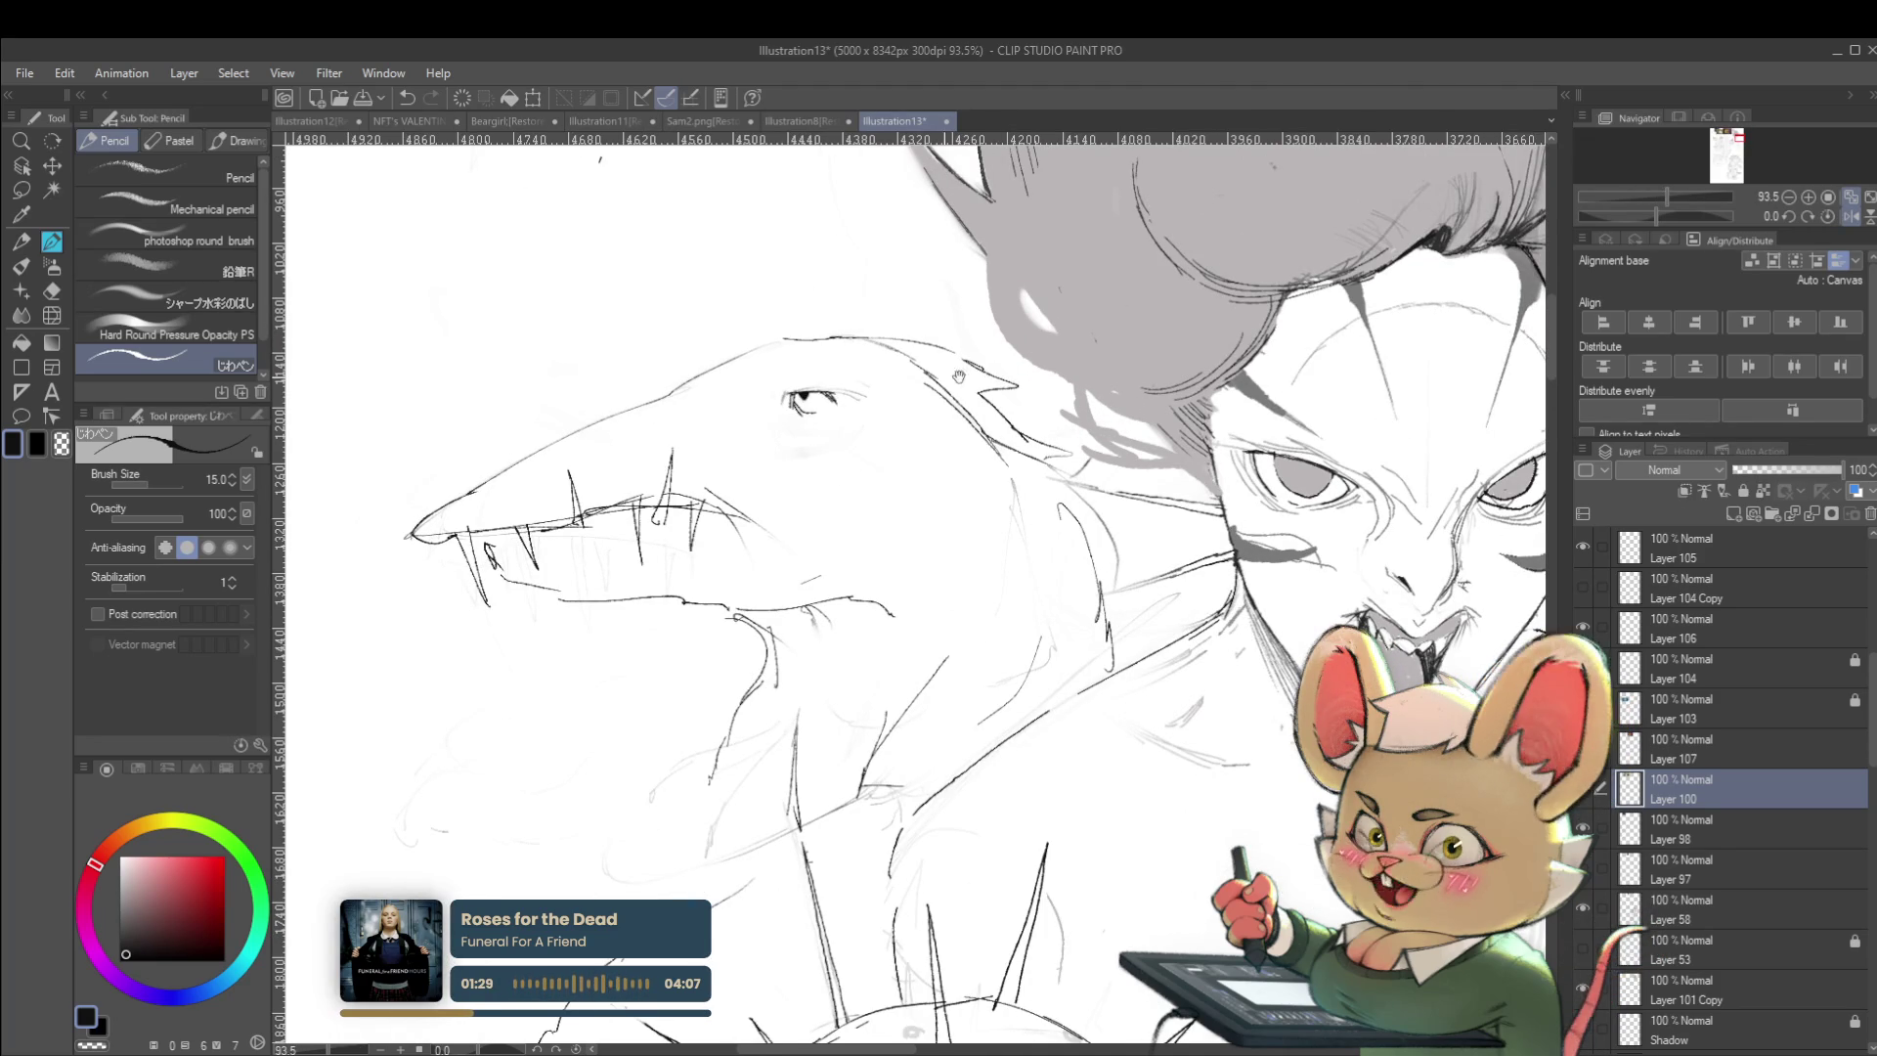
pyautogui.click(1851, 219)
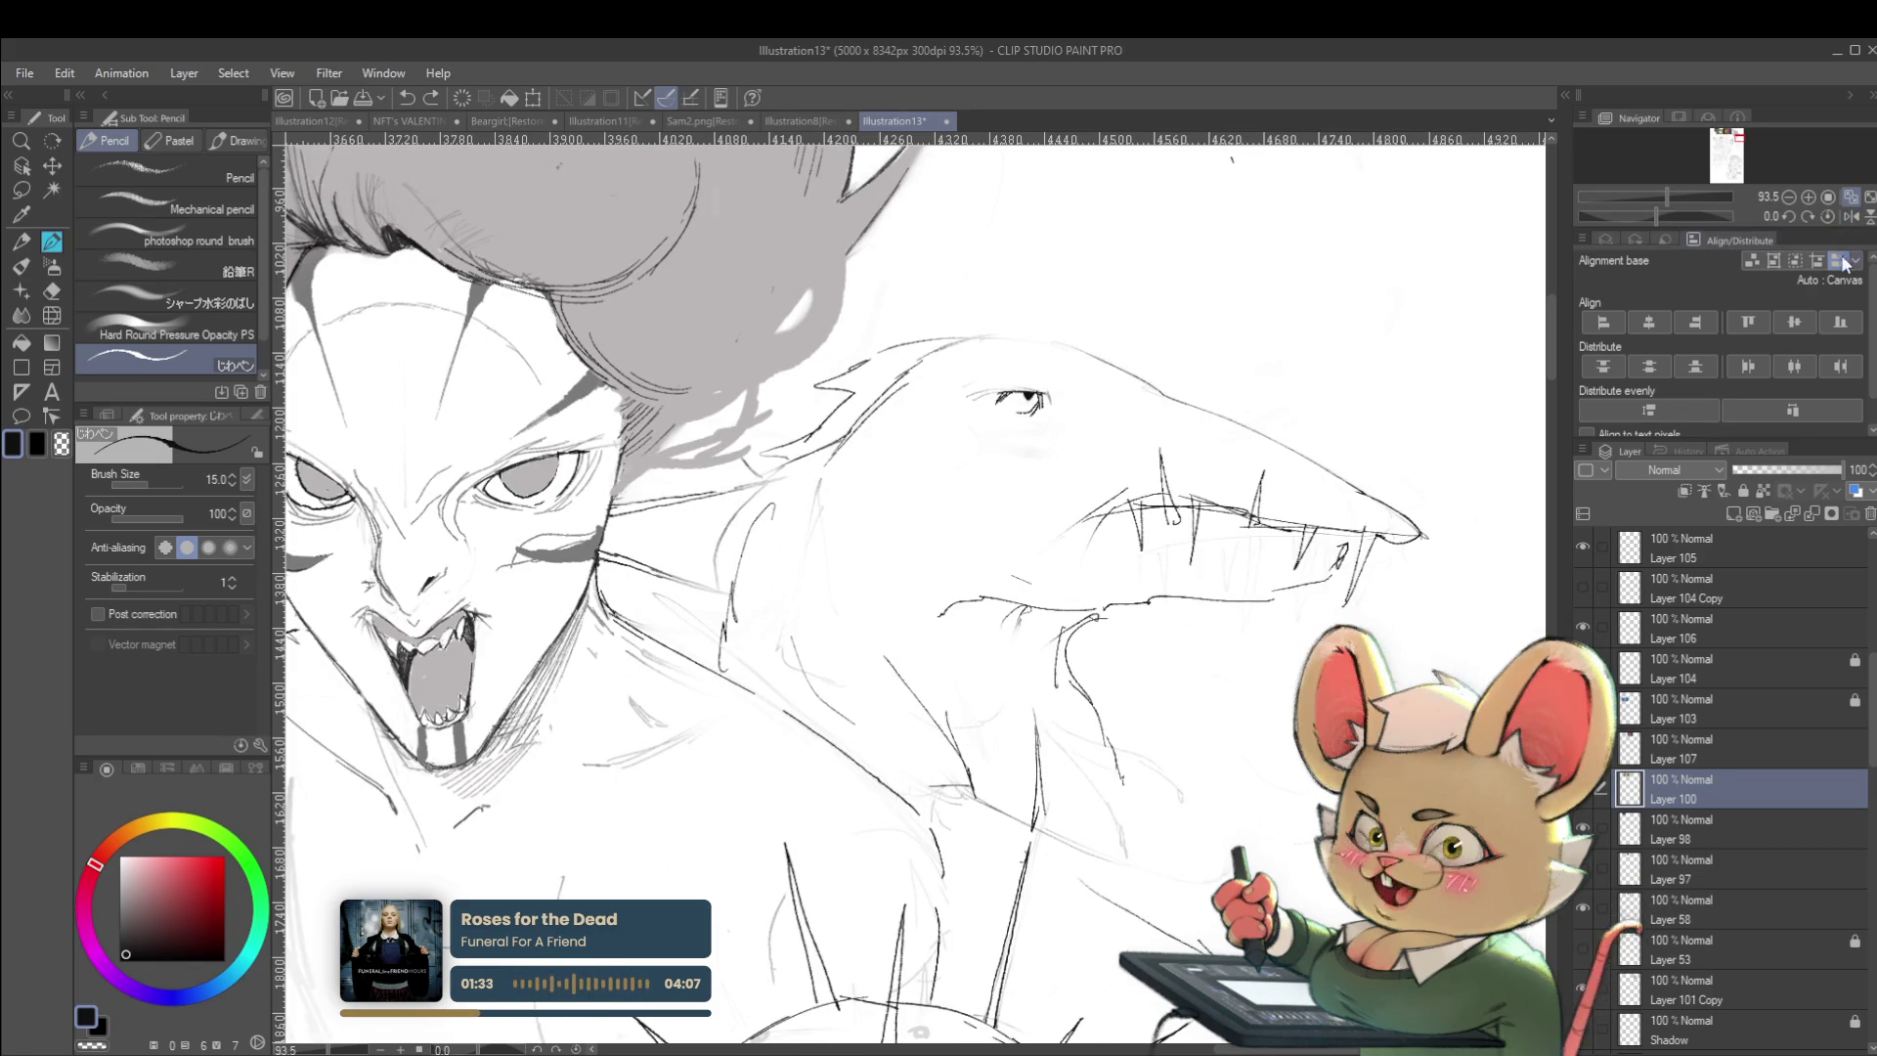
pyautogui.click(1852, 221)
pyautogui.scroll(-2, 1105, 447)
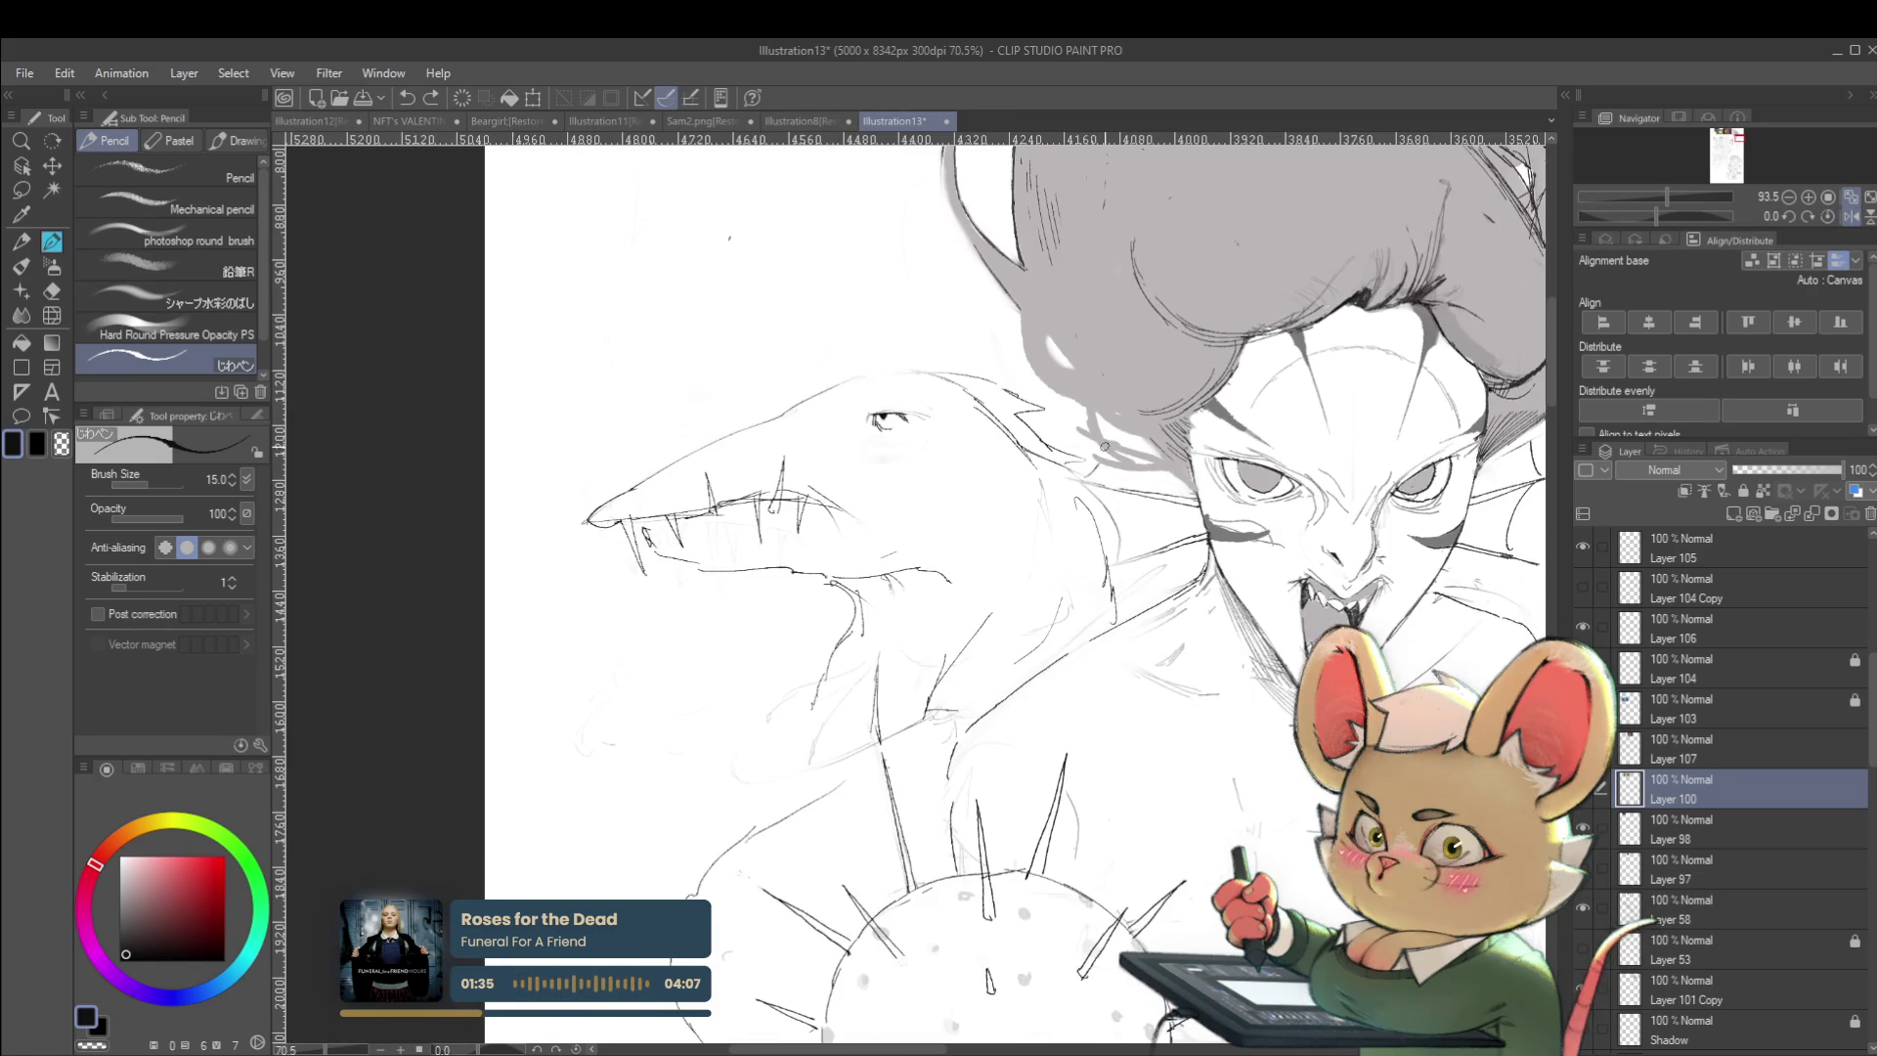
pyautogui.click(1852, 225)
pyautogui.scroll(-2, 1235, 529)
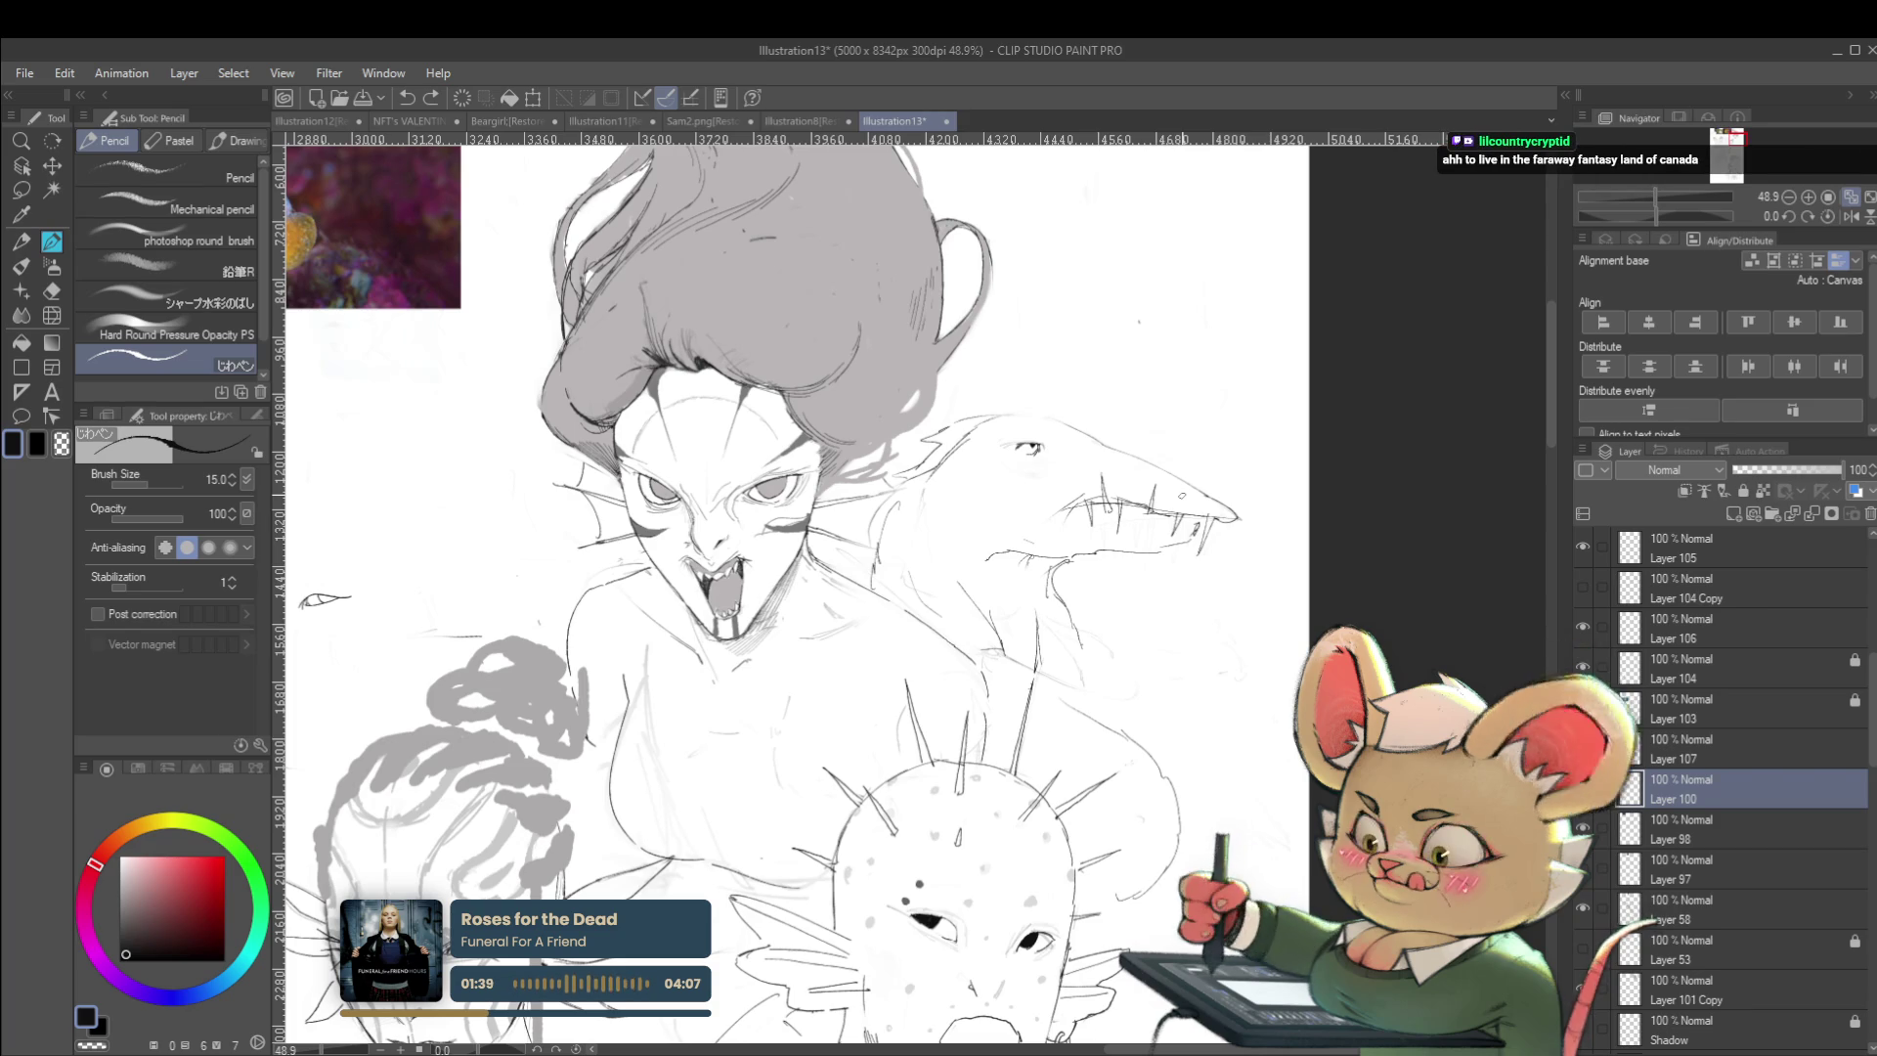
pyautogui.click(1851, 217)
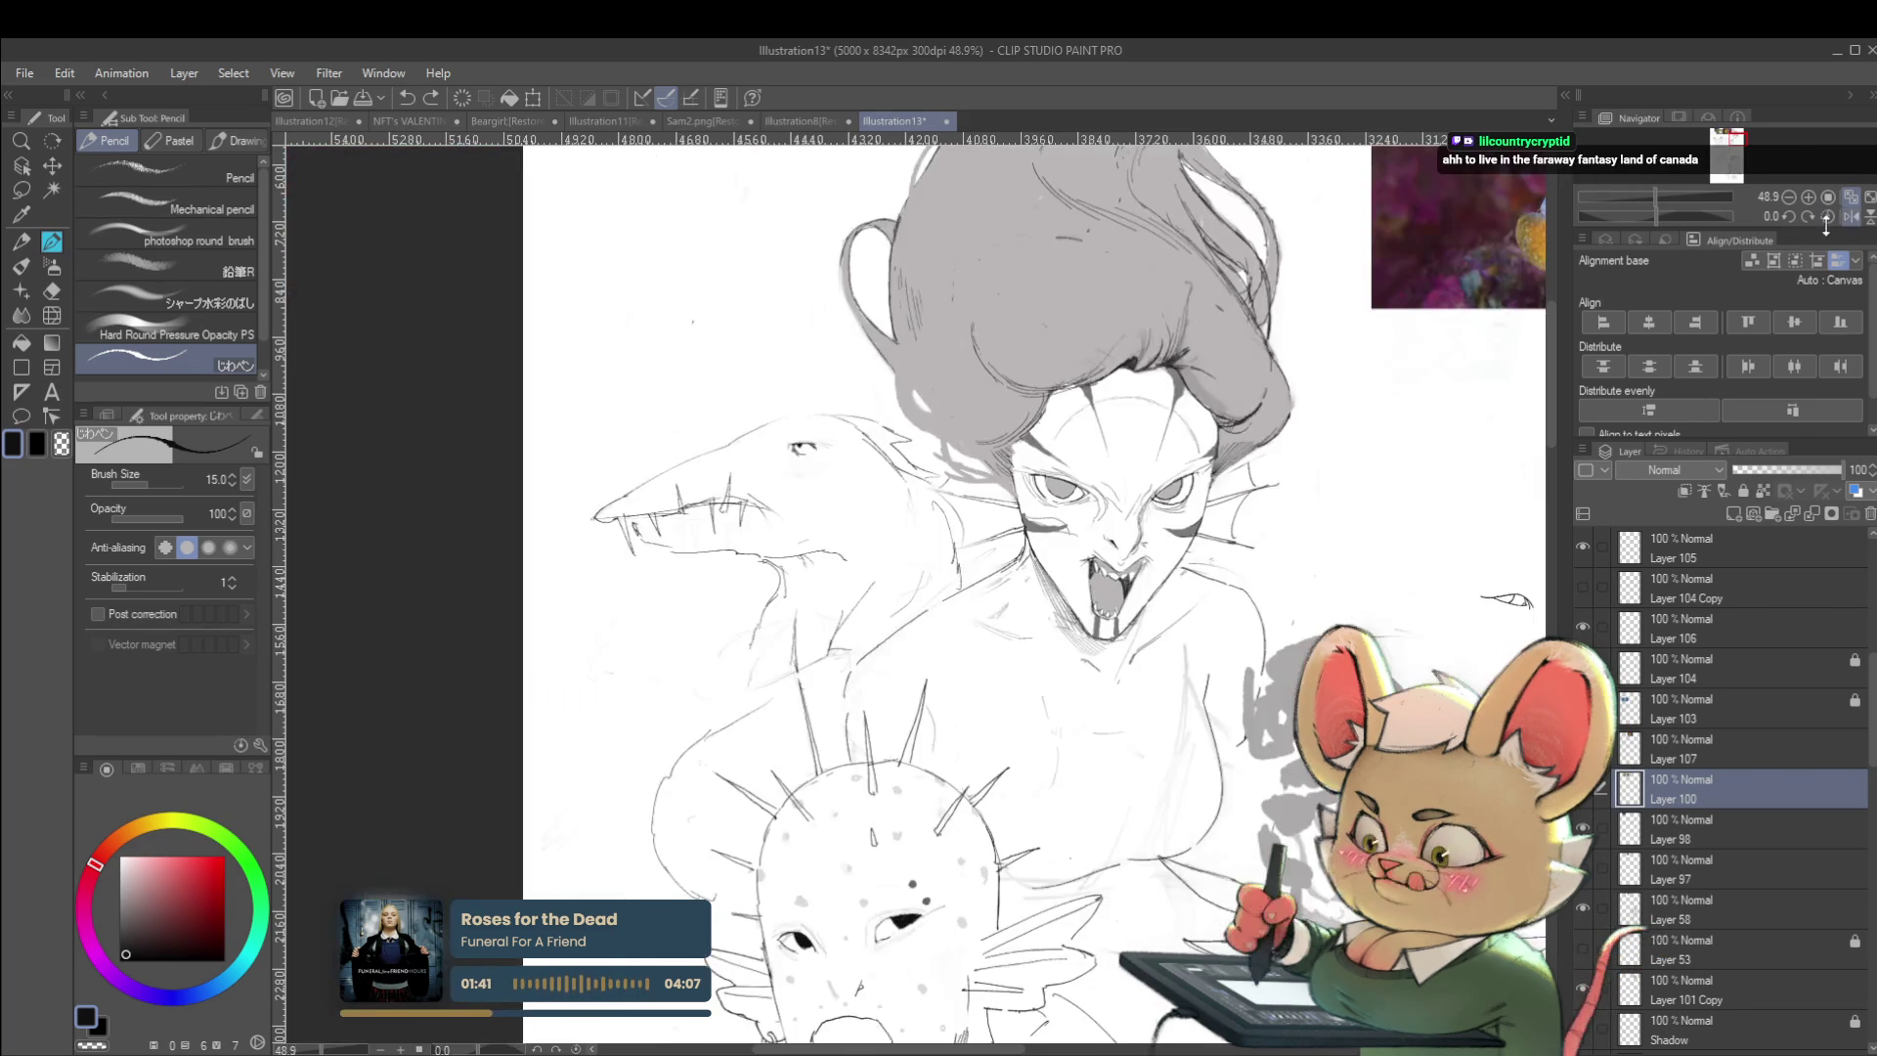
pyautogui.scroll(3, 778, 437)
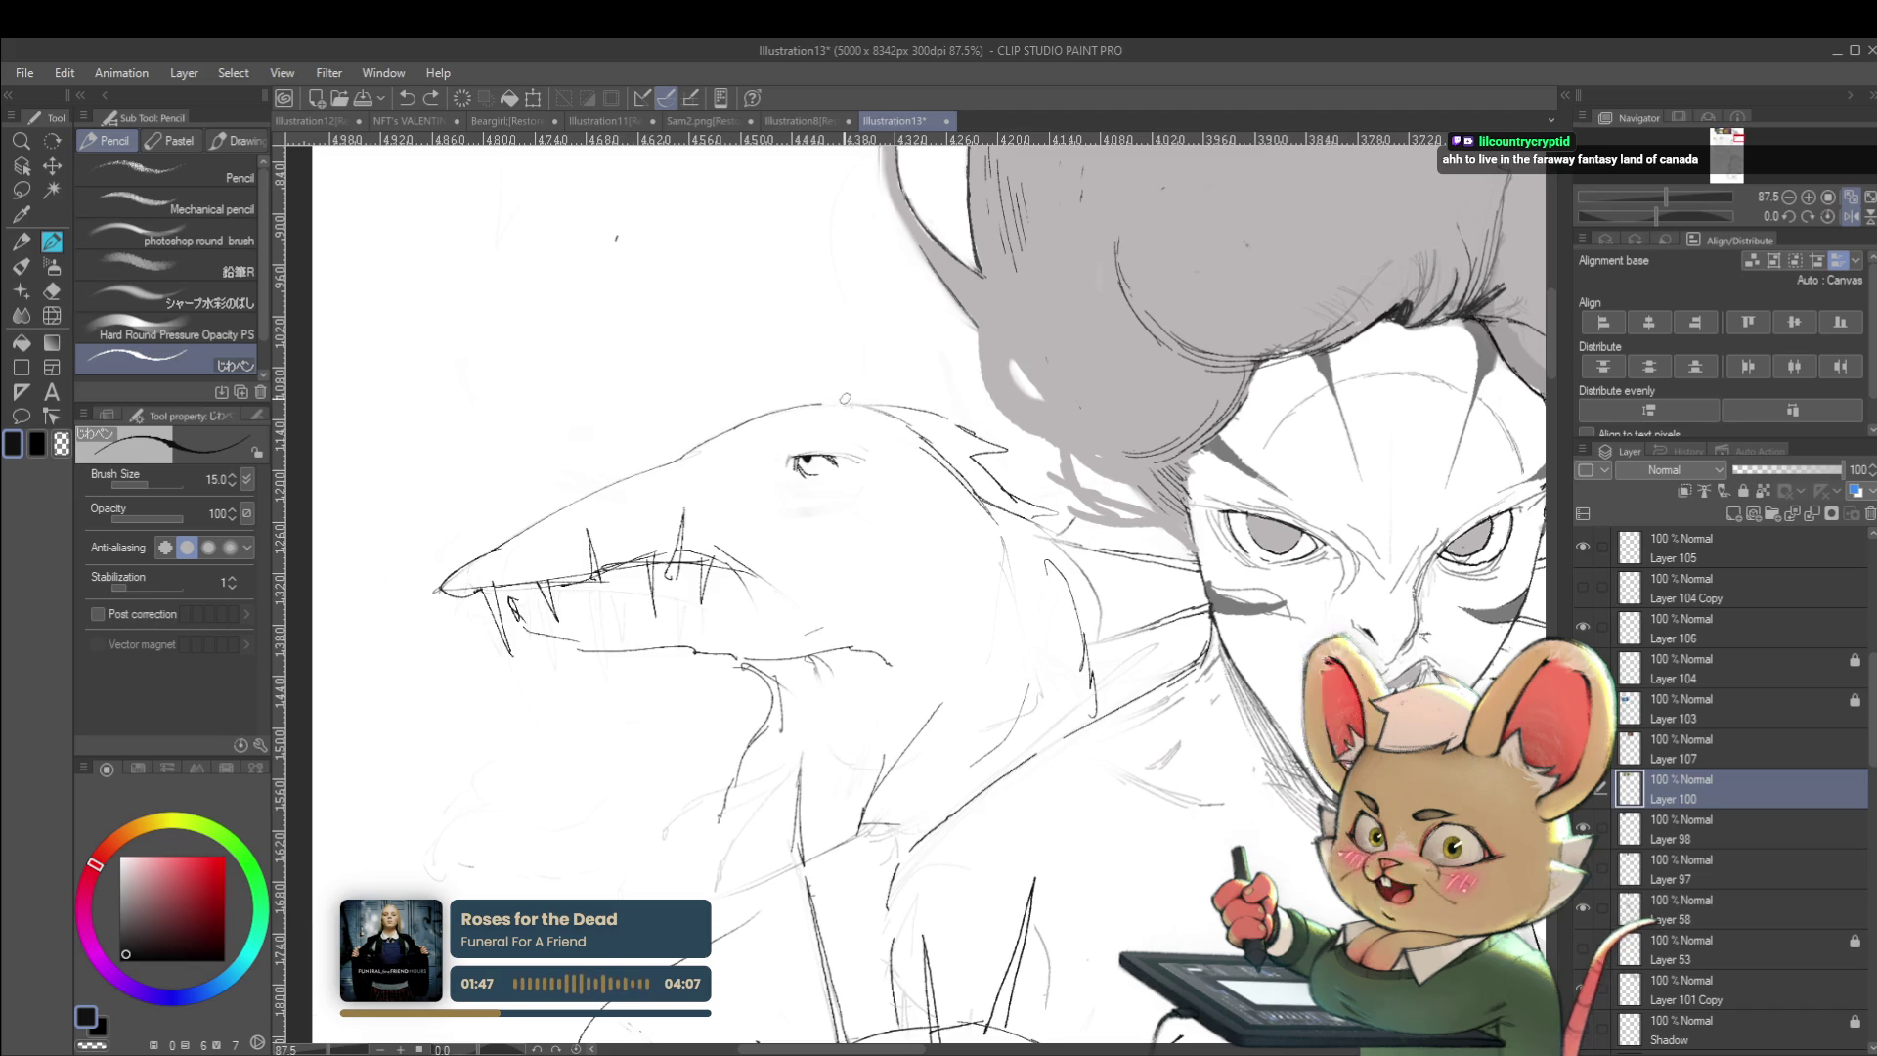
pyautogui.scroll(-4, 924, 402)
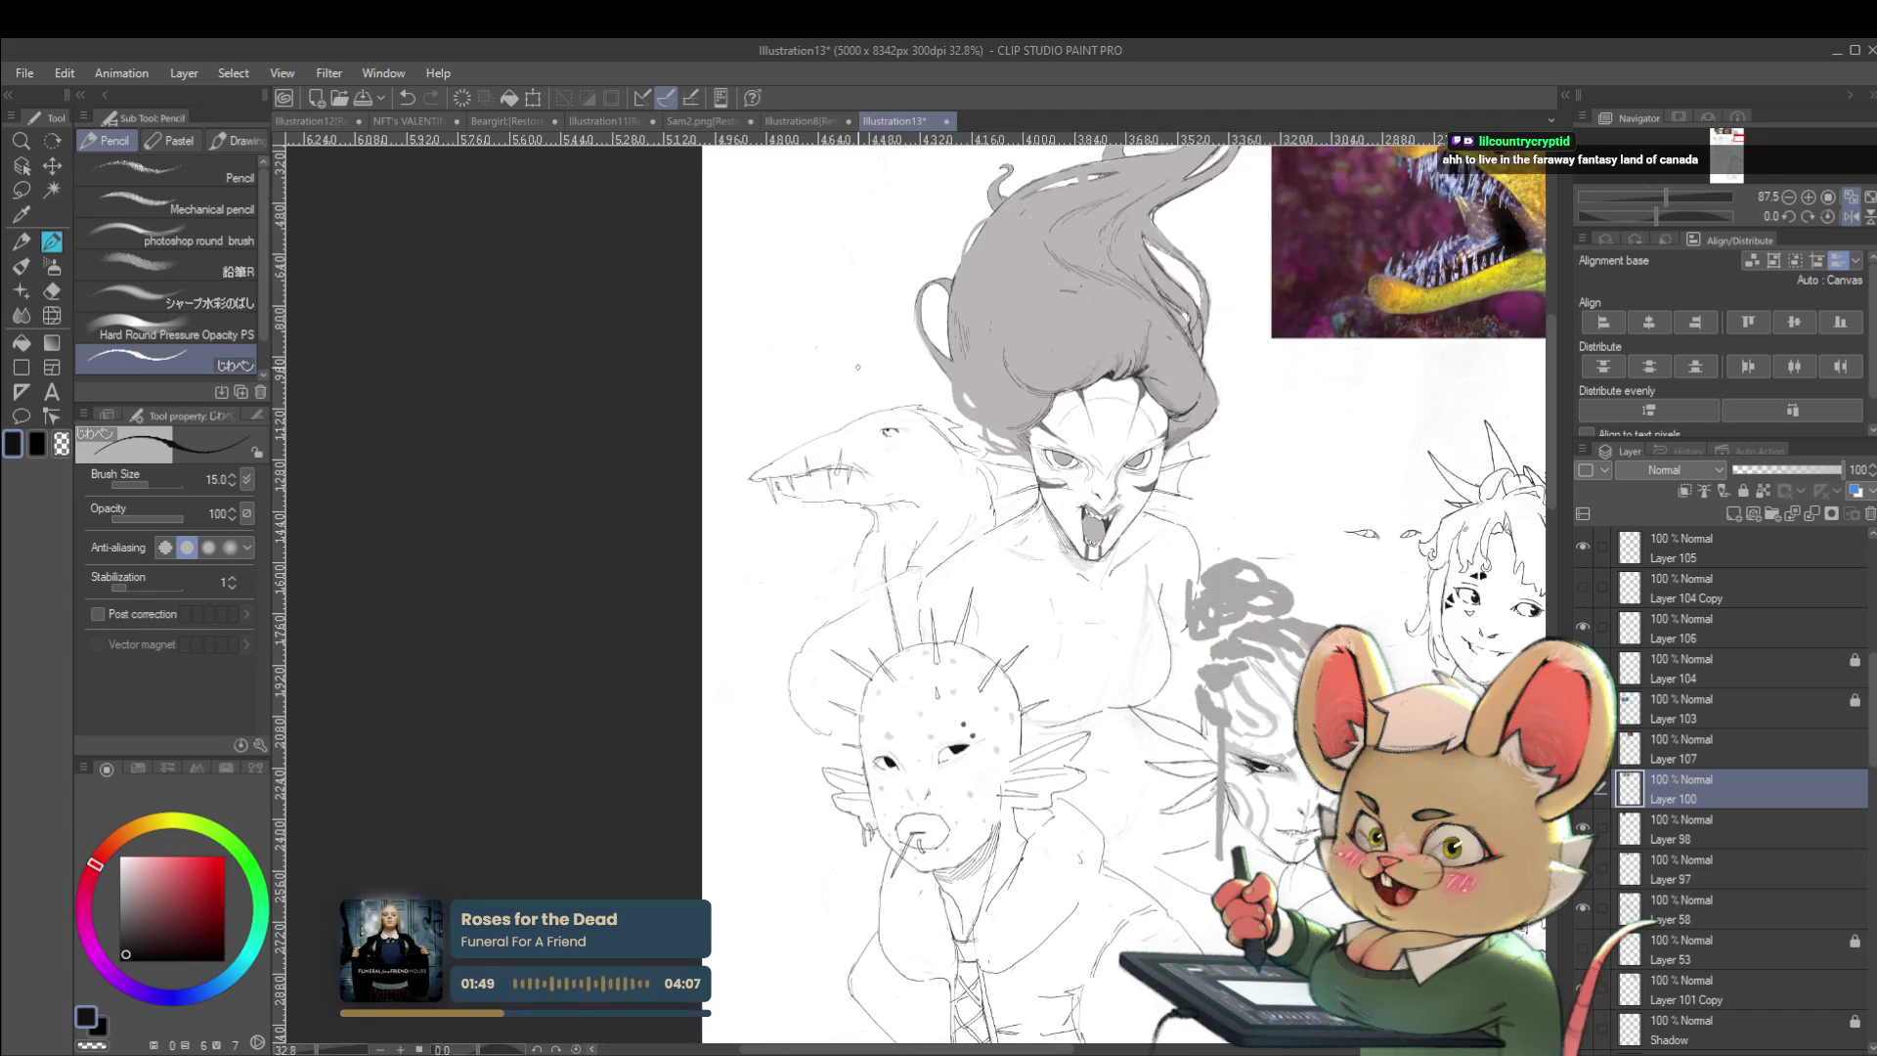
pyautogui.click(1851, 216)
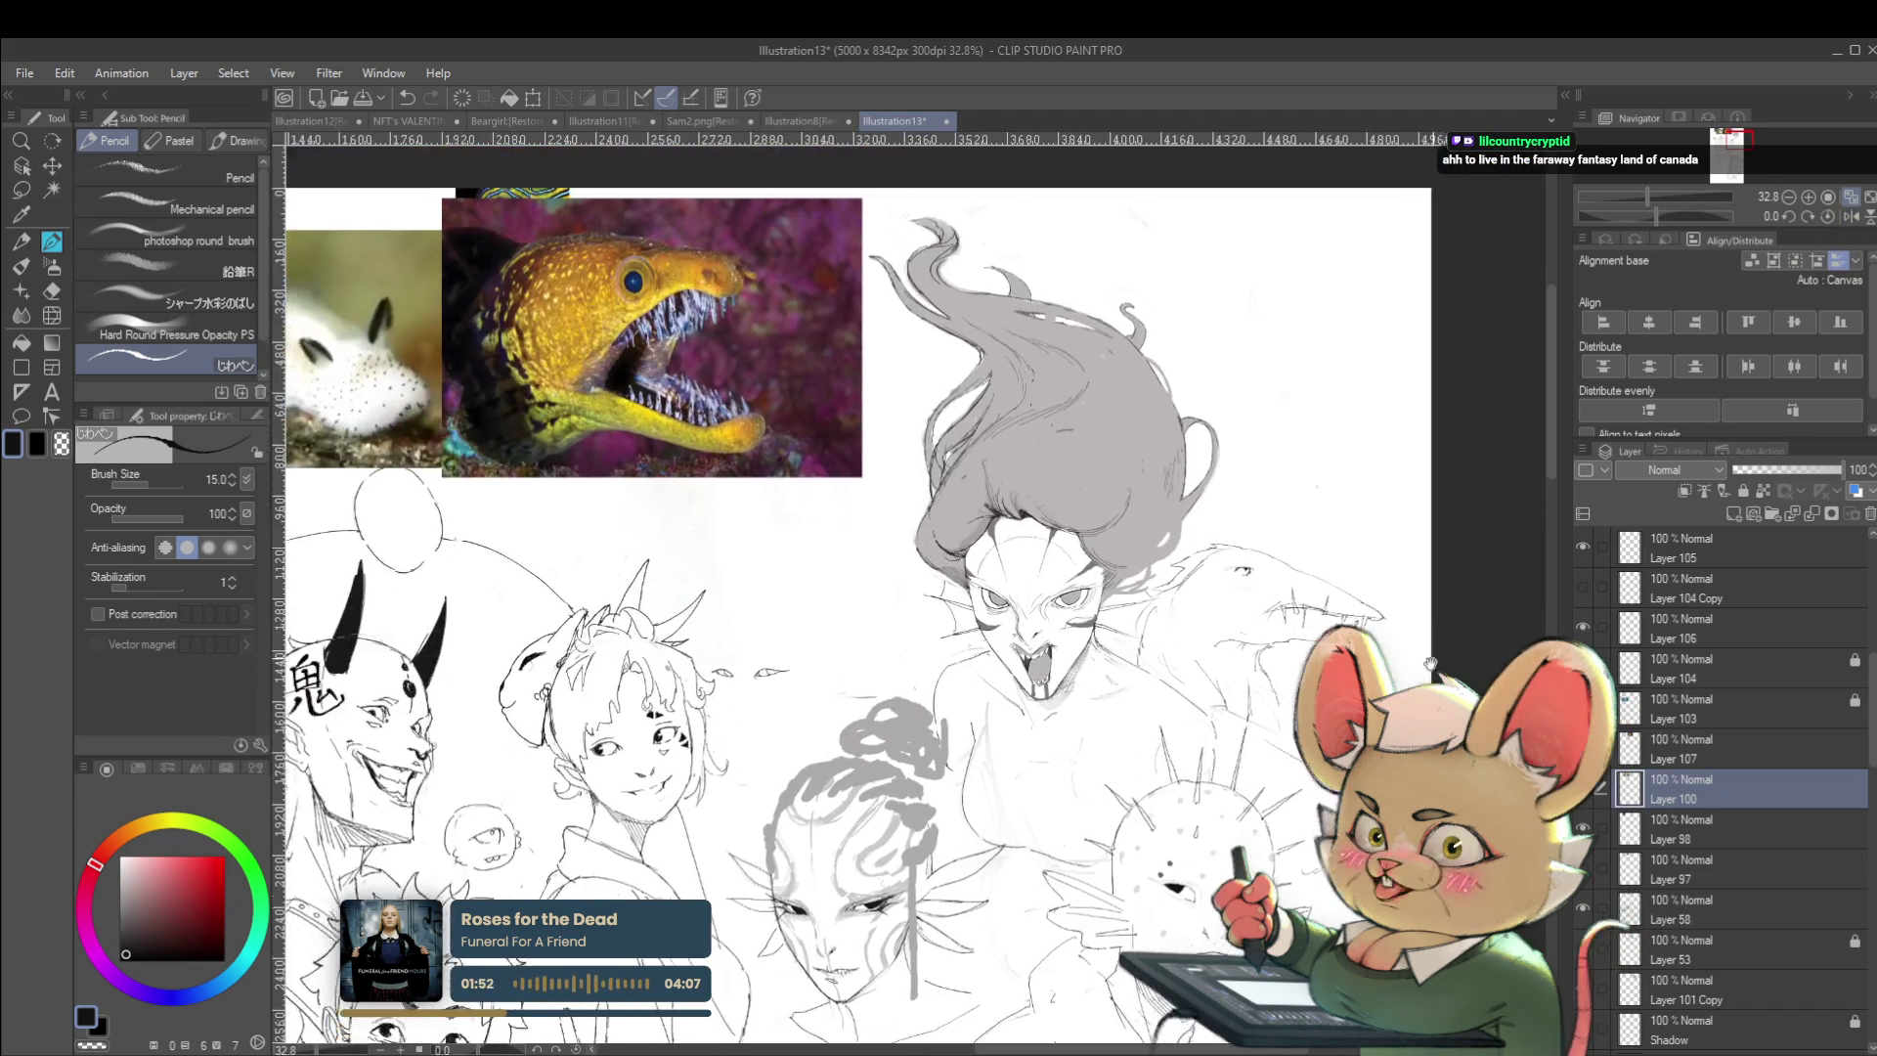
pyautogui.moveTo(1430, 664)
pyautogui.mouseDown()
pyautogui.moveTo(1366, 727)
pyautogui.moveTo(1369, 570)
pyautogui.mouseUp()
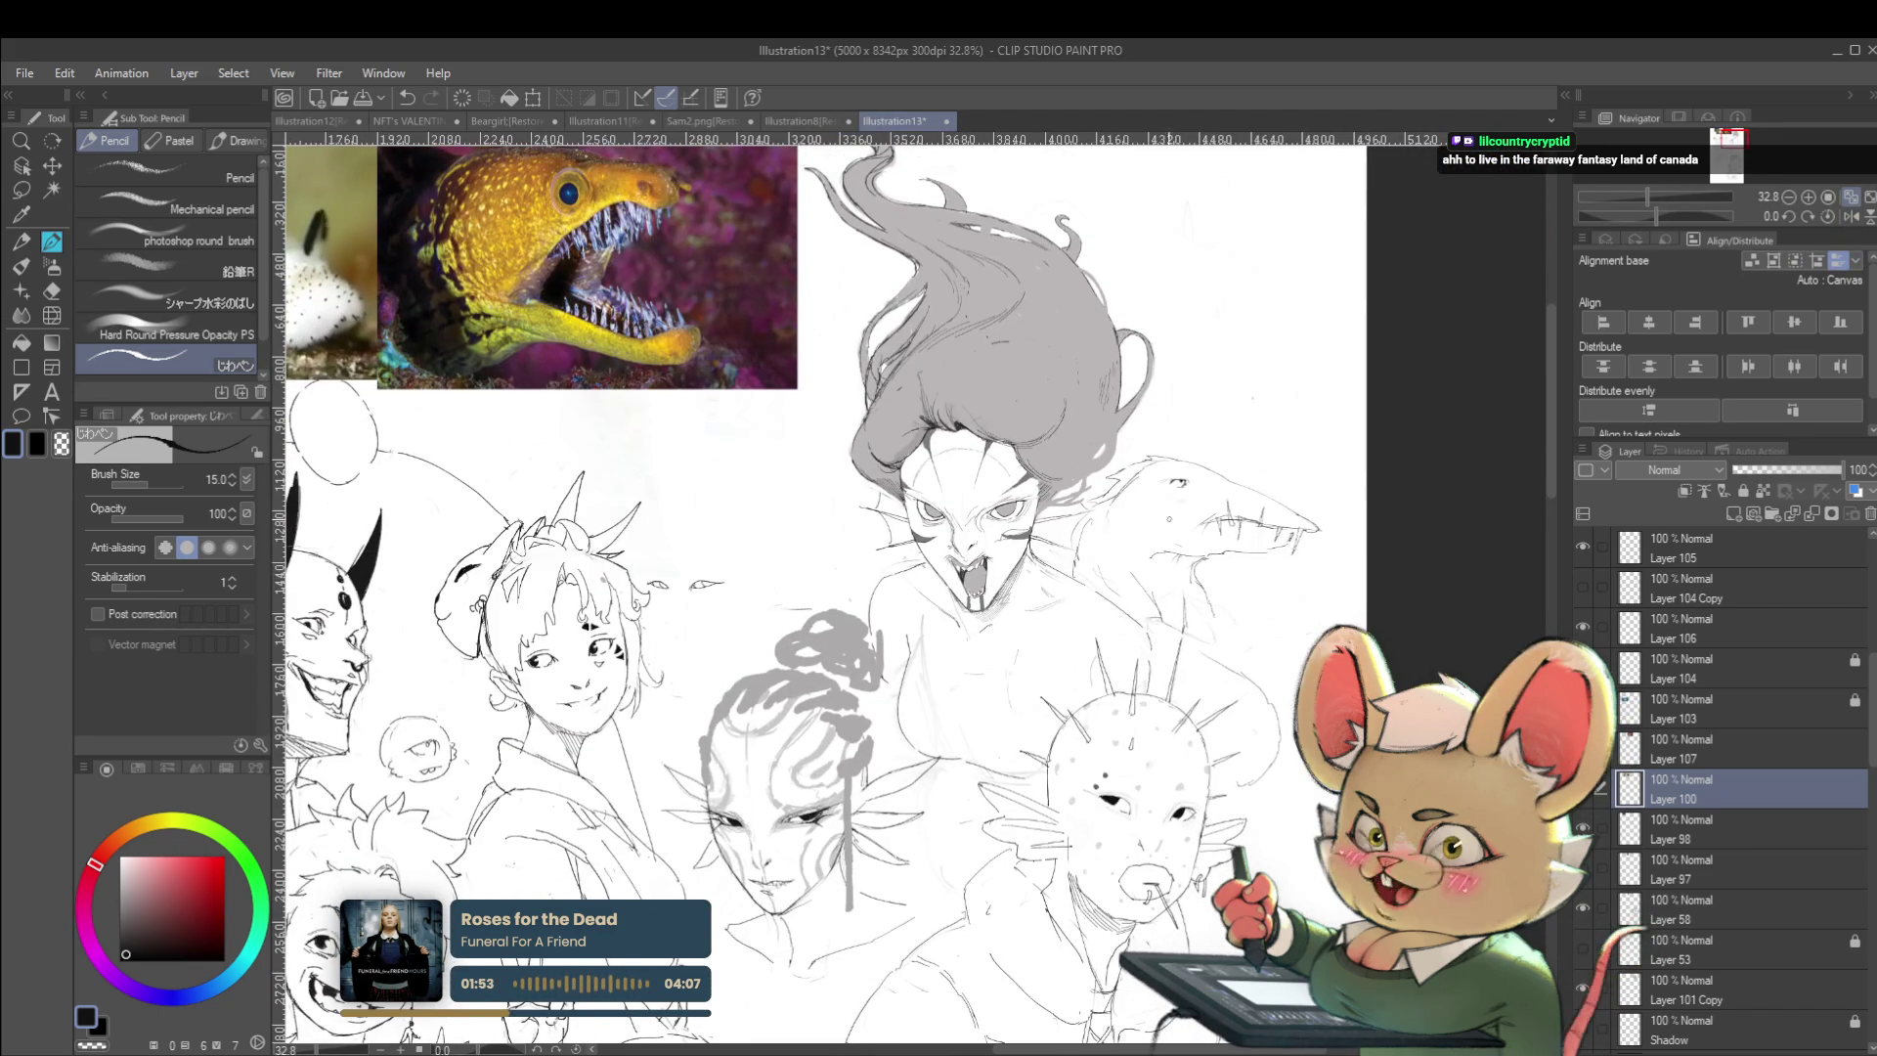
pyautogui.scroll(2, 1164, 525)
pyautogui.scroll(2, 1124, 491)
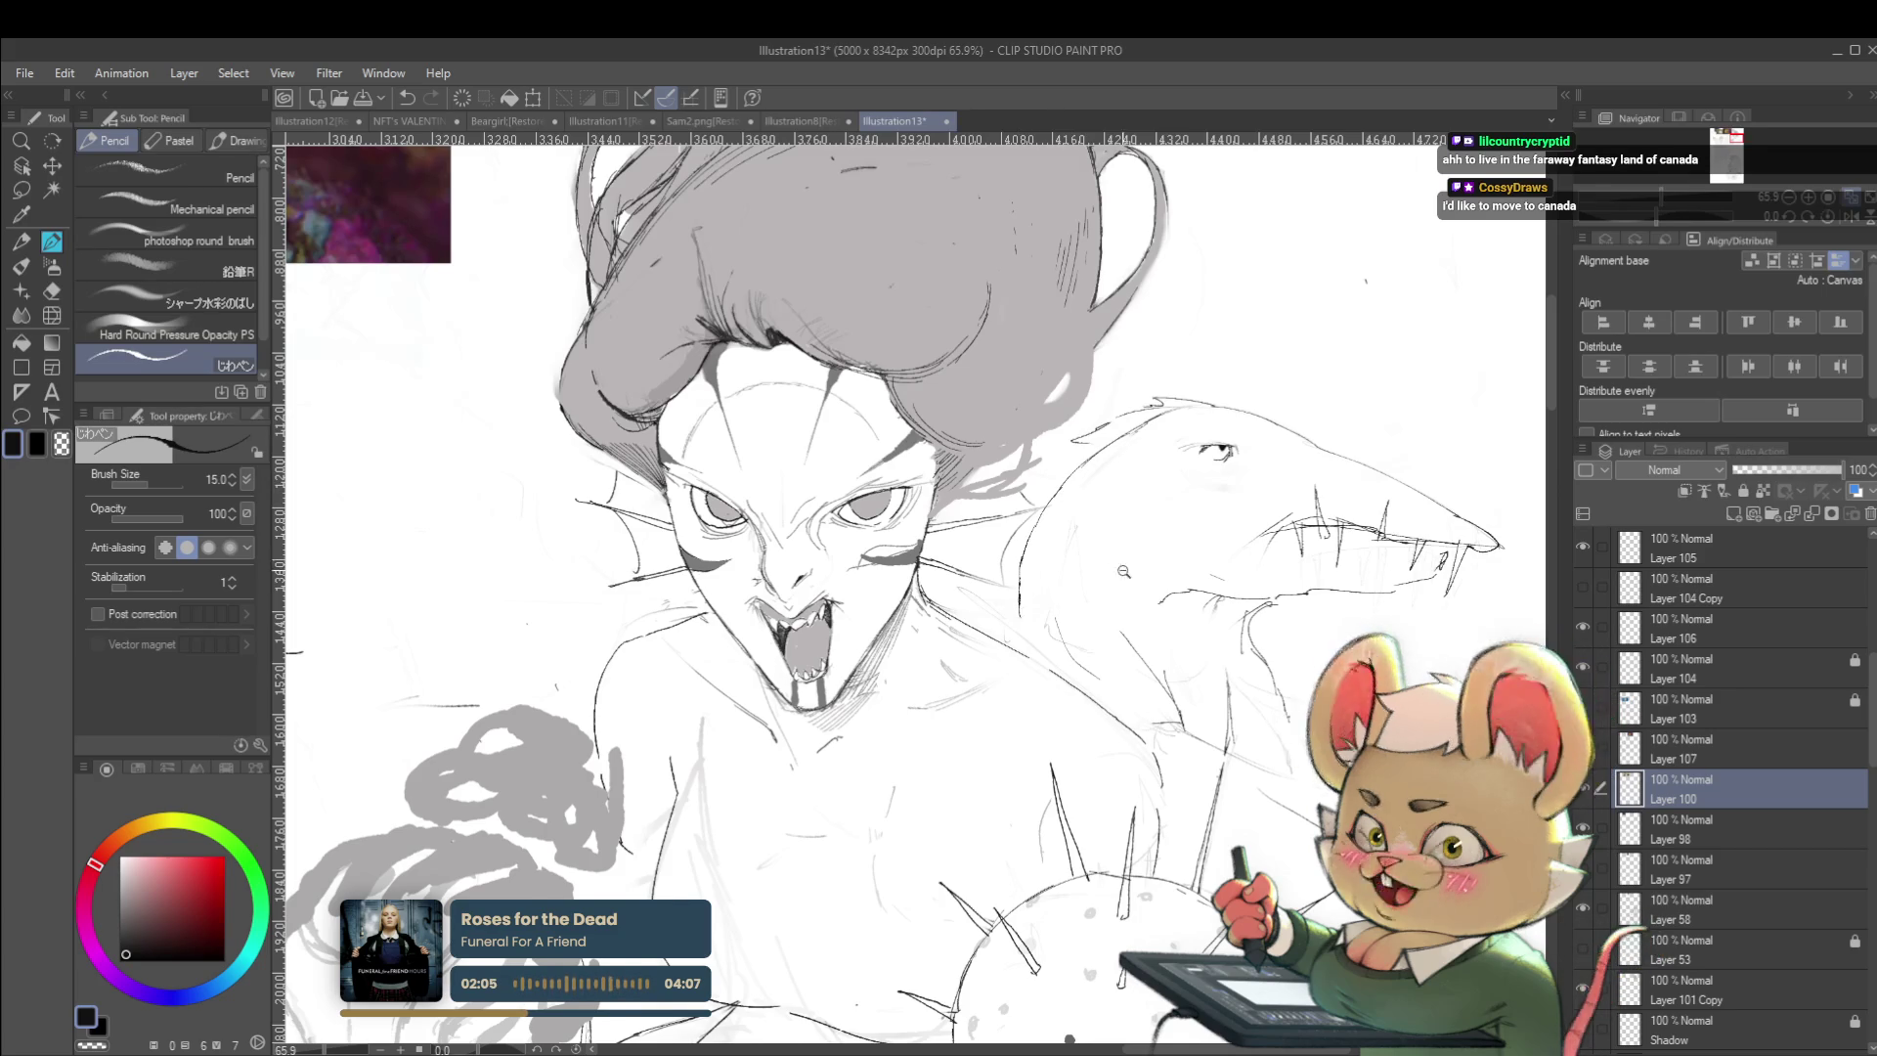
# - Check the page mirrored, then undo the last small pencil stroke
pyautogui.scroll(-3, 1019, 601)
pyautogui.scroll(1, 1144, 606)
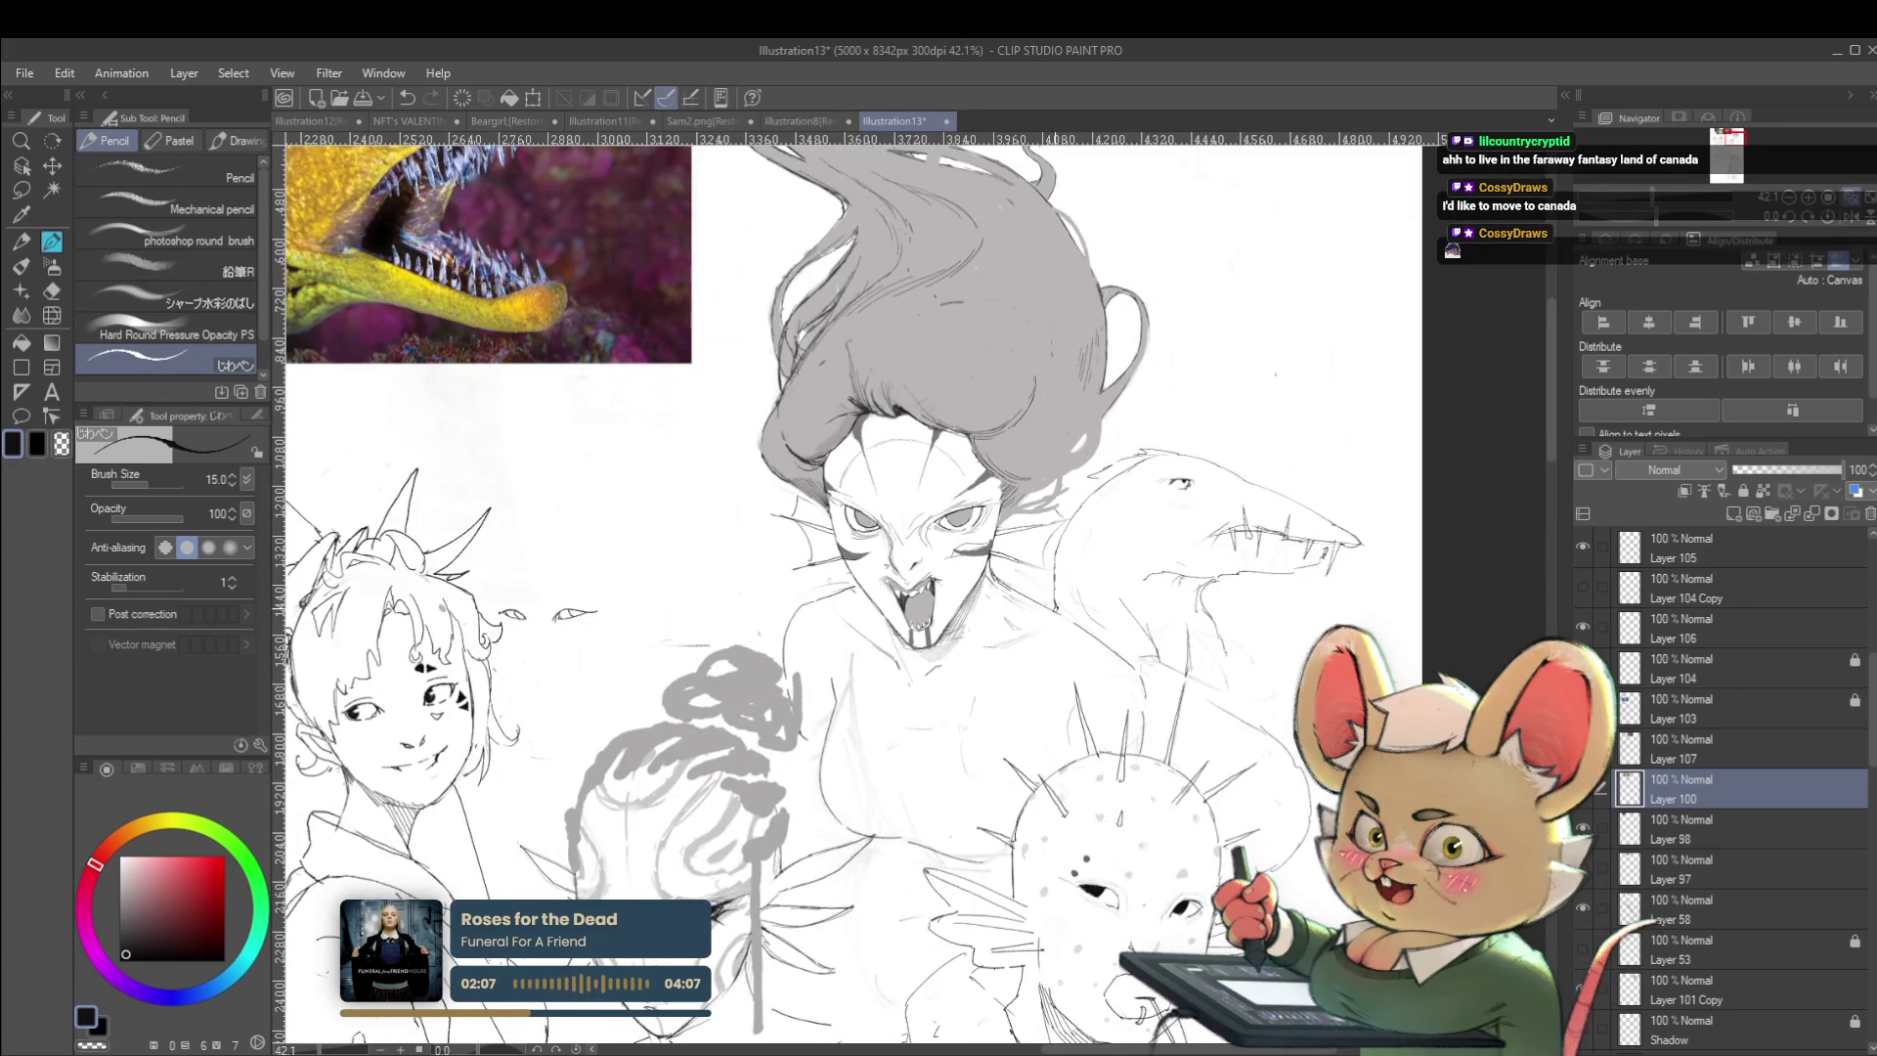
pyautogui.scroll(-3, 1098, 562)
pyautogui.scroll(2, 1099, 563)
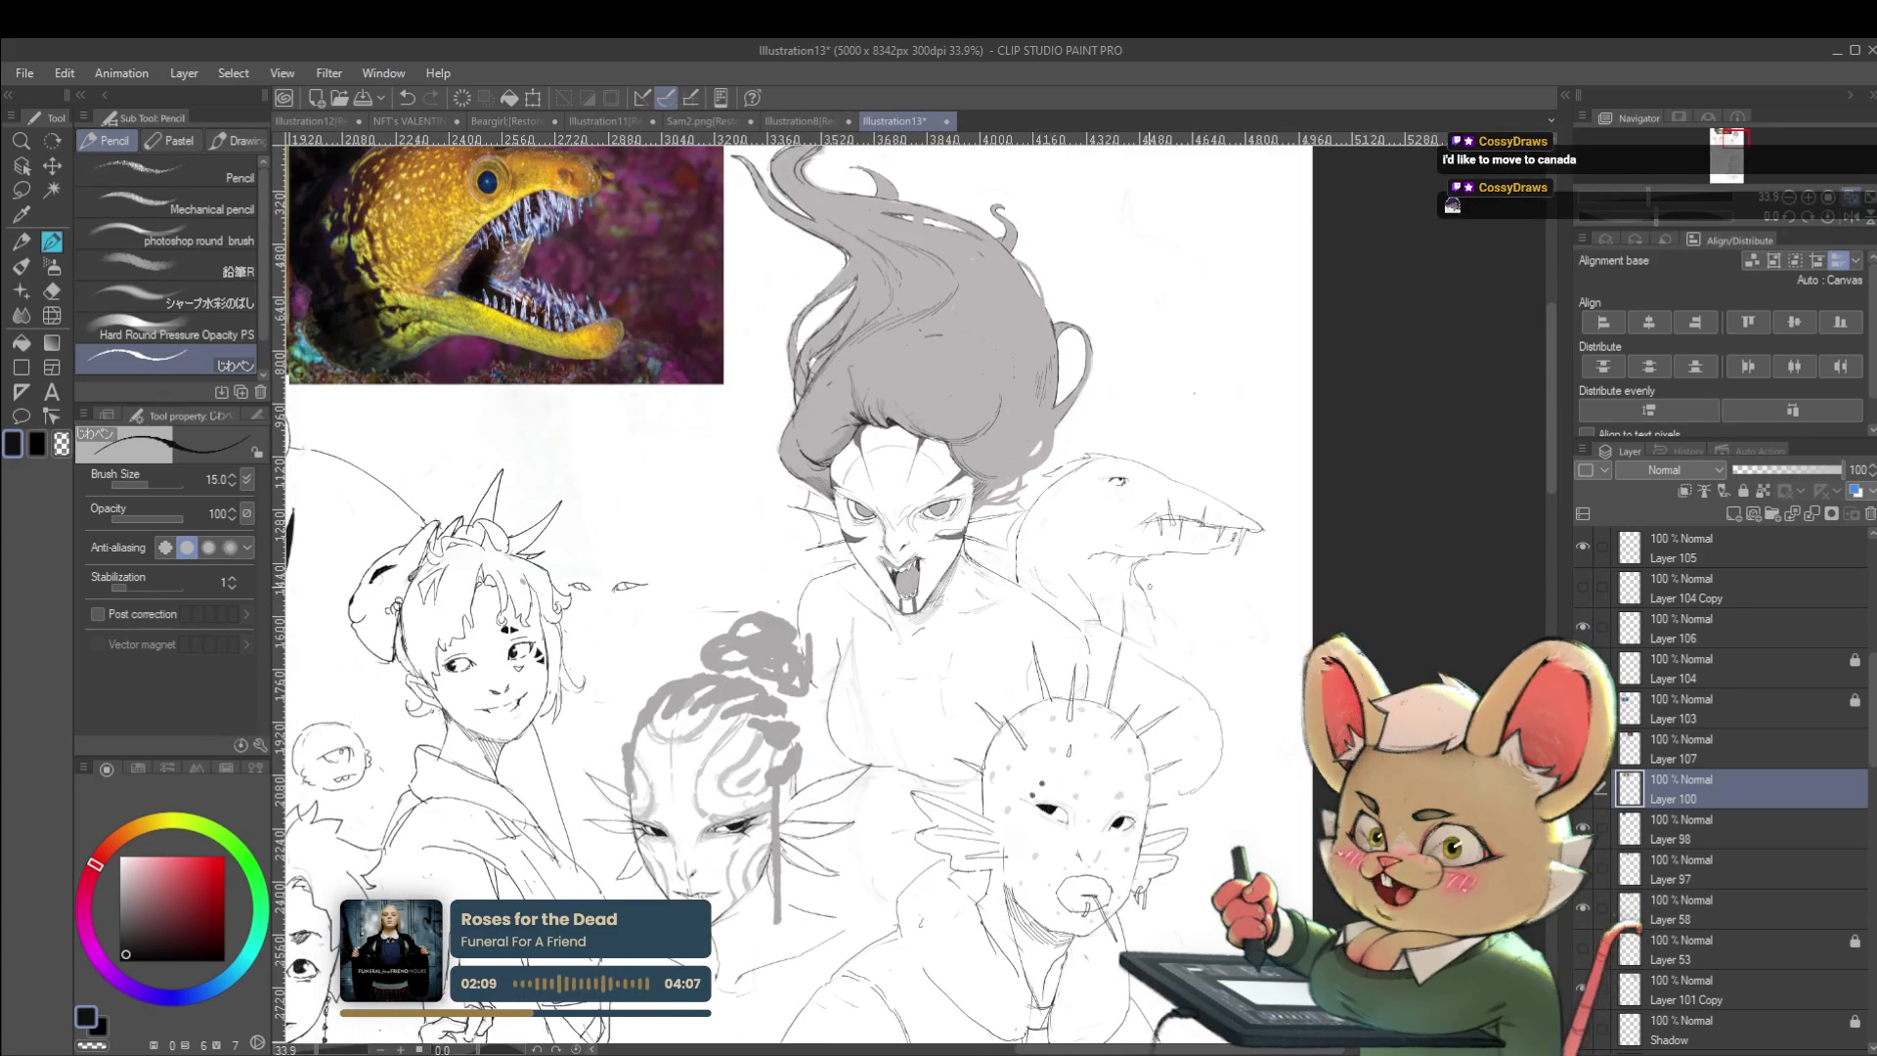
pyautogui.scroll(-2, 1188, 607)
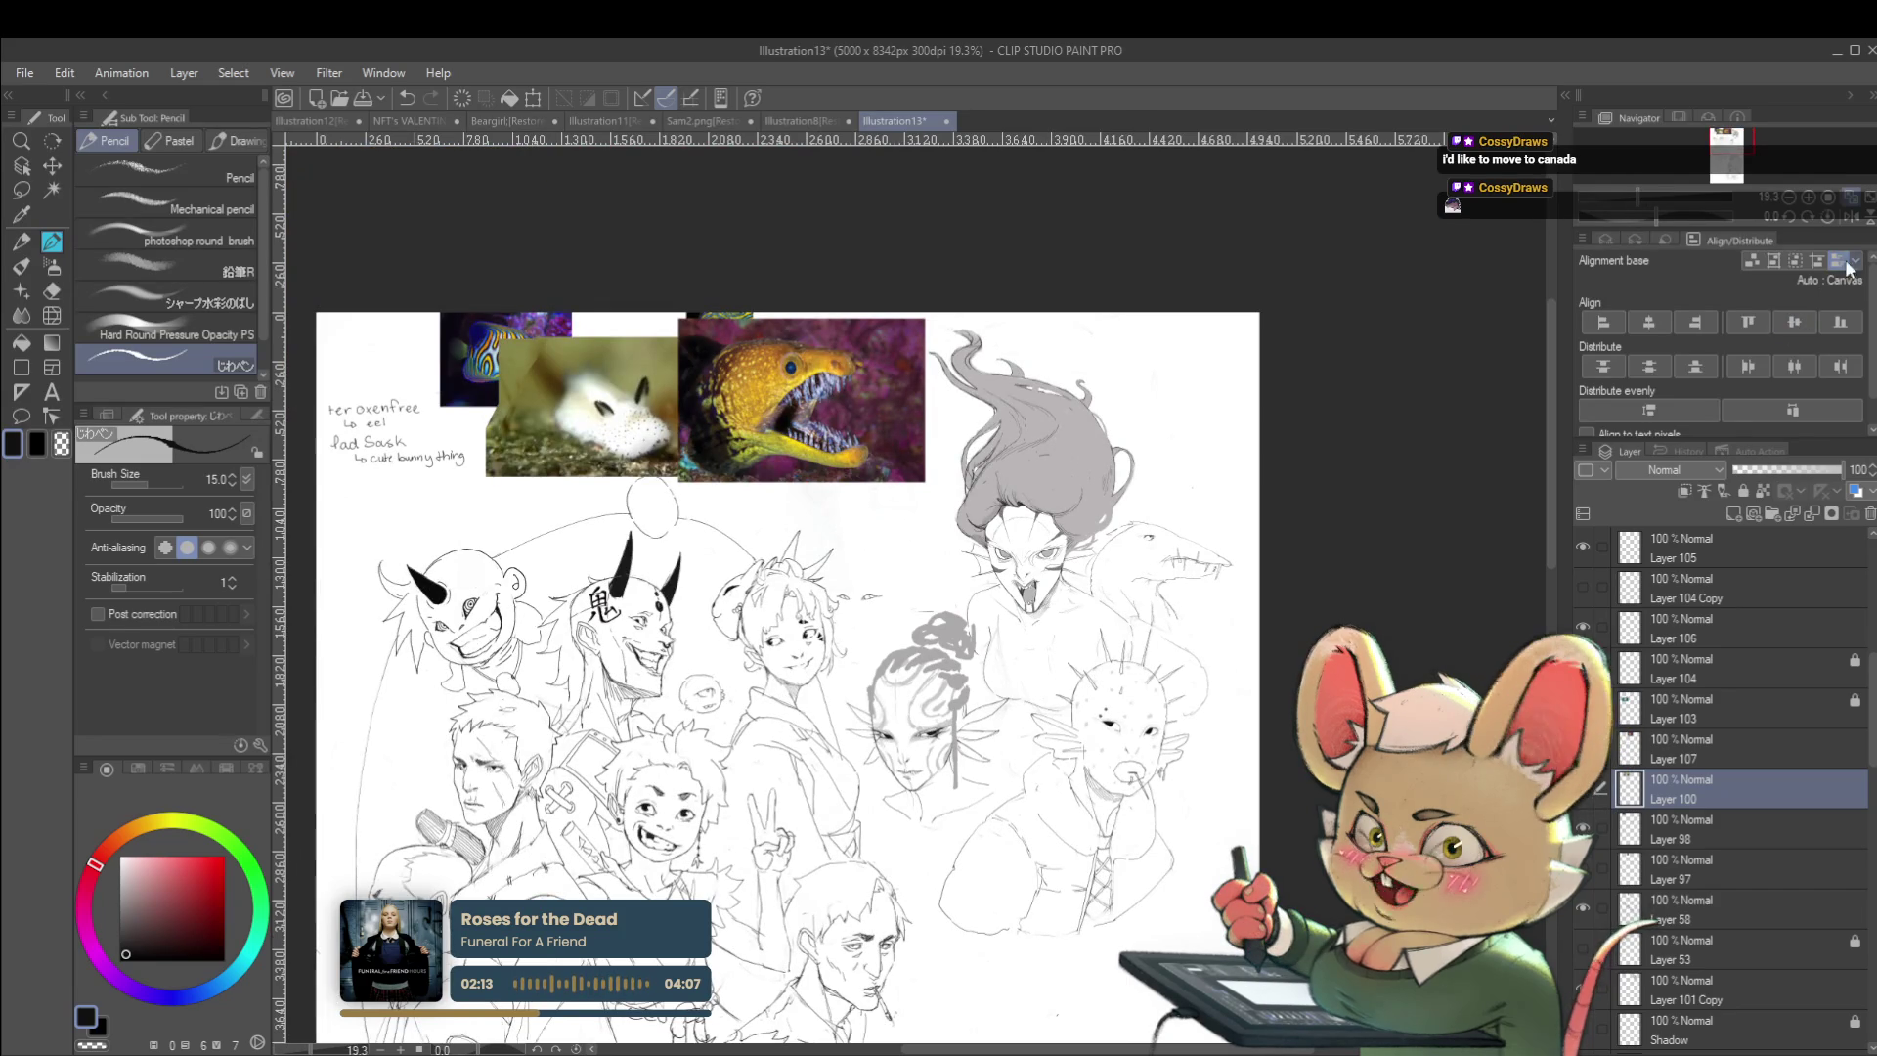
pyautogui.click(1849, 219)
pyautogui.scroll(3, 762, 554)
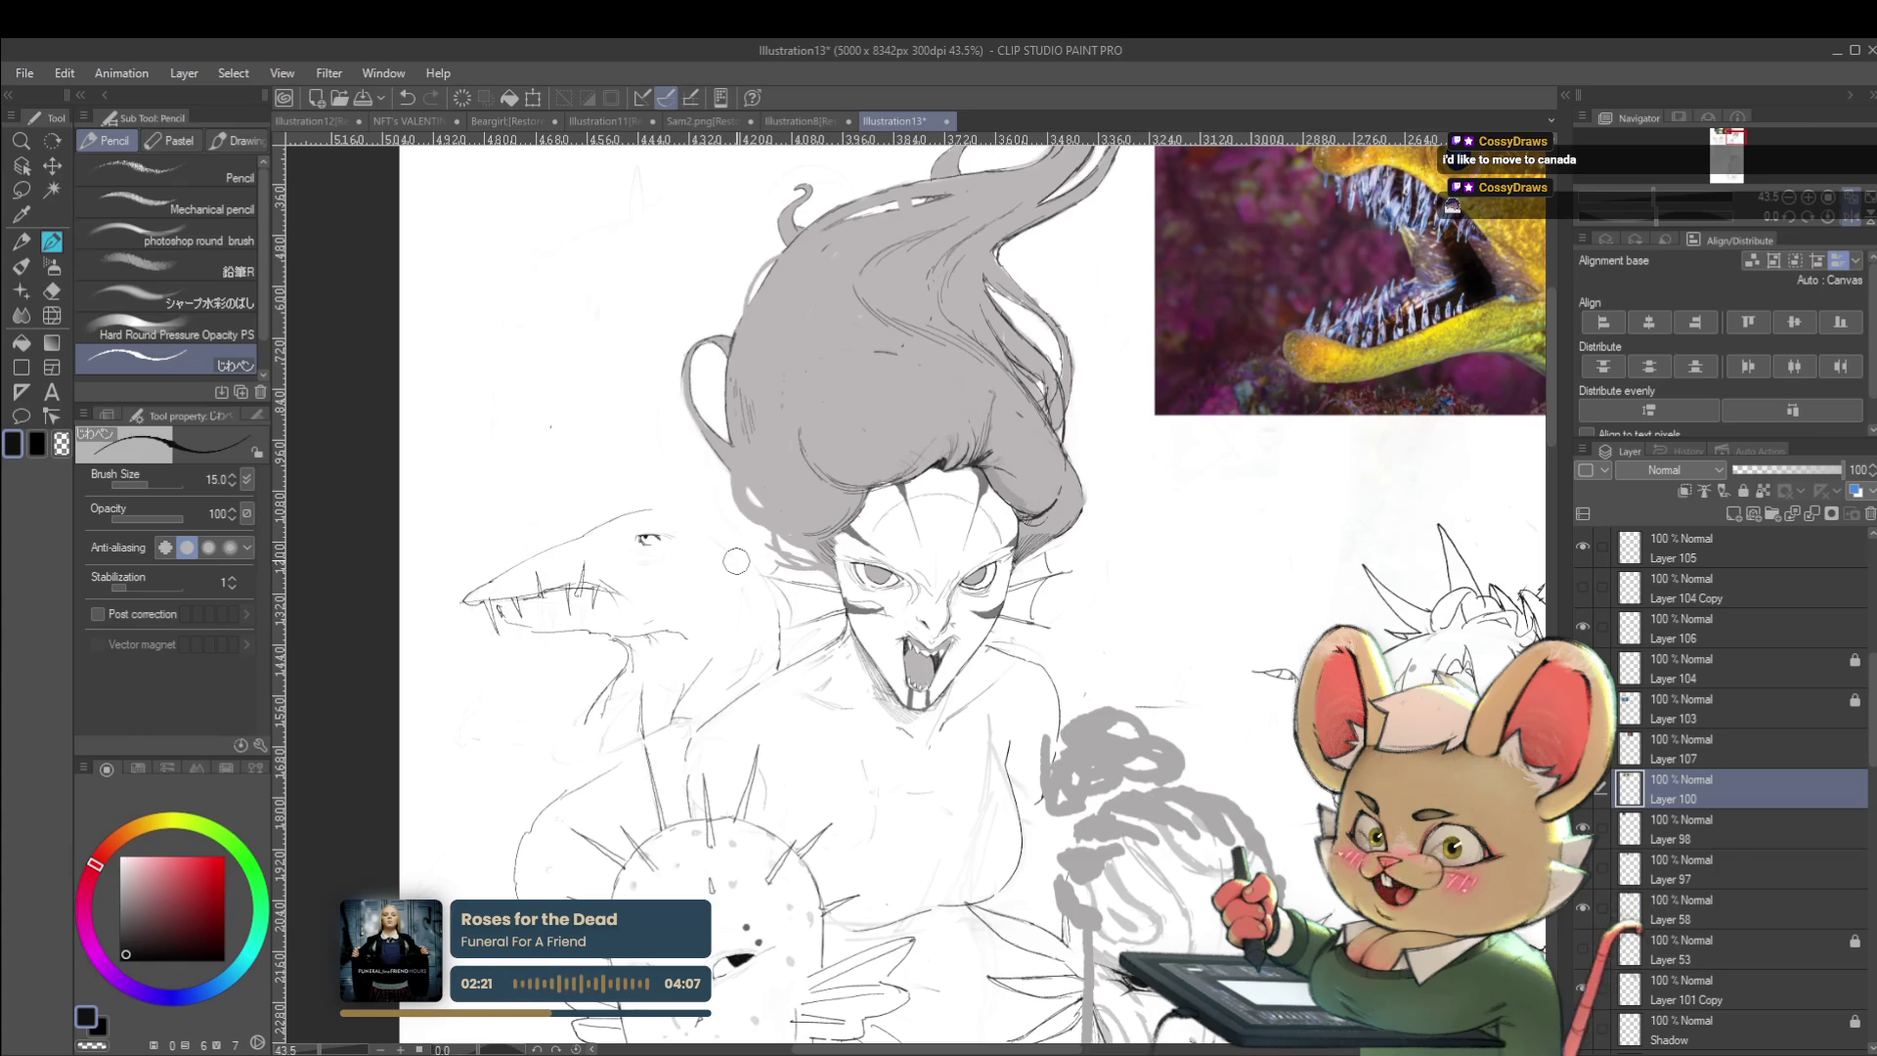
pyautogui.click(1854, 219)
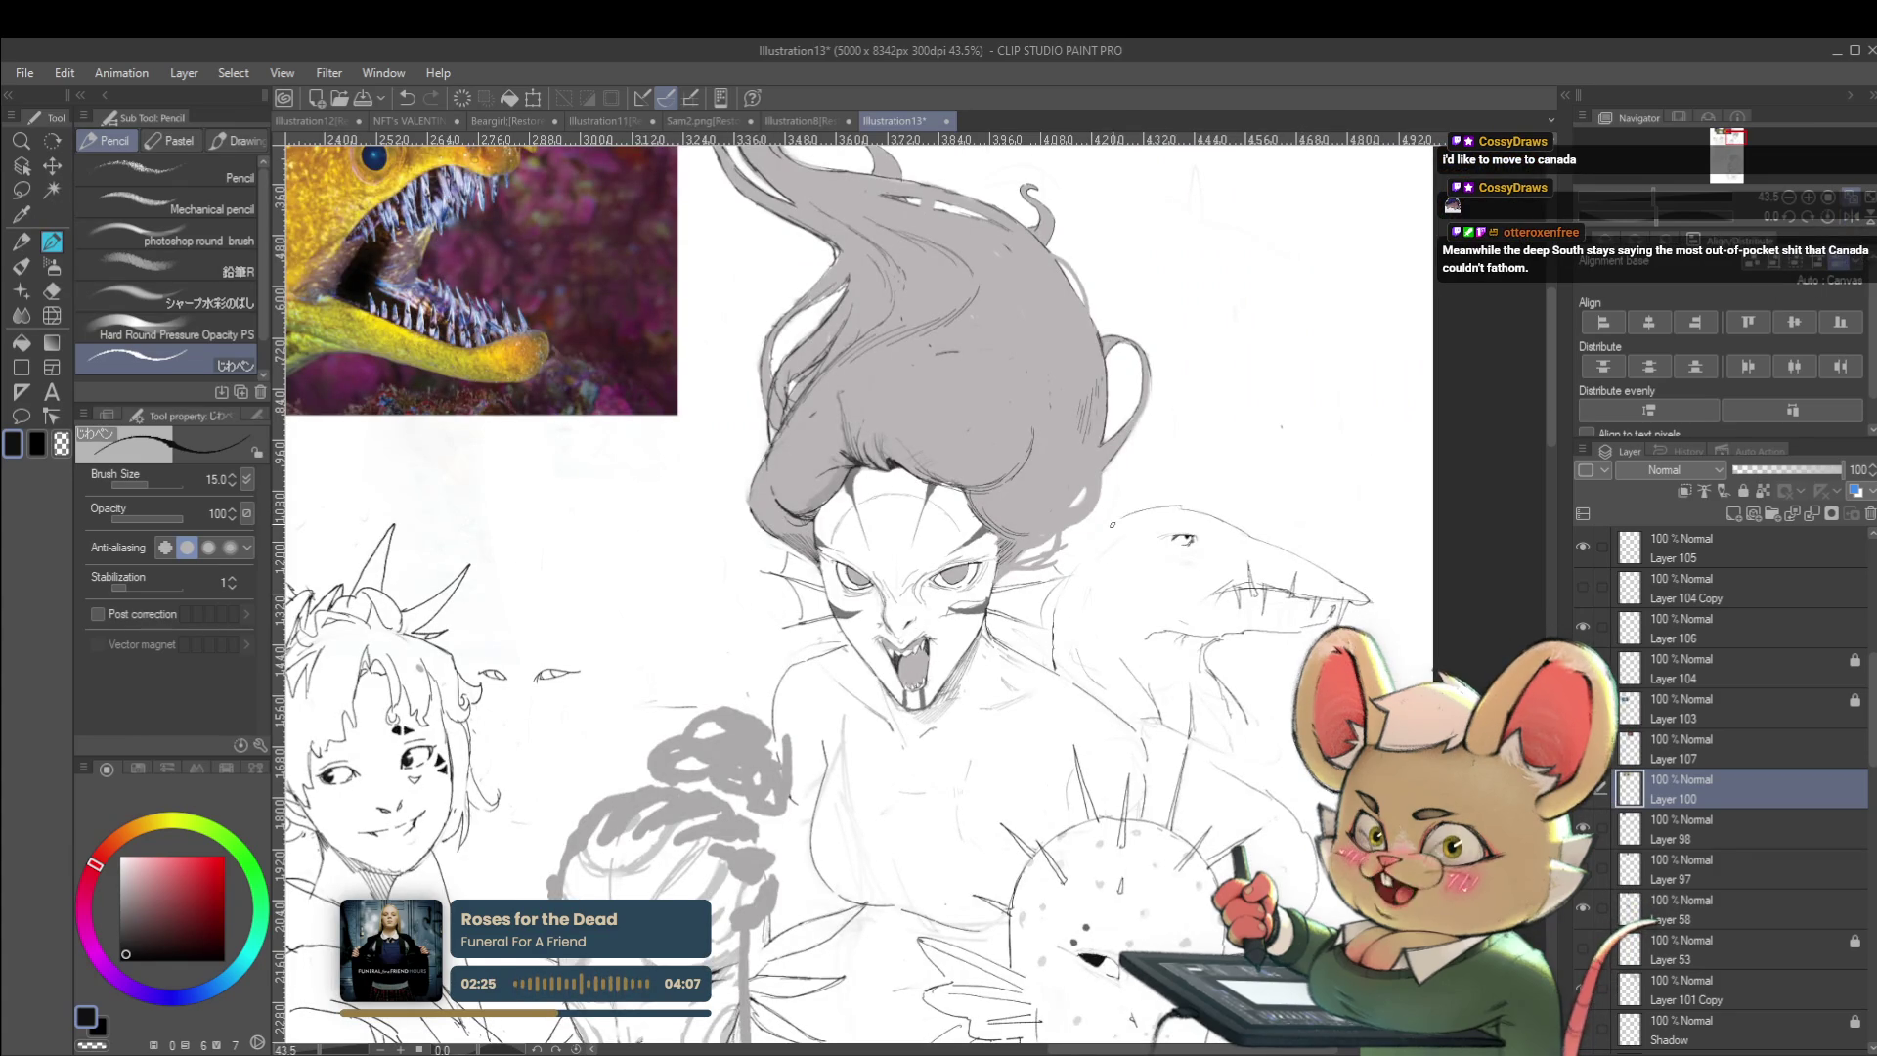
pyautogui.hotkey('ctrl', 'z')
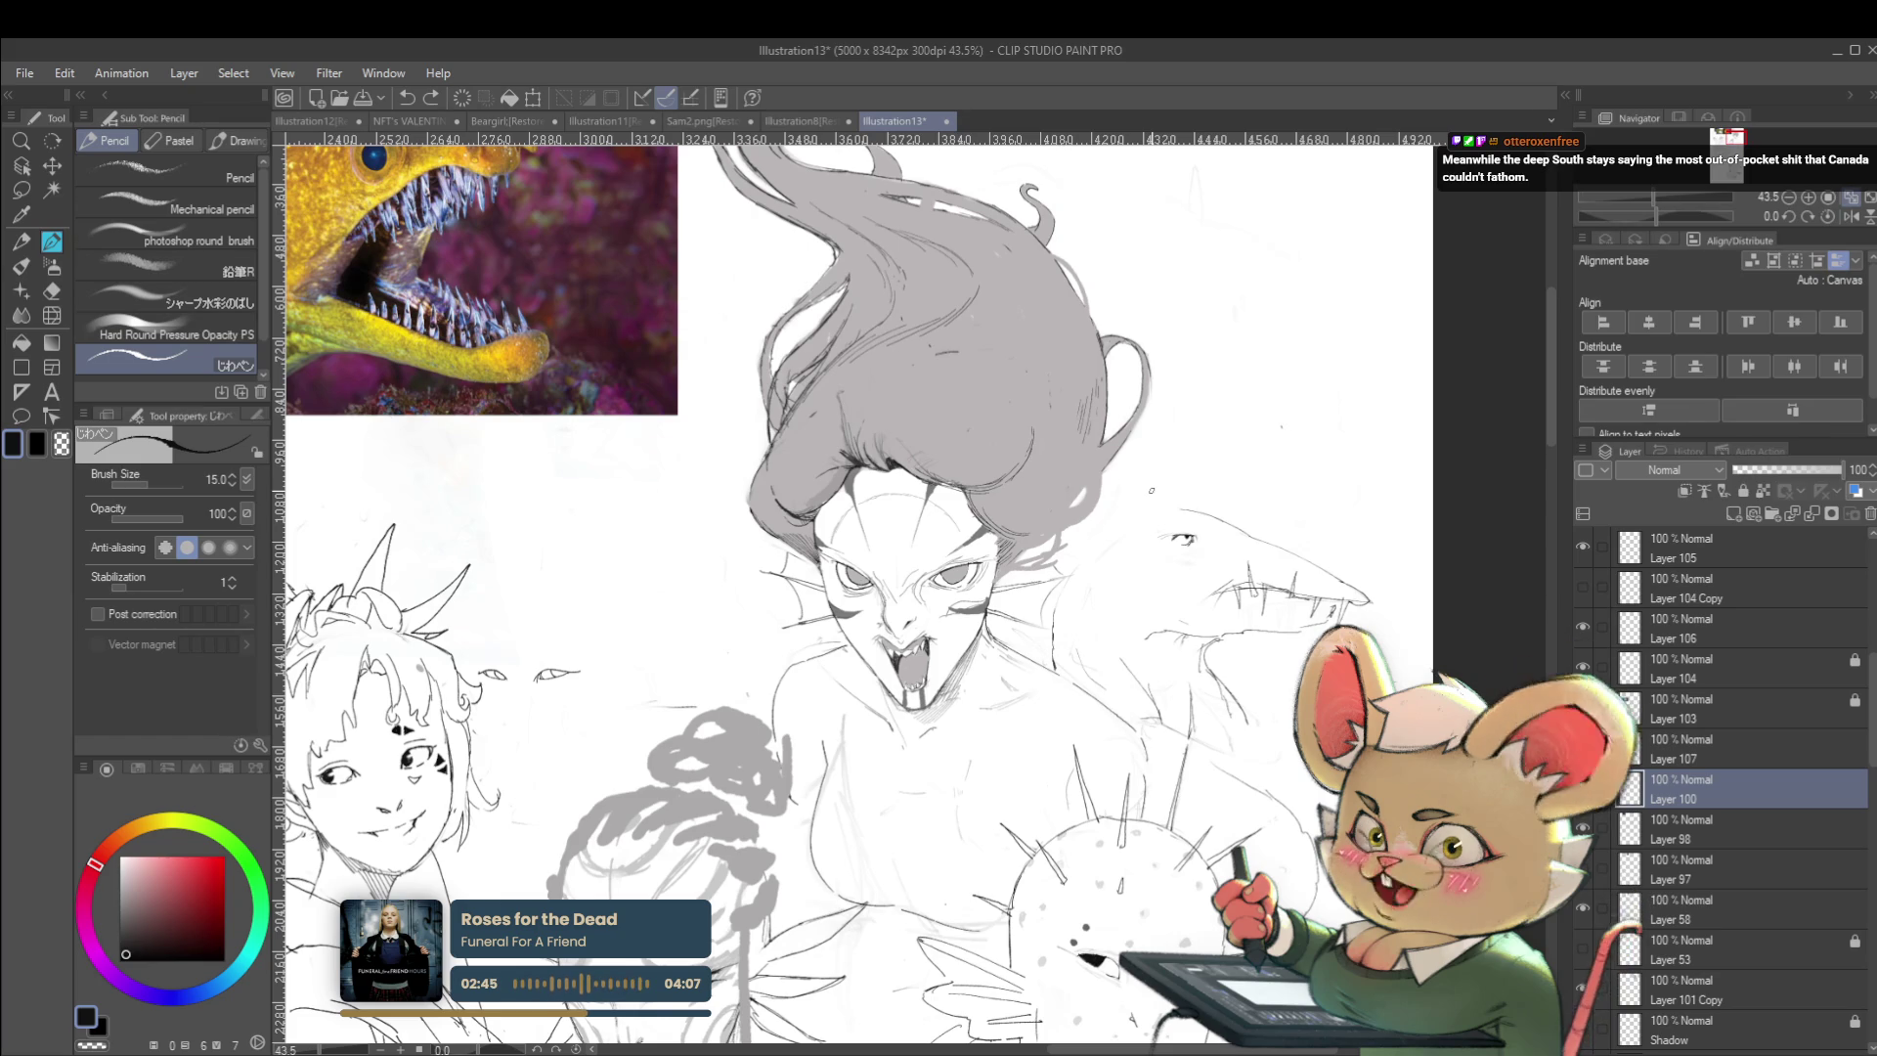
# - Add a short pencil stroke above the eel's head, checking it mirrored, and frame the eel
pyautogui.click(1851, 216)
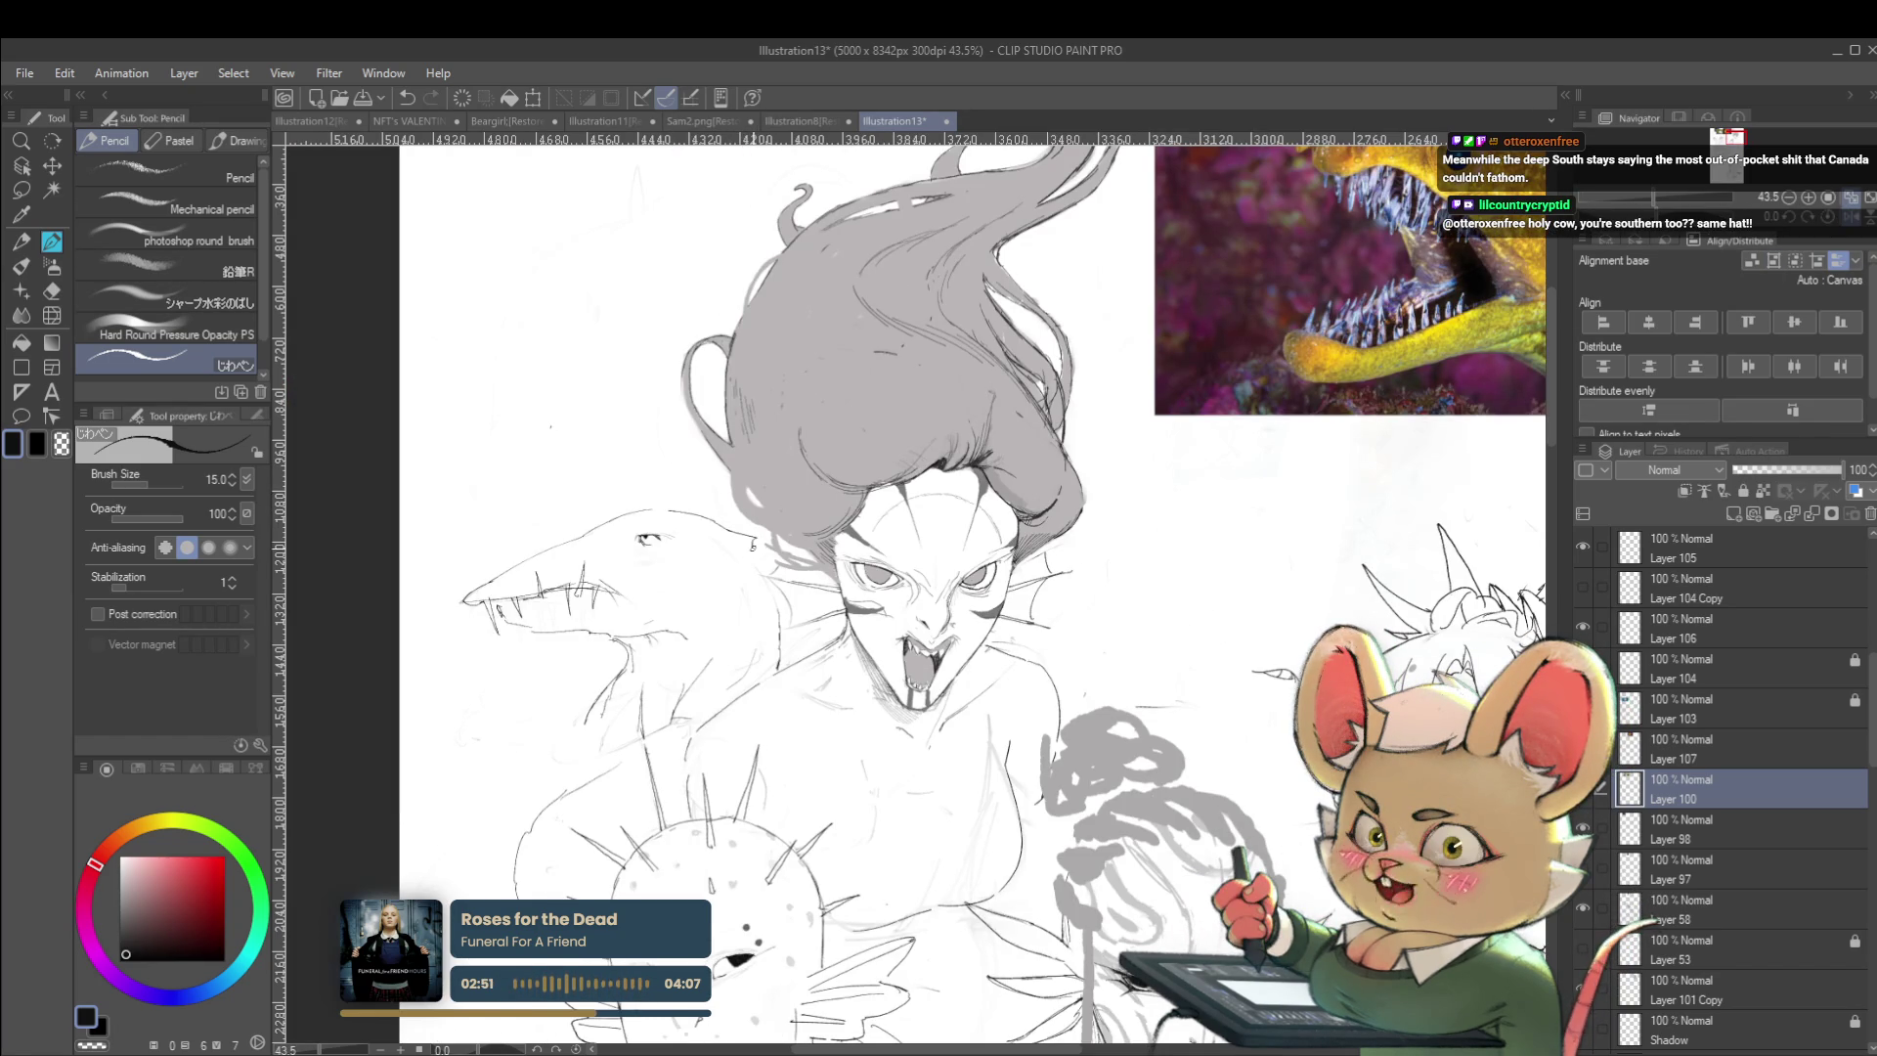
pyautogui.scroll(-3, 772, 582)
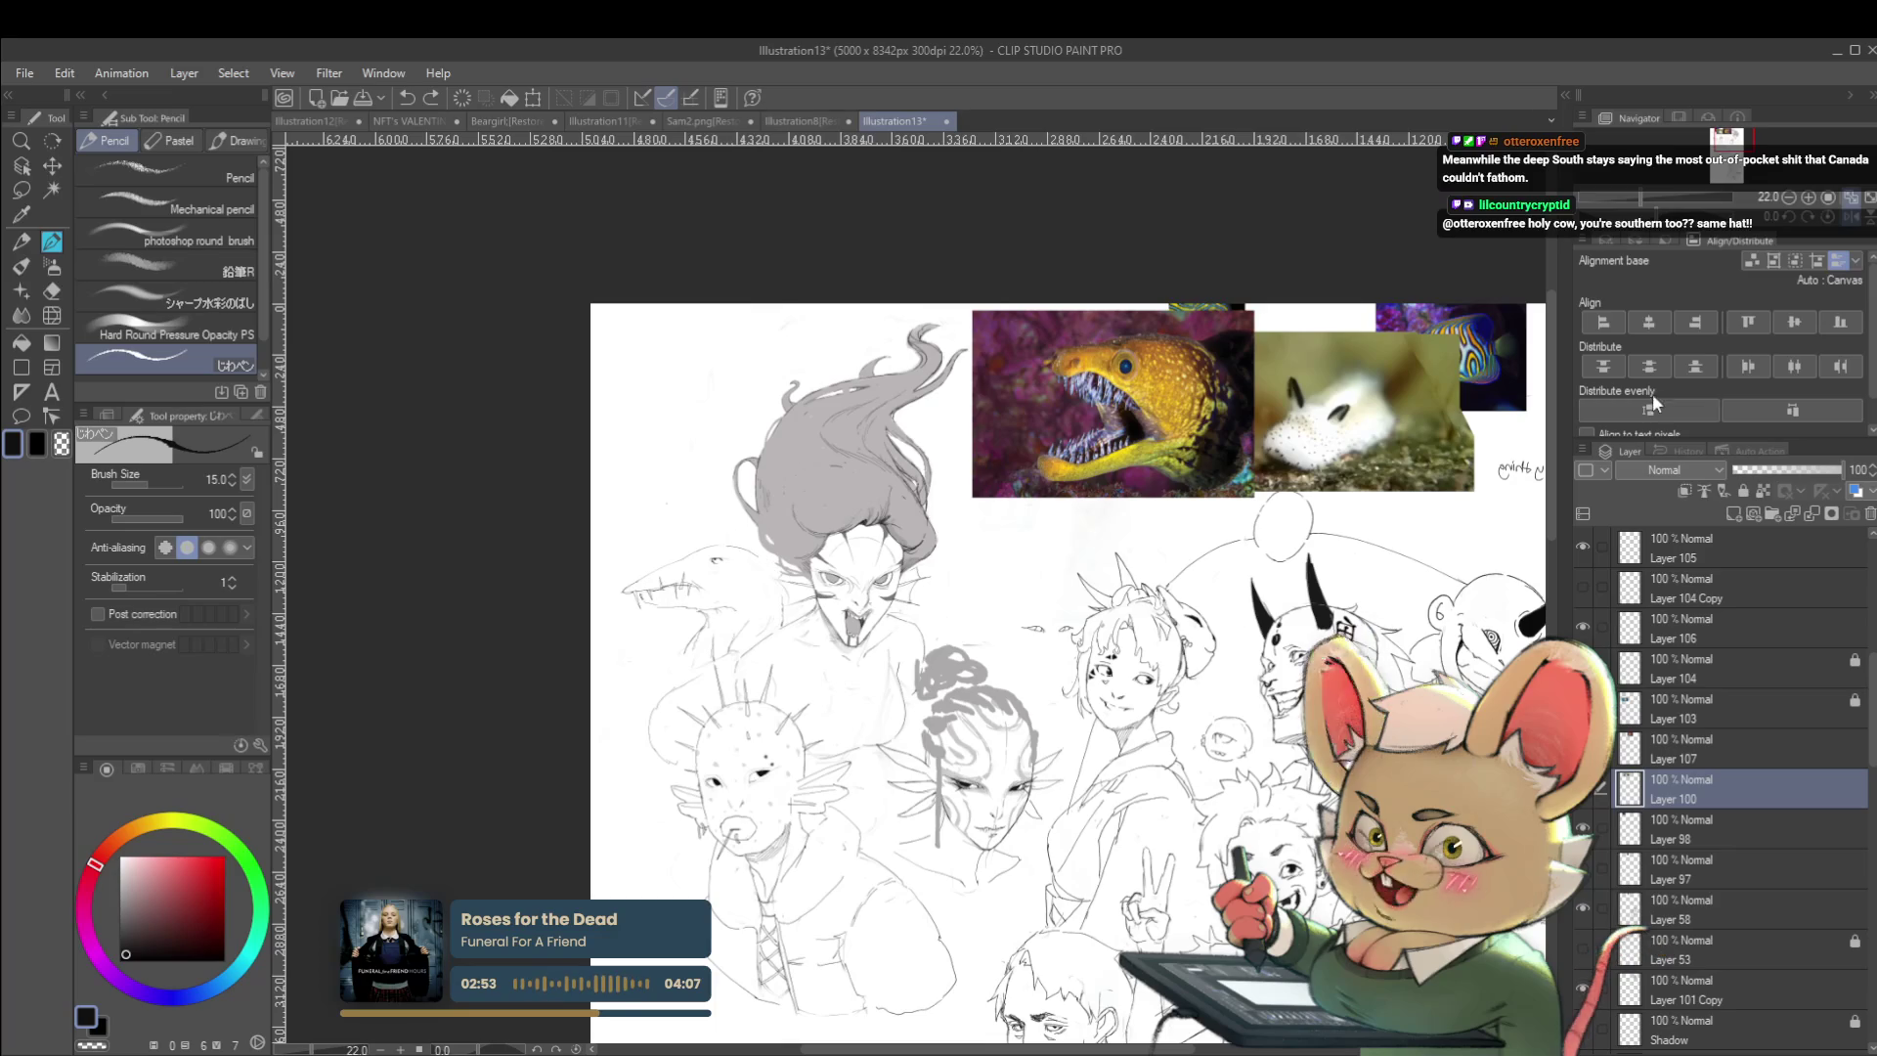
pyautogui.click(1851, 216)
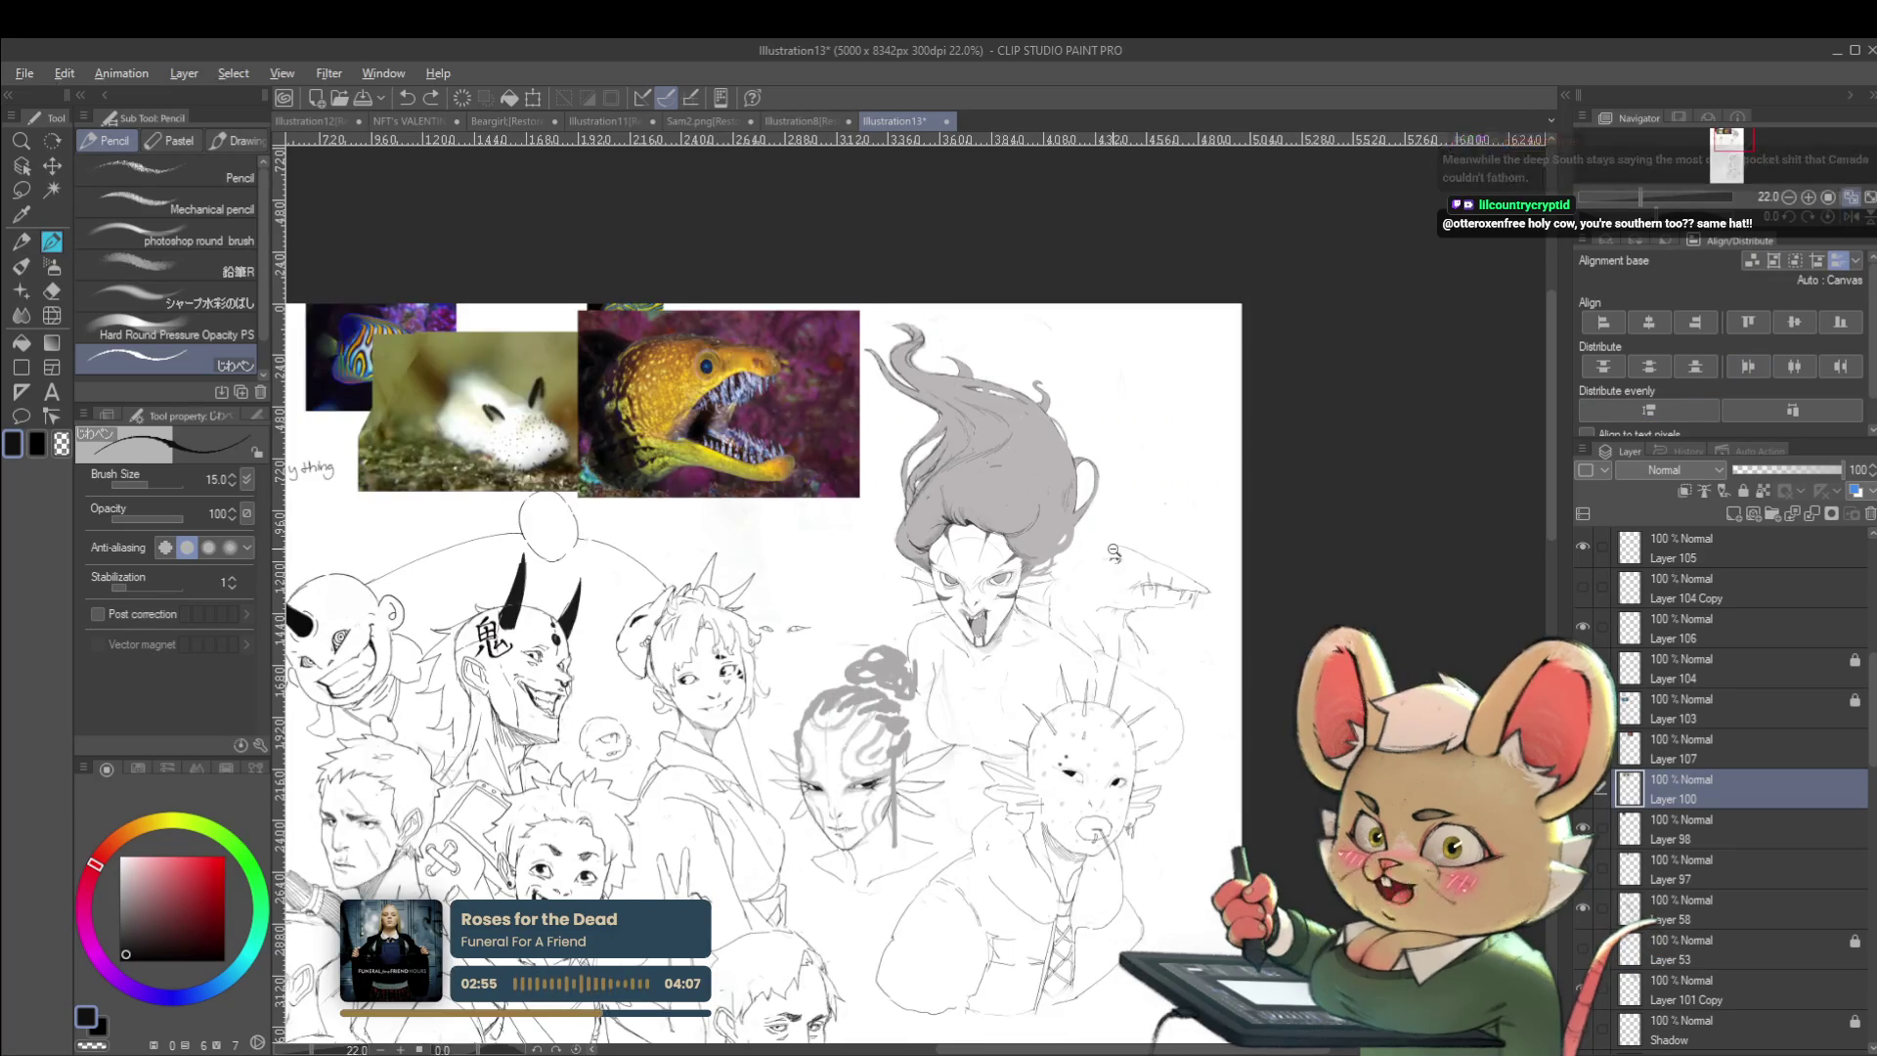
pyautogui.scroll(3, 1092, 525)
pyautogui.moveTo(1126, 525); pyautogui.dragTo(1061, 529)
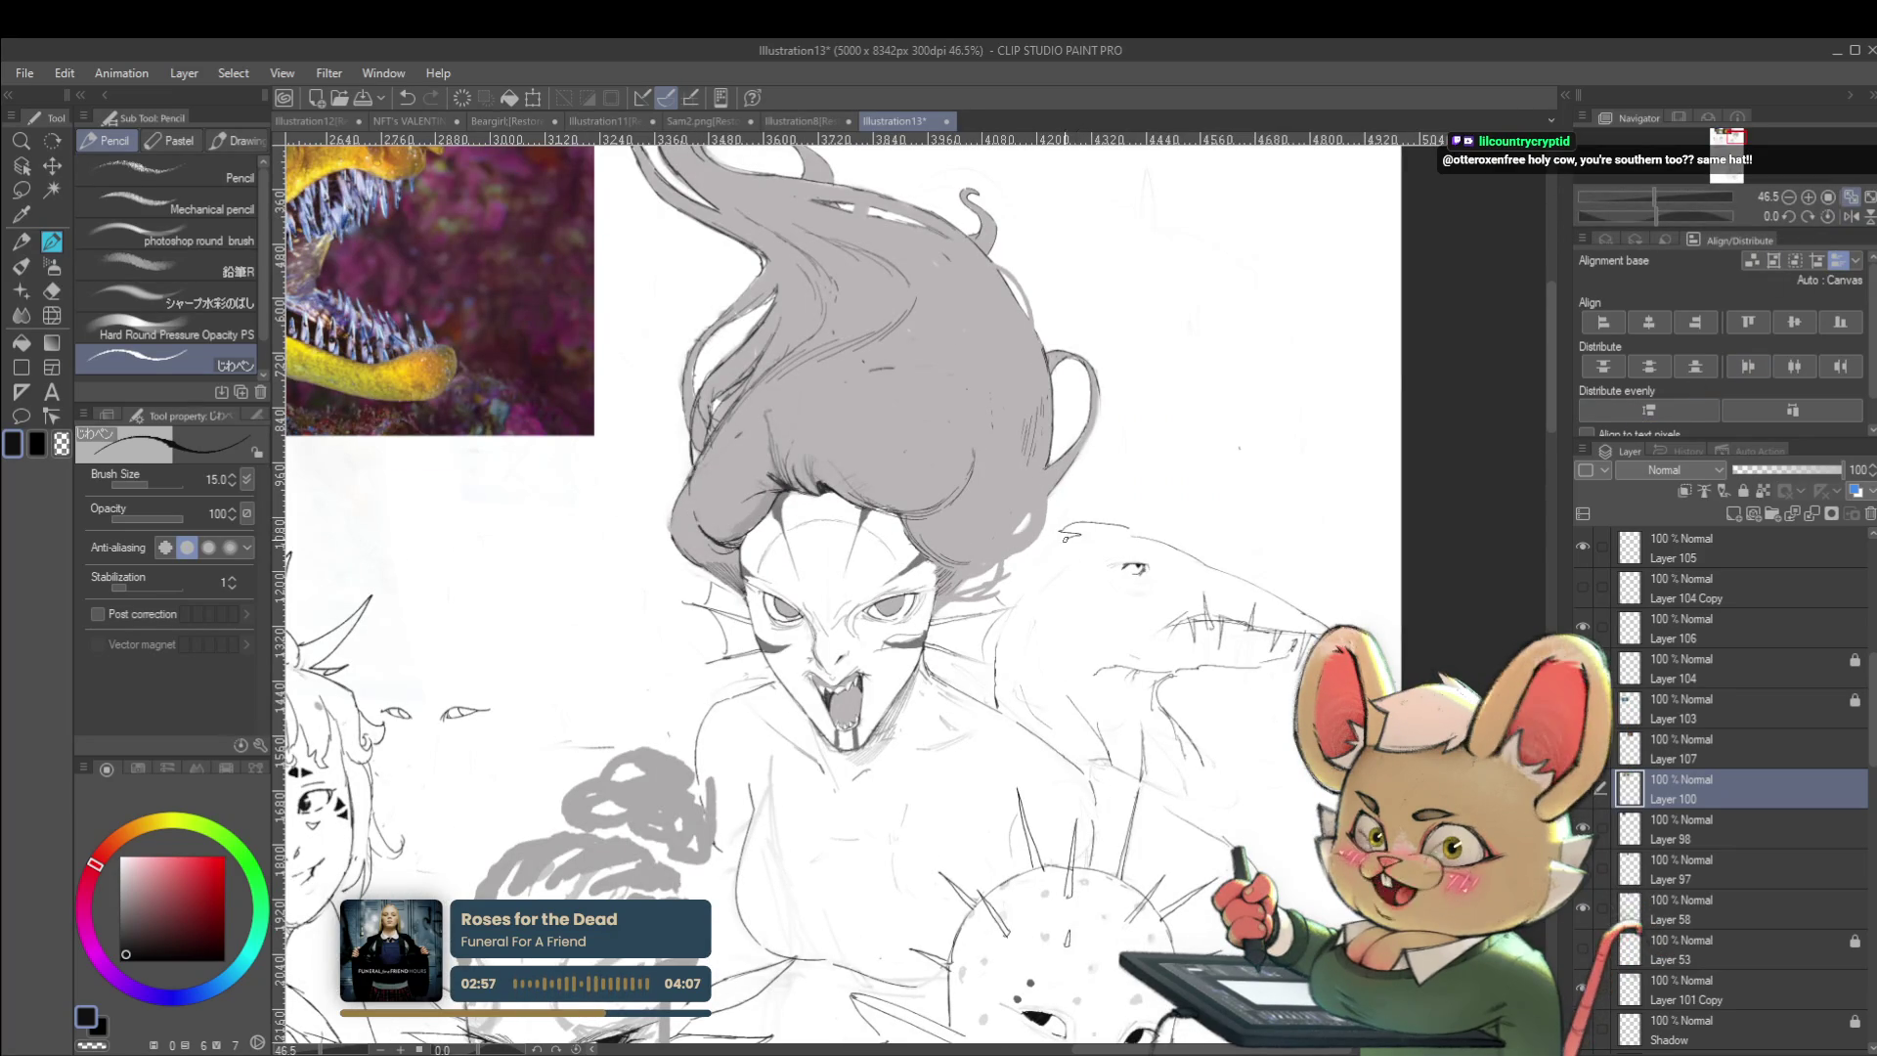
pyautogui.click(1840, 221)
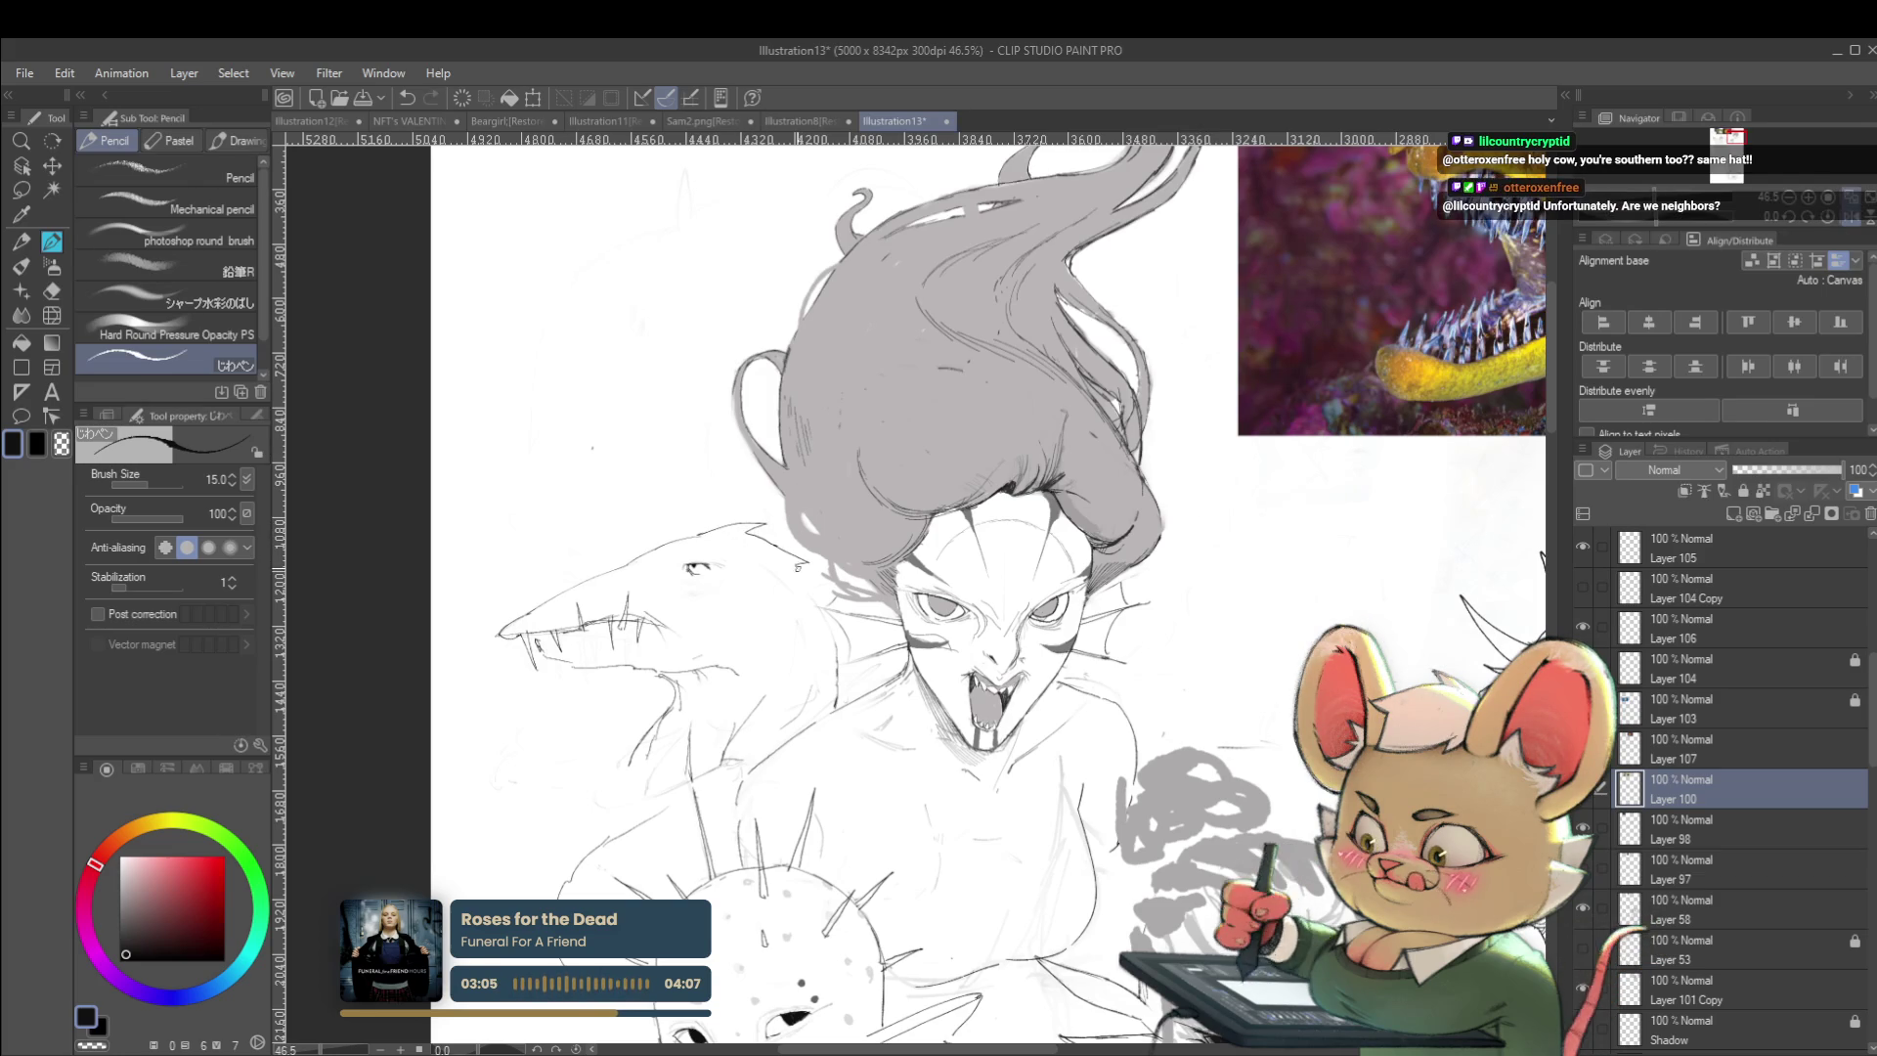
pyautogui.scroll(-3, 809, 593)
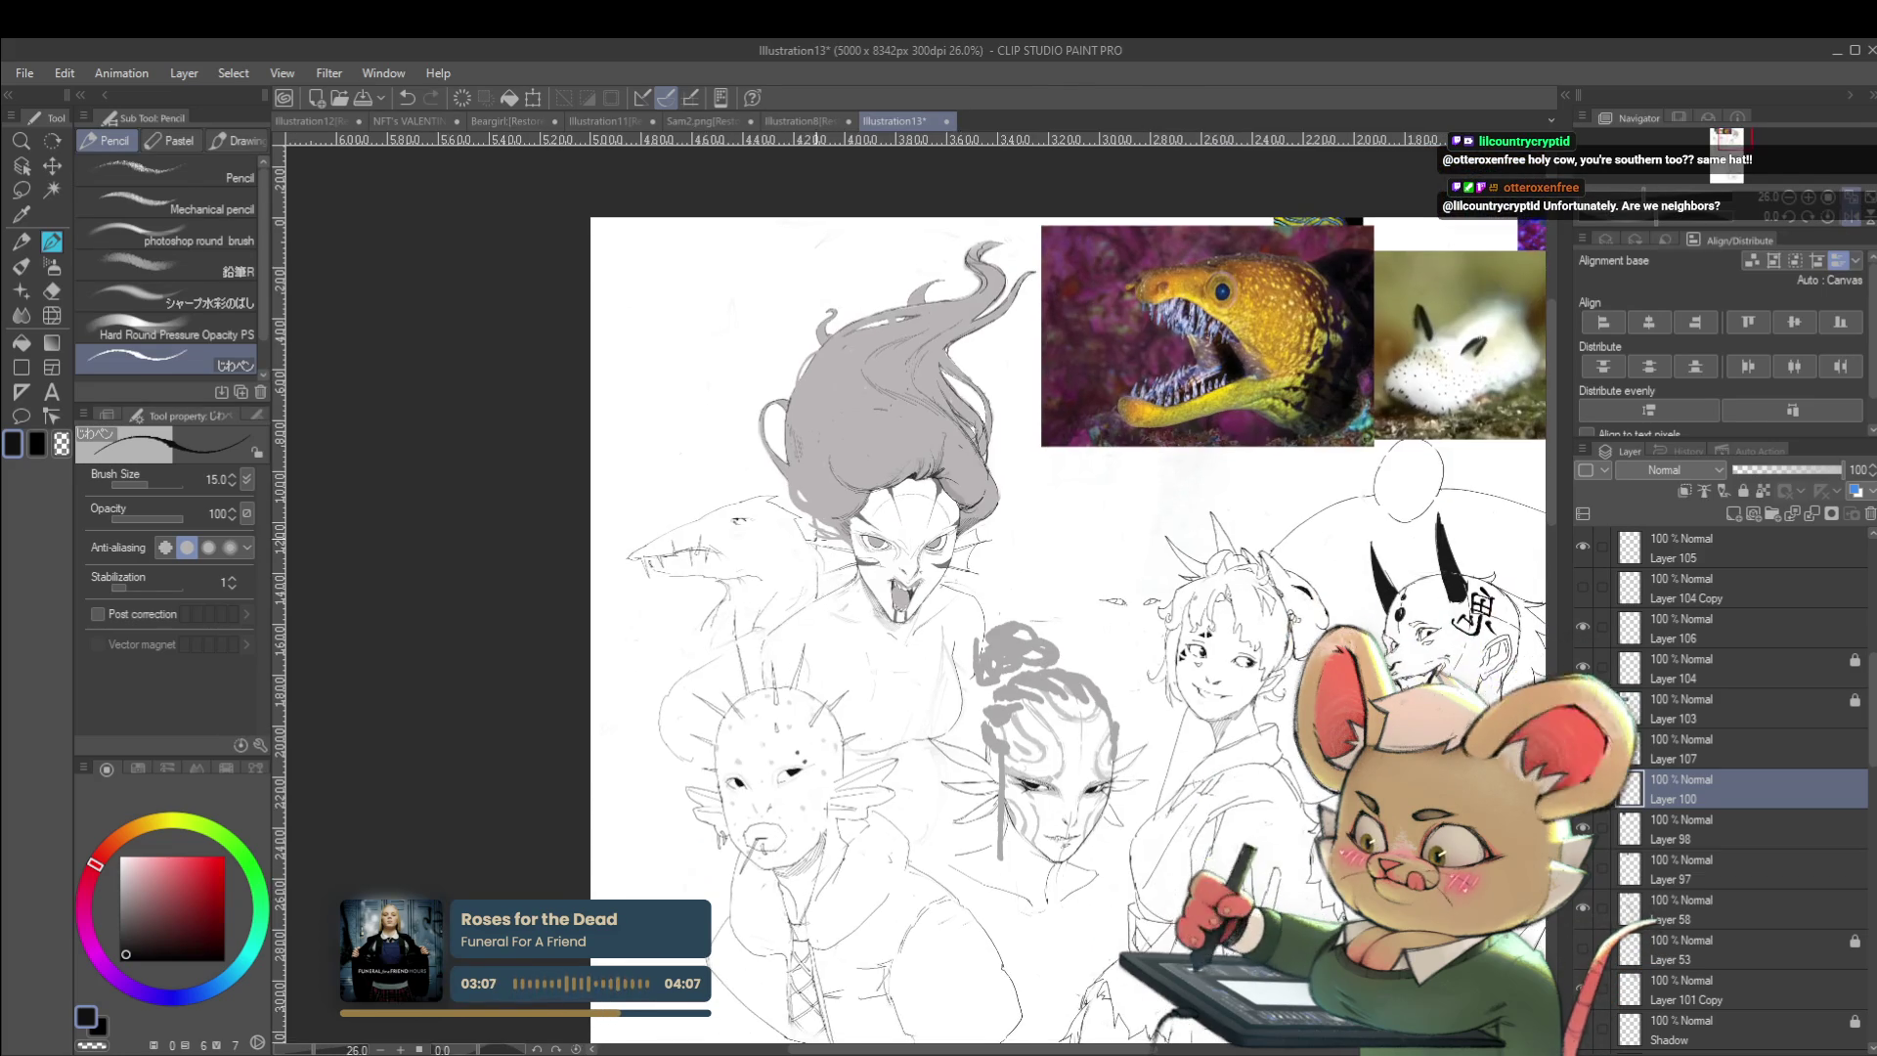
pyautogui.scroll(3, 824, 563)
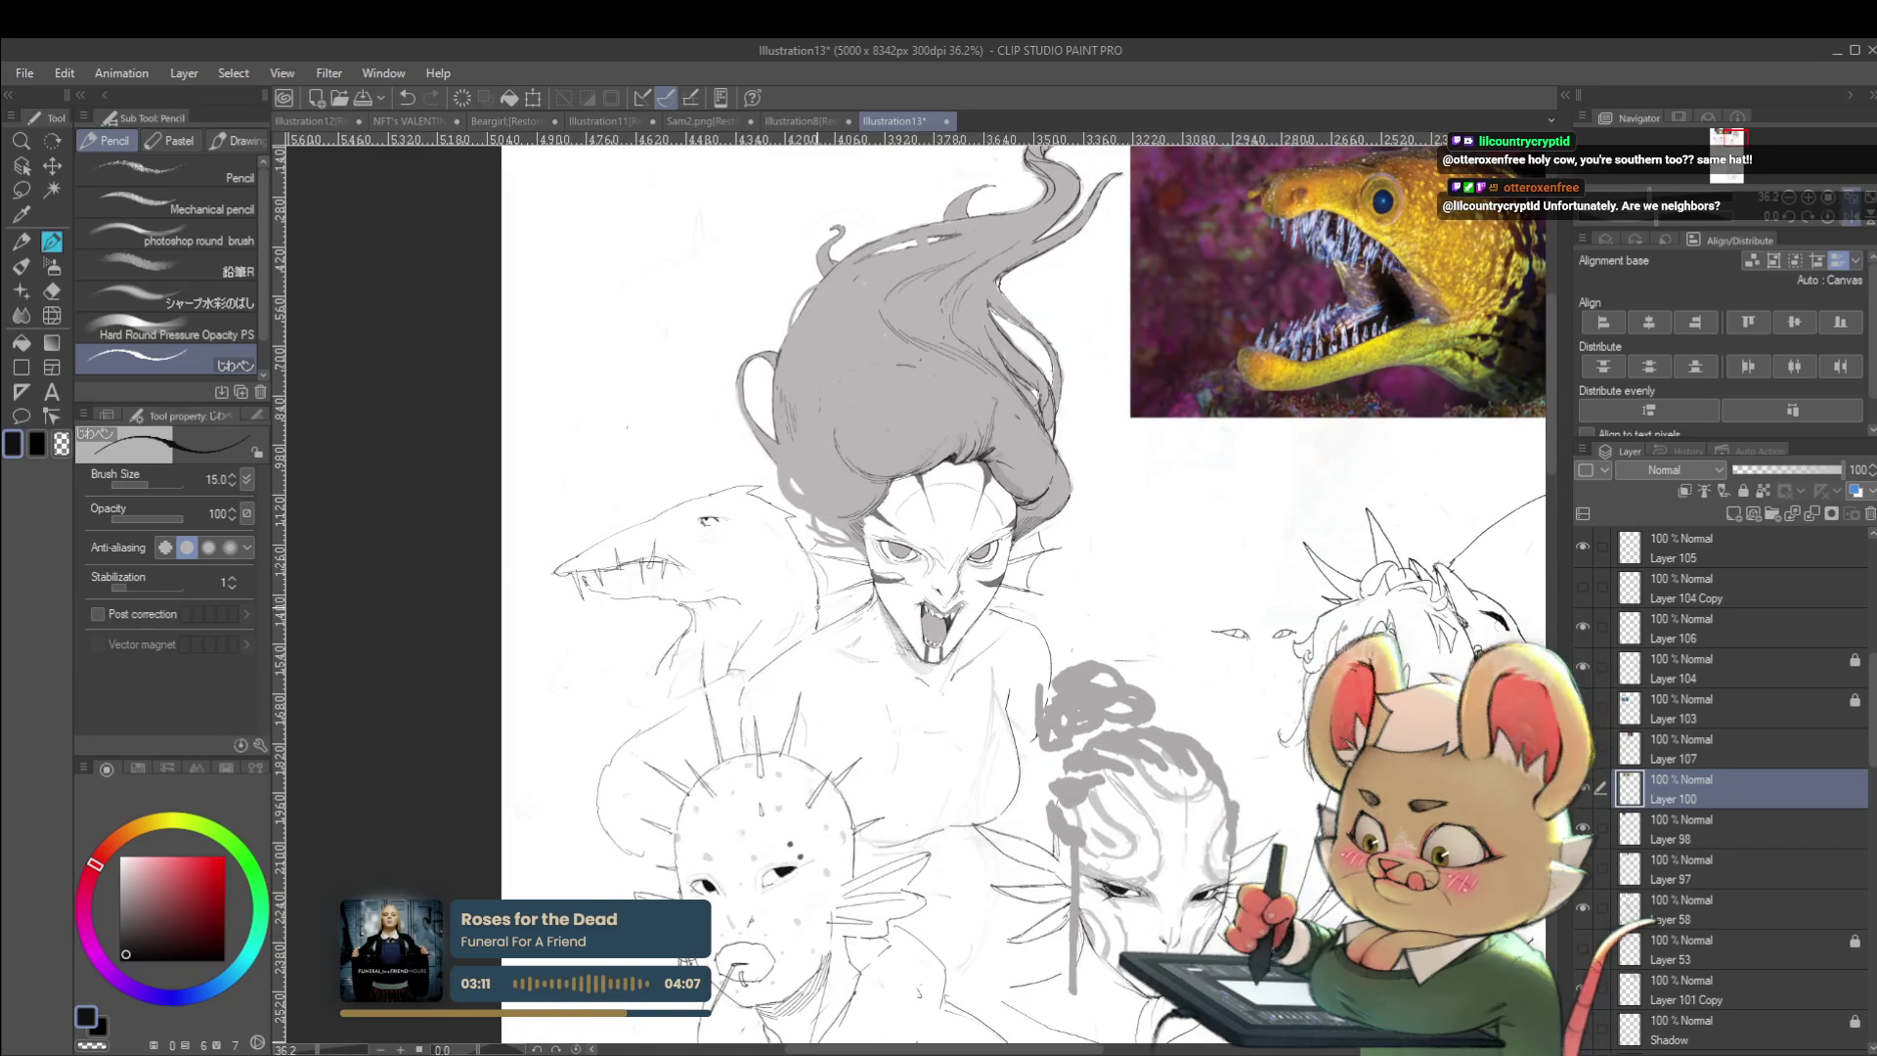
pyautogui.scroll(-2, 808, 563)
pyautogui.click(1861, 223)
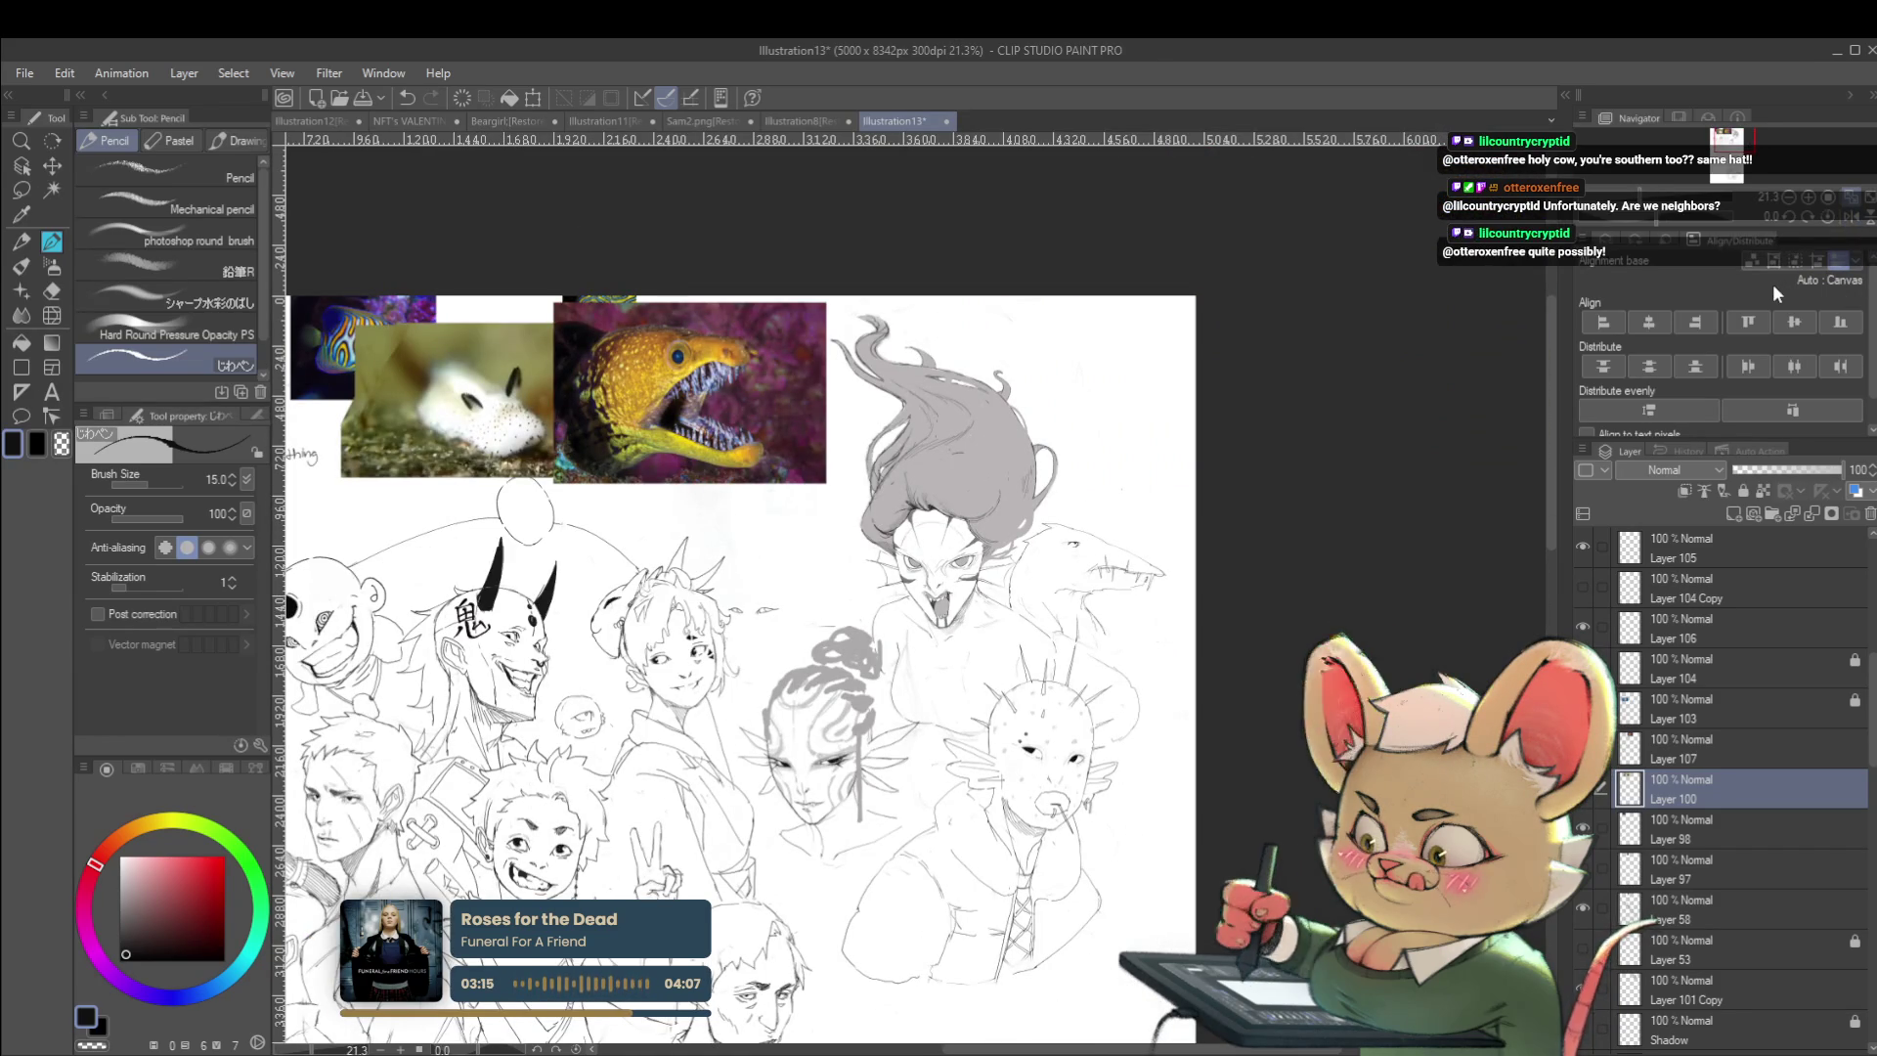
pyautogui.moveTo(1204, 600); pyautogui.dragTo(1291, 505)
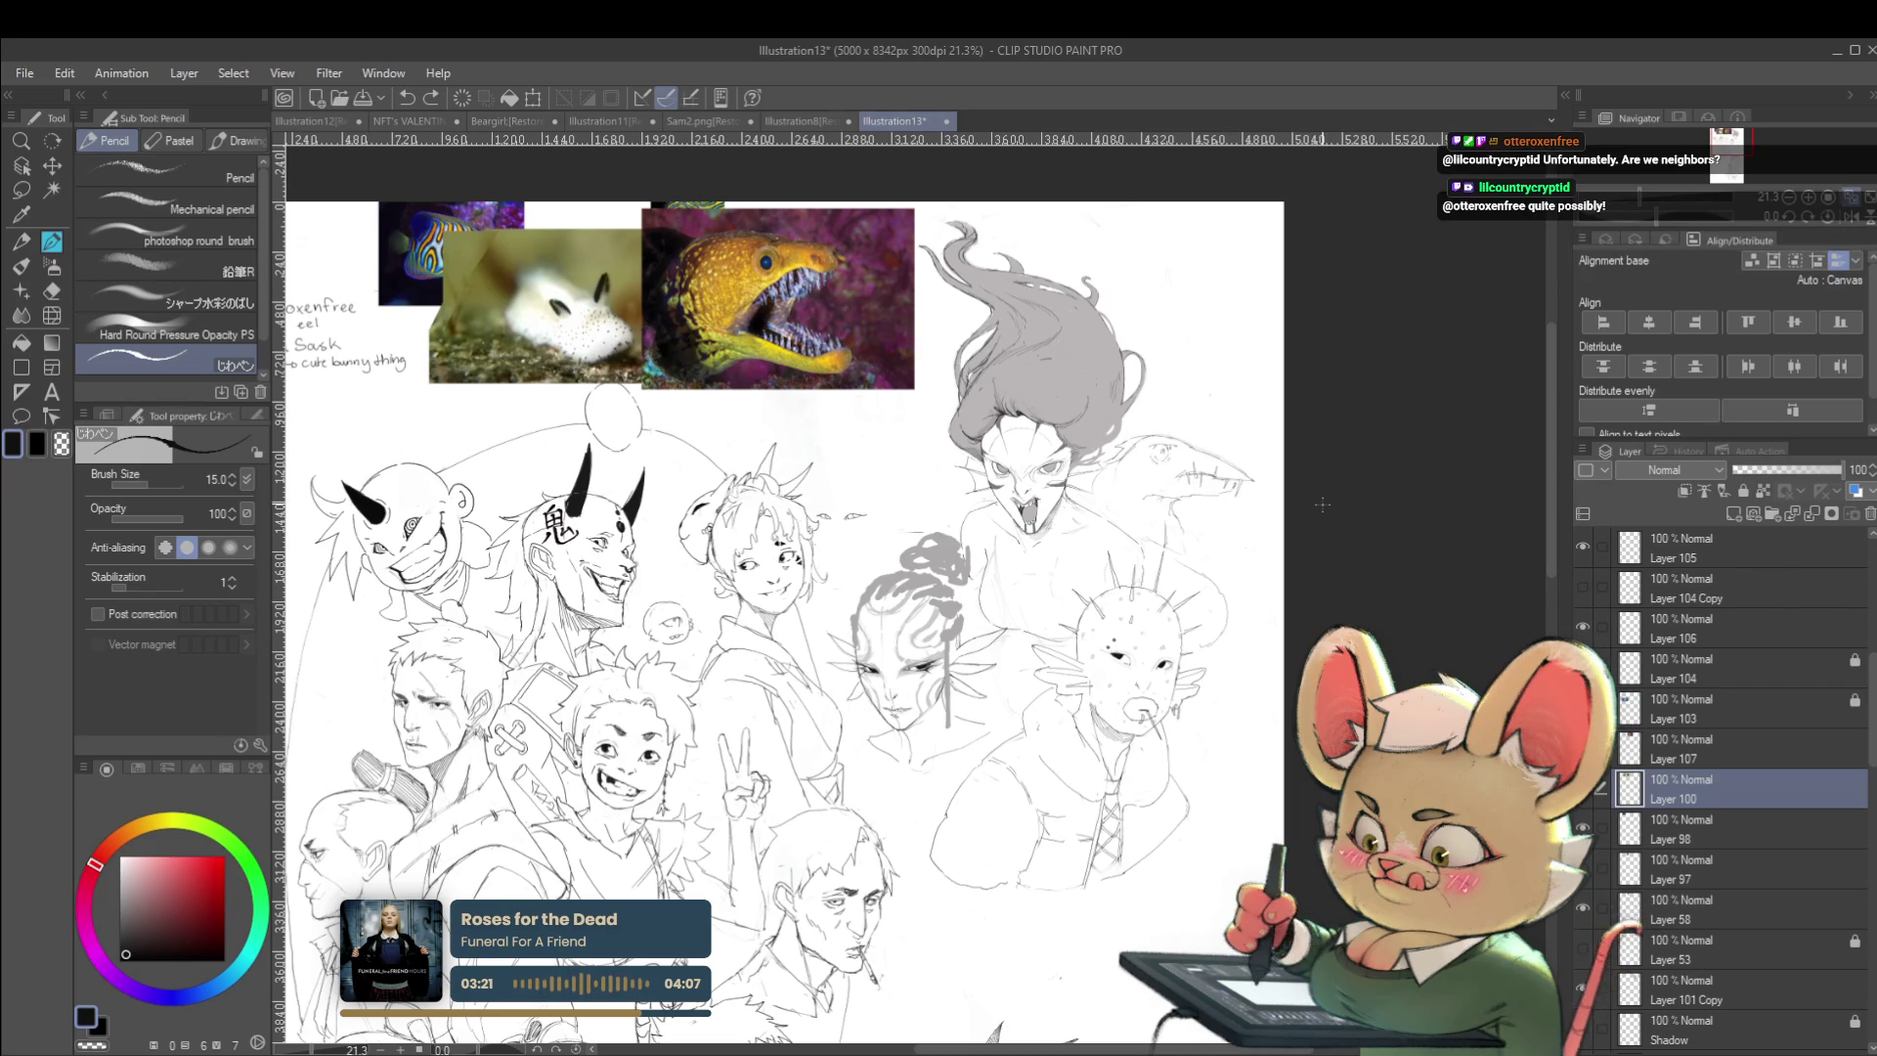
pyautogui.moveTo(1320, 515); pyautogui.dragTo(1077, 565)
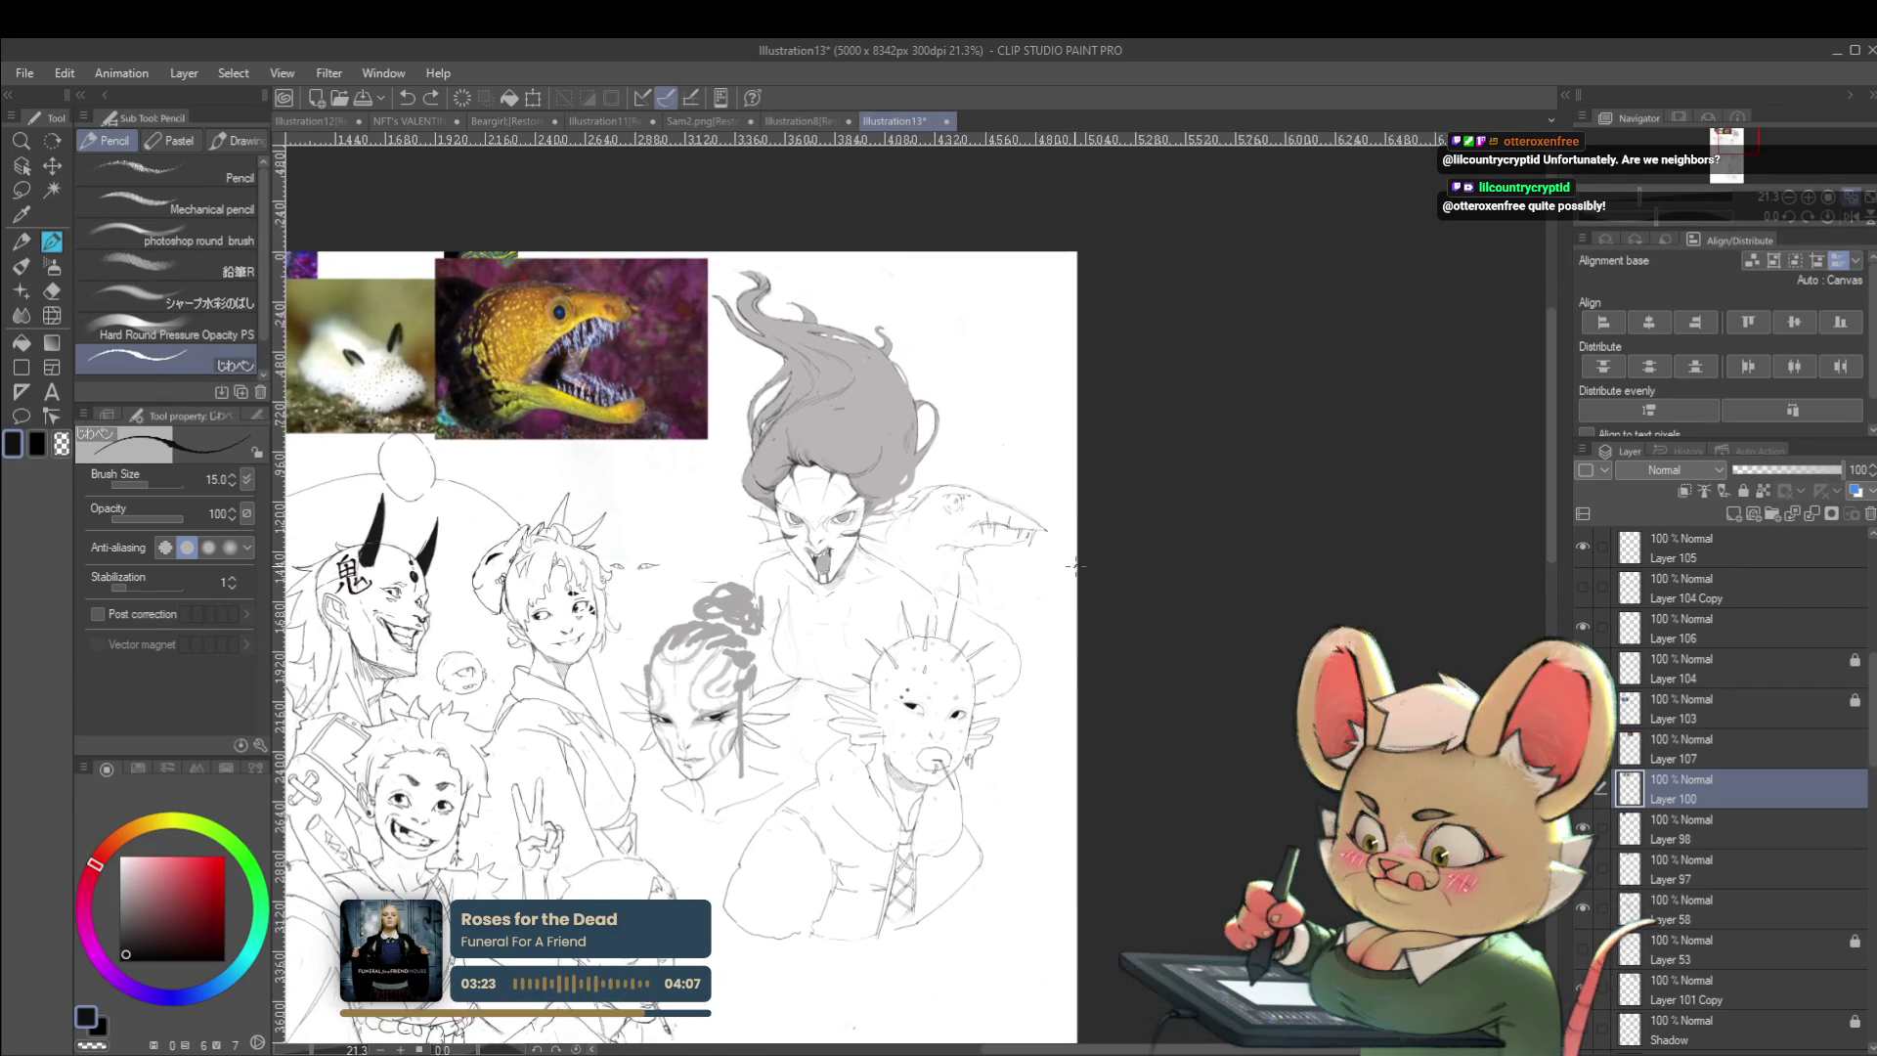
# - Lasso the eel head sketch, start a free transform and flip it horizontally
pyautogui.press('m')
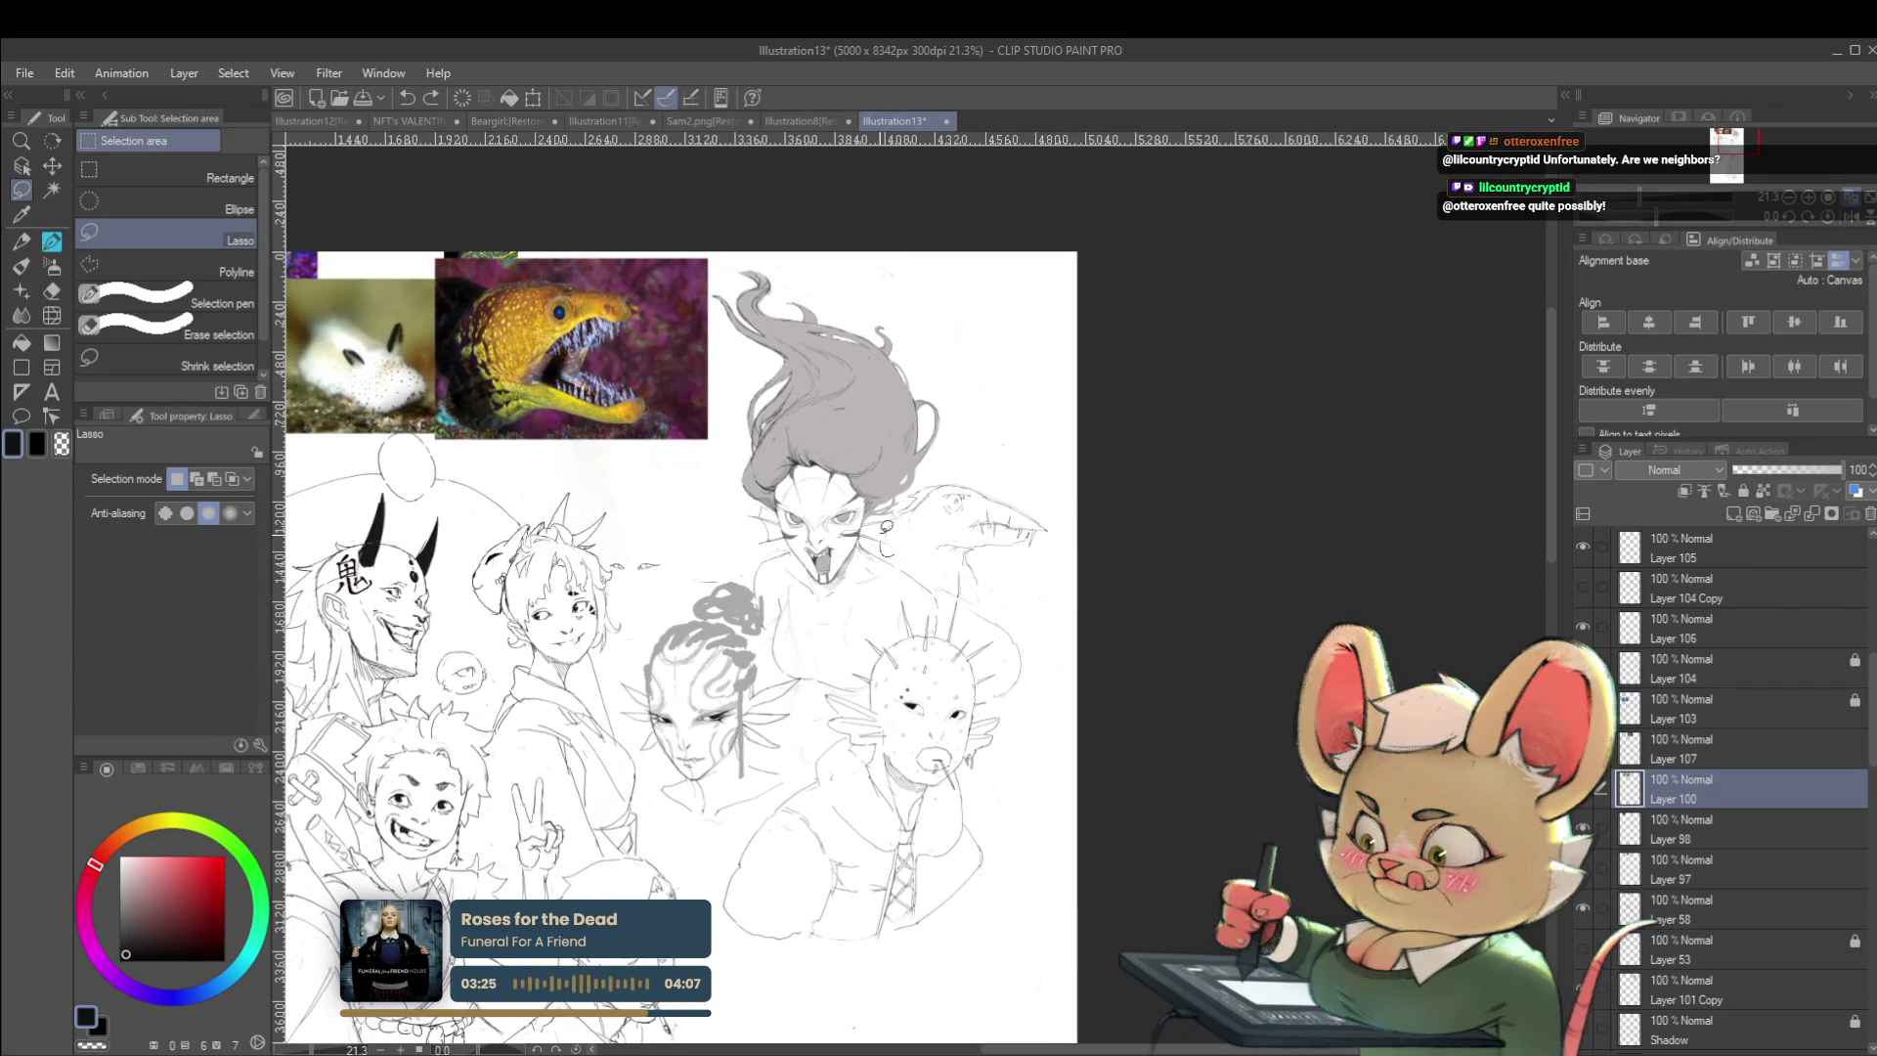
pyautogui.moveTo(887, 528)
pyautogui.mouseDown()
pyautogui.moveTo(1027, 442)
pyautogui.moveTo(978, 582)
pyautogui.moveTo(909, 560)
pyautogui.mouseUp()
pyautogui.hotkey('ctrl', 't')
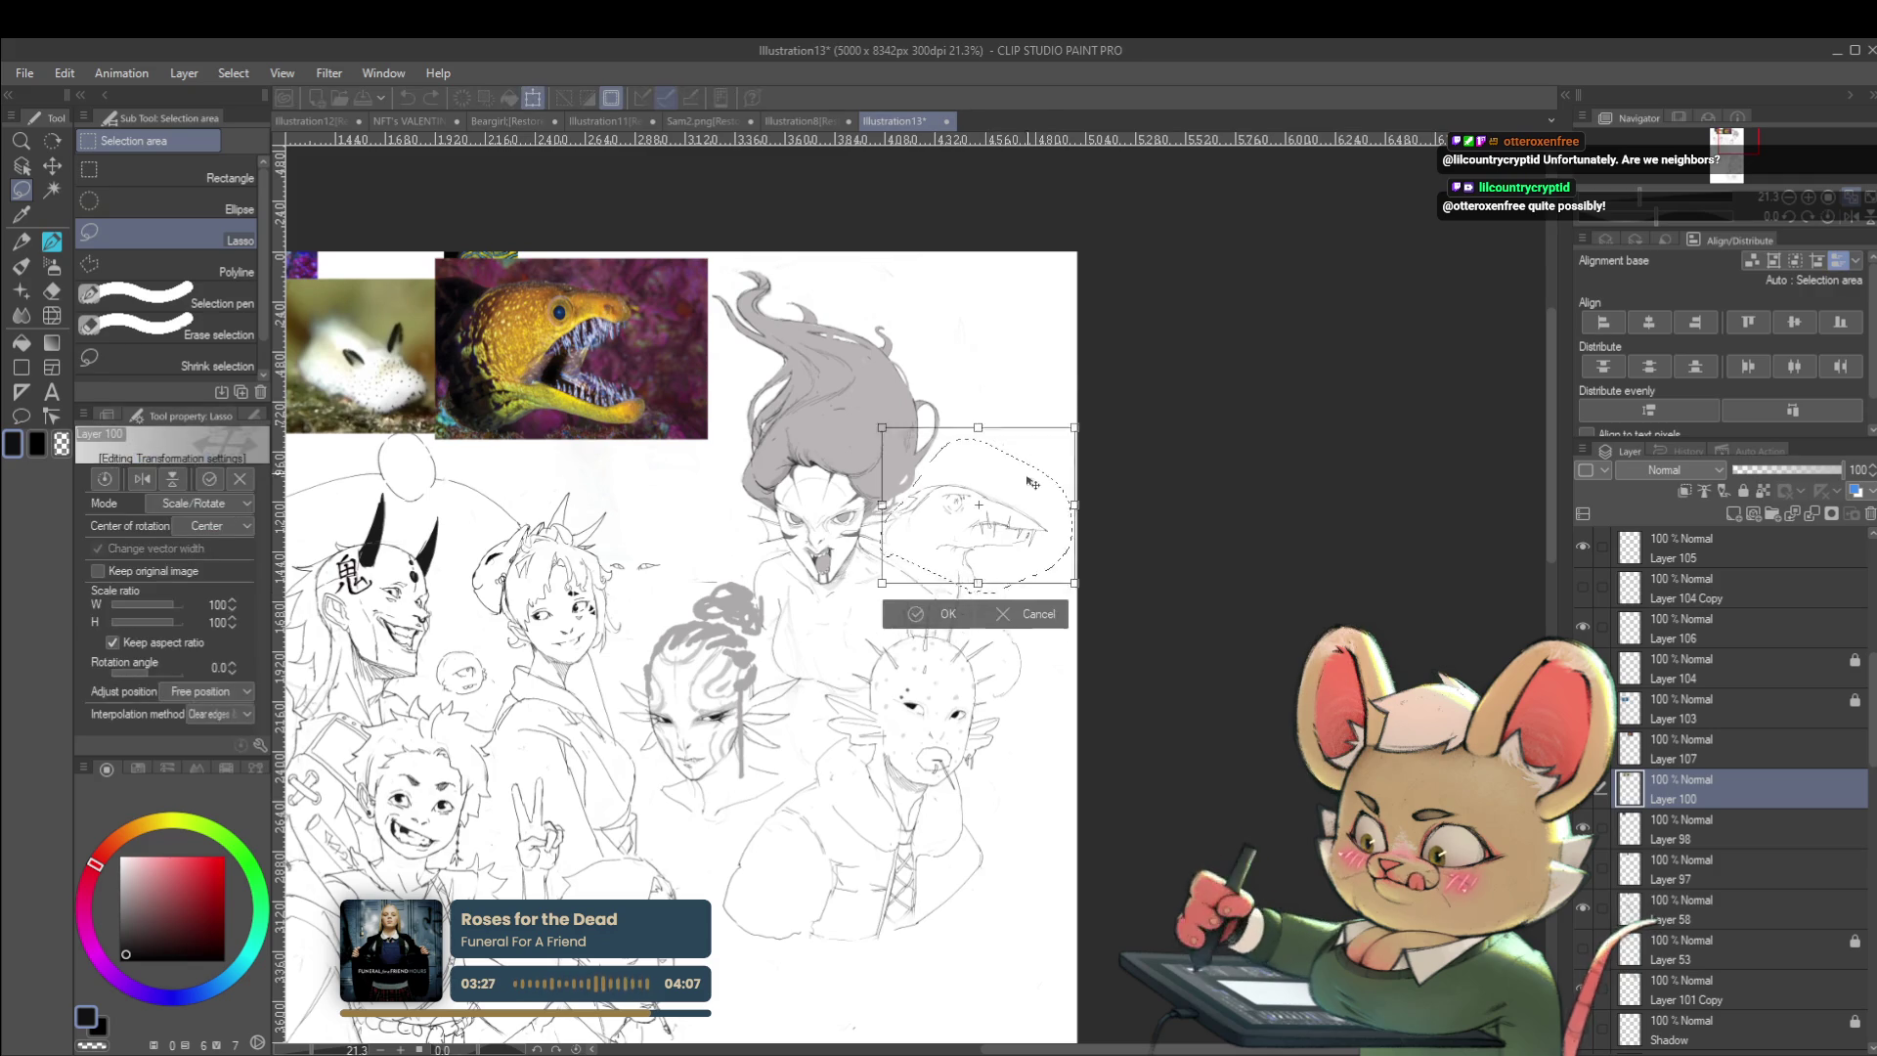
pyautogui.moveTo(1032, 482)
pyautogui.mouseDown()
pyautogui.moveTo(1054, 428)
pyautogui.moveTo(677, 532)
pyautogui.mouseUp()
pyautogui.click(142, 478)
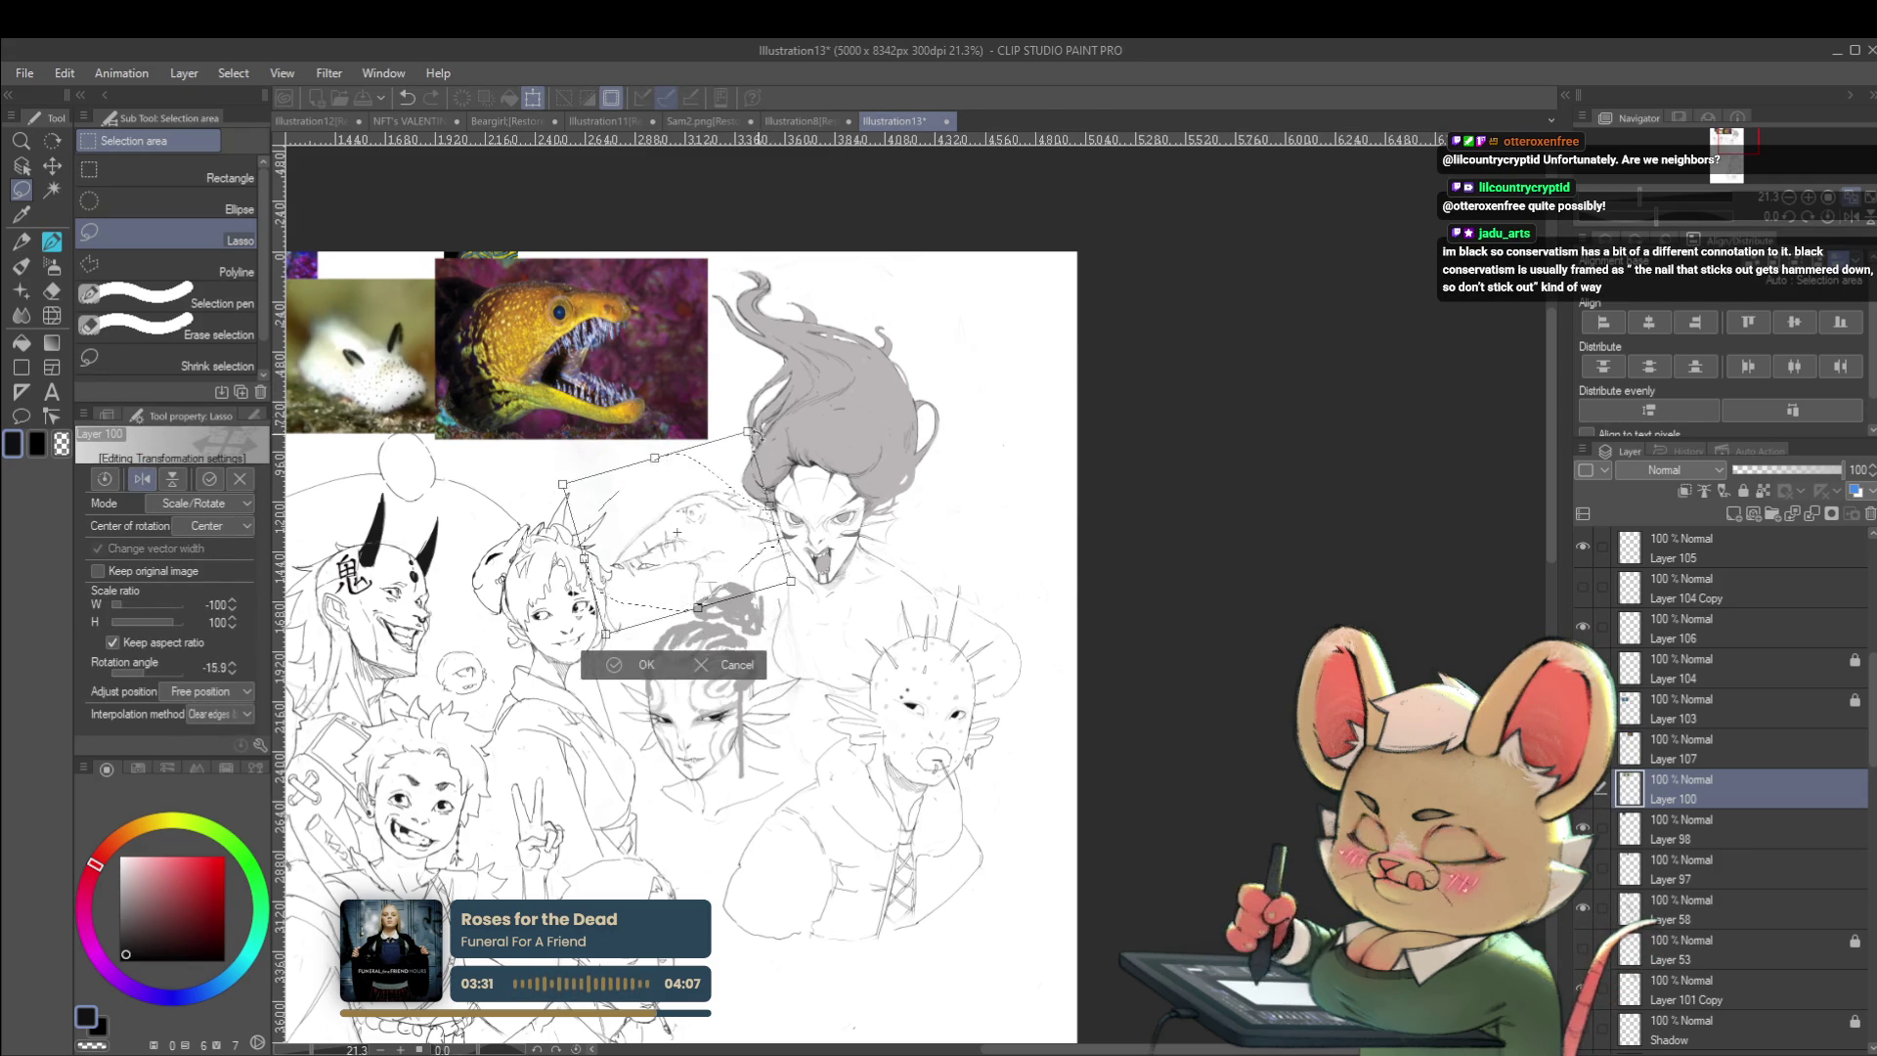
# - Scale the eel sketch to 133%, rotate it about 26° and place it beside the woman's head
pyautogui.moveTo(773, 455); pyautogui.dragTo(805, 430)
pyautogui.moveTo(786, 352)
pyautogui.mouseDown()
pyautogui.moveTo(732, 329)
pyautogui.moveTo(825, 420)
pyautogui.mouseUp()
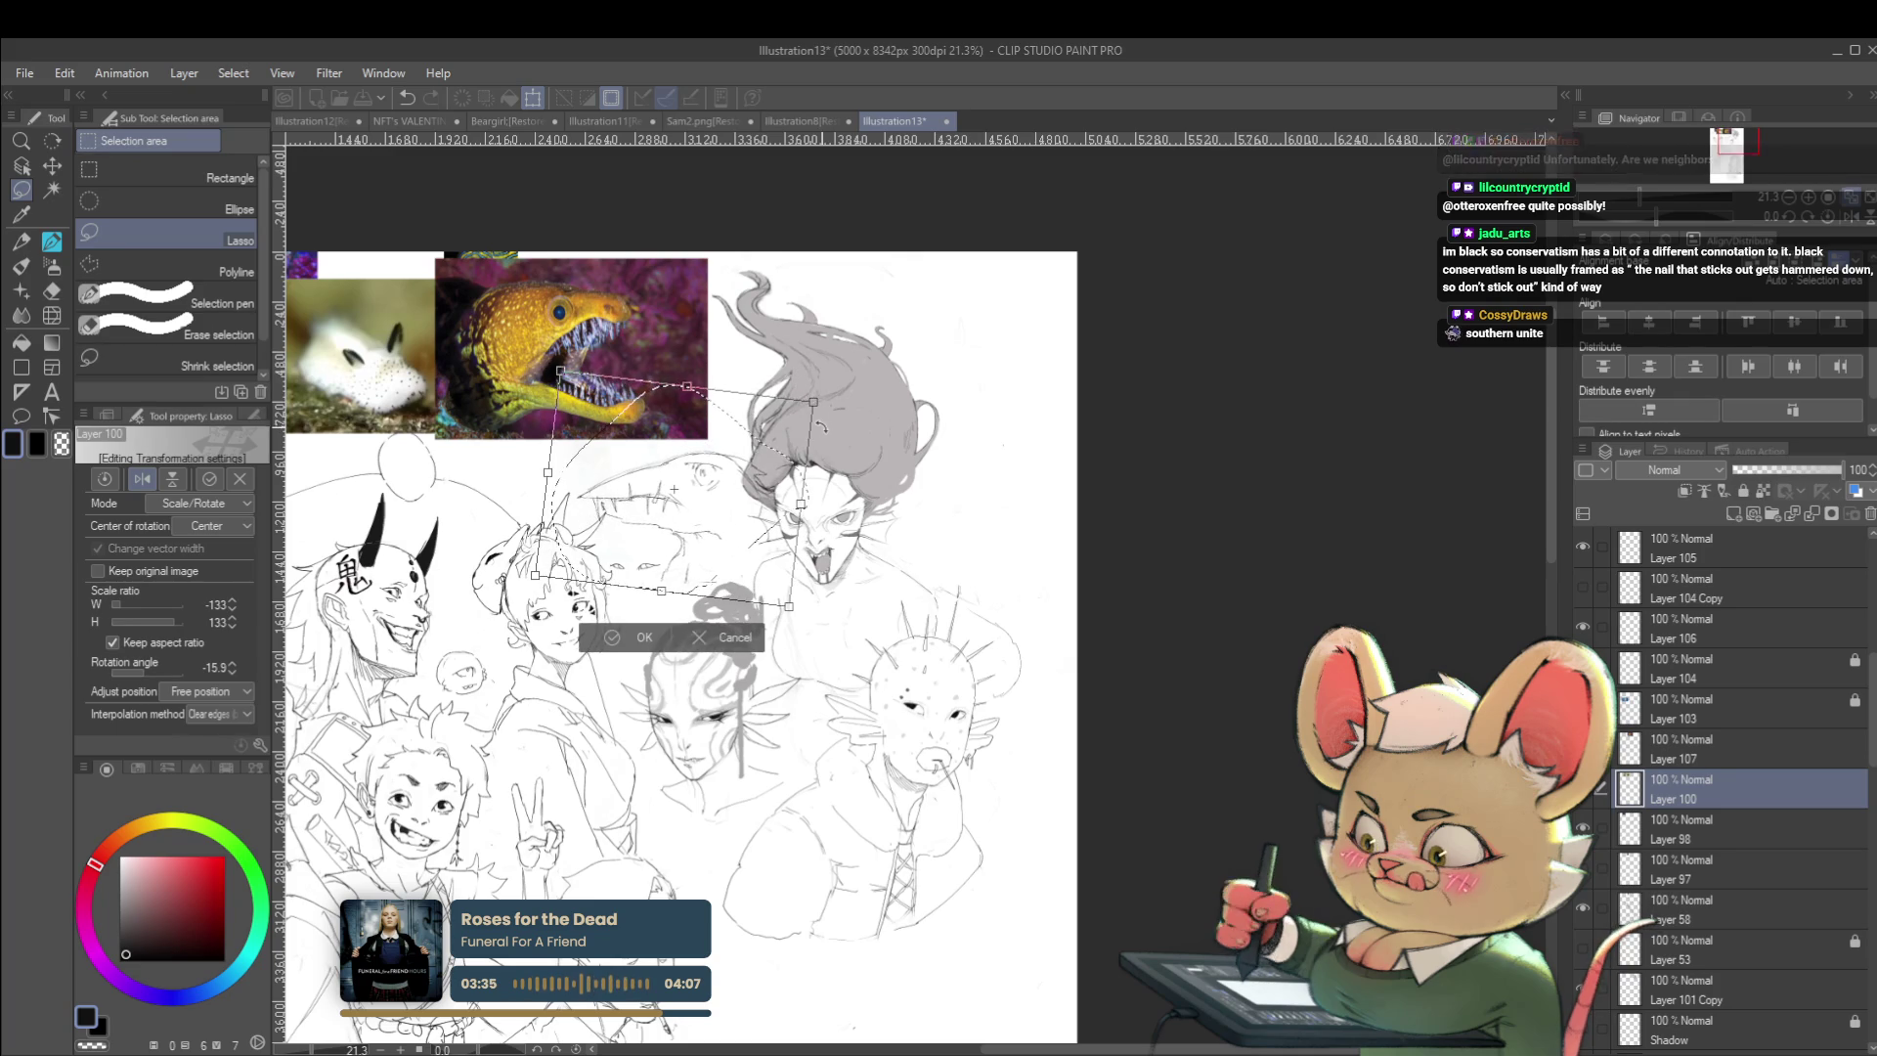
pyautogui.moveTo(761, 518); pyautogui.dragTo(1010, 489)
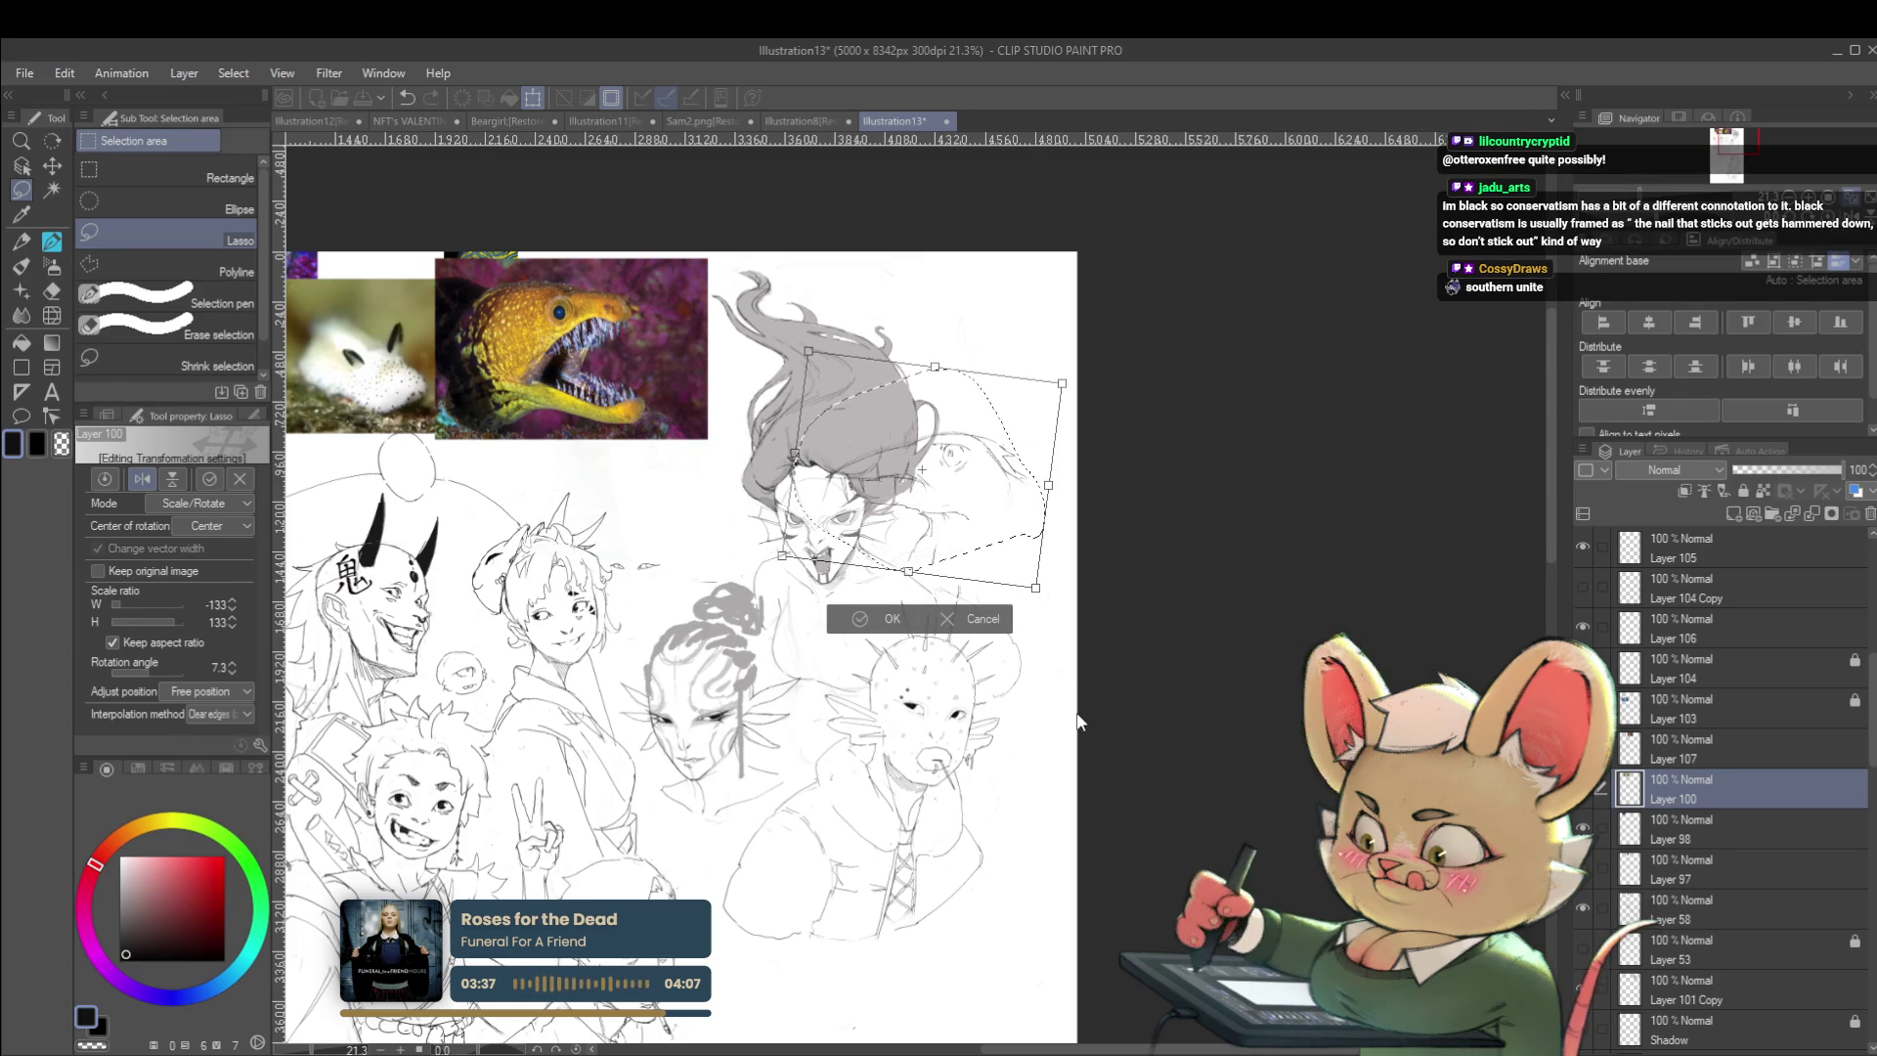
pyautogui.press('h')
pyautogui.moveTo(1001, 423)
pyautogui.mouseDown()
pyautogui.moveTo(997, 831)
pyautogui.moveTo(1017, 587)
pyautogui.moveTo(1068, 663)
pyautogui.mouseUp()
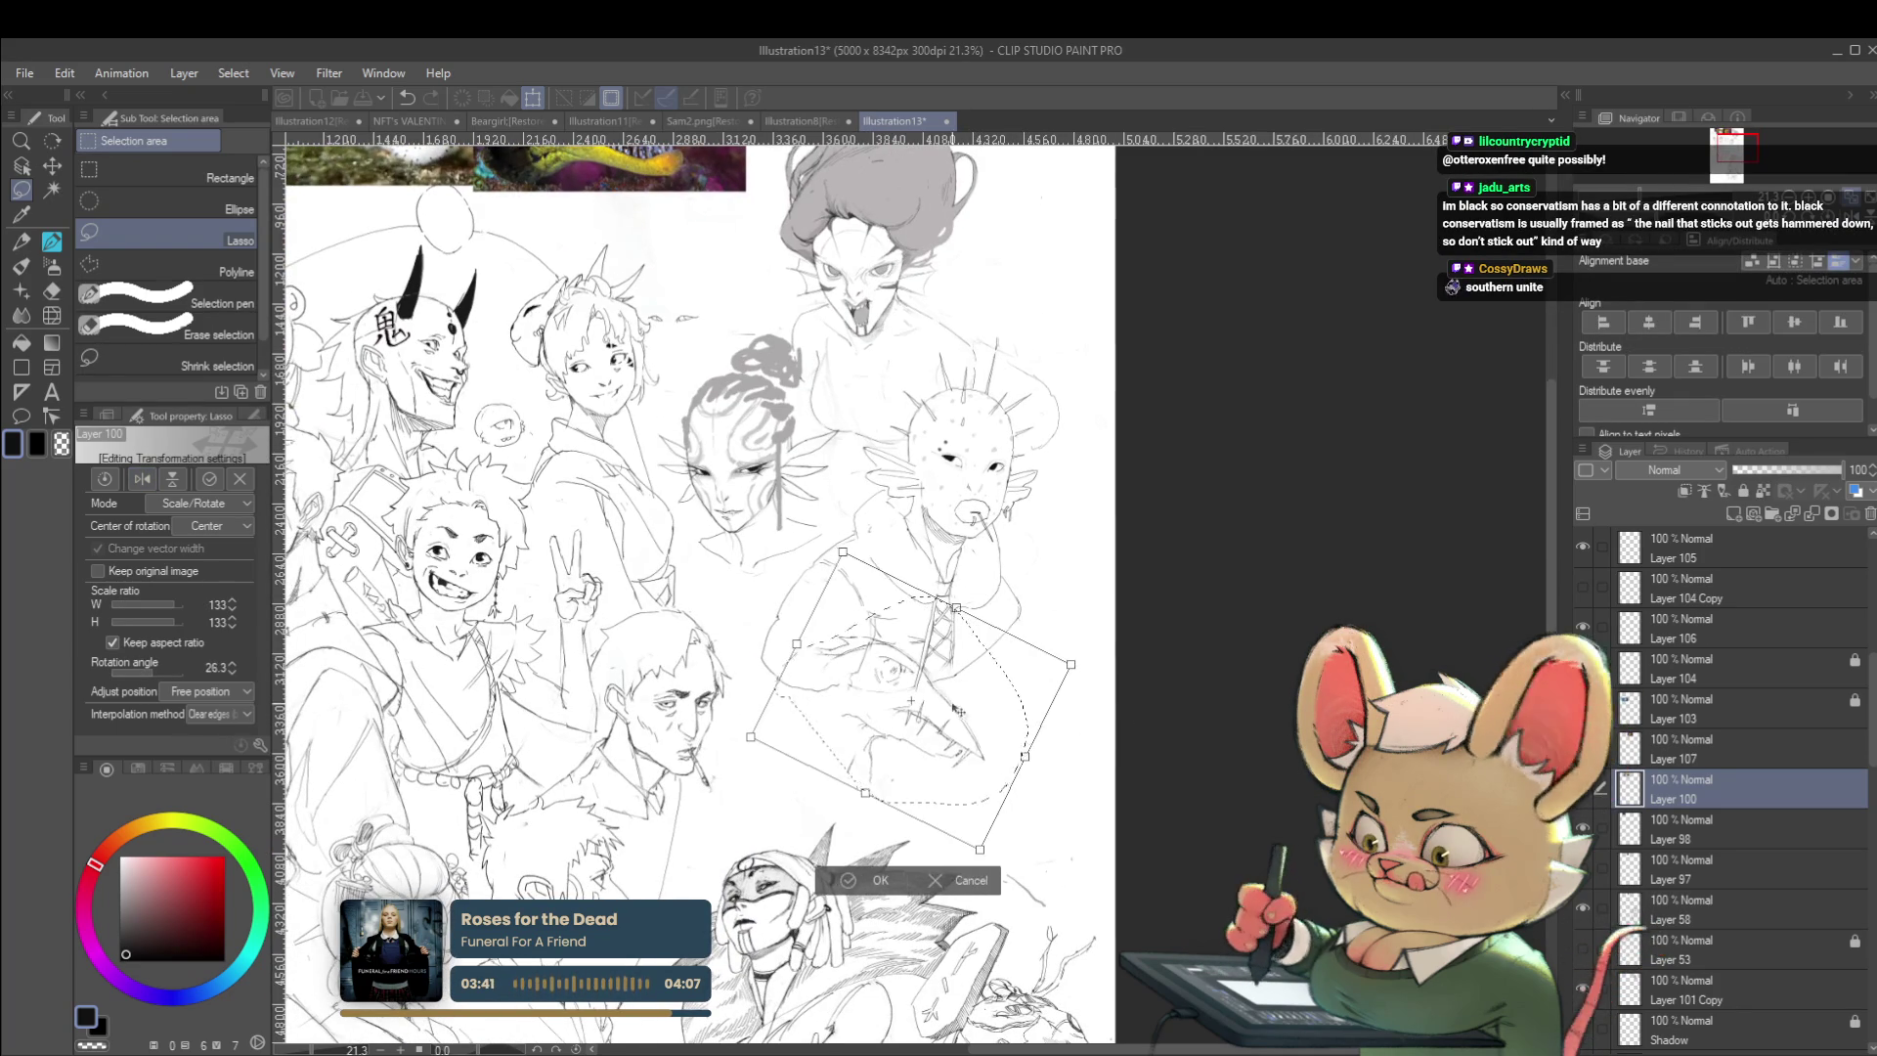
pyautogui.moveTo(957, 708)
pyautogui.mouseDown()
pyautogui.moveTo(1017, 711)
pyautogui.moveTo(1075, 371)
pyautogui.mouseUp()
pyautogui.moveTo(1090, 306); pyautogui.dragTo(1019, 494)
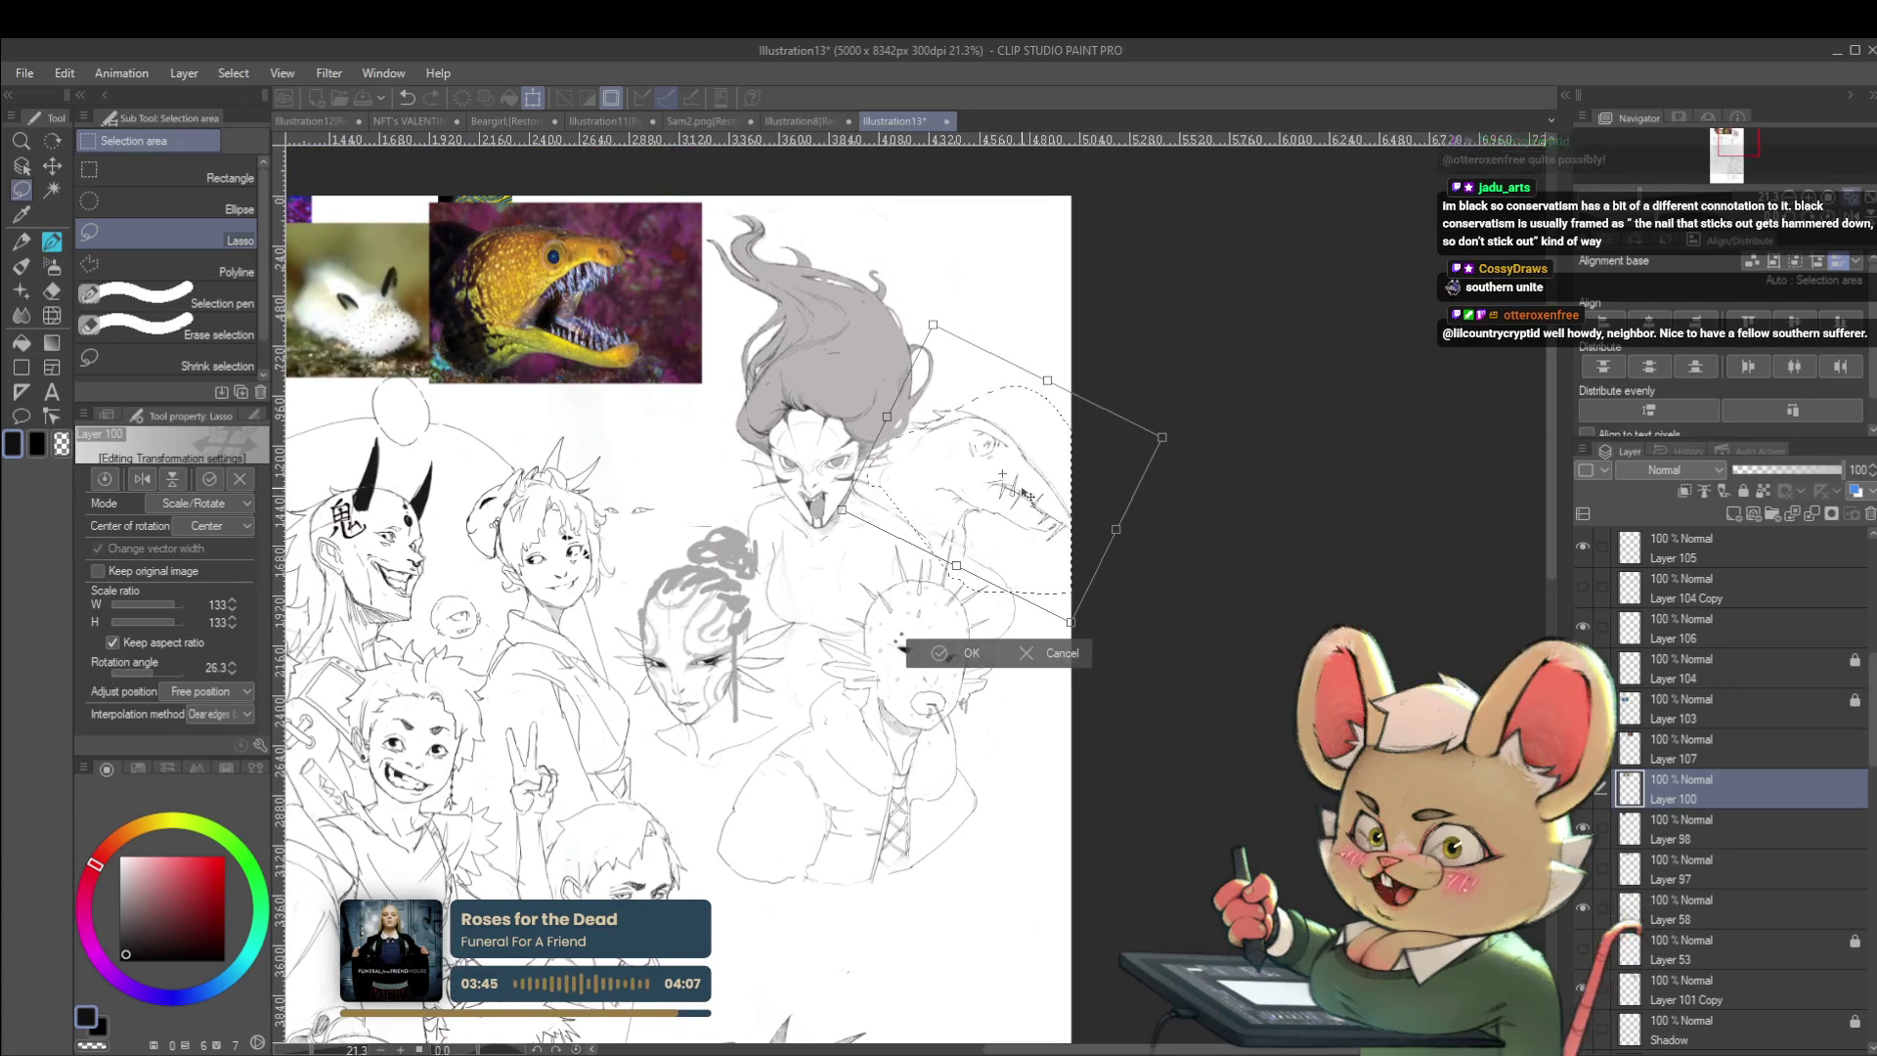
# - Commit the eel transform, check it mirrored, and undo two unwanted changes
pyautogui.press('Return')
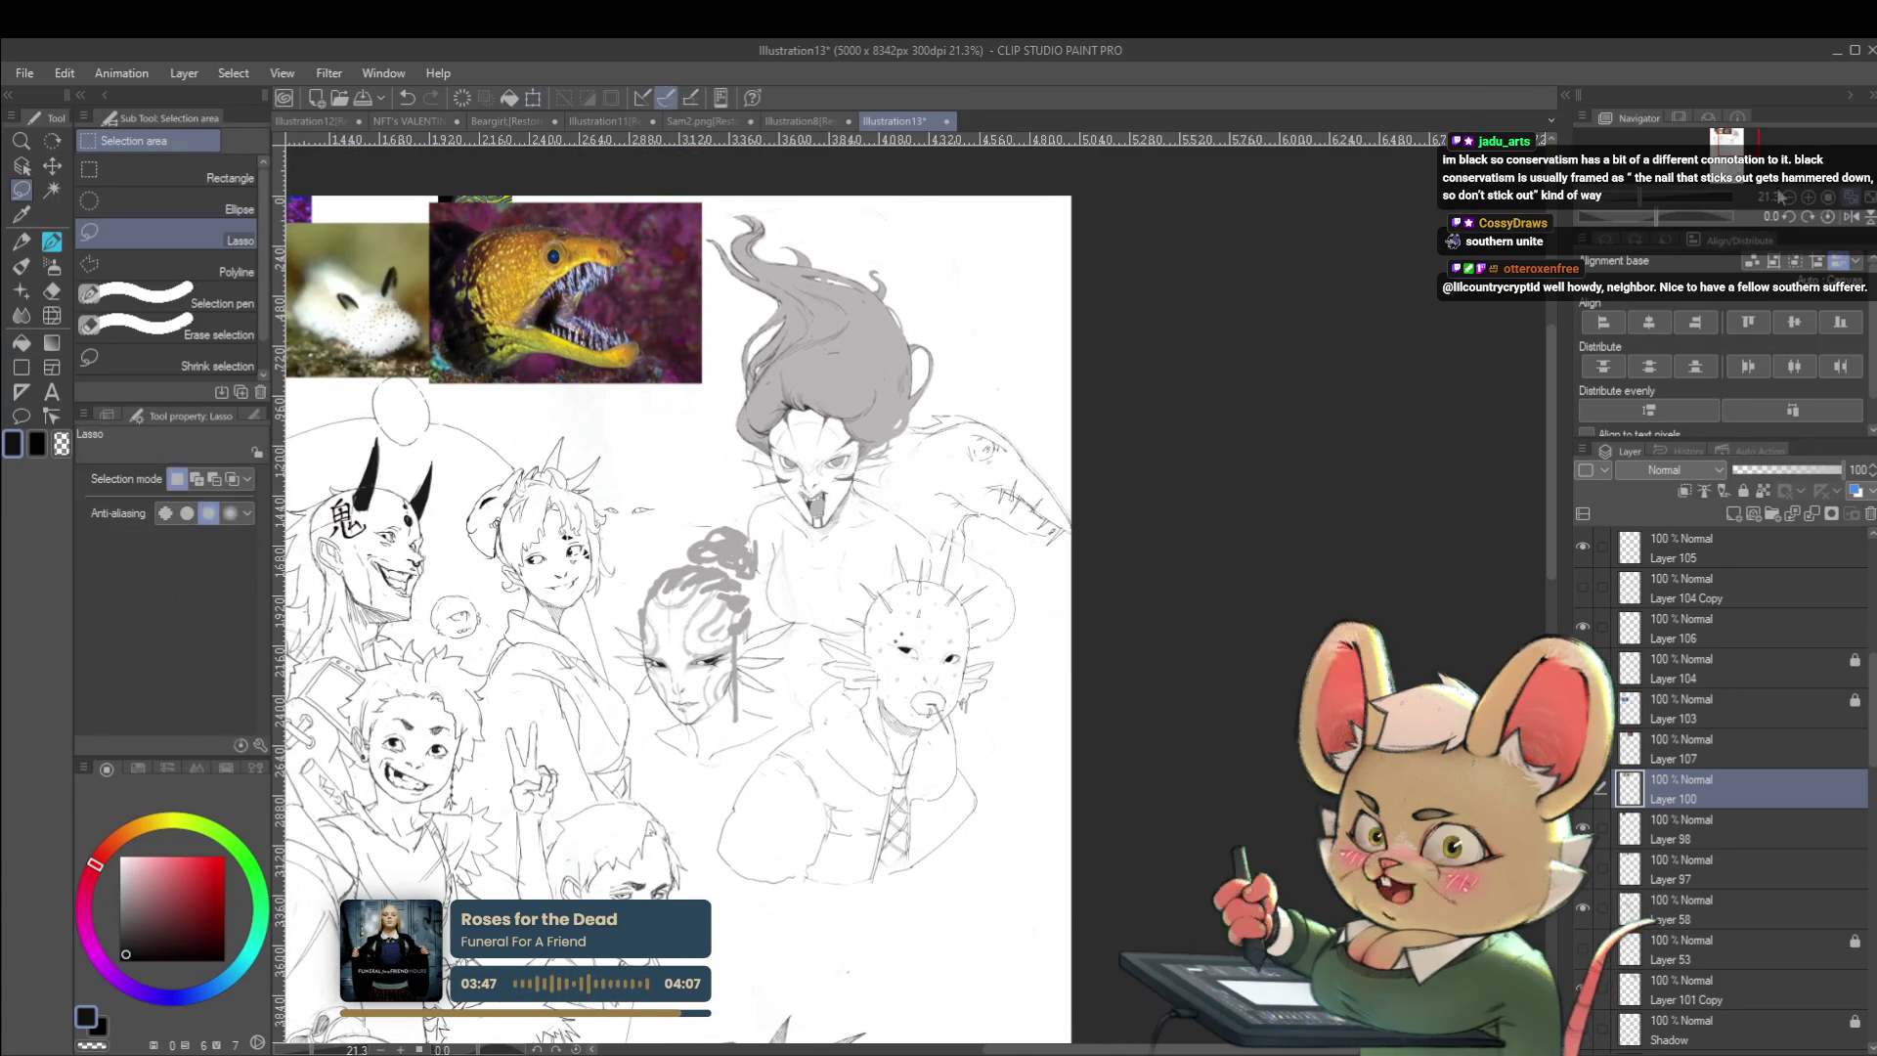
pyautogui.press('h')
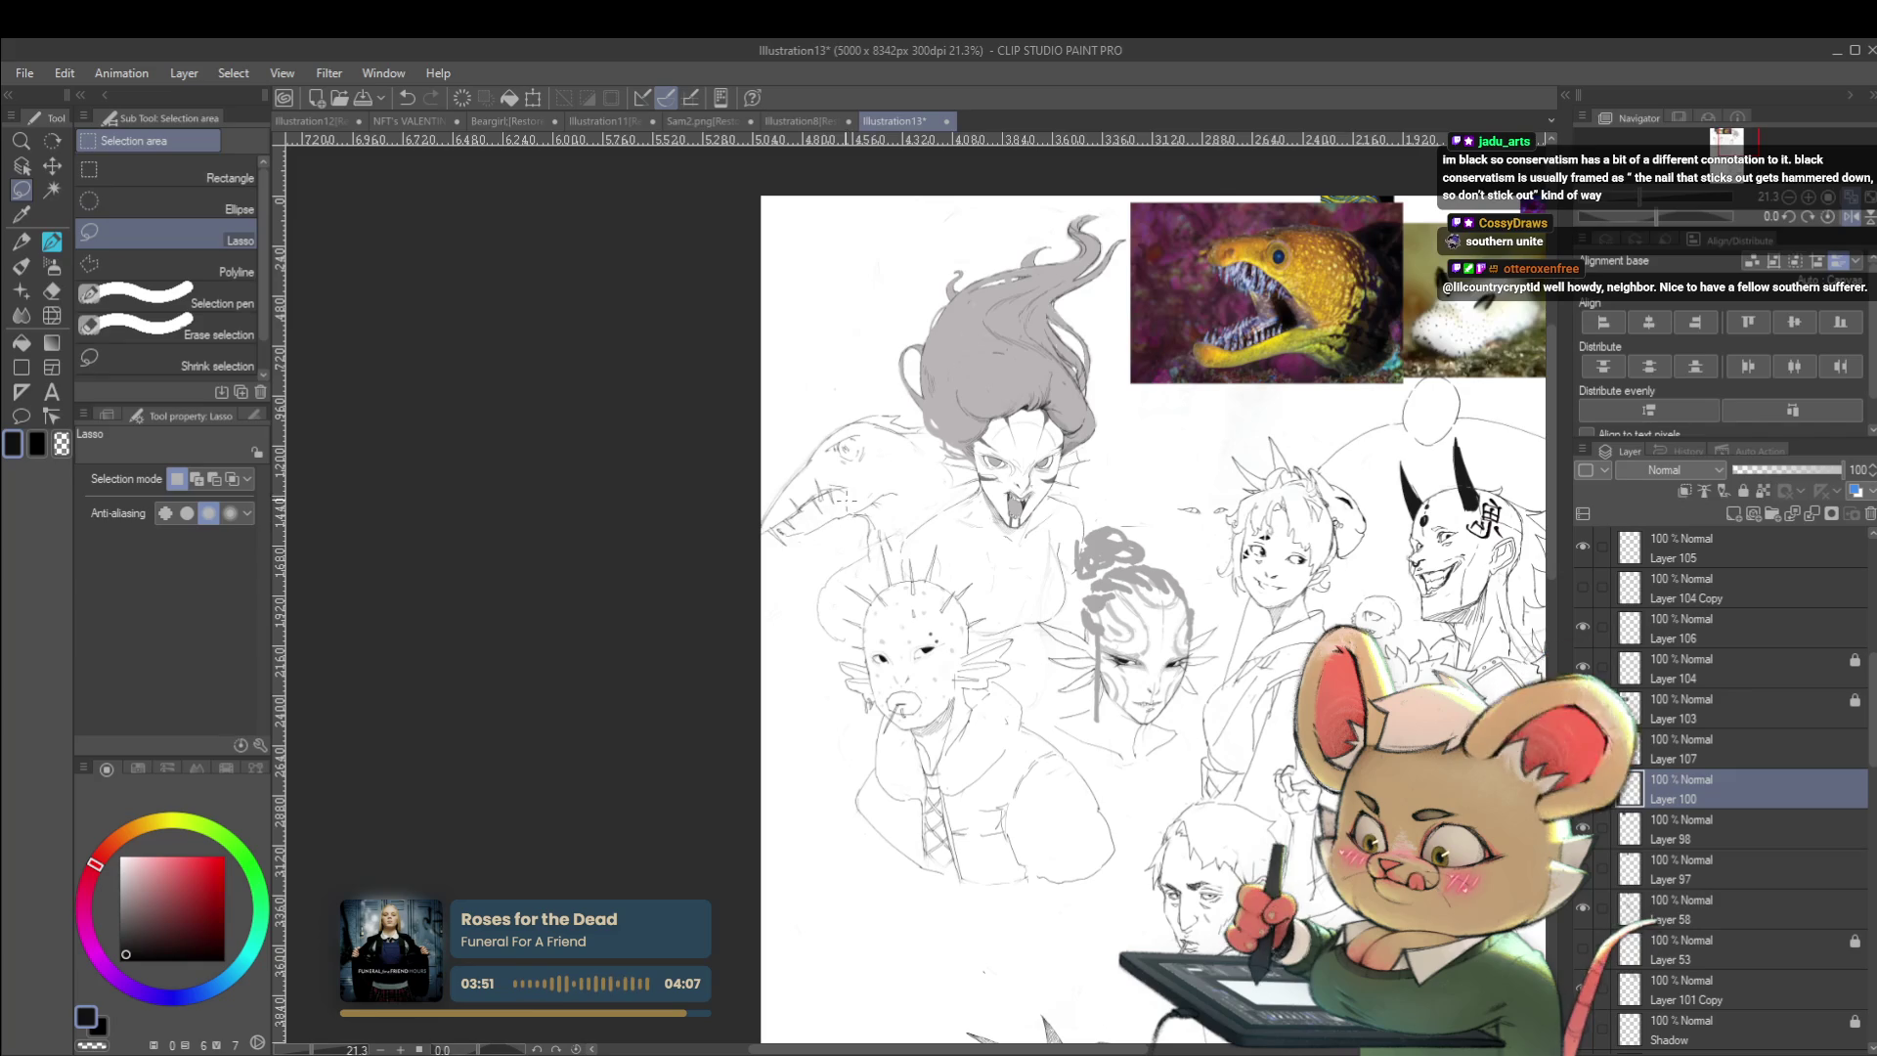
pyautogui.moveTo(934, 435); pyautogui.dragTo(939, 370)
pyautogui.hotkey('ctrl', 'z')
pyautogui.hotkey('ctrl', 'z')
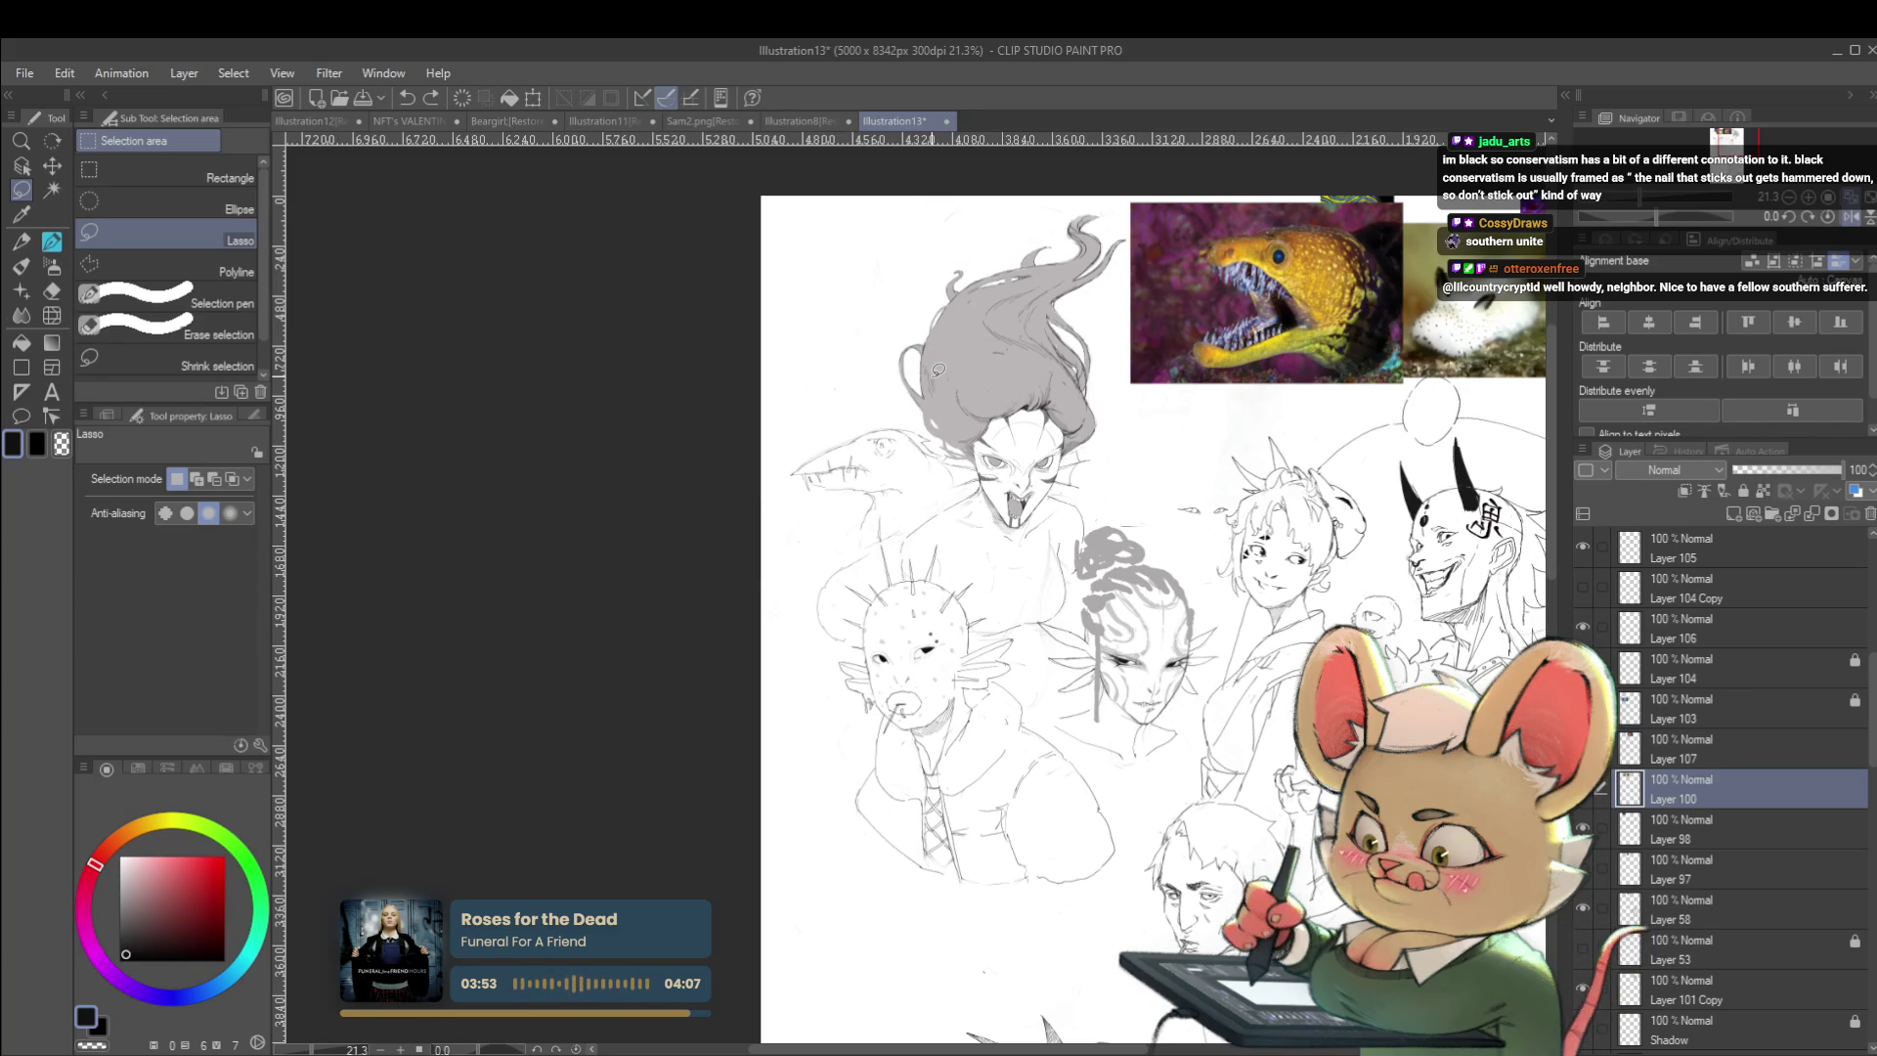
pyautogui.scroll(4, 938, 369)
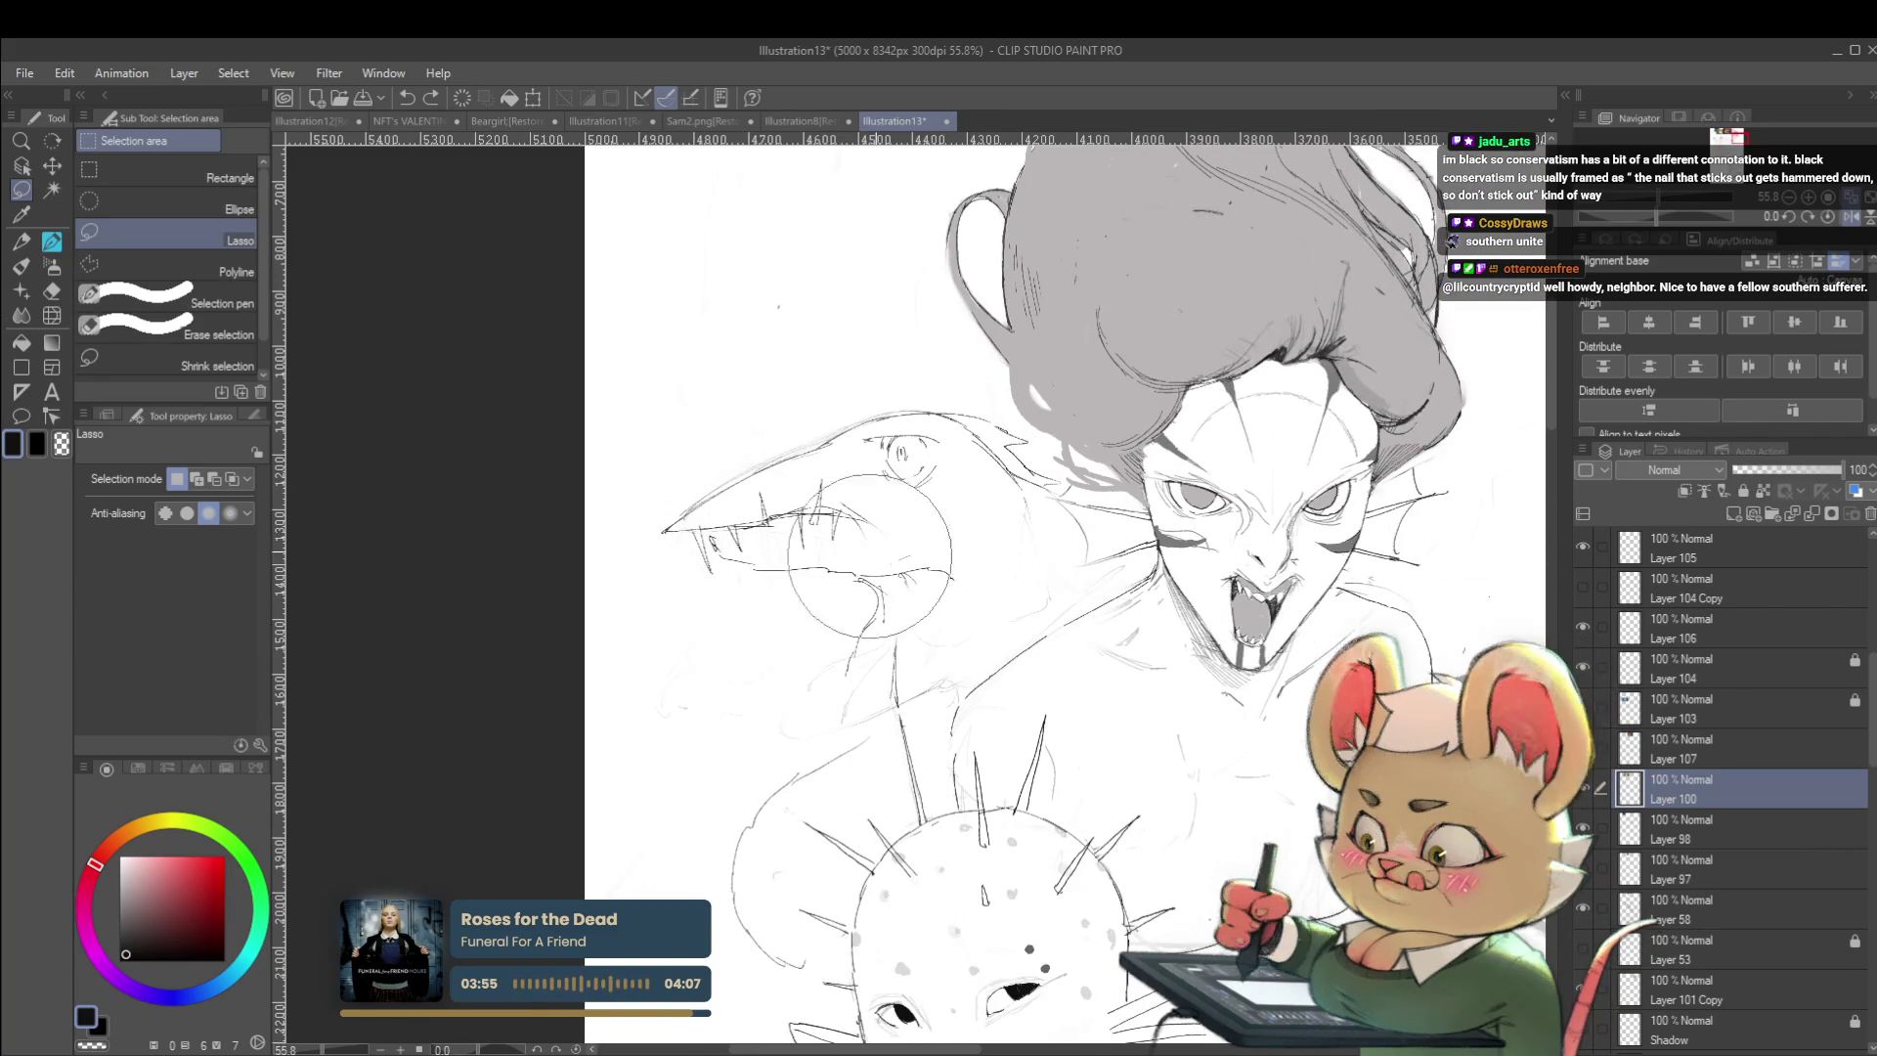
pyautogui.hotkey('ctrl', 'z')
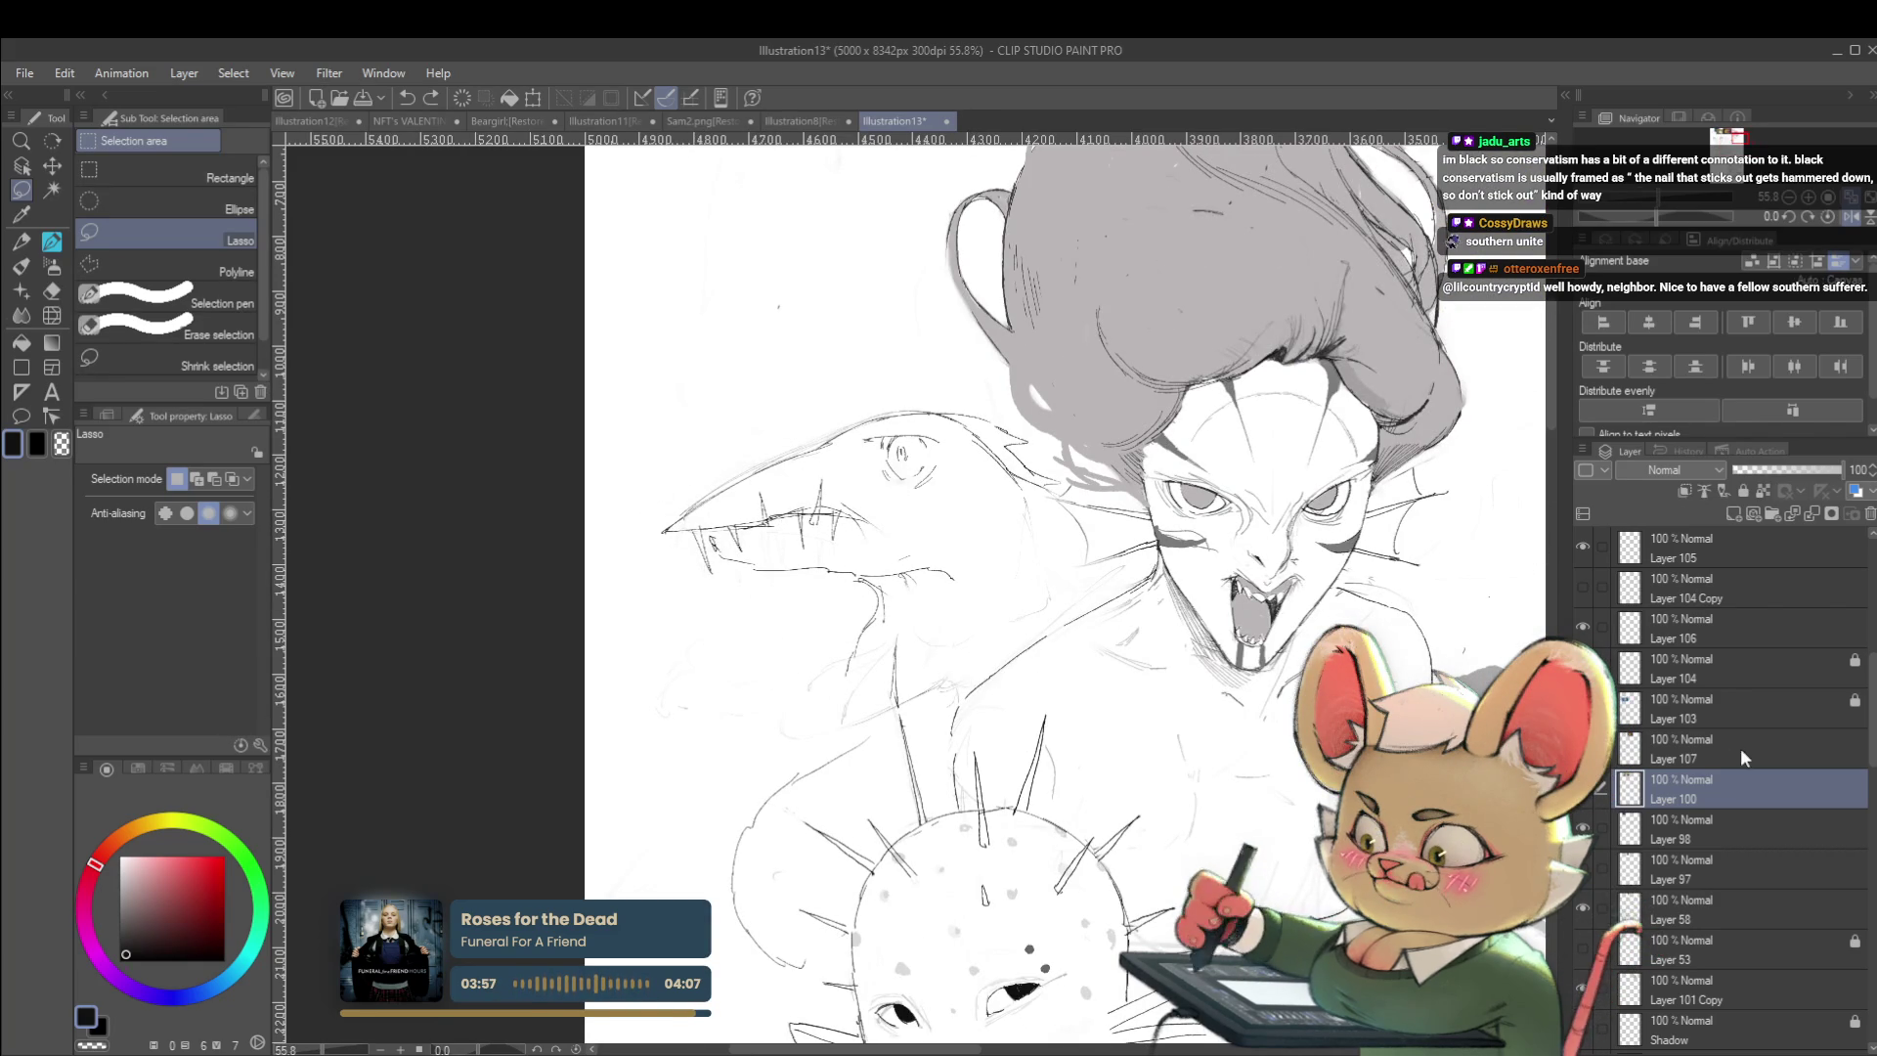
# - Duplicate Layer 100, lock the original, and continue on Layer 100 Copy with the pencil
pyautogui.hotkey('ctrl', 'c')
pyautogui.hotkey('ctrl', 'v')
pyautogui.click(1744, 491)
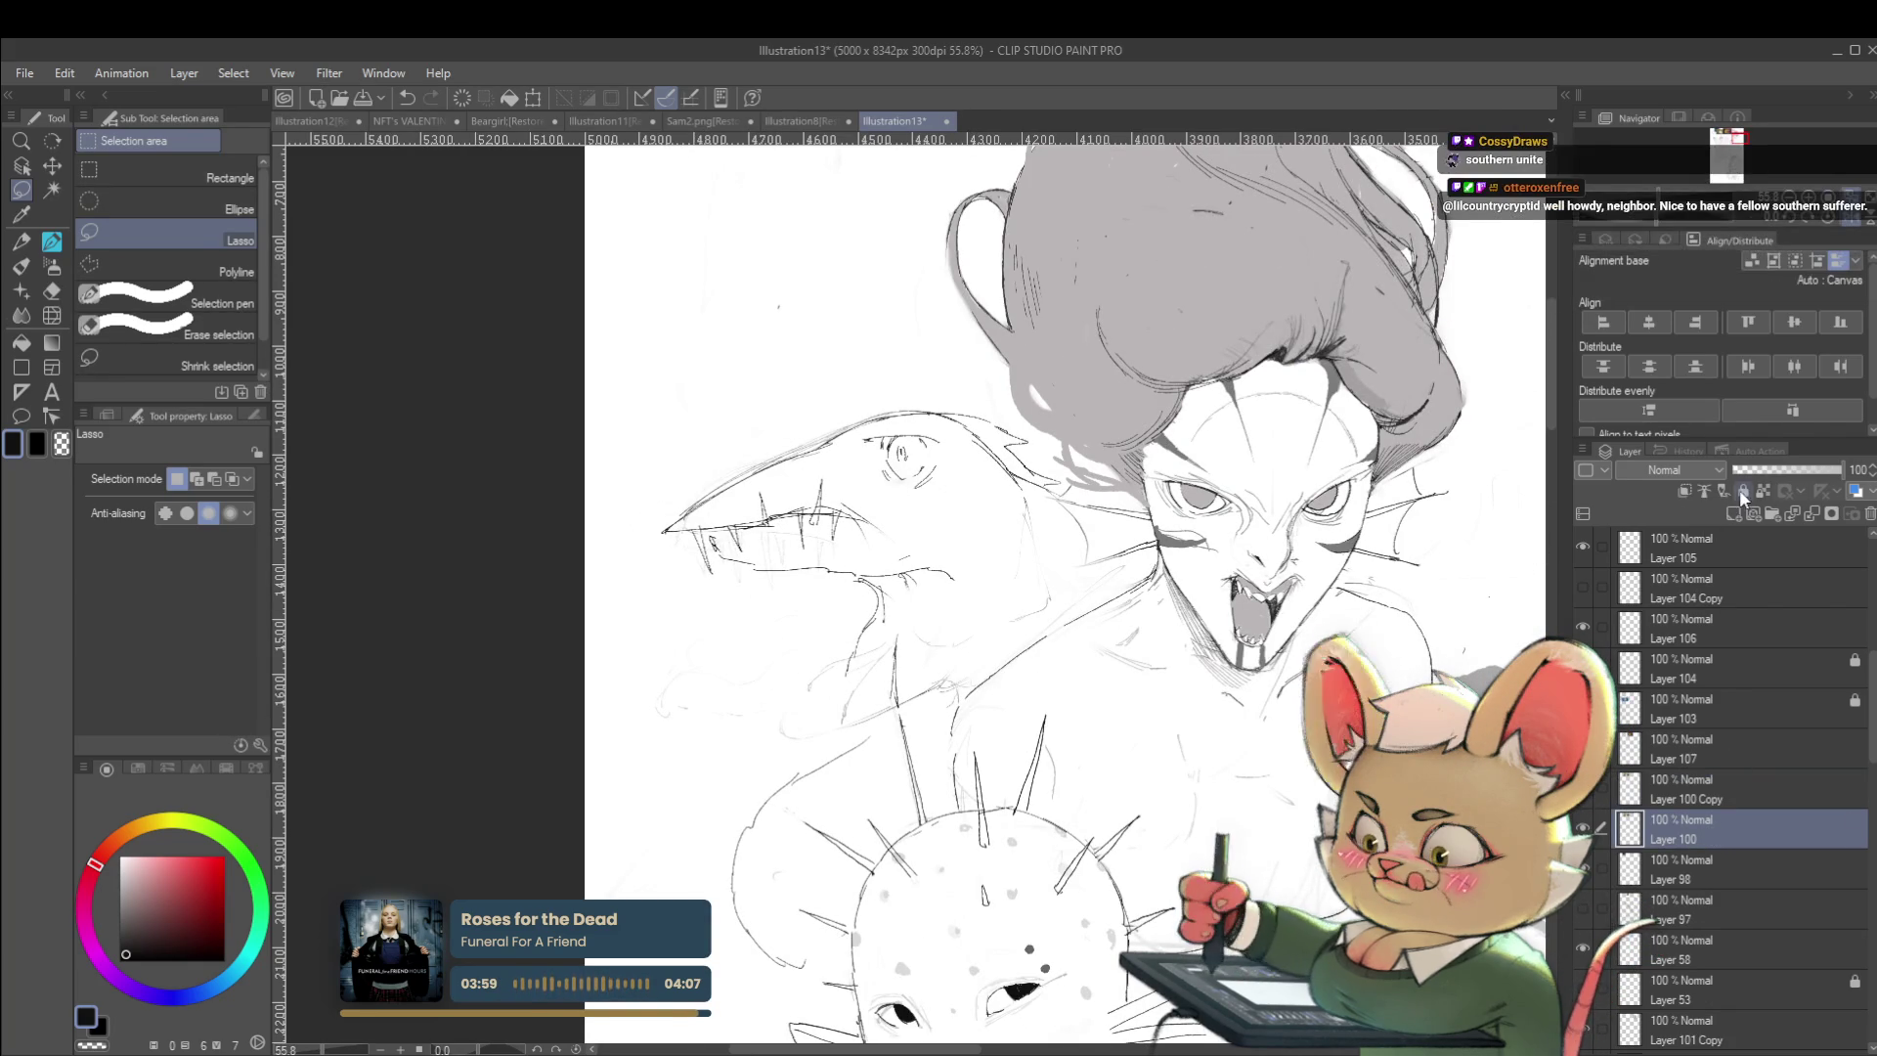
pyautogui.click(1676, 796)
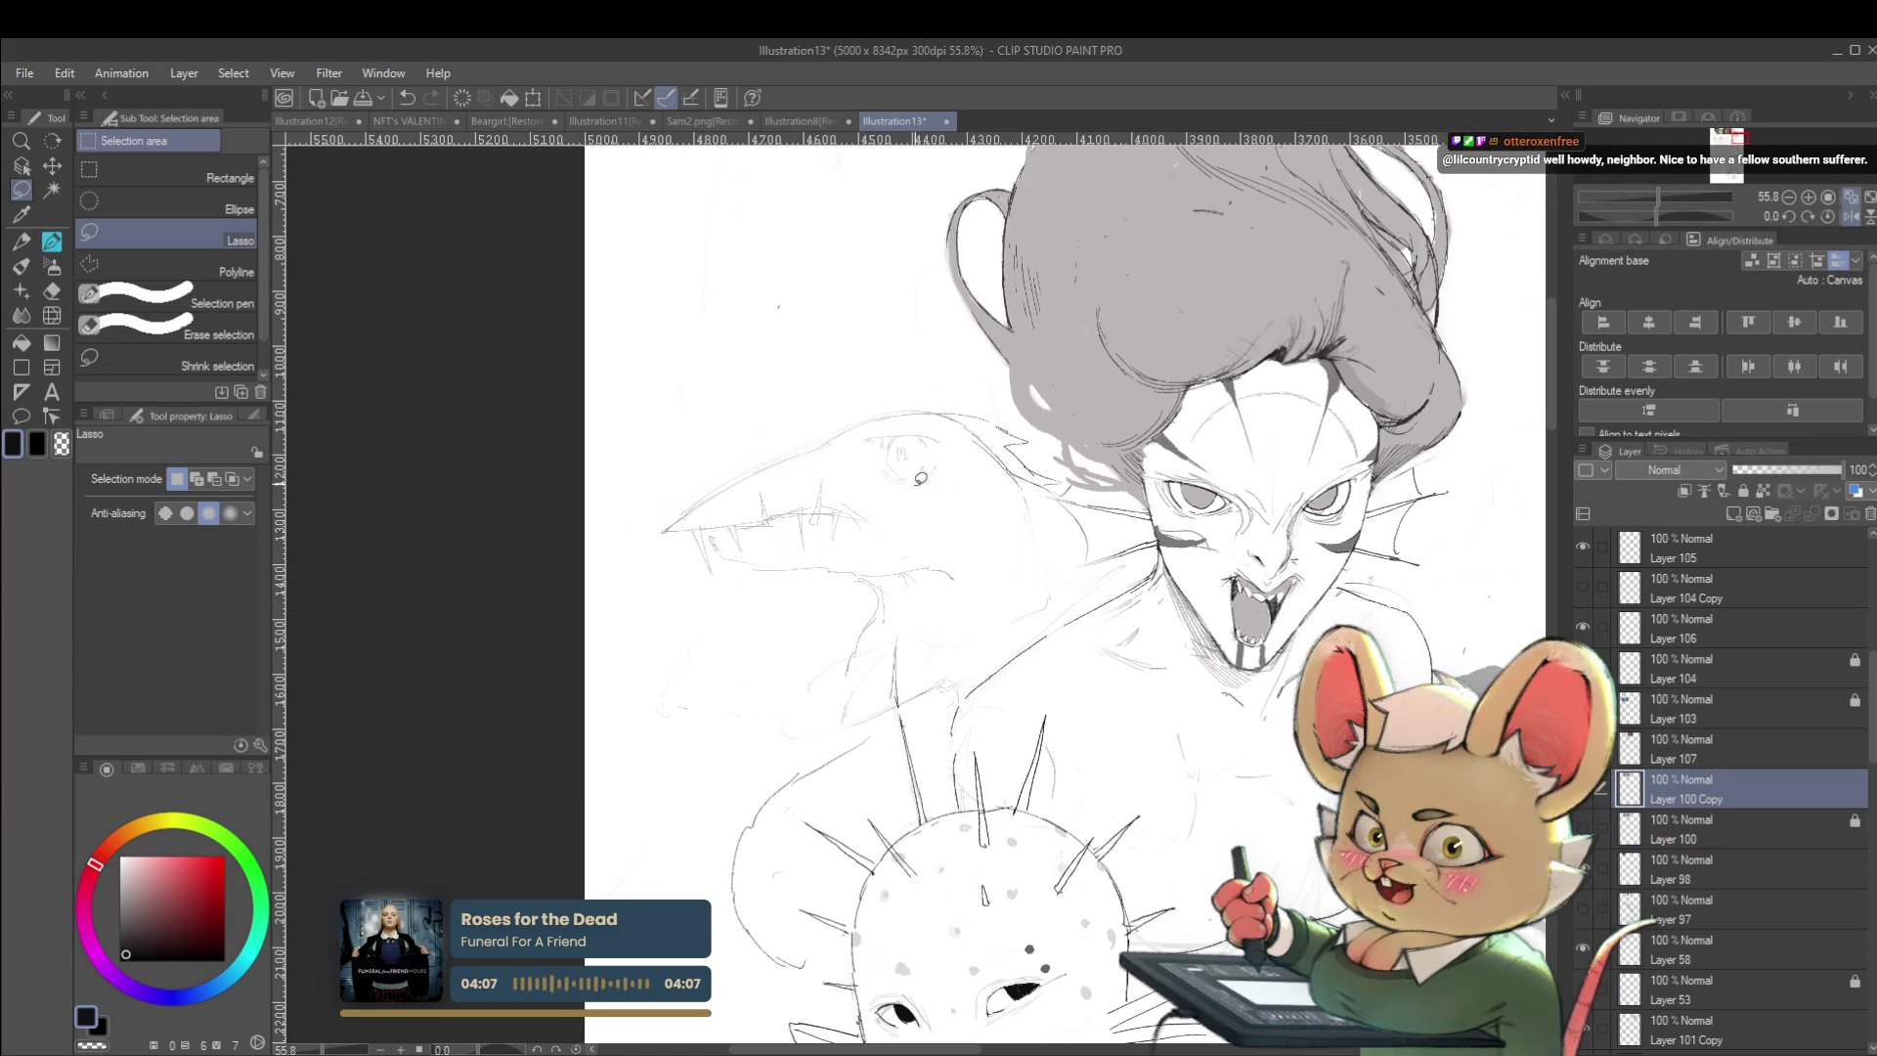
pyautogui.press('p')
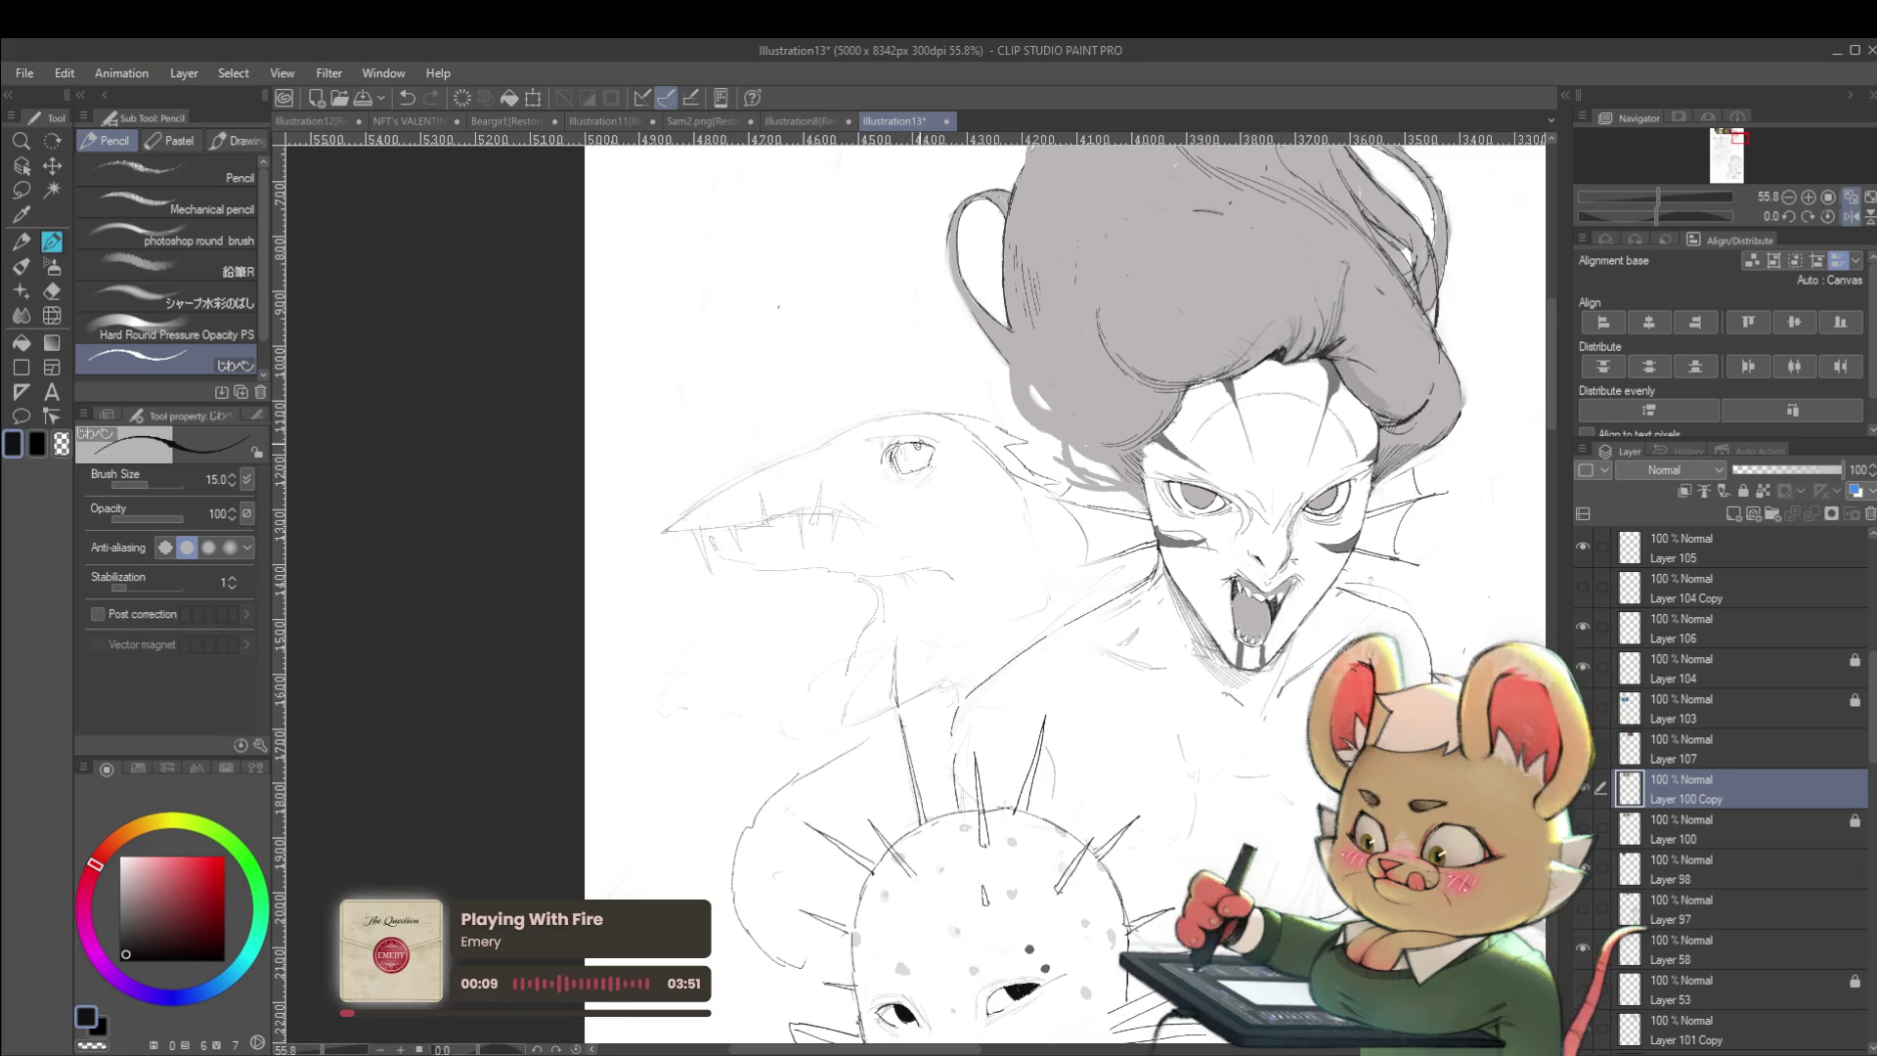
# - On the mirrored canvas, draw a round eye on the enlarged eel's head
pyautogui.scroll(-5, 1065, 586)
pyautogui.click(1848, 214)
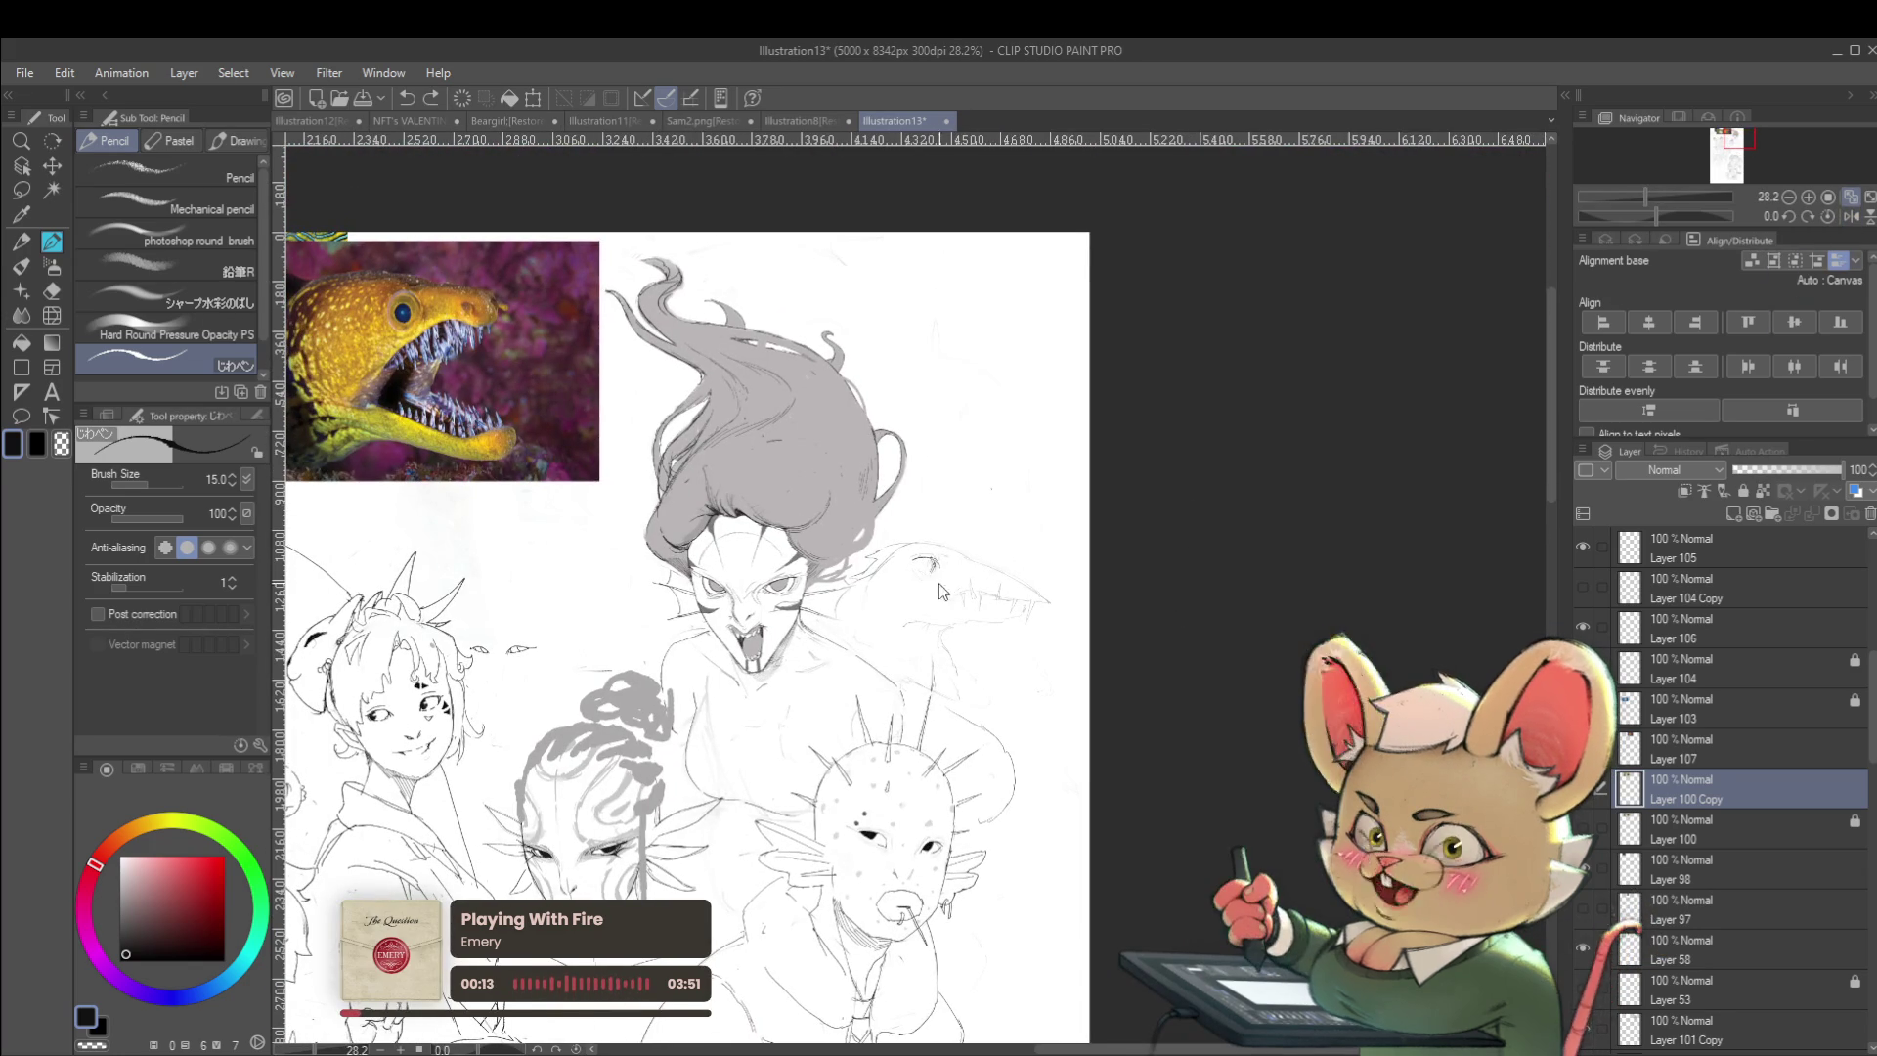
pyautogui.scroll(4, 939, 565)
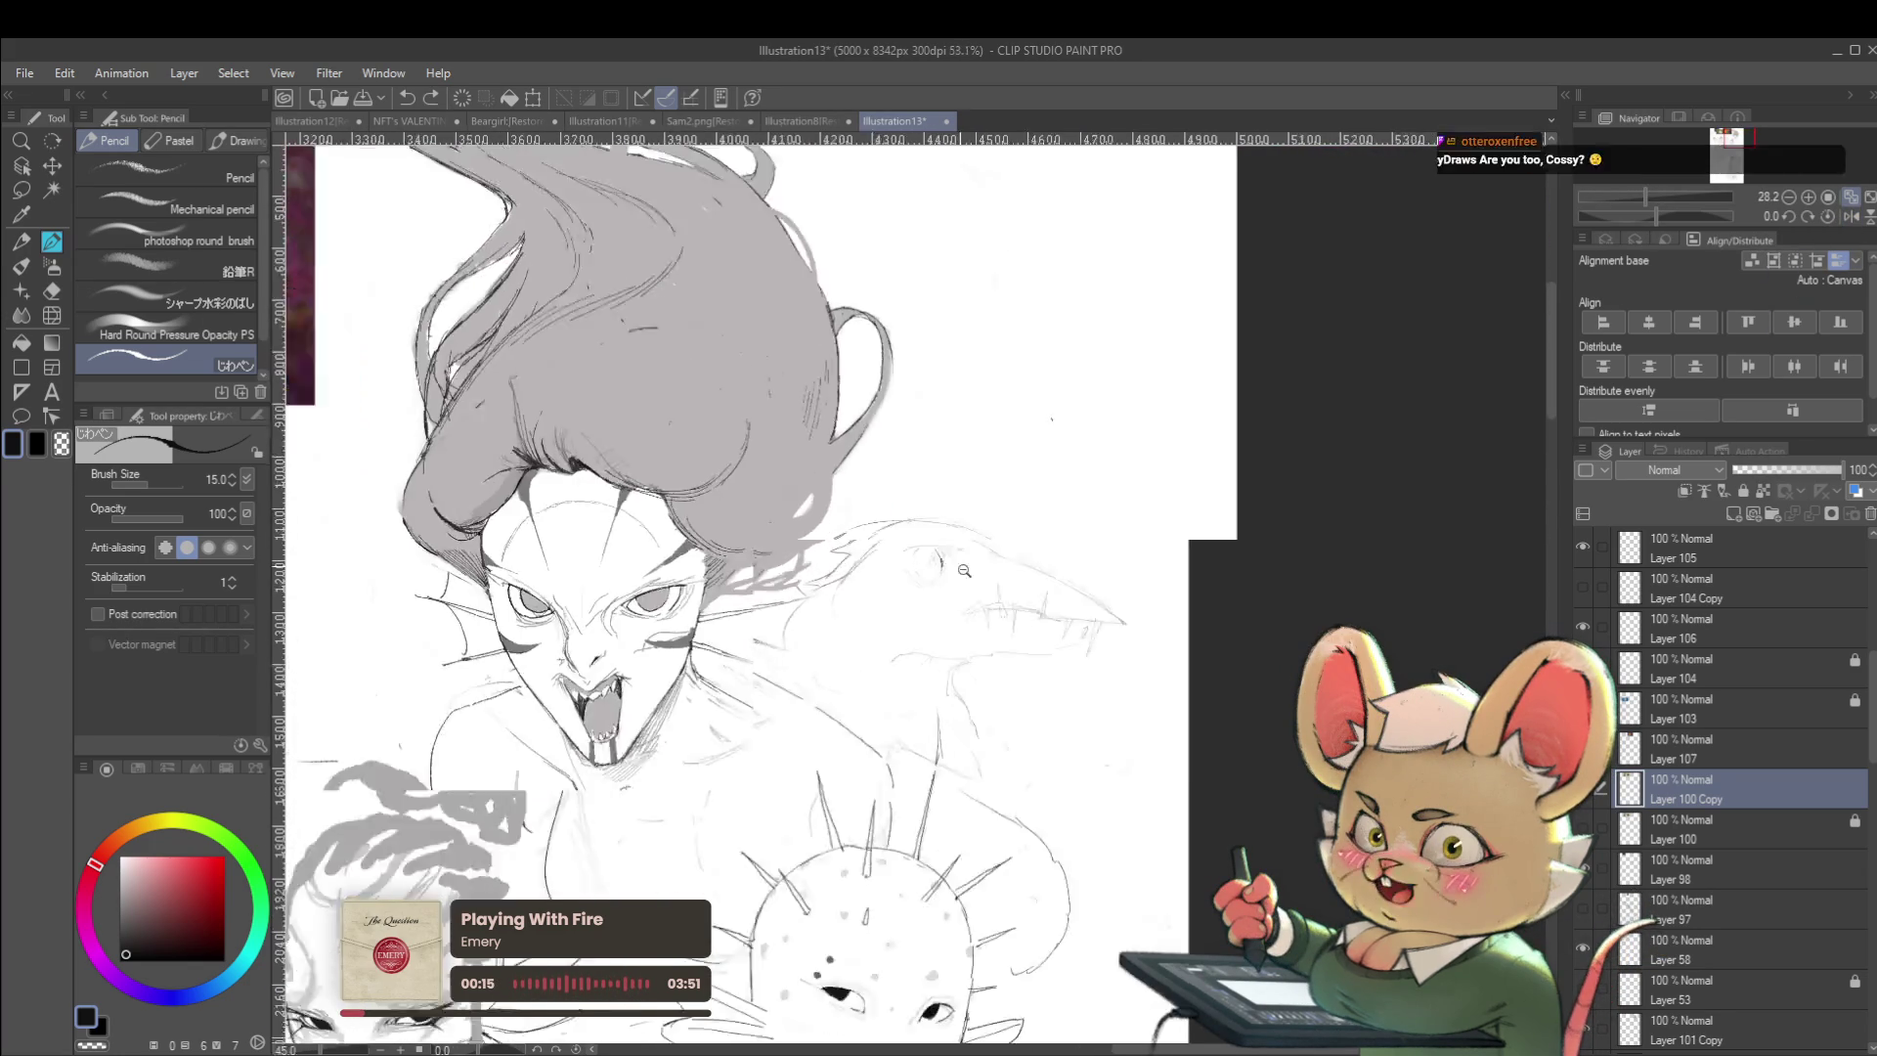
pyautogui.moveTo(936, 541)
pyautogui.mouseDown()
pyautogui.moveTo(907, 562)
pyautogui.moveTo(941, 536)
pyautogui.moveTo(929, 561)
pyautogui.mouseUp()
pyautogui.scroll(-3, 979, 530)
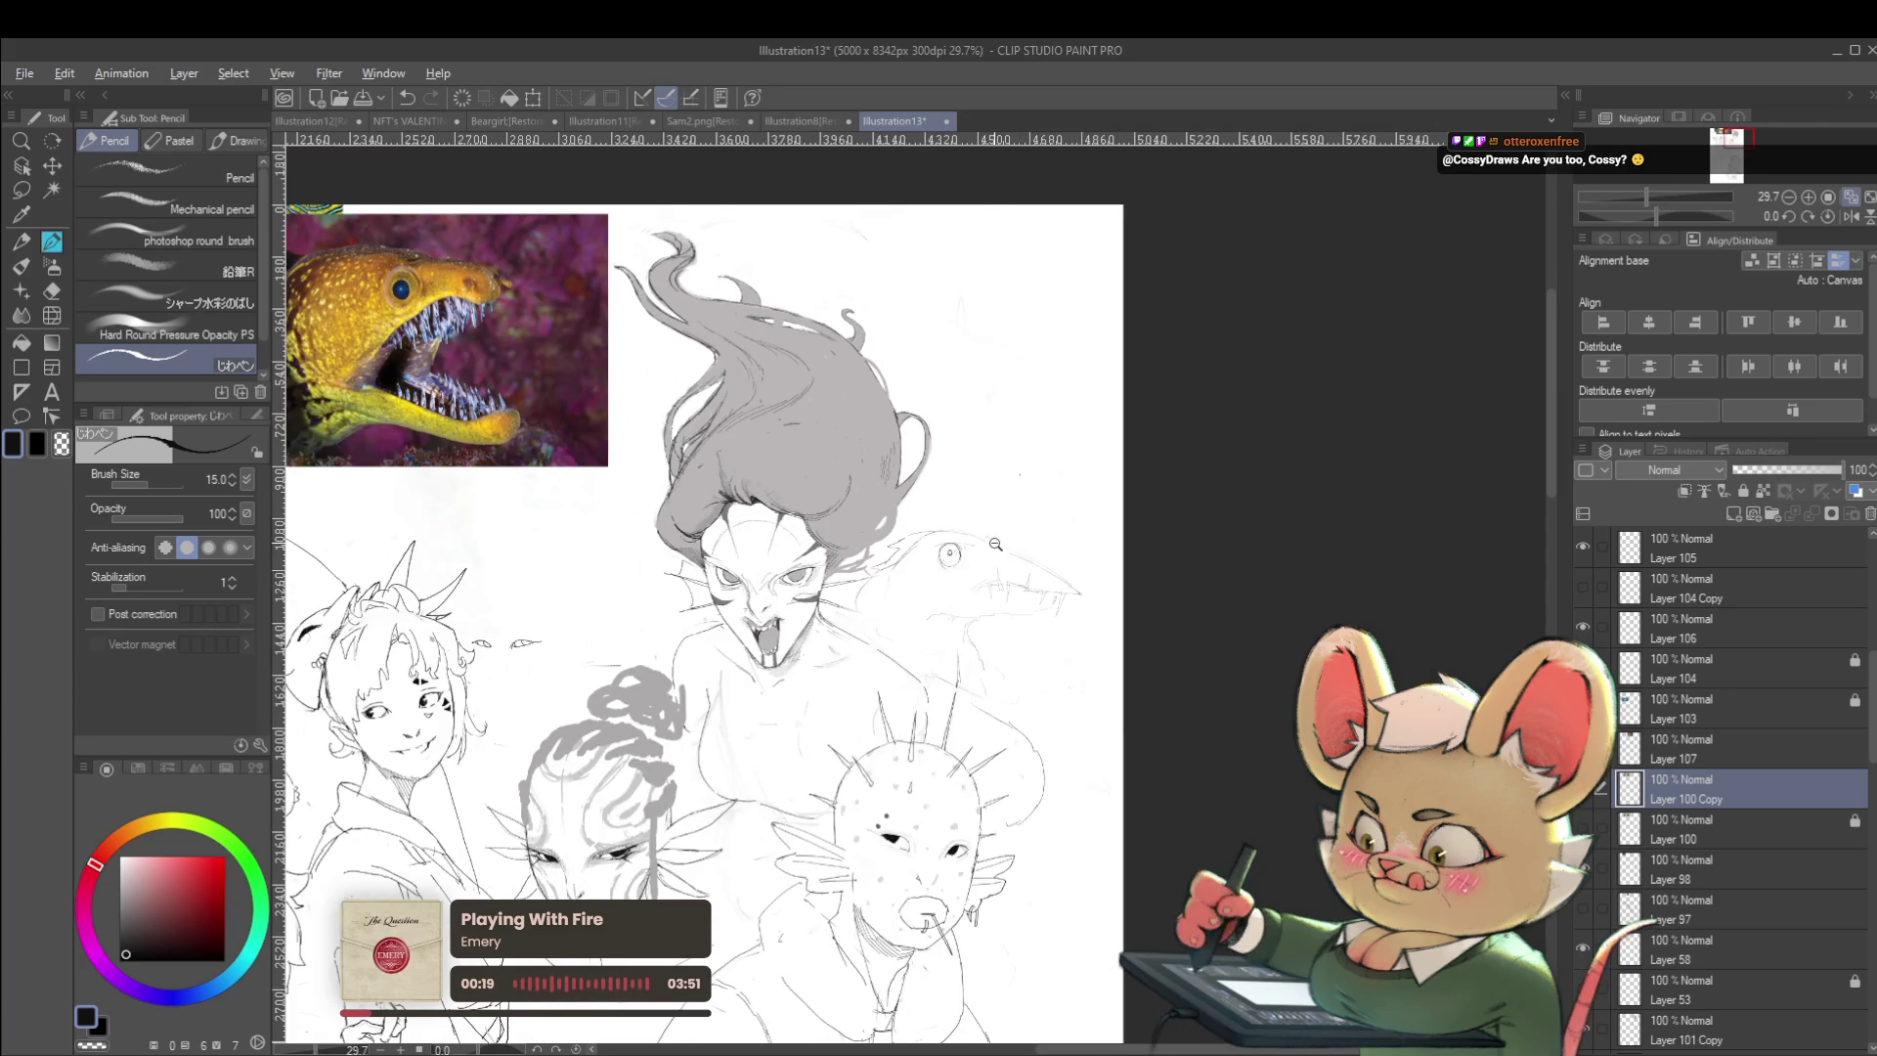
pyautogui.scroll(2, 996, 544)
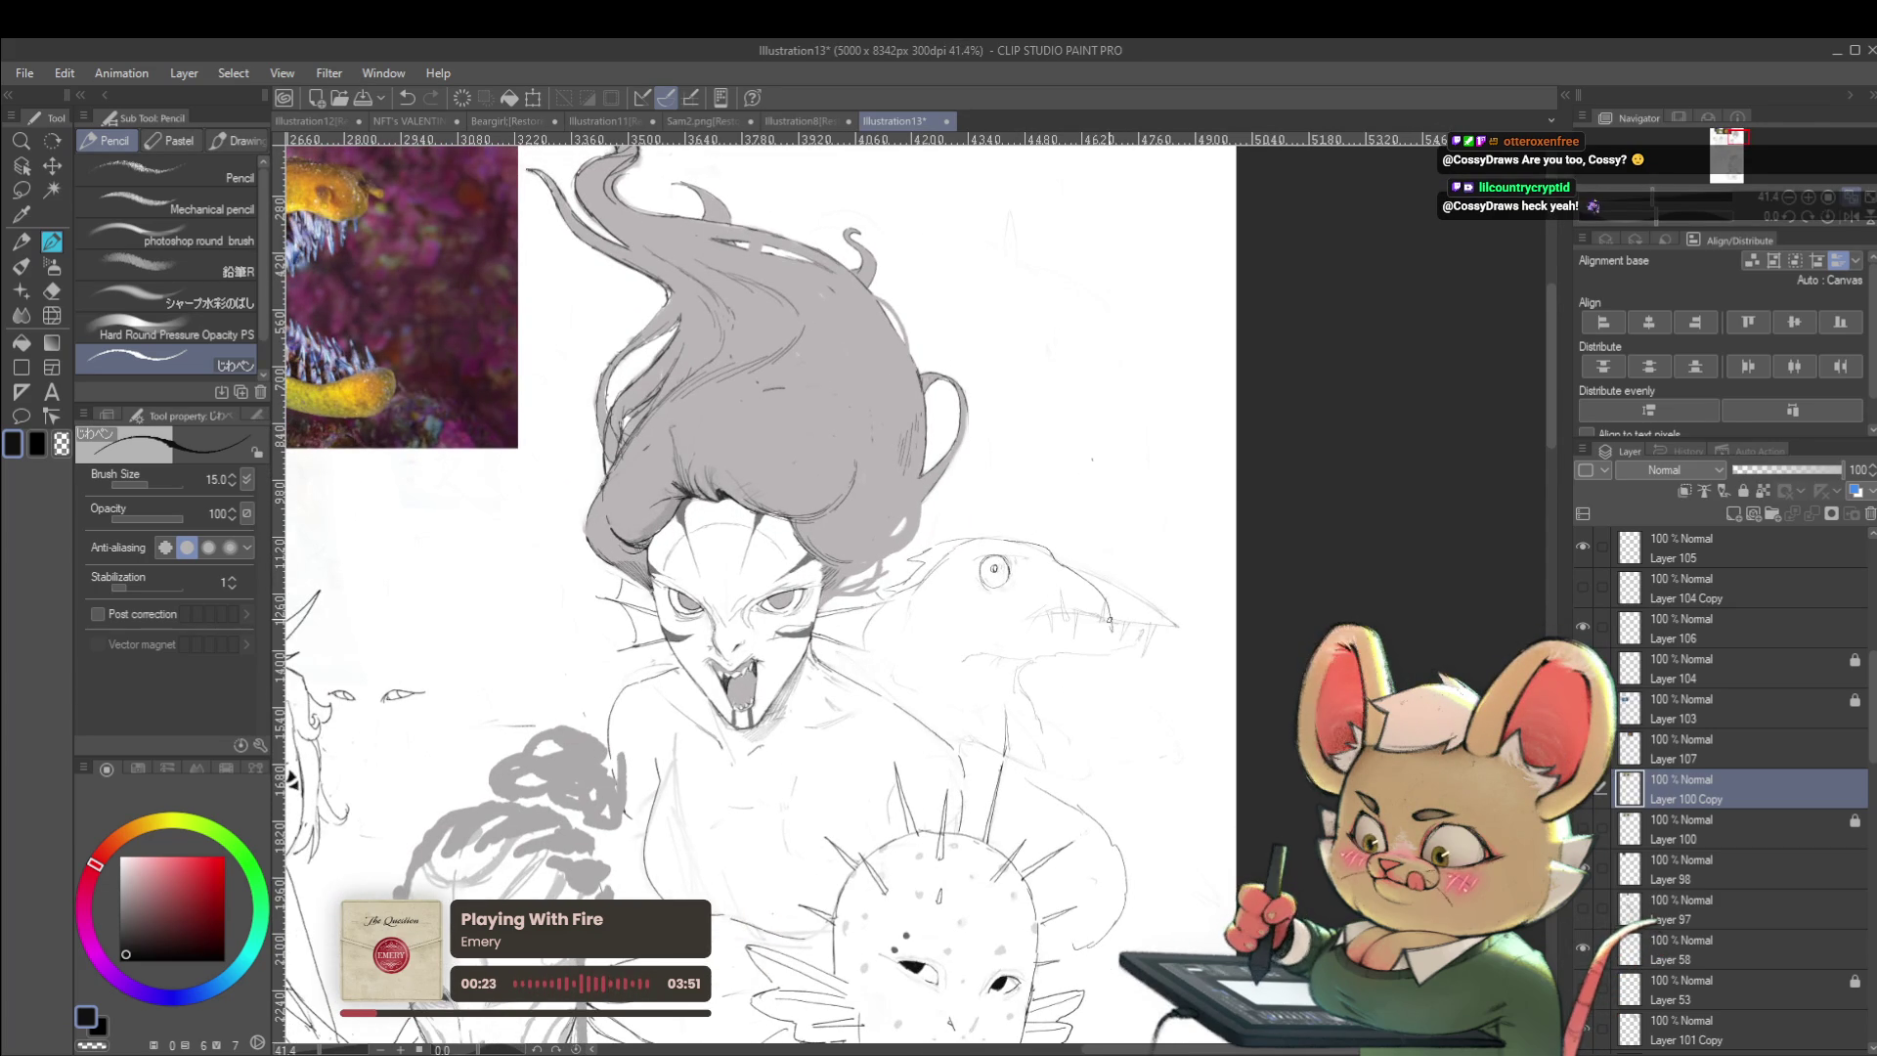
# - Add a few short strokes along the eel's jaw, unflip the view and dot a small mark
pyautogui.moveTo(1109, 619); pyautogui.dragTo(1113, 662)
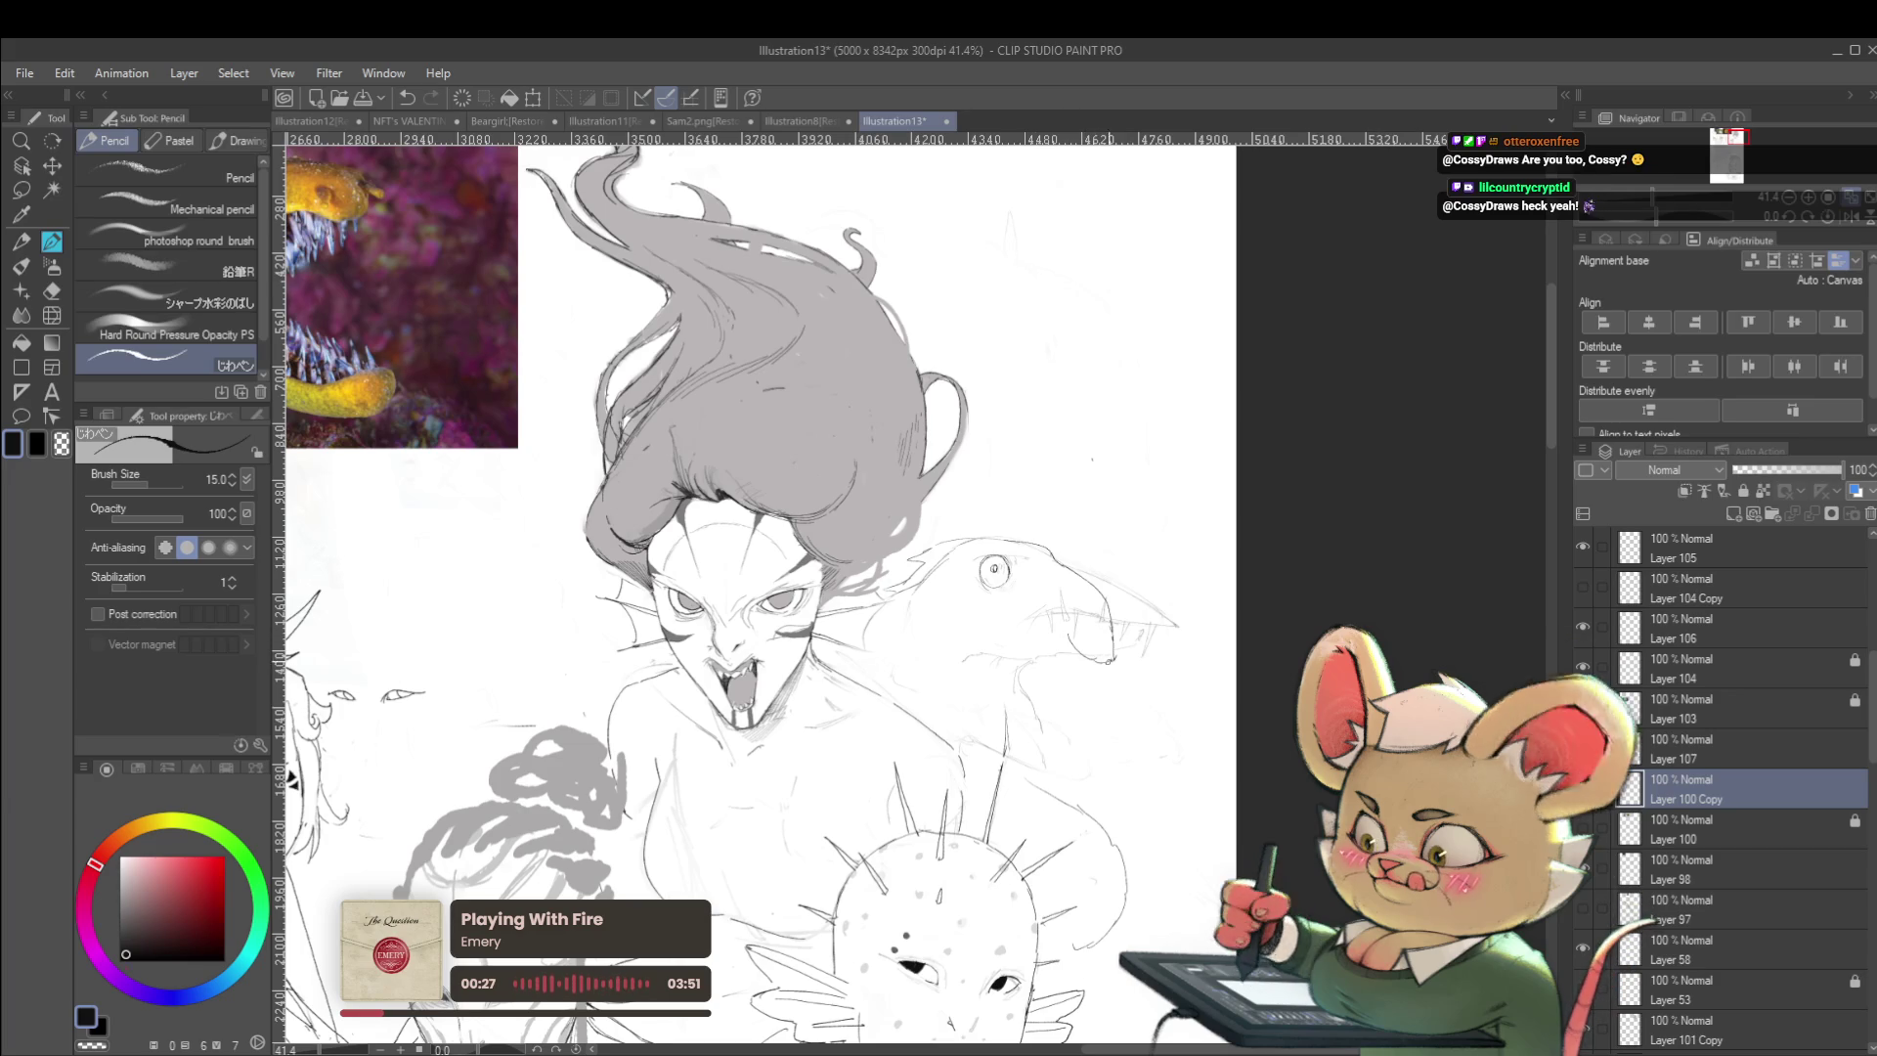
pyautogui.moveTo(1065, 617)
pyautogui.mouseDown()
pyautogui.moveTo(1072, 642)
pyautogui.moveTo(1063, 614)
pyautogui.mouseUp()
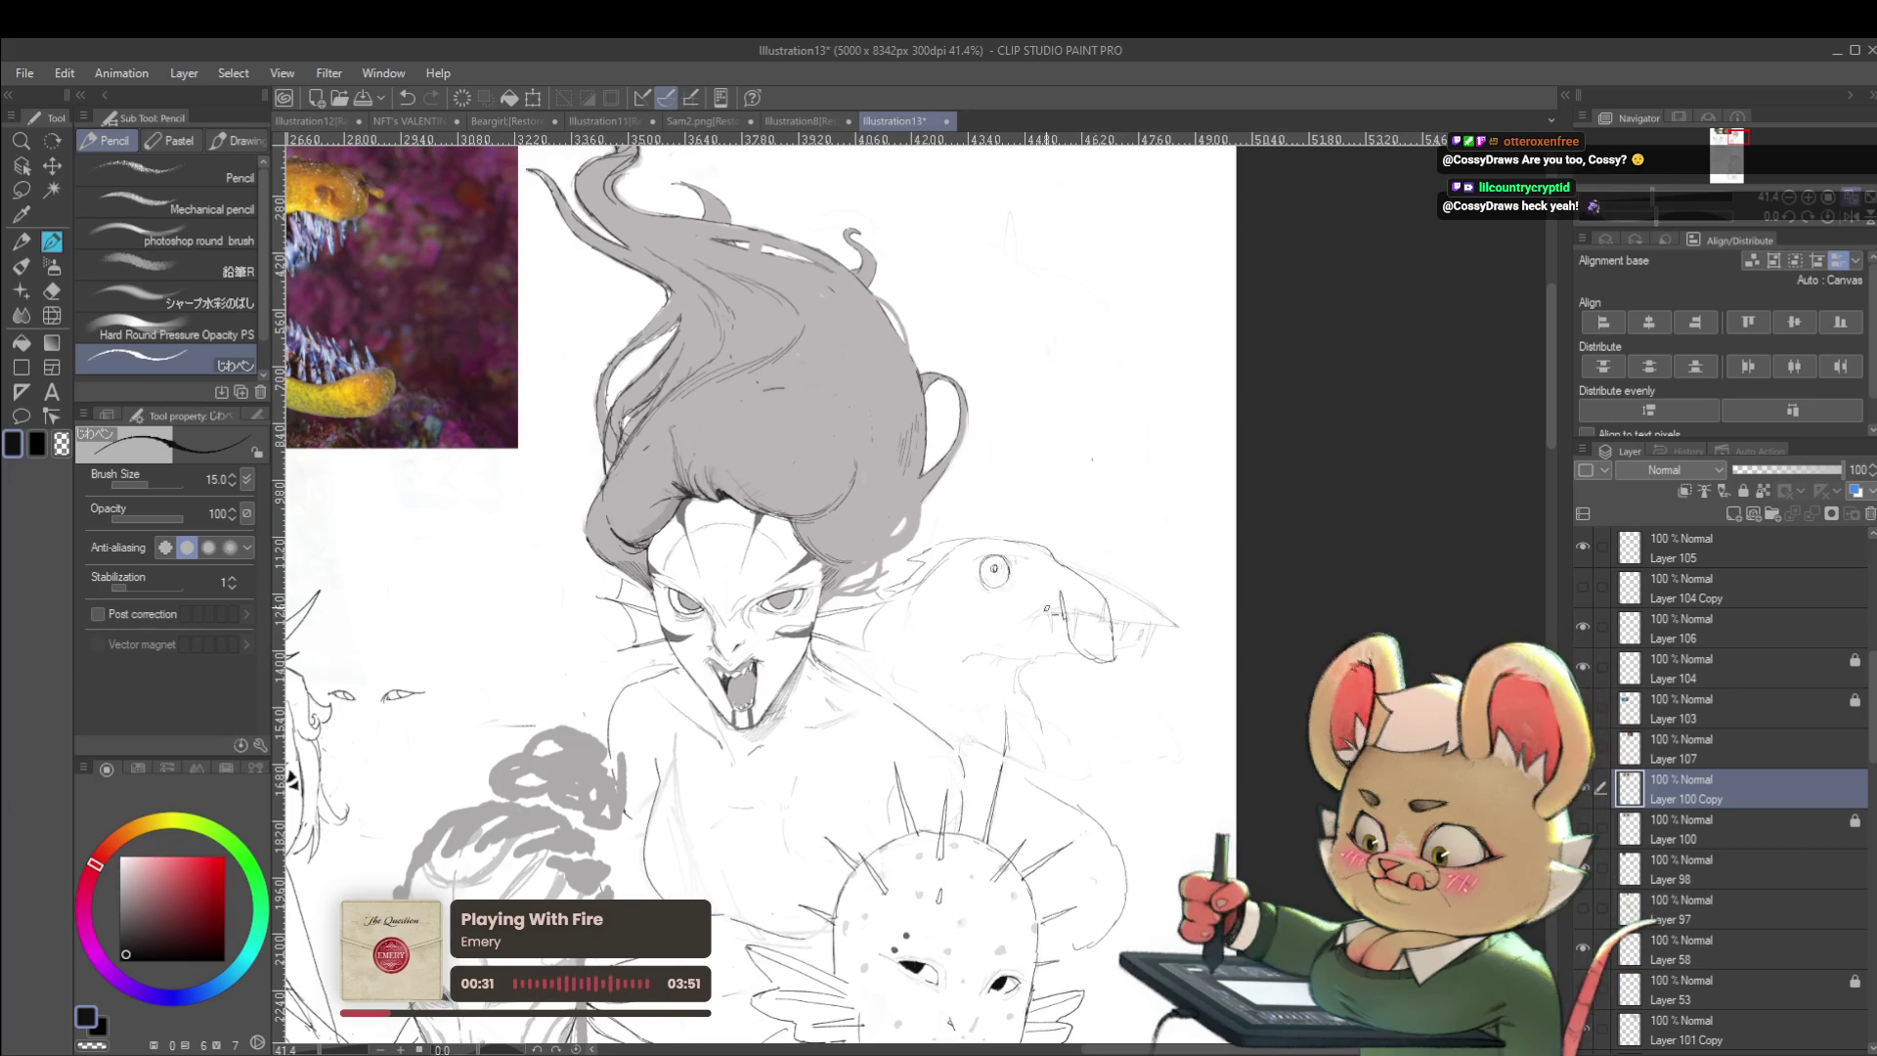
pyautogui.moveTo(1047, 608); pyautogui.dragTo(1051, 622)
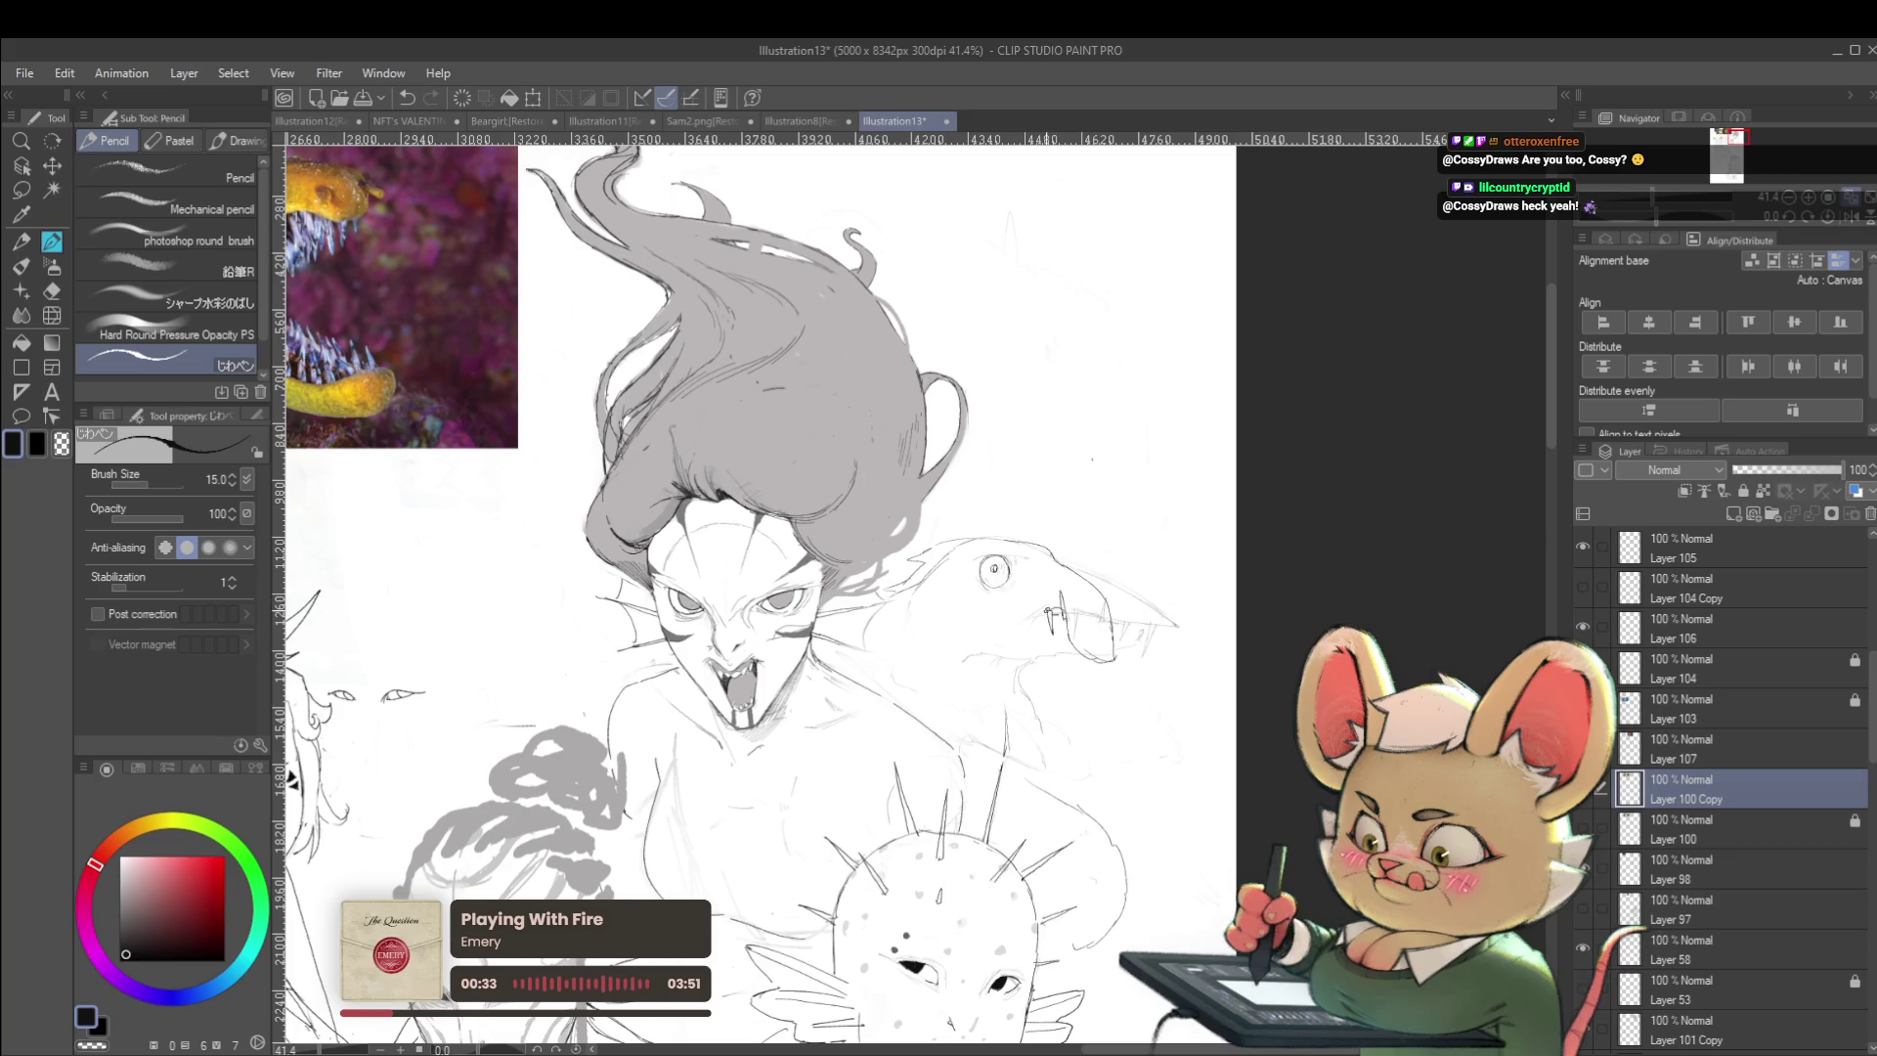
pyautogui.scroll(-3, 1093, 590)
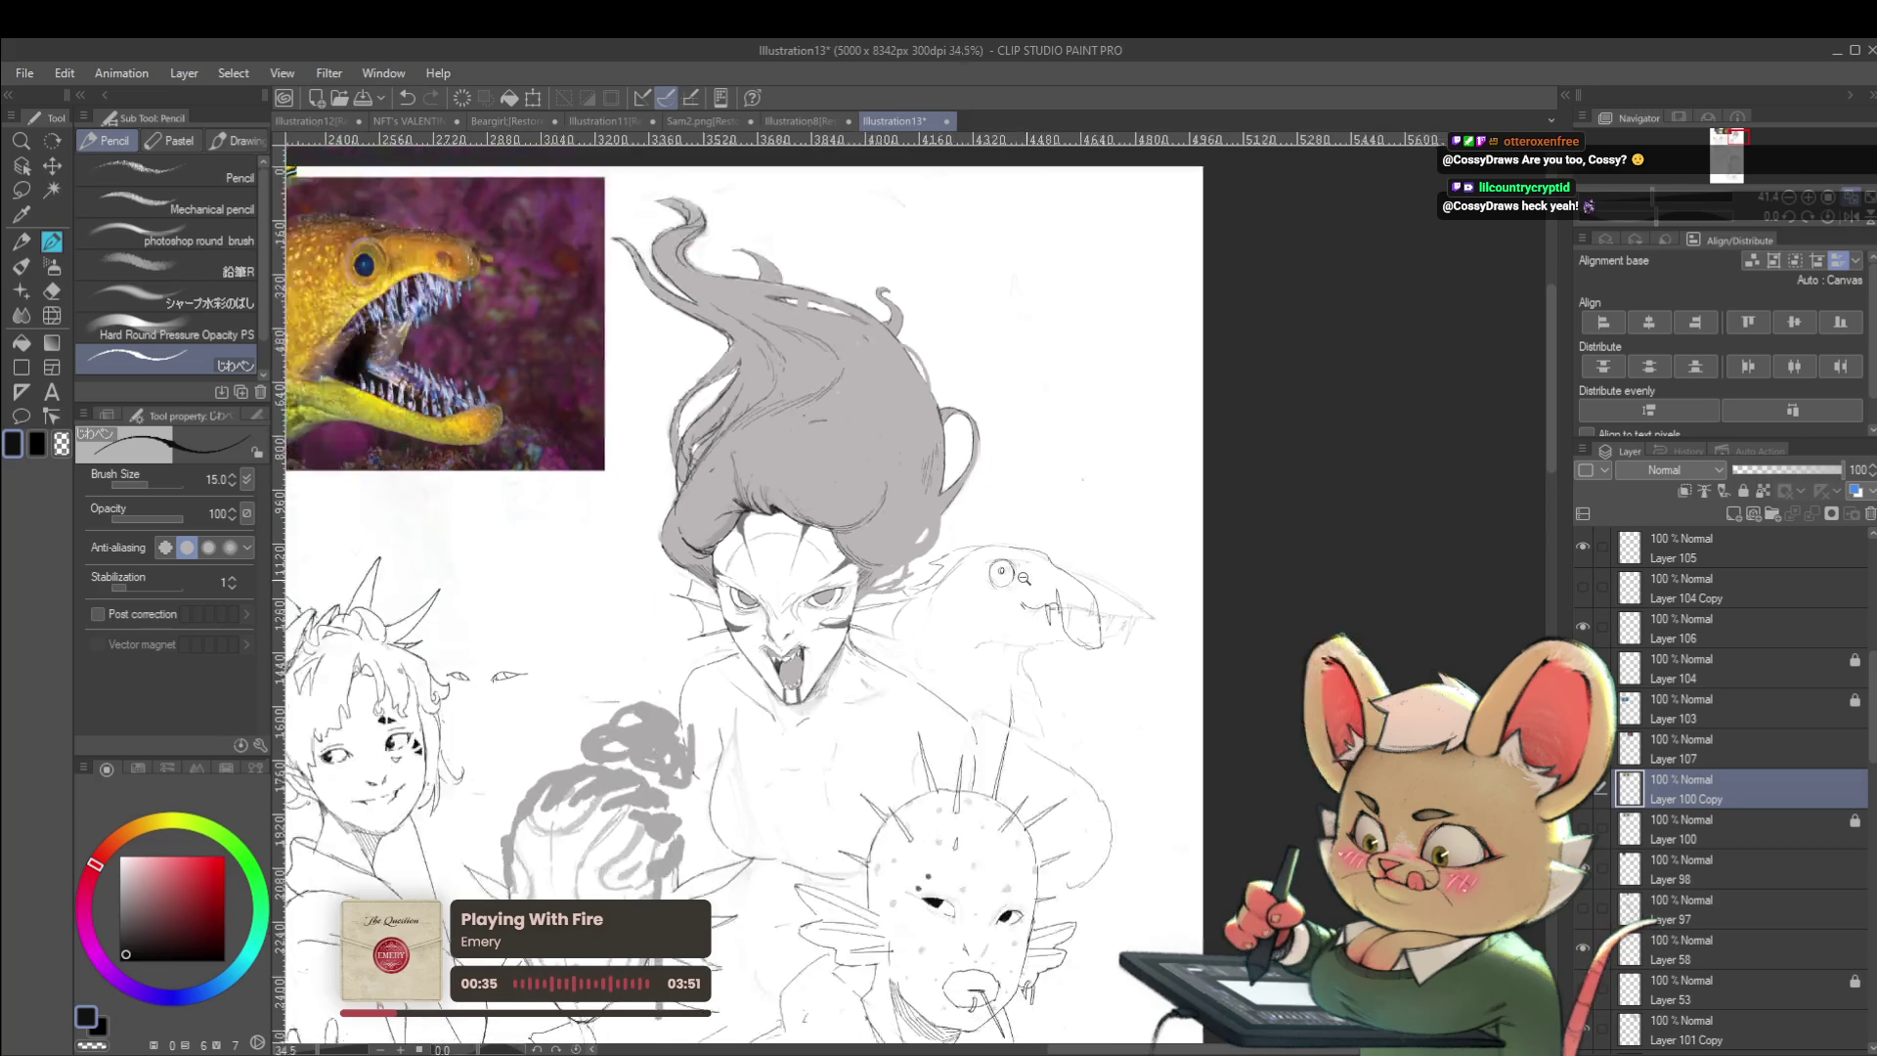
pyautogui.click(1857, 217)
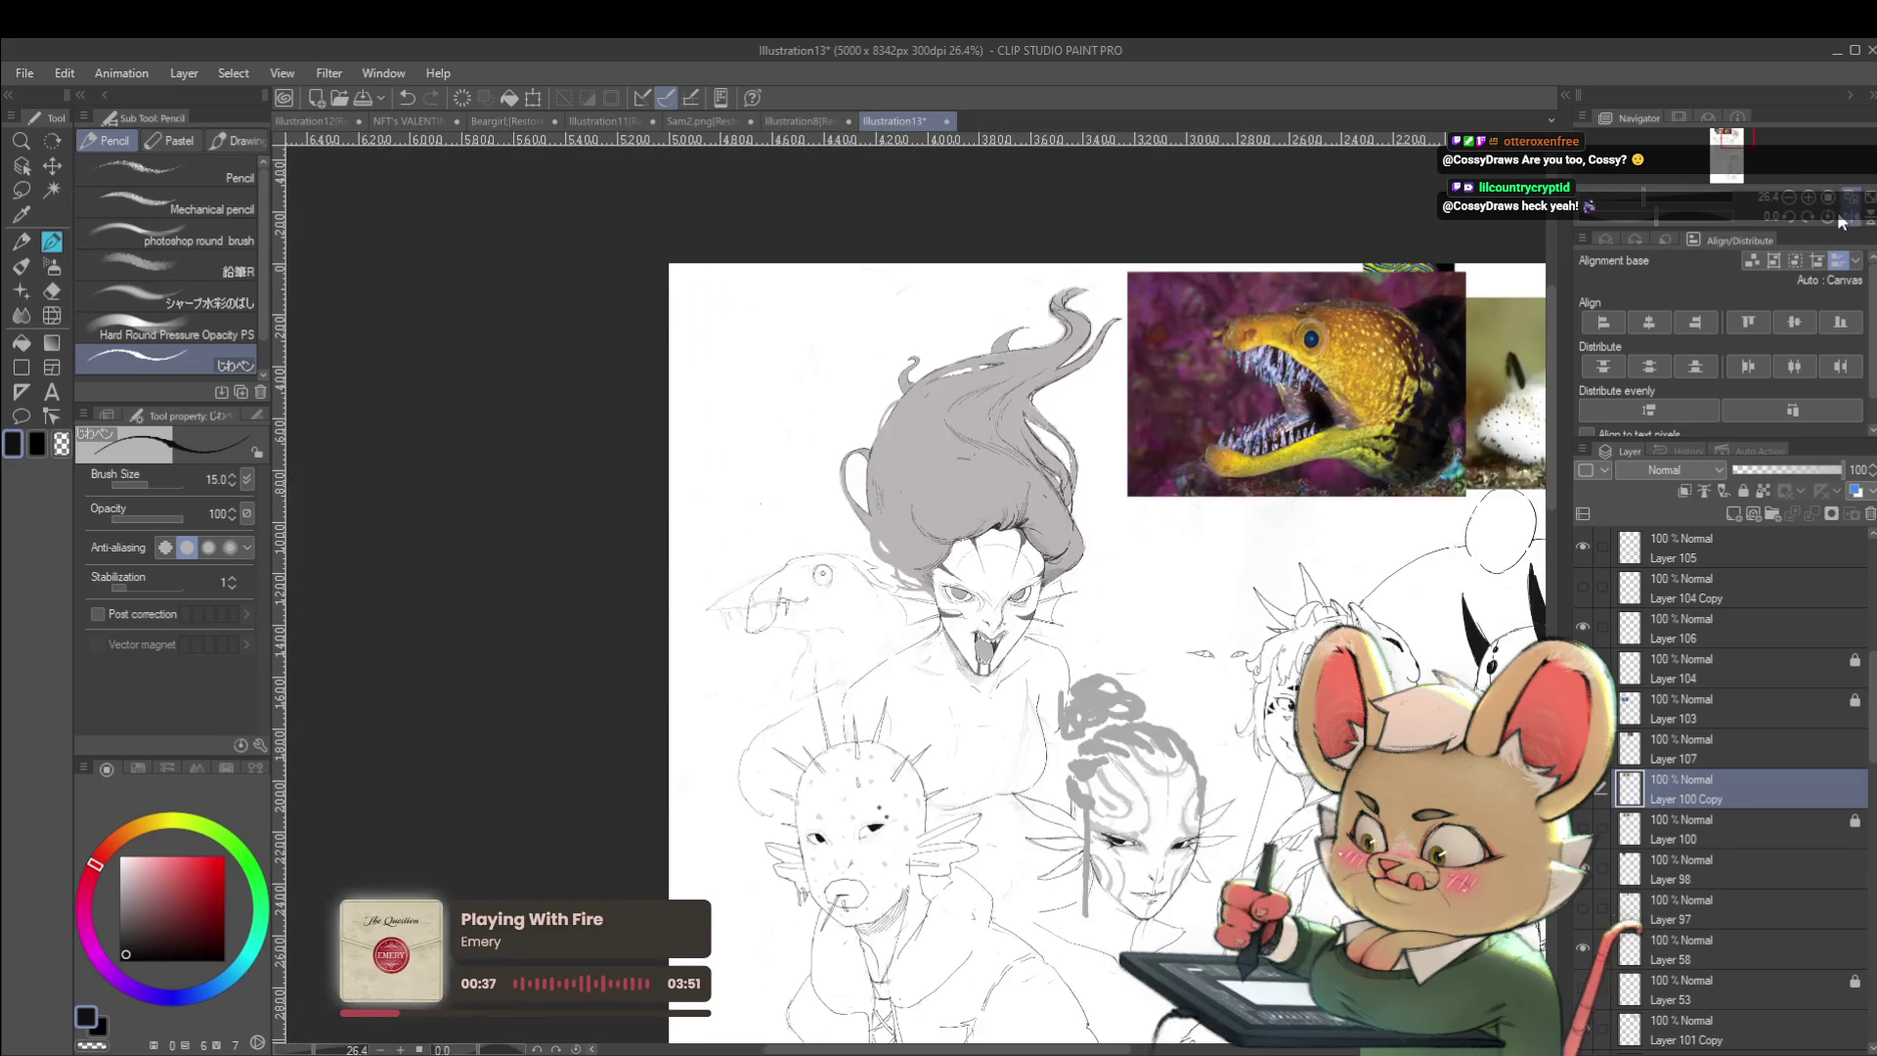
pyautogui.scroll(3, 728, 657)
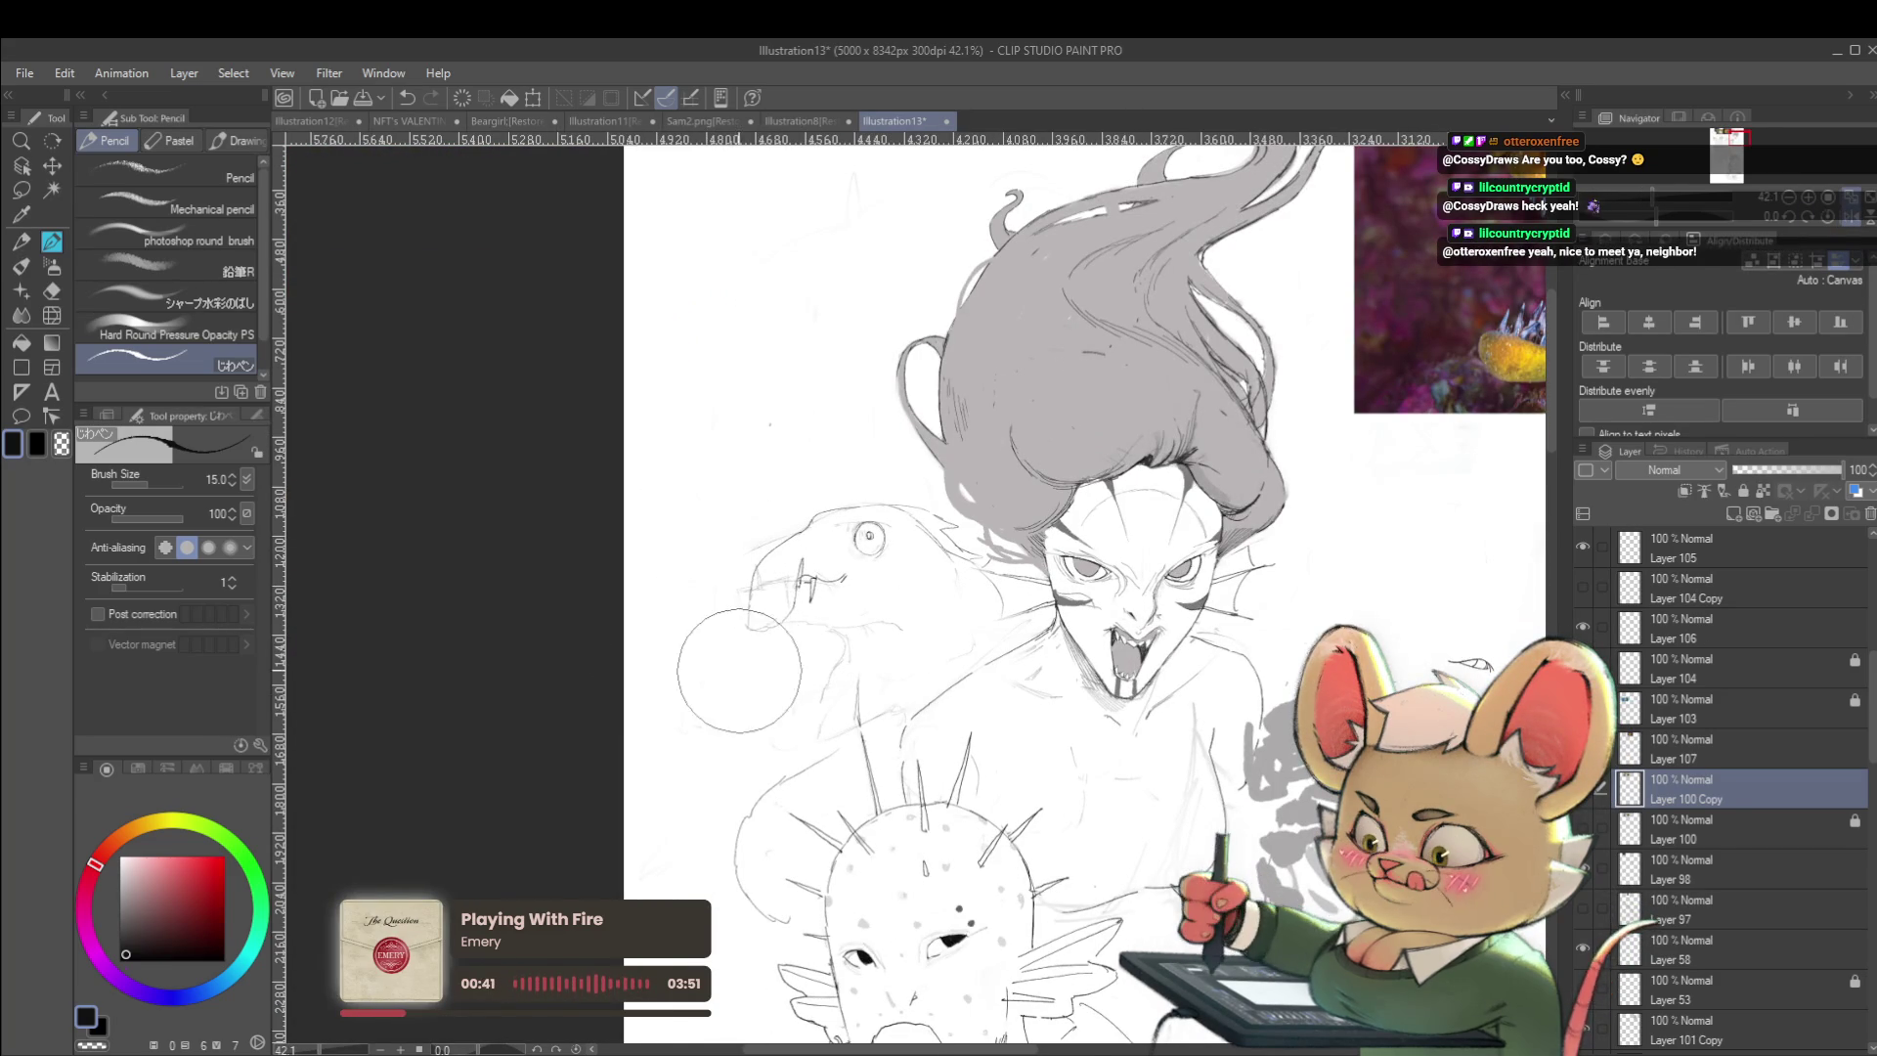
pyautogui.scroll(-2, 738, 640)
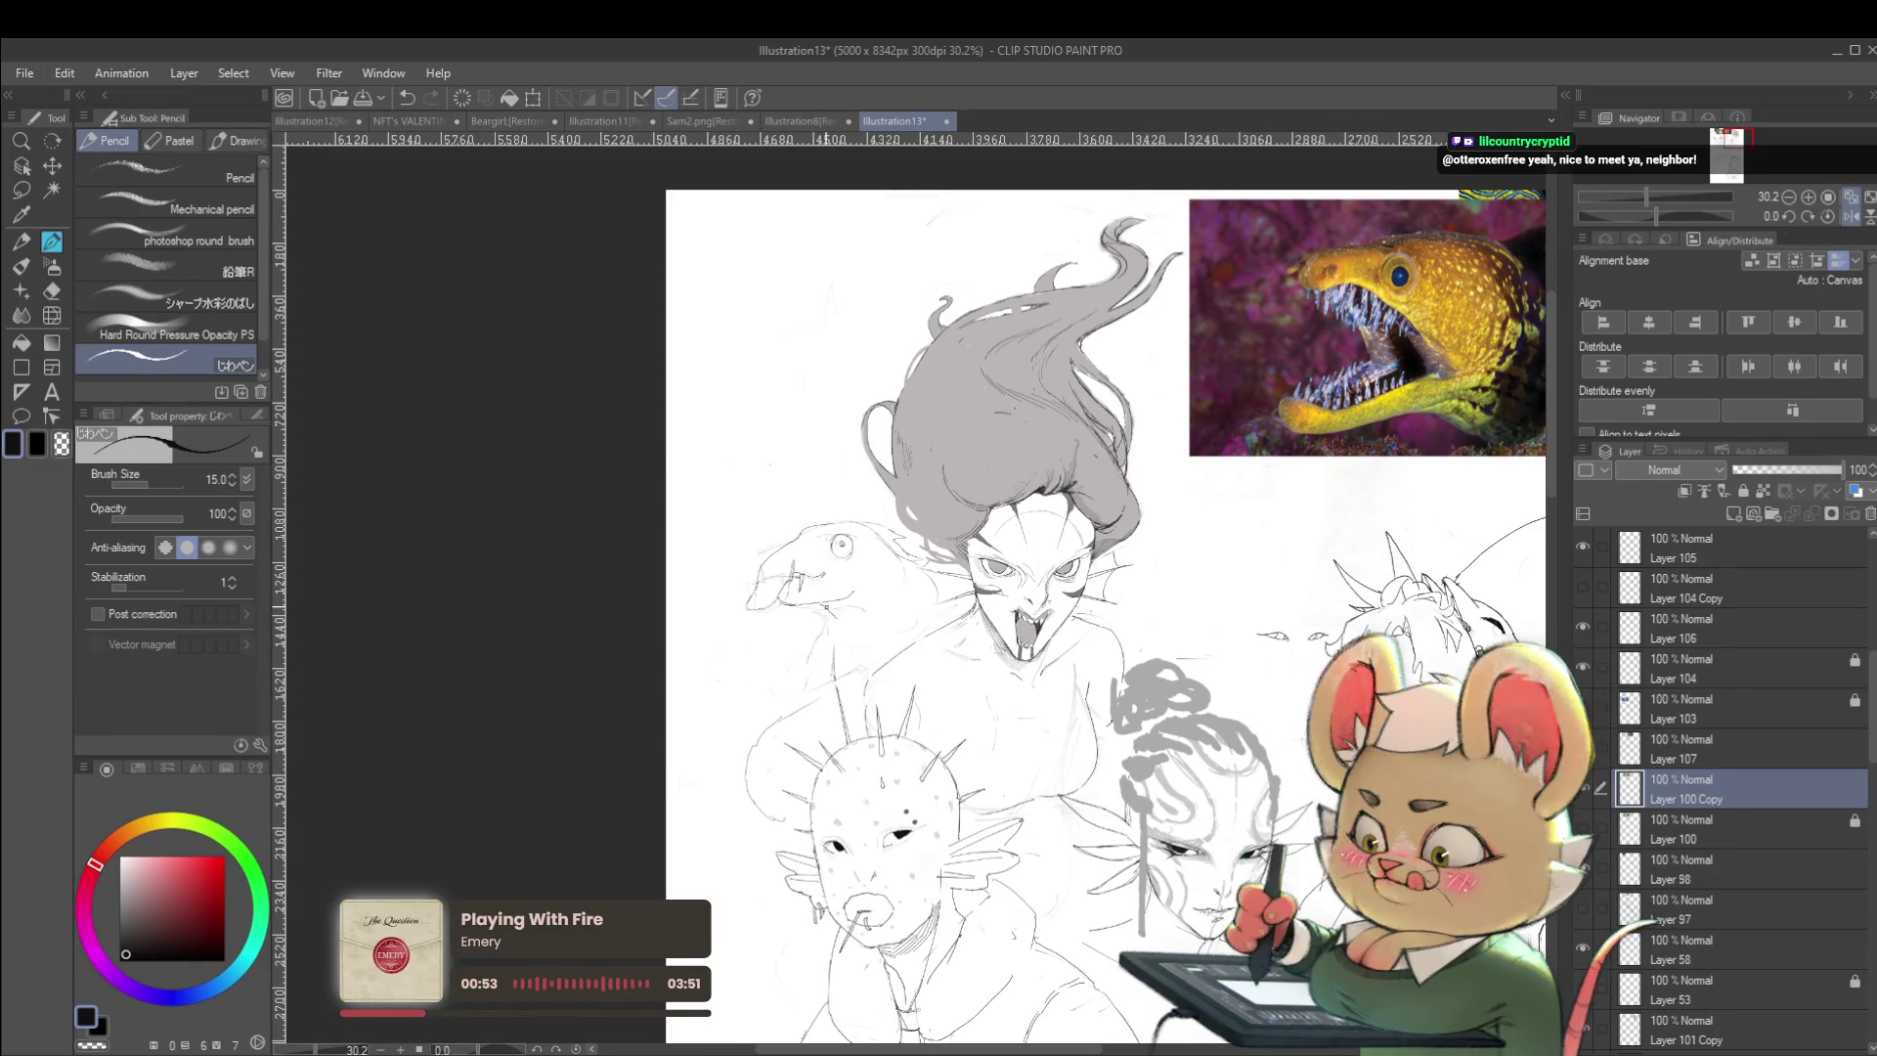
pyautogui.click(831, 614)
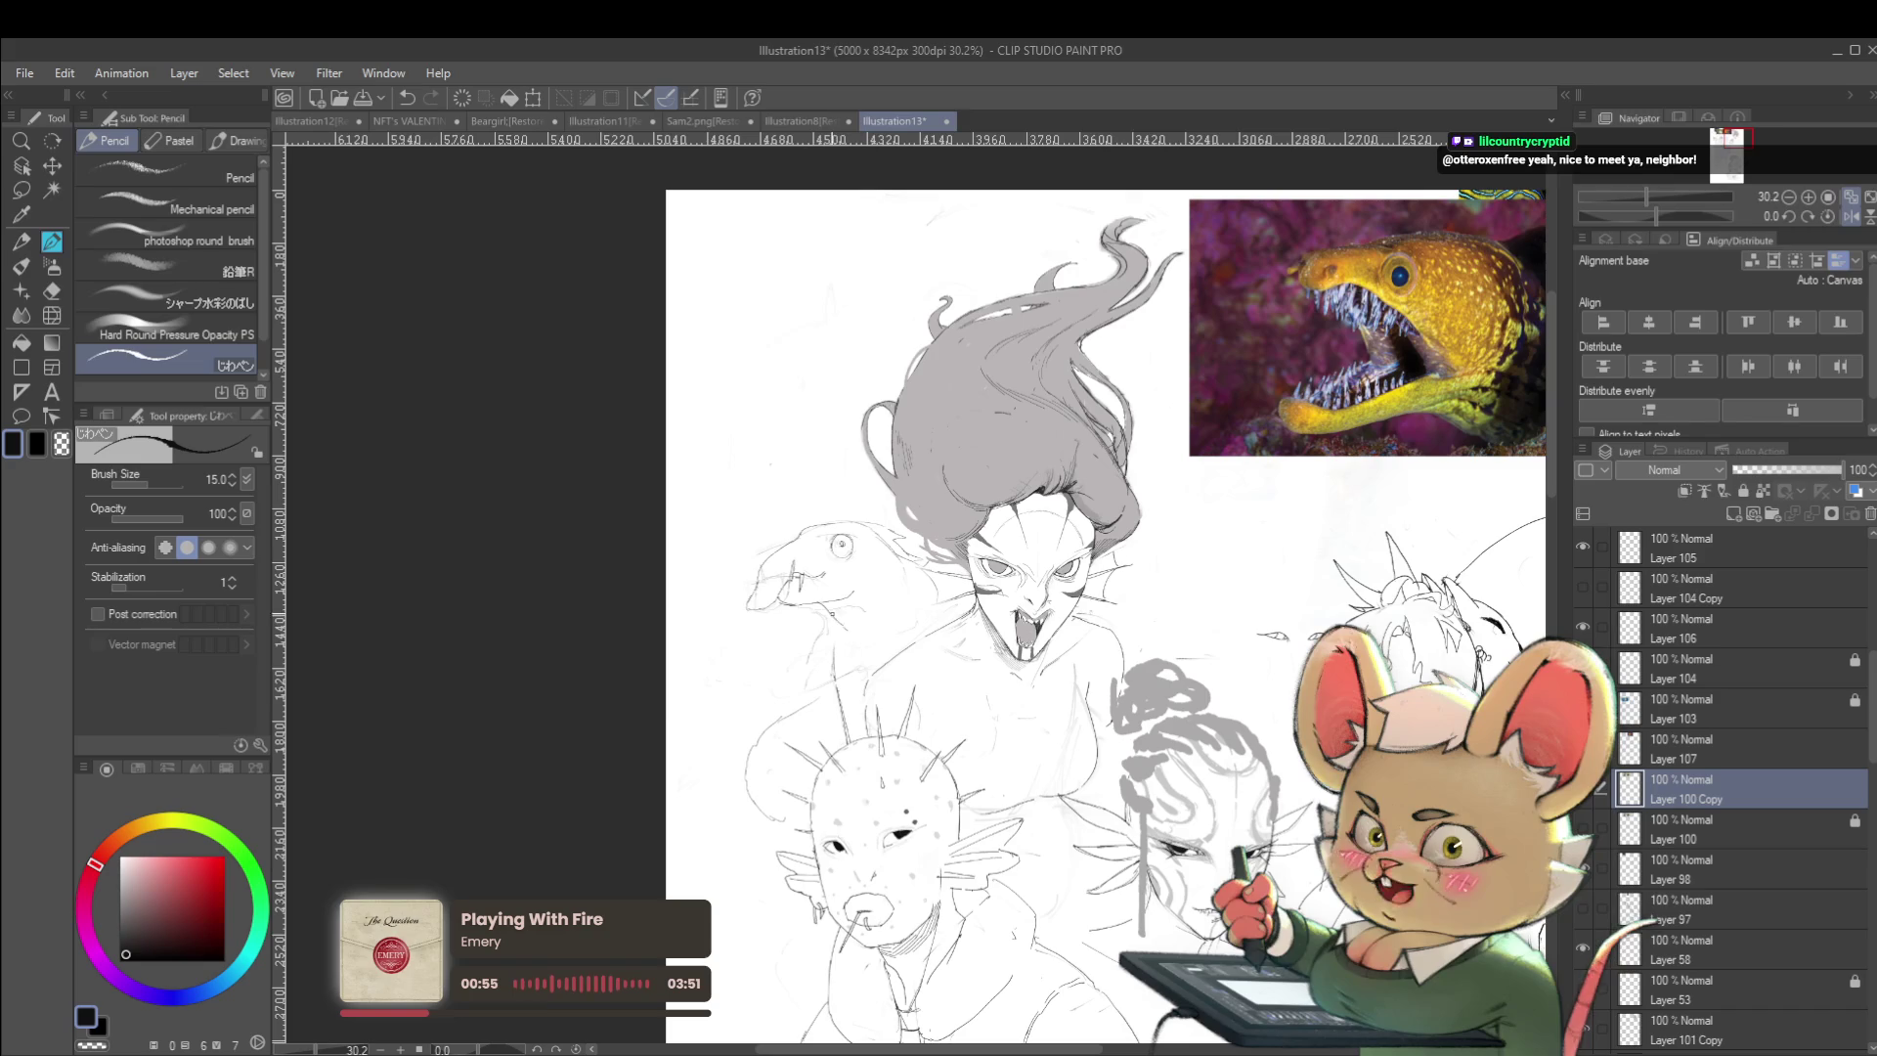
# - Mirror the canvas view, then undo and redo to confirm Layer 100 Copy is restored
pyautogui.scroll(-3, 923, 524)
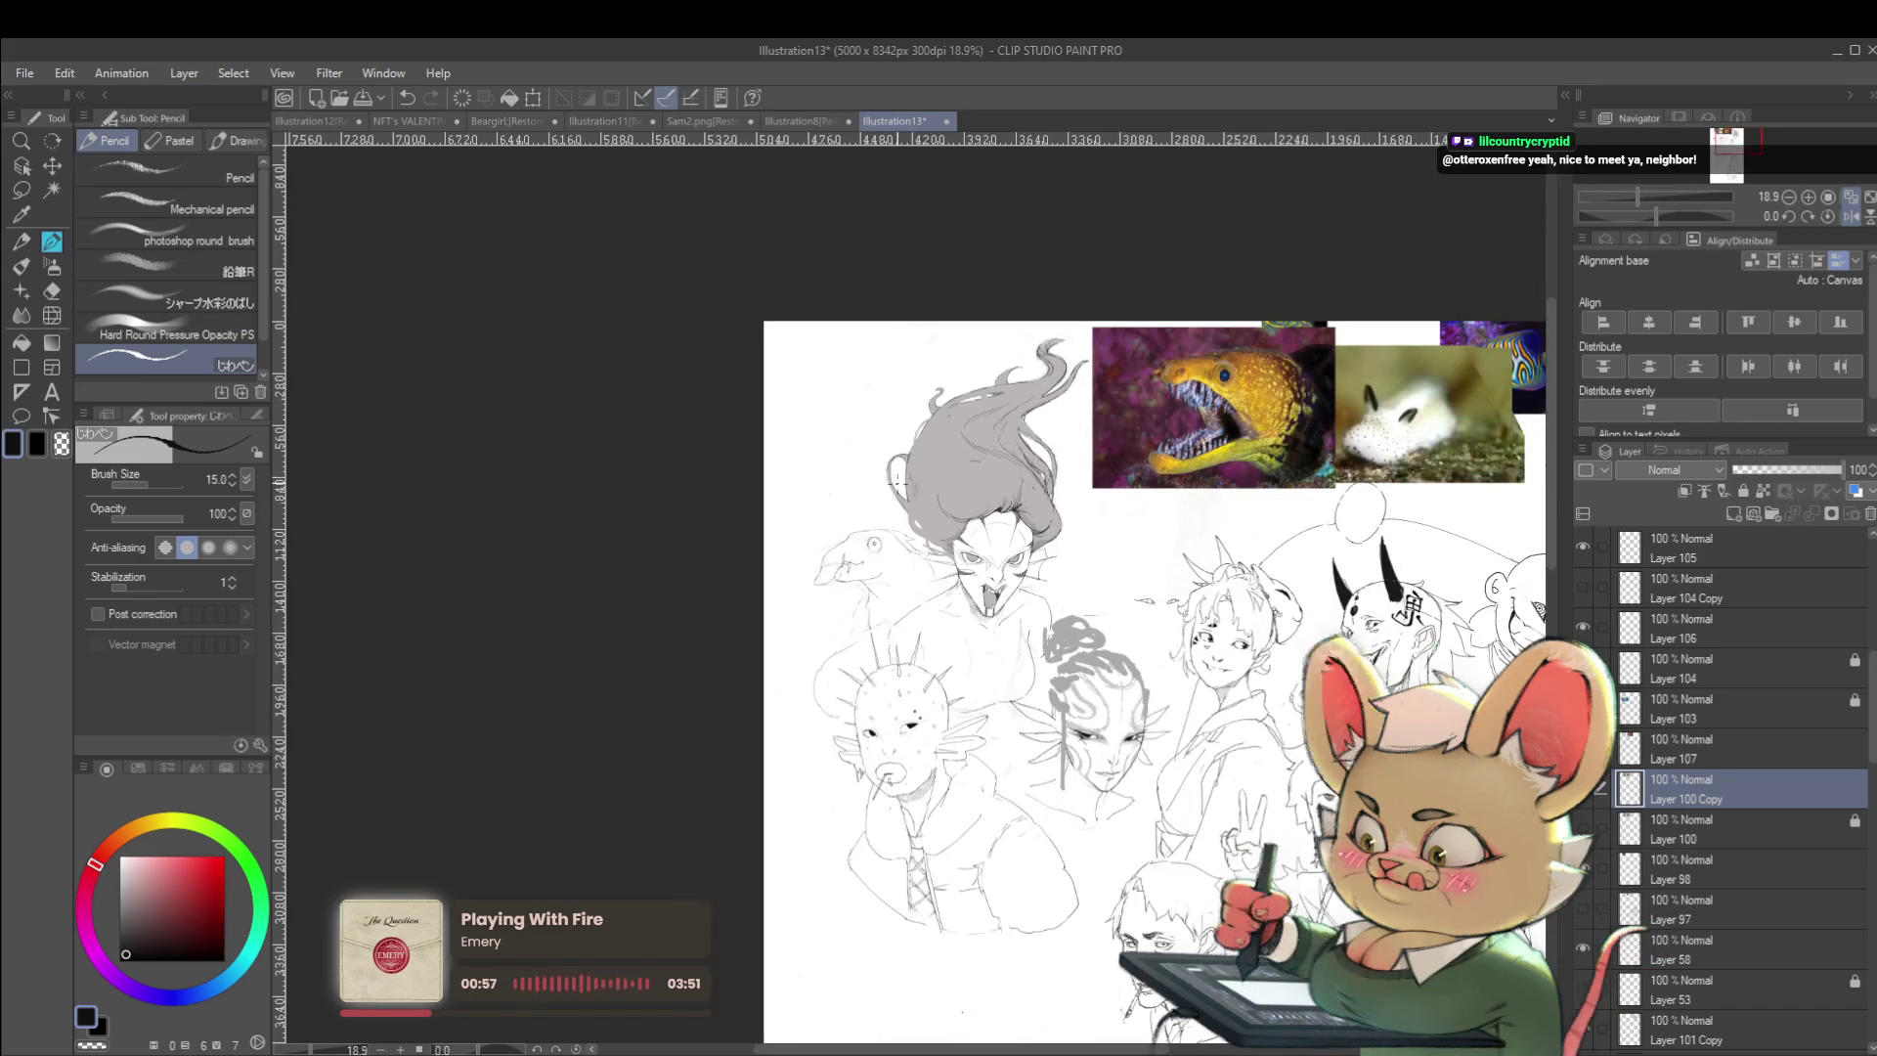
pyautogui.click(1854, 217)
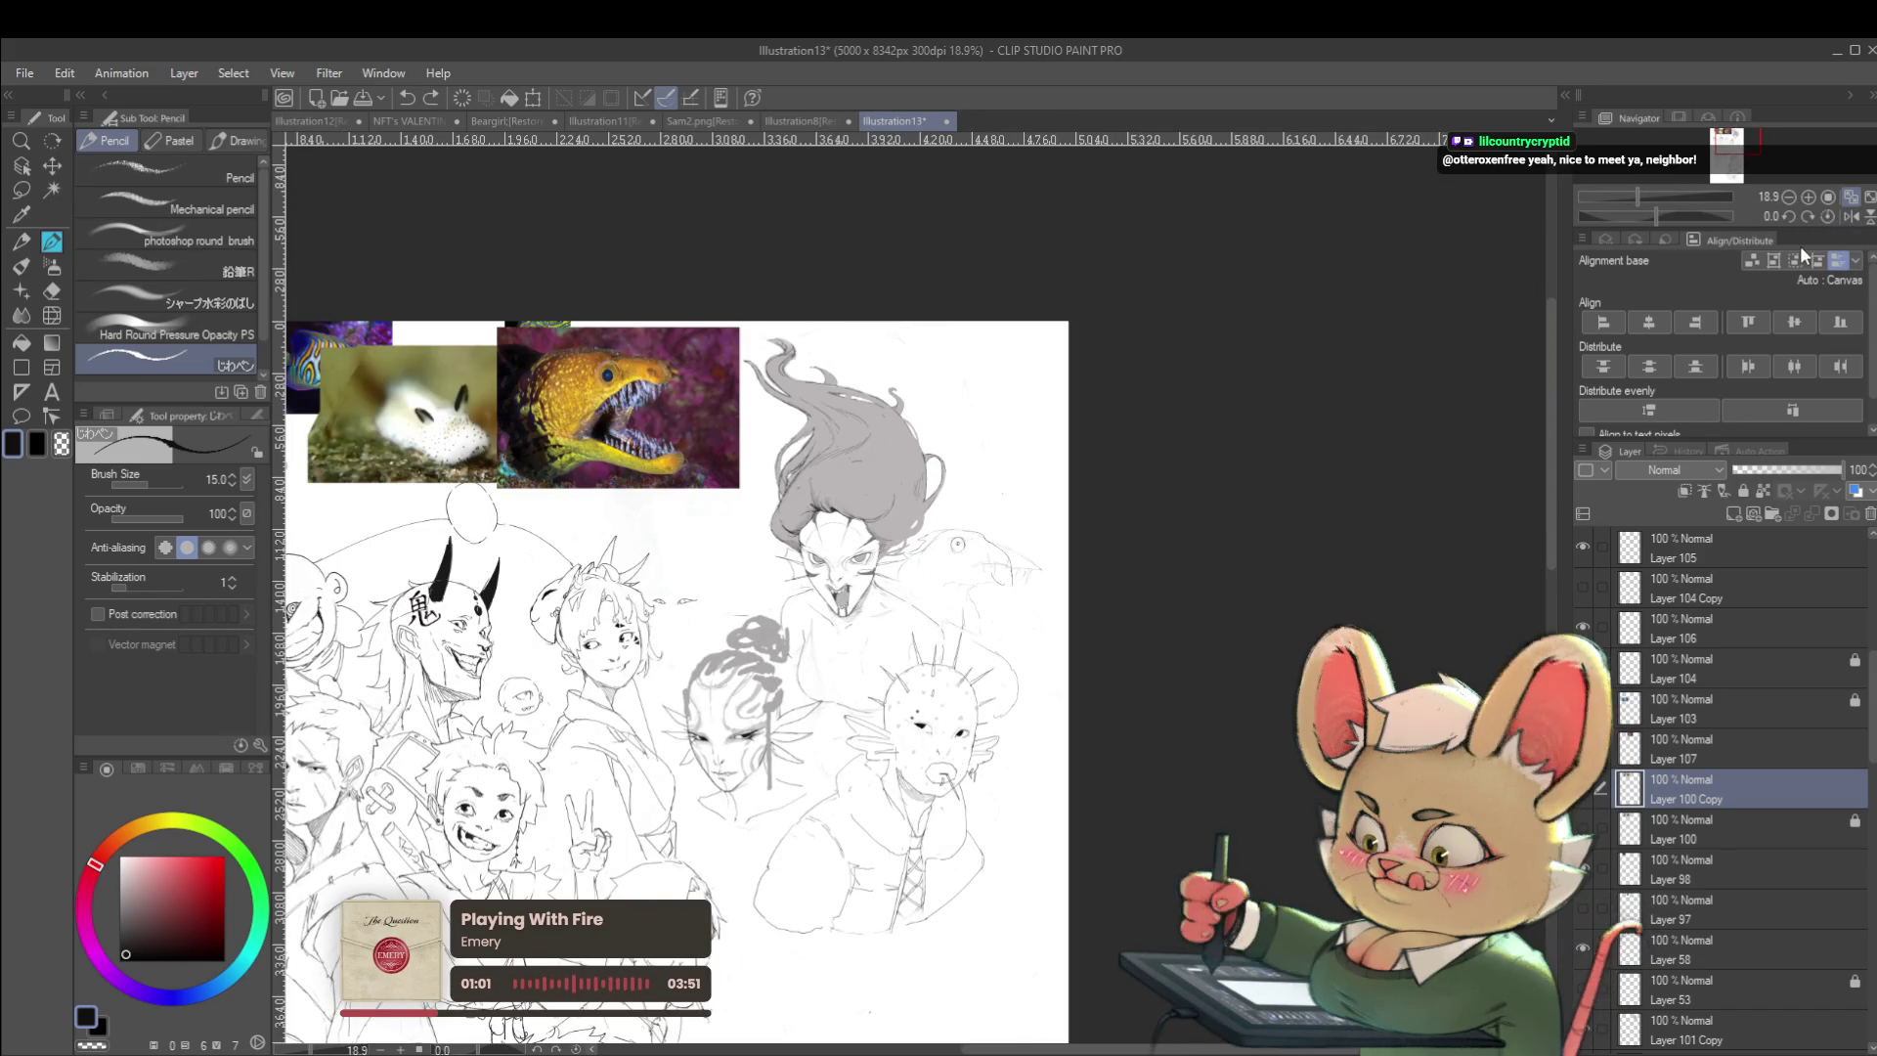
pyautogui.hotkey('ctrl', 'z')
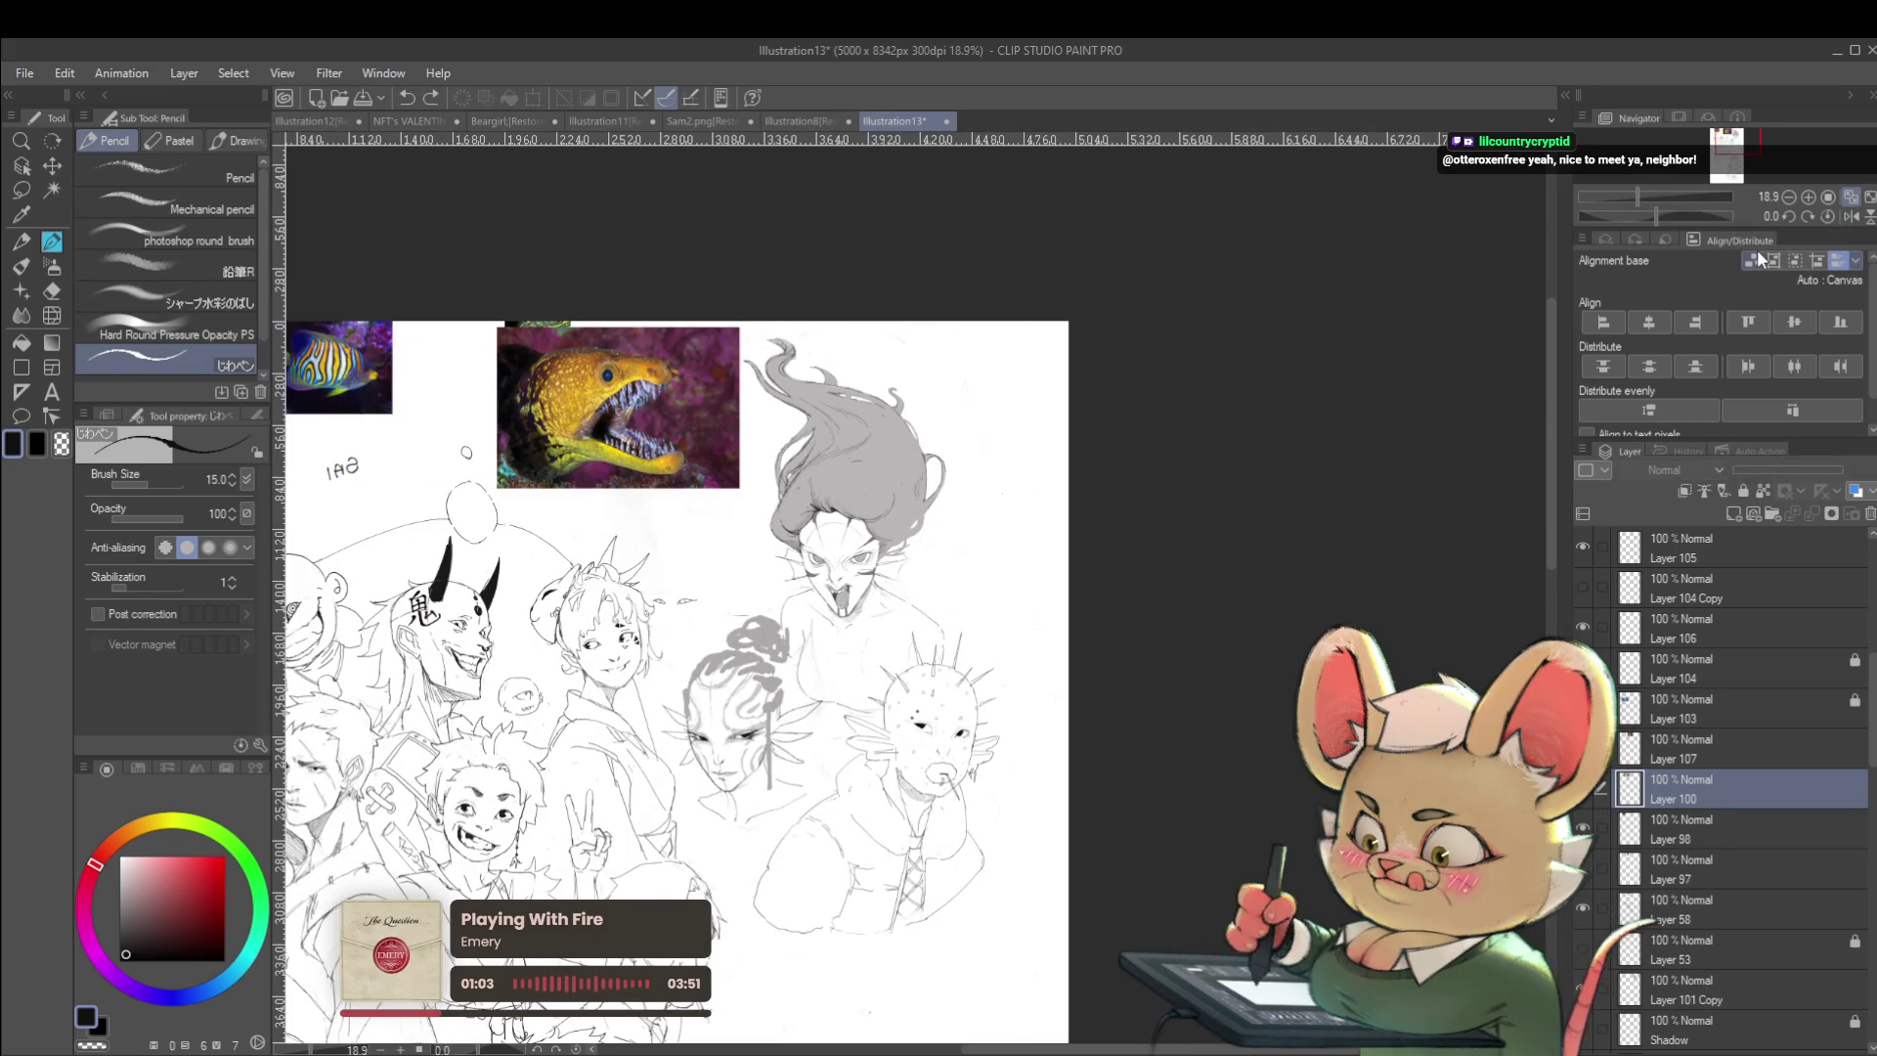
pyautogui.hotkey('ctrl', 'y')
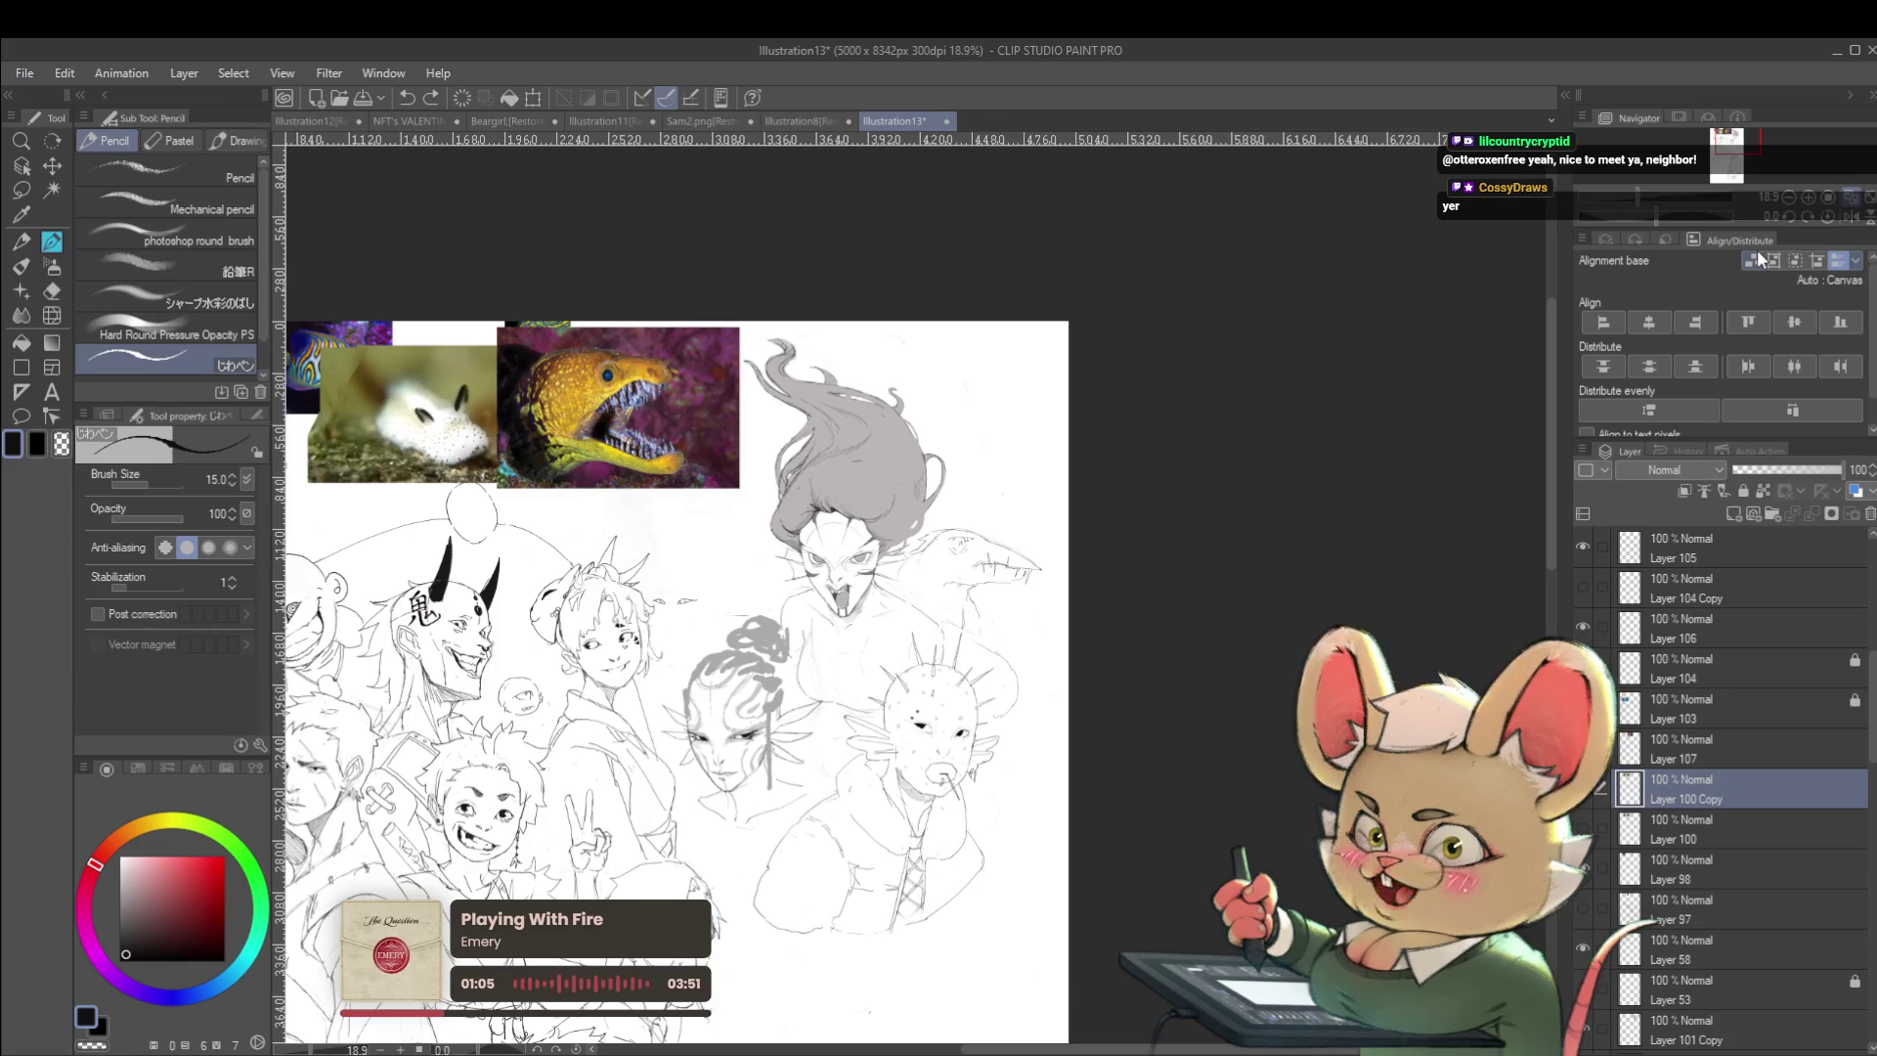
pyautogui.hotkey('alt', 'Tab')
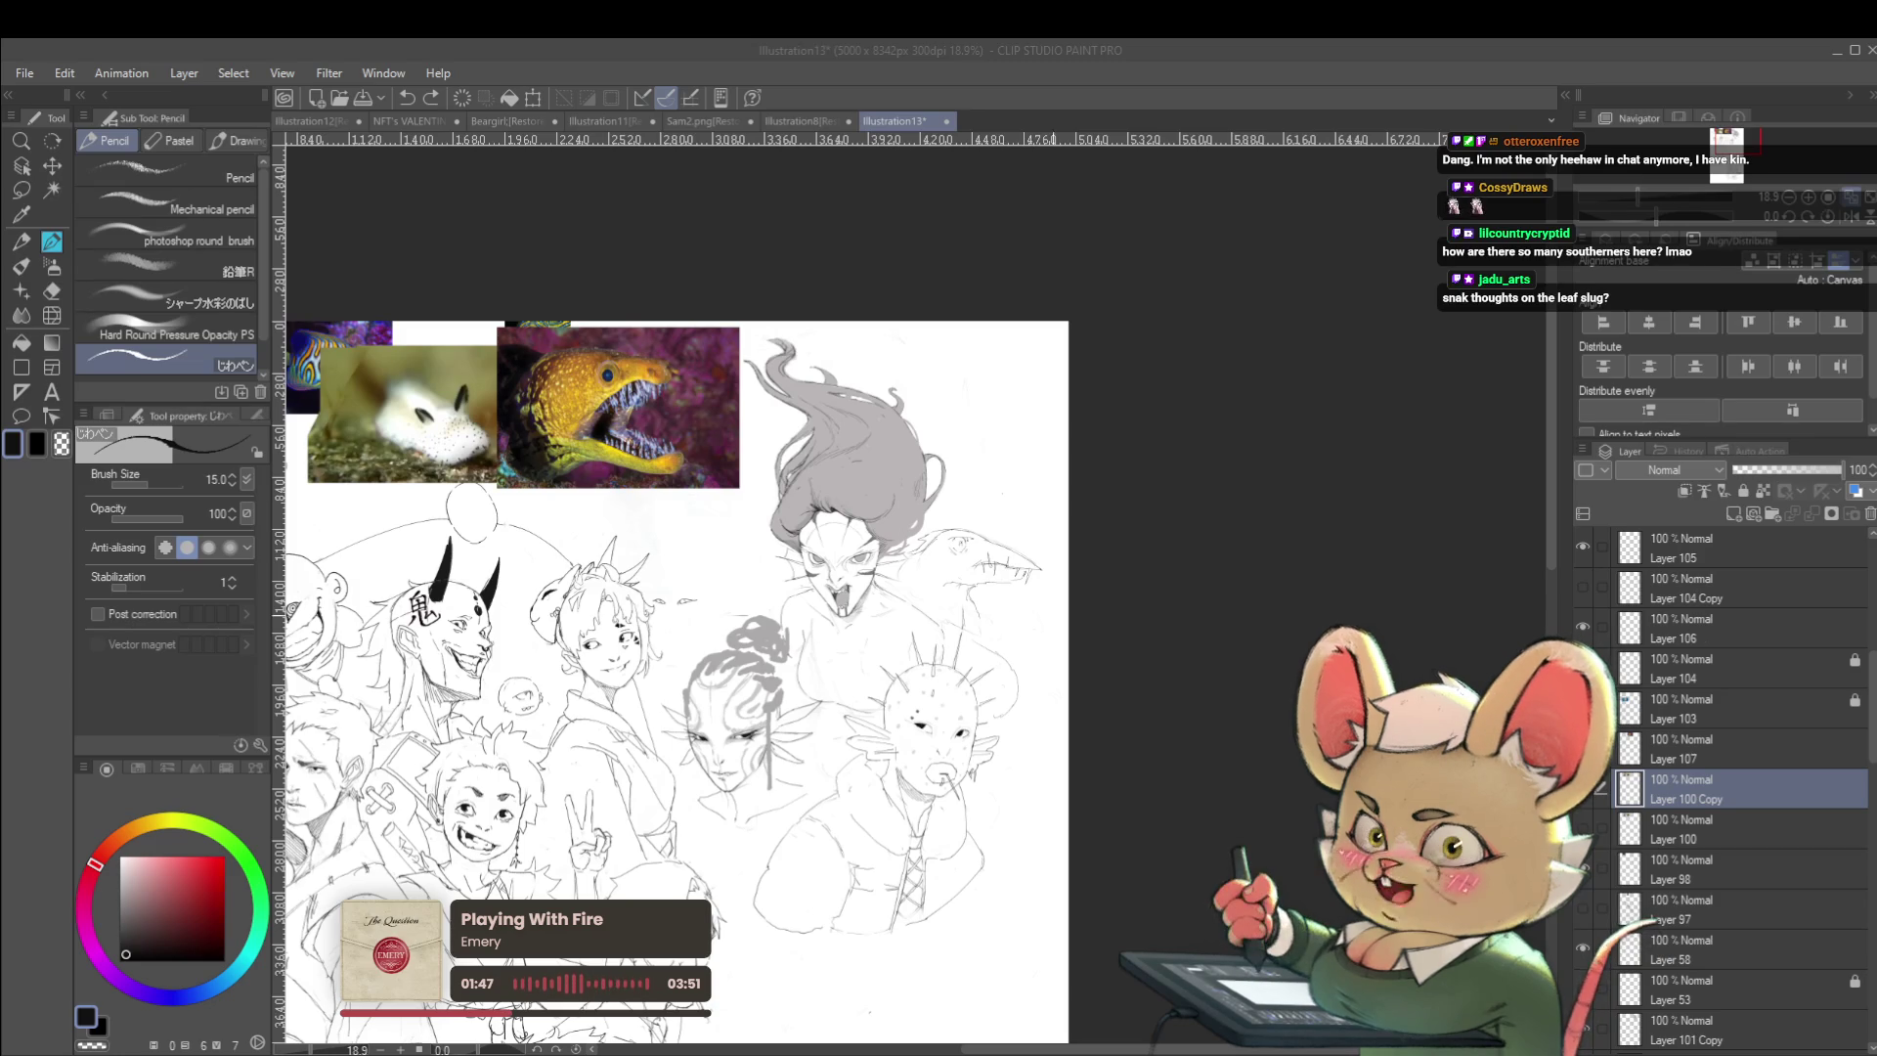
# - Pencil the eel's long curving body arching down beside the gray-haired woman, then unflip the view
pyautogui.click(1053, 519)
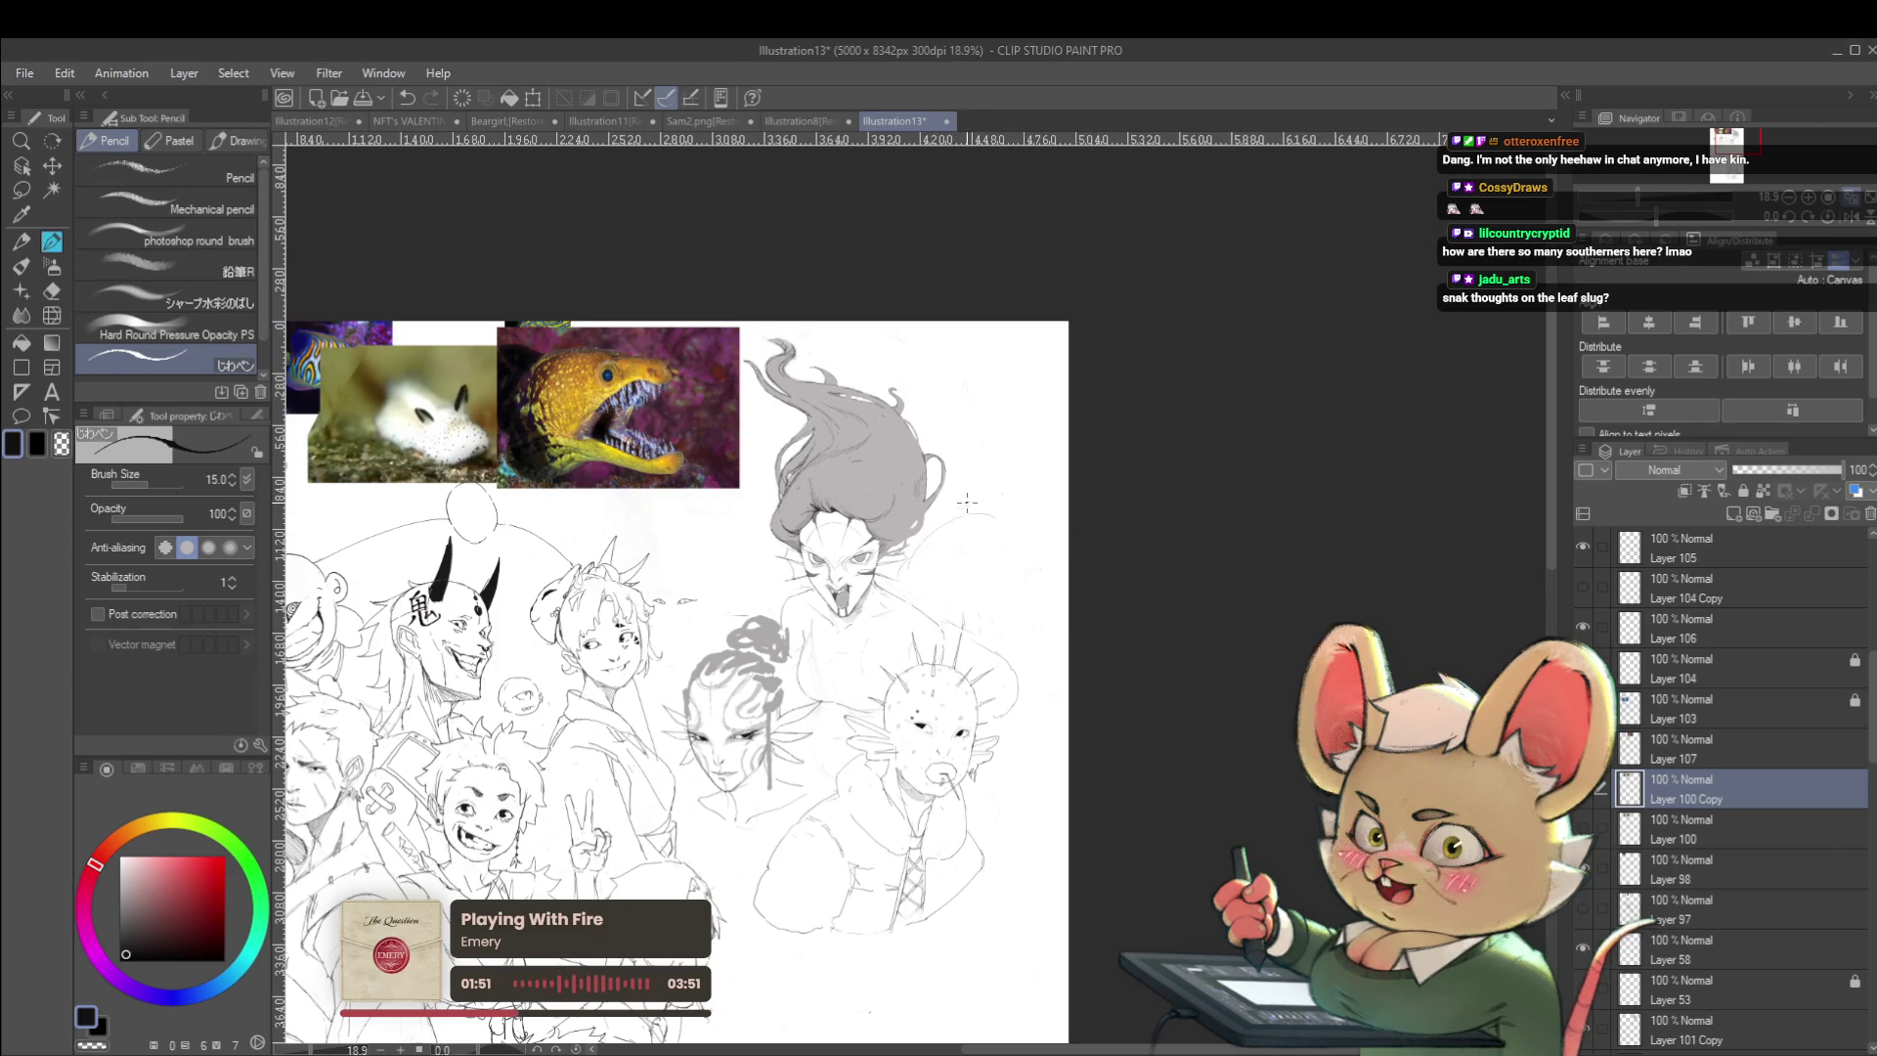
pyautogui.moveTo(967, 502)
pyautogui.mouseDown()
pyautogui.moveTo(1046, 568)
pyautogui.moveTo(1054, 621)
pyautogui.moveTo(1016, 616)
pyautogui.mouseUp()
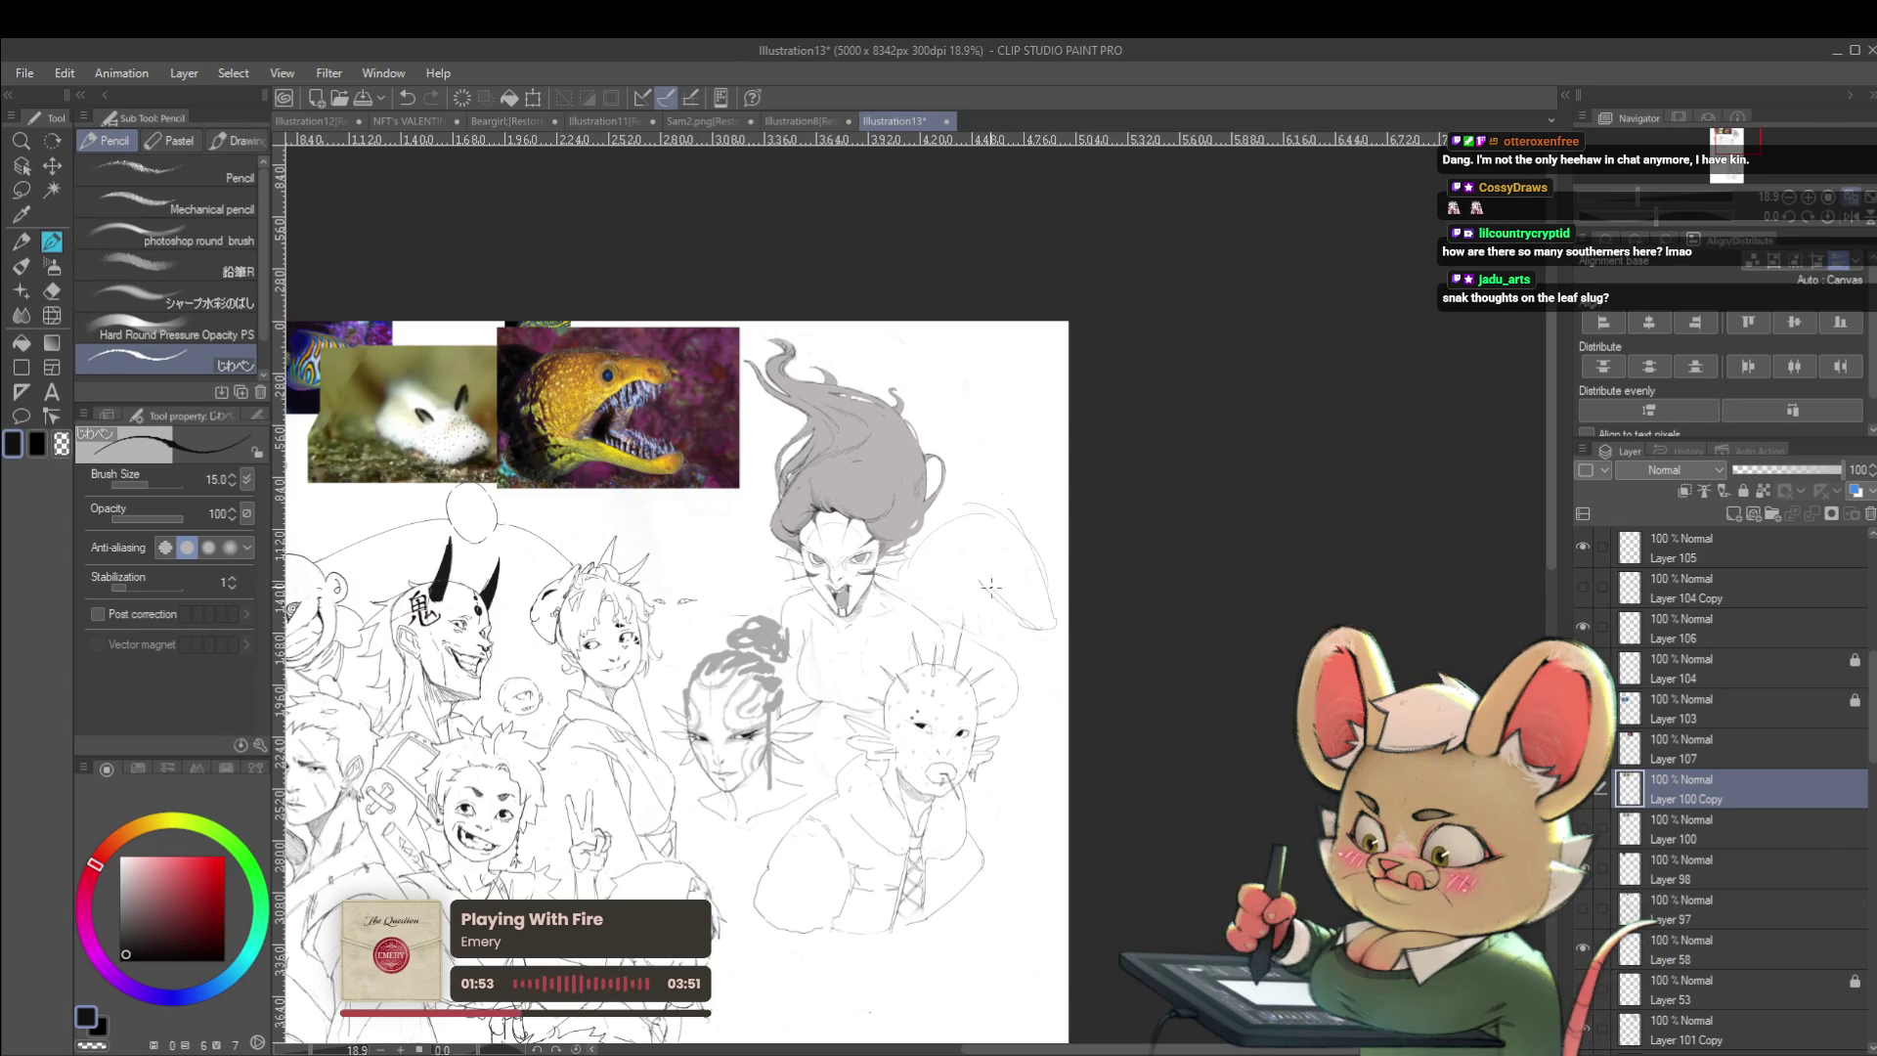
pyautogui.press('h')
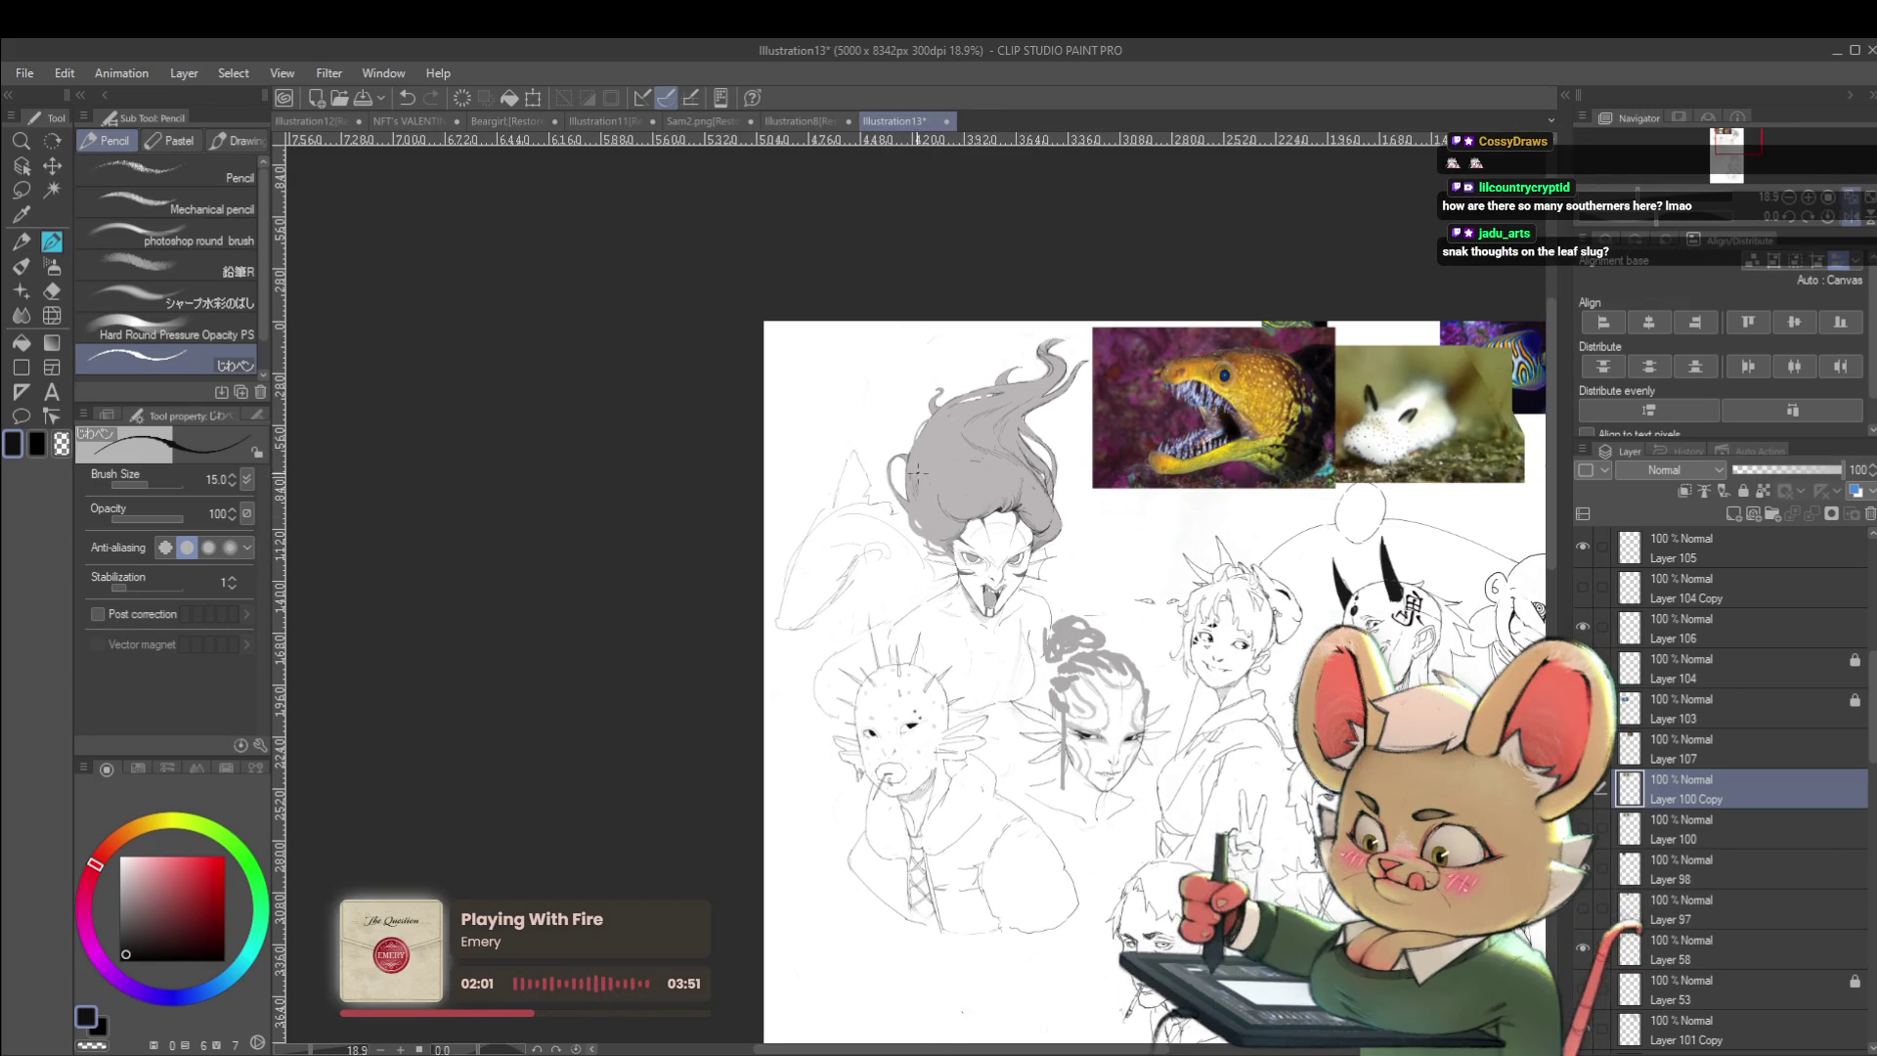
pyautogui.scroll(1, 877, 521)
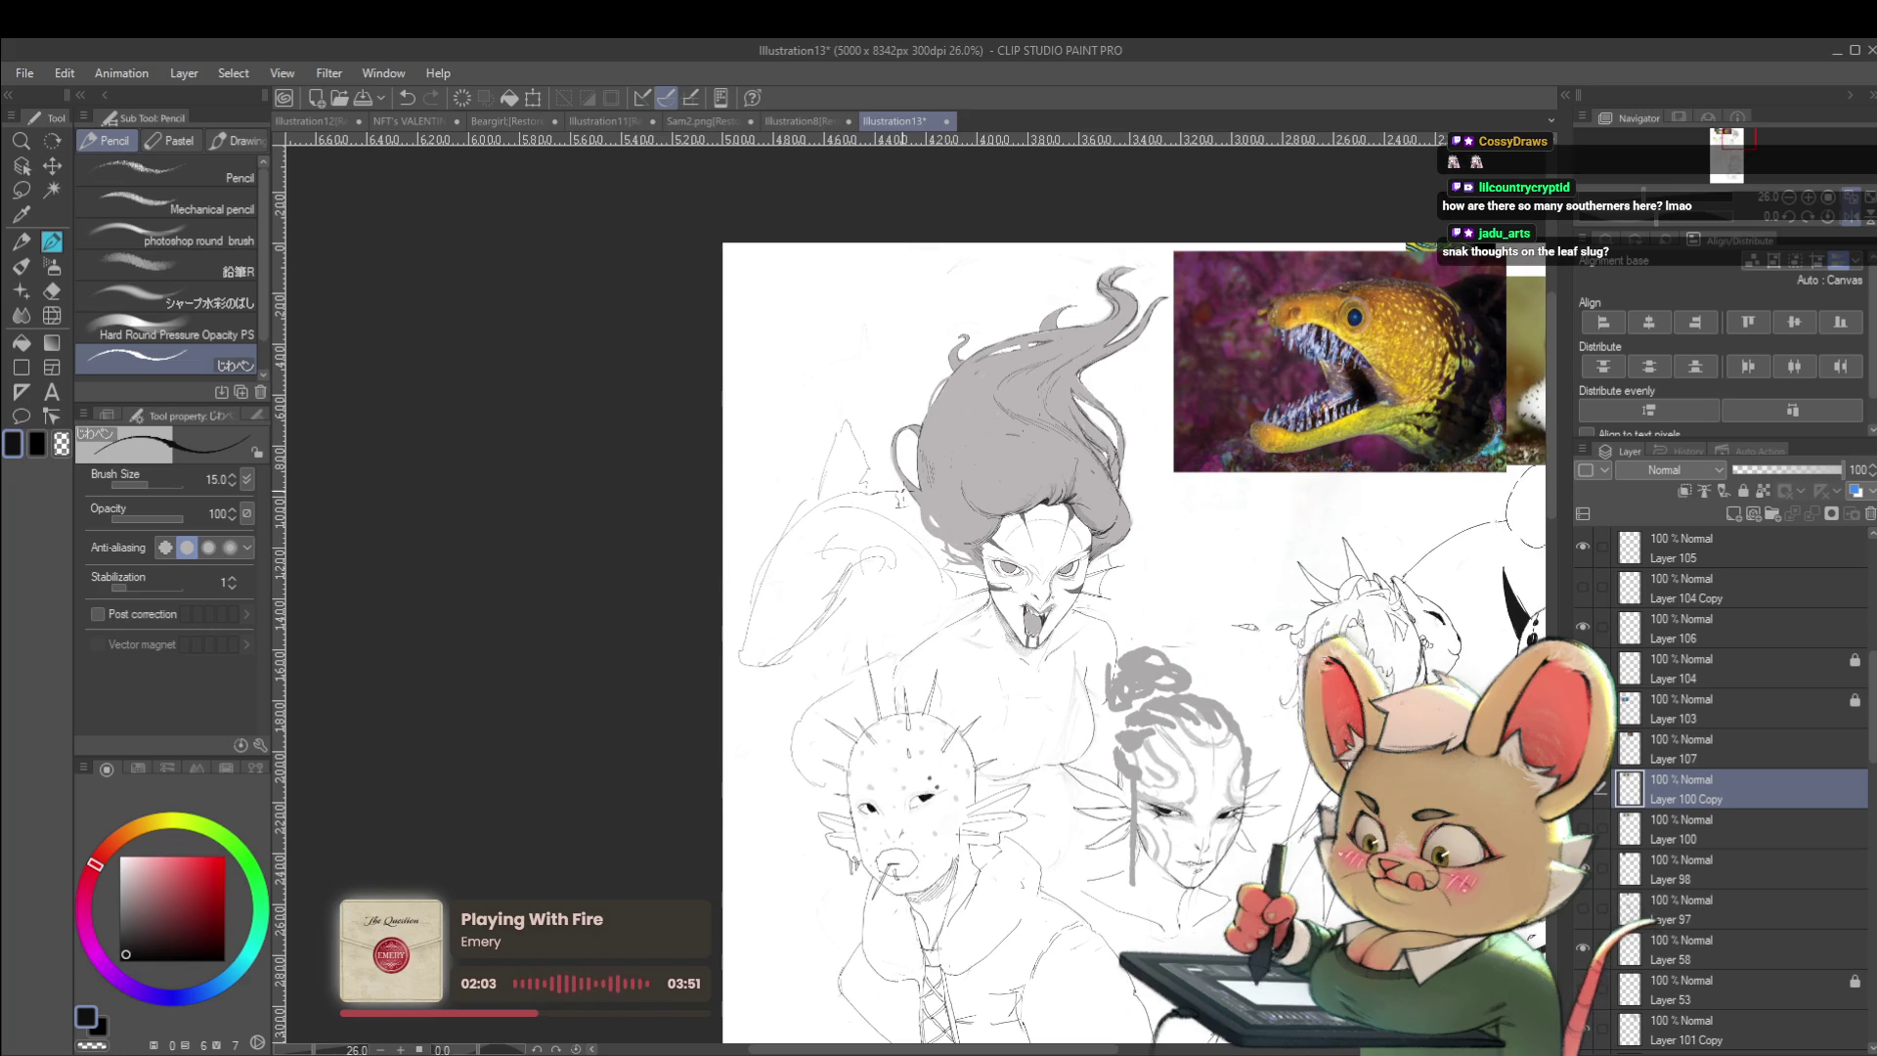
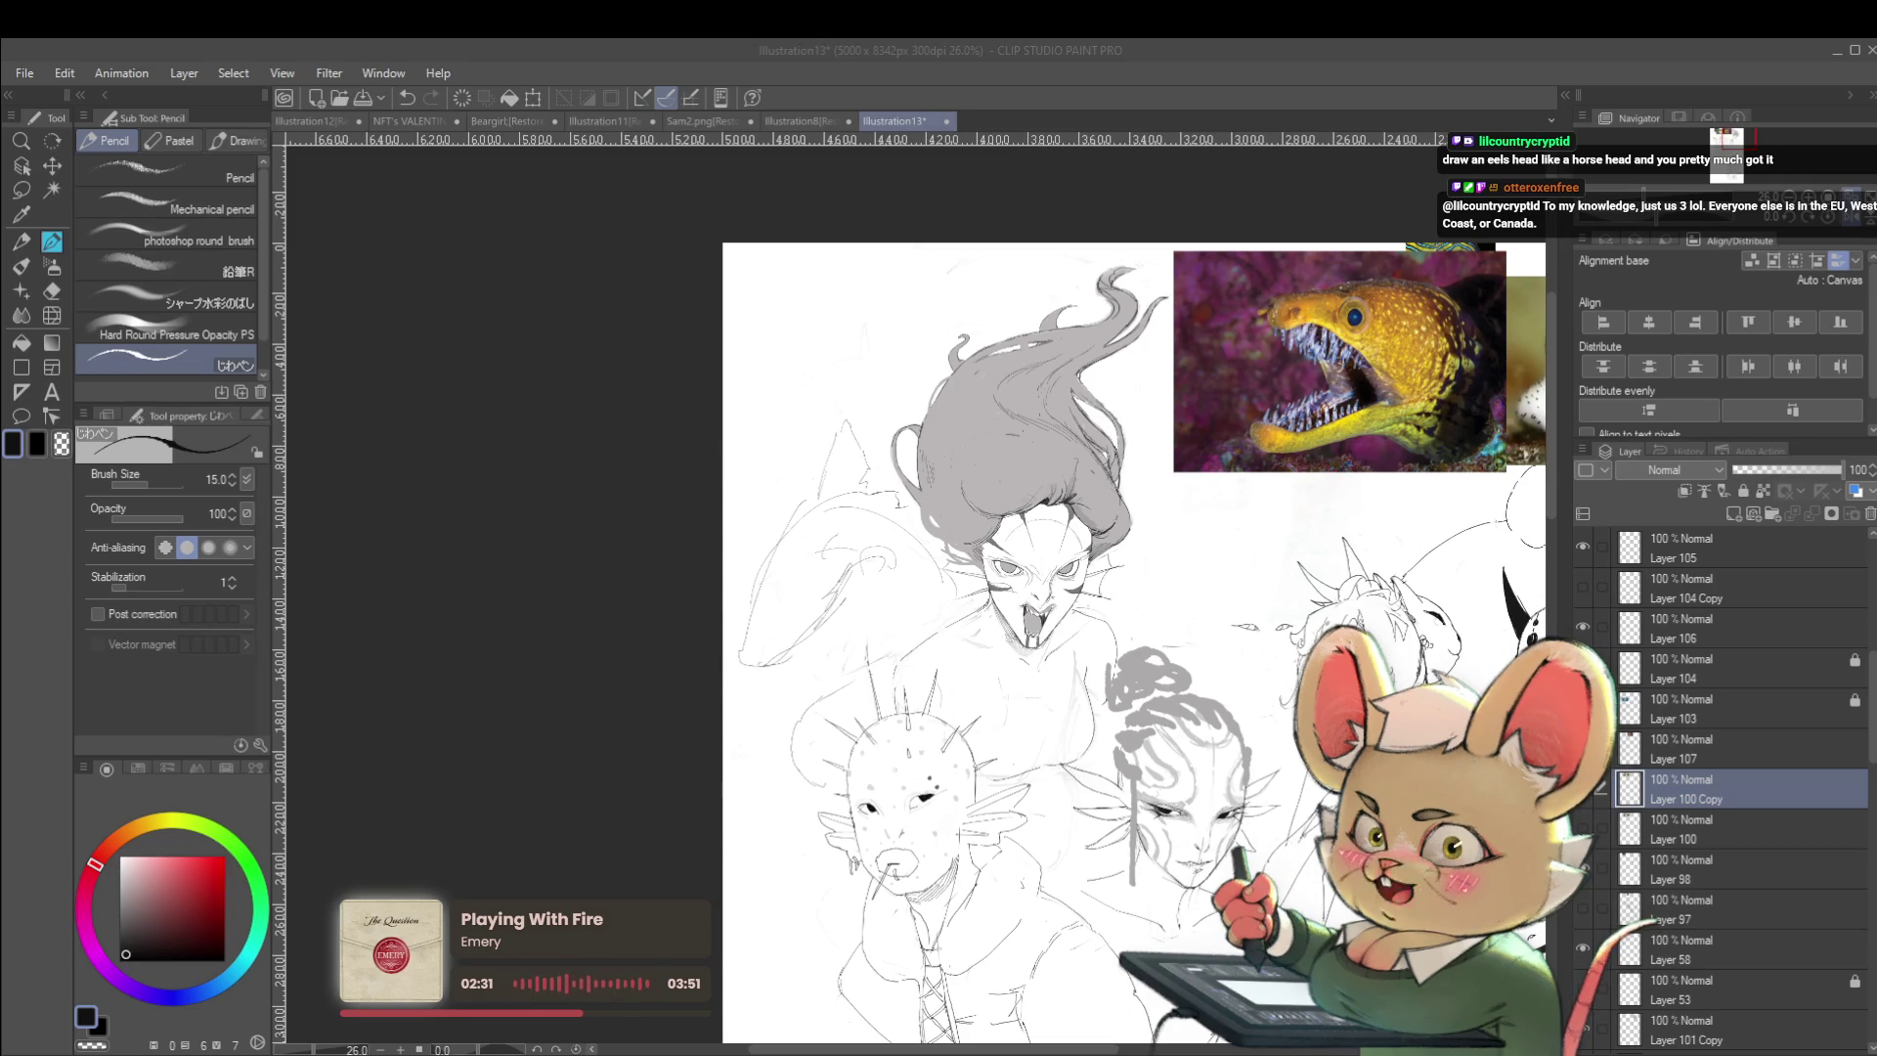
# - Add three pencil strokes roughing in the eel's coils beside the mermaid and spiky-headed figure
pyautogui.scroll(3, 813, 553)
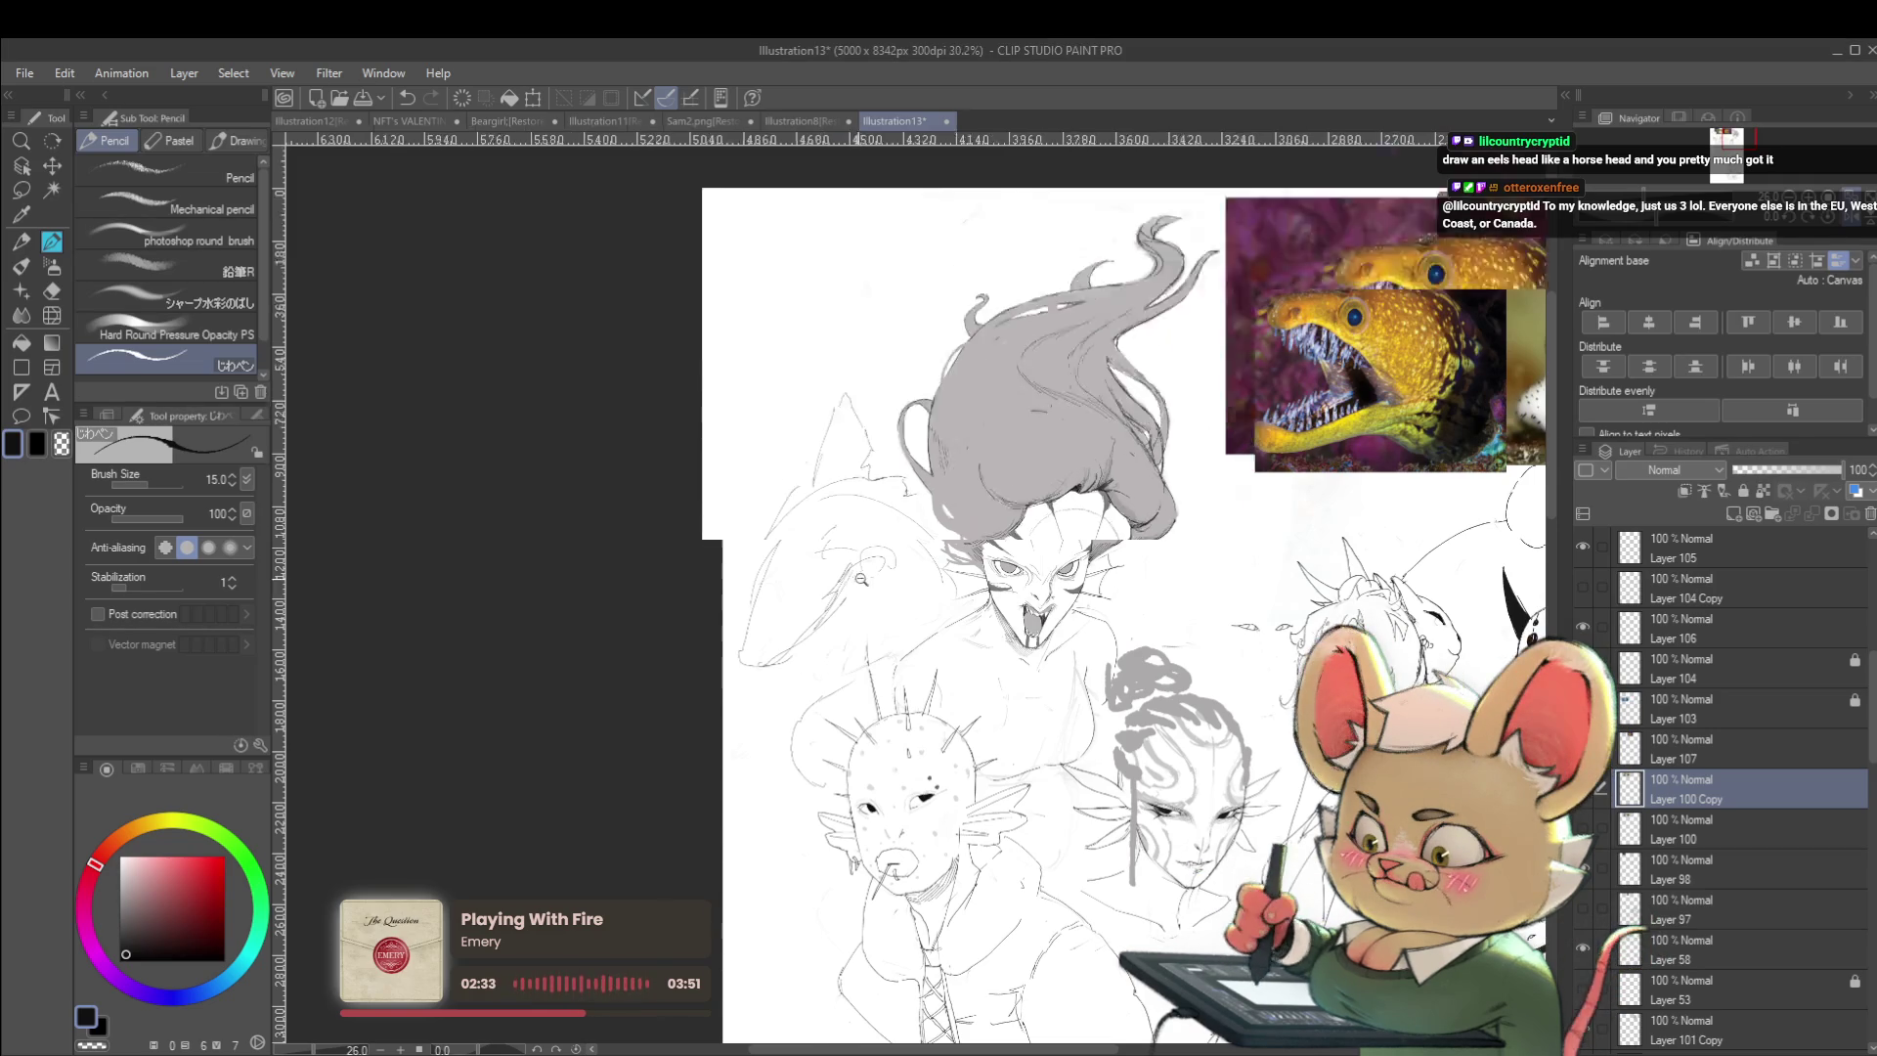
pyautogui.scroll(1, 813, 553)
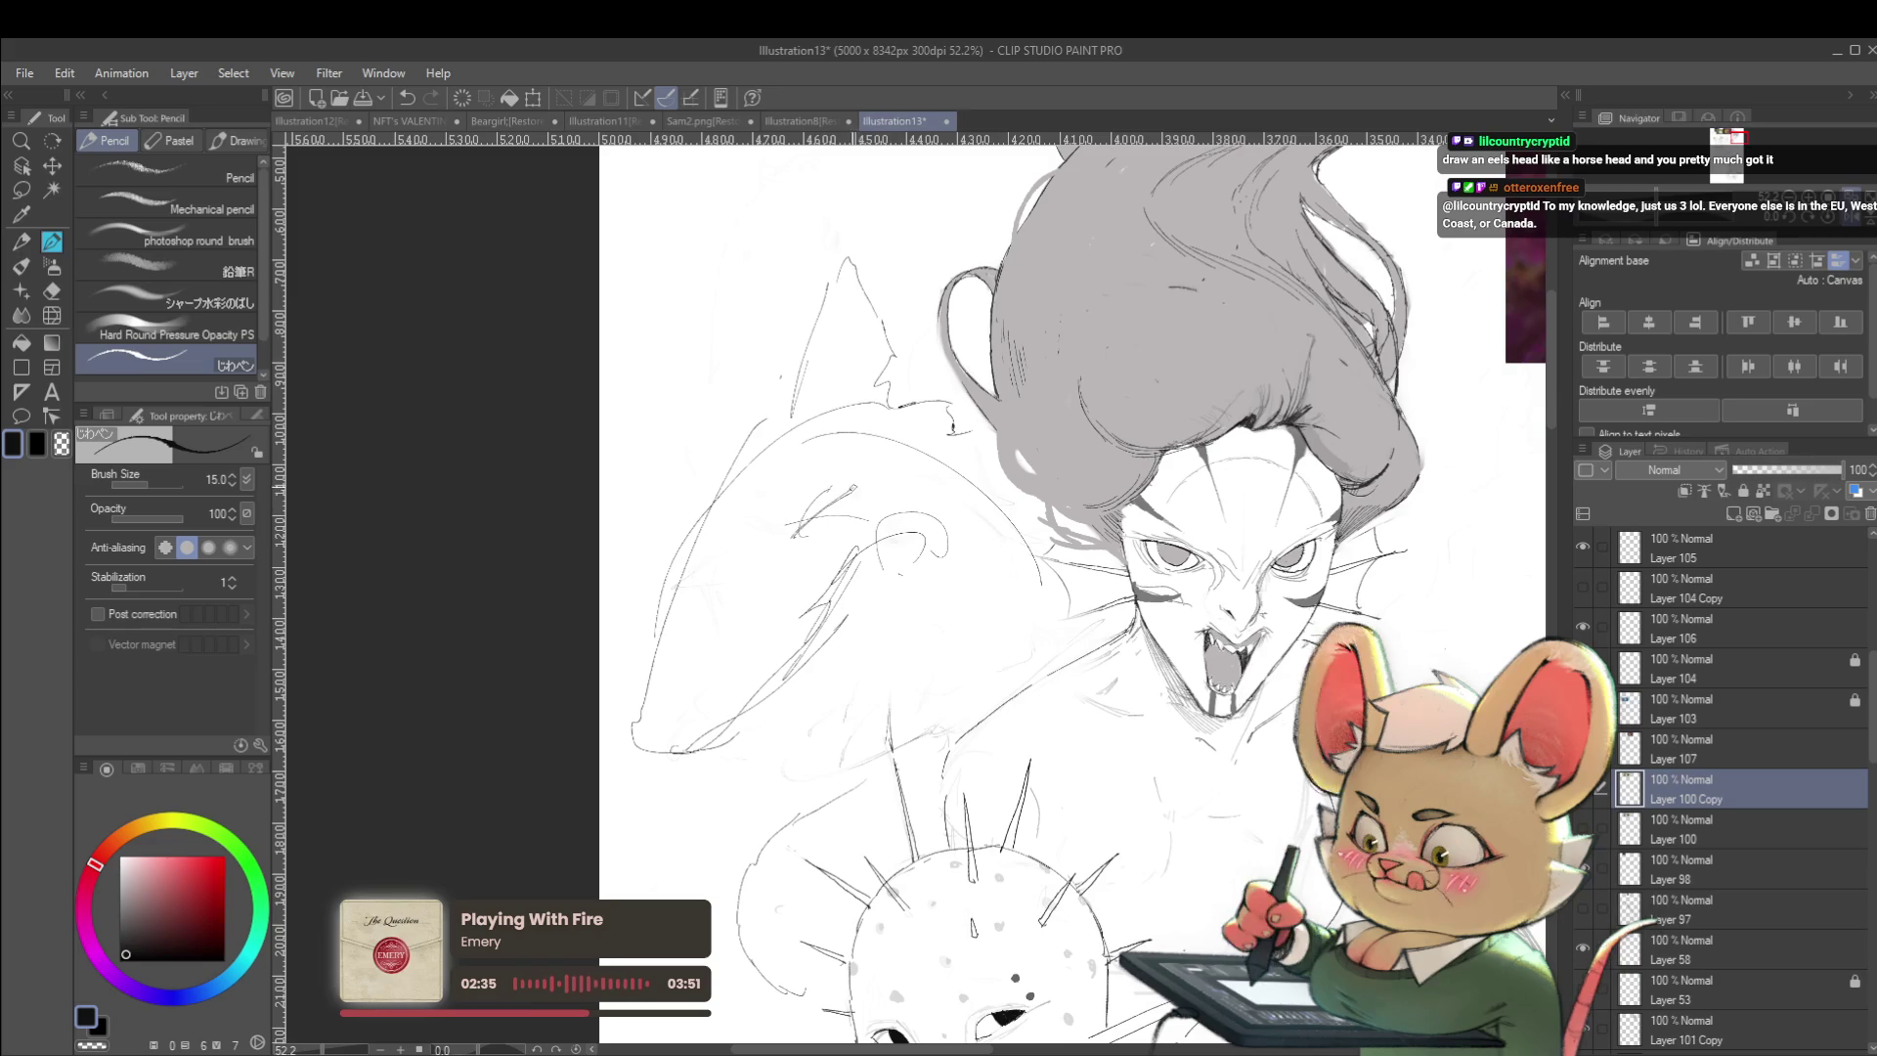
pyautogui.moveTo(805, 515); pyautogui.dragTo(852, 489)
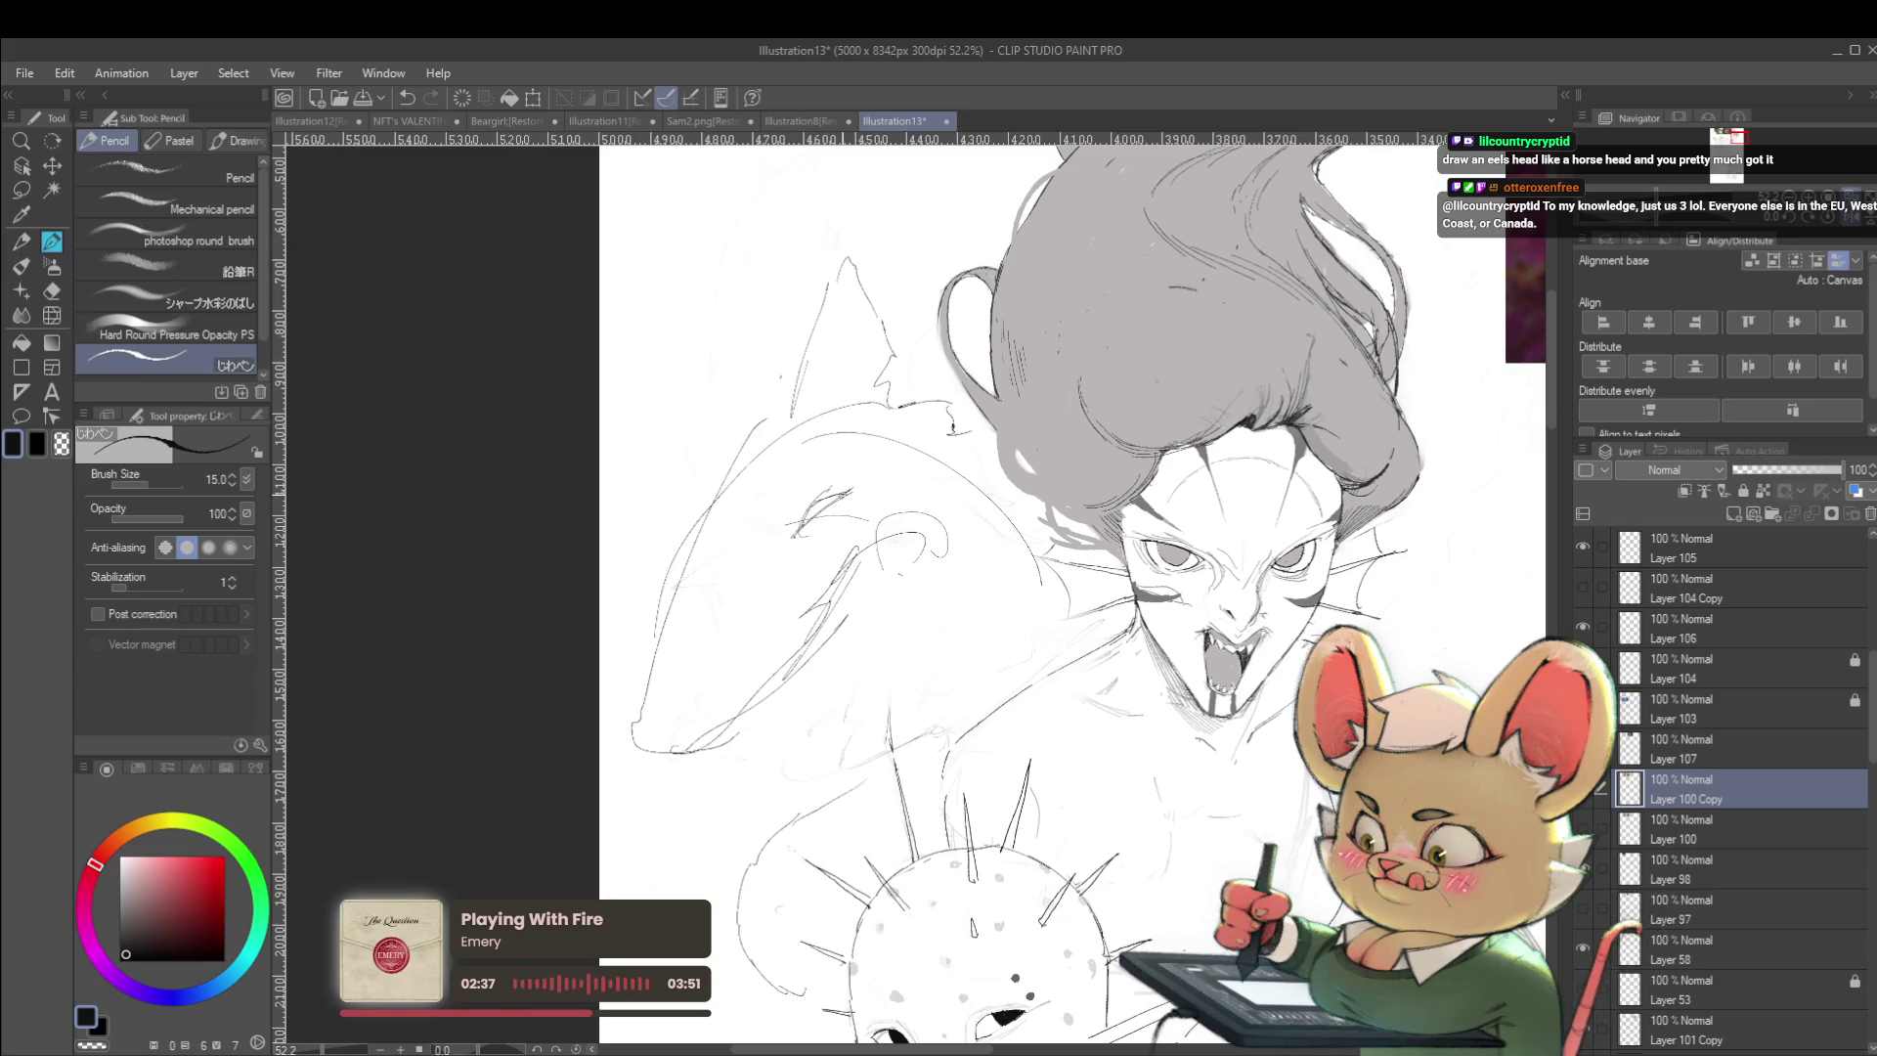
pyautogui.scroll(-2, 735, 510)
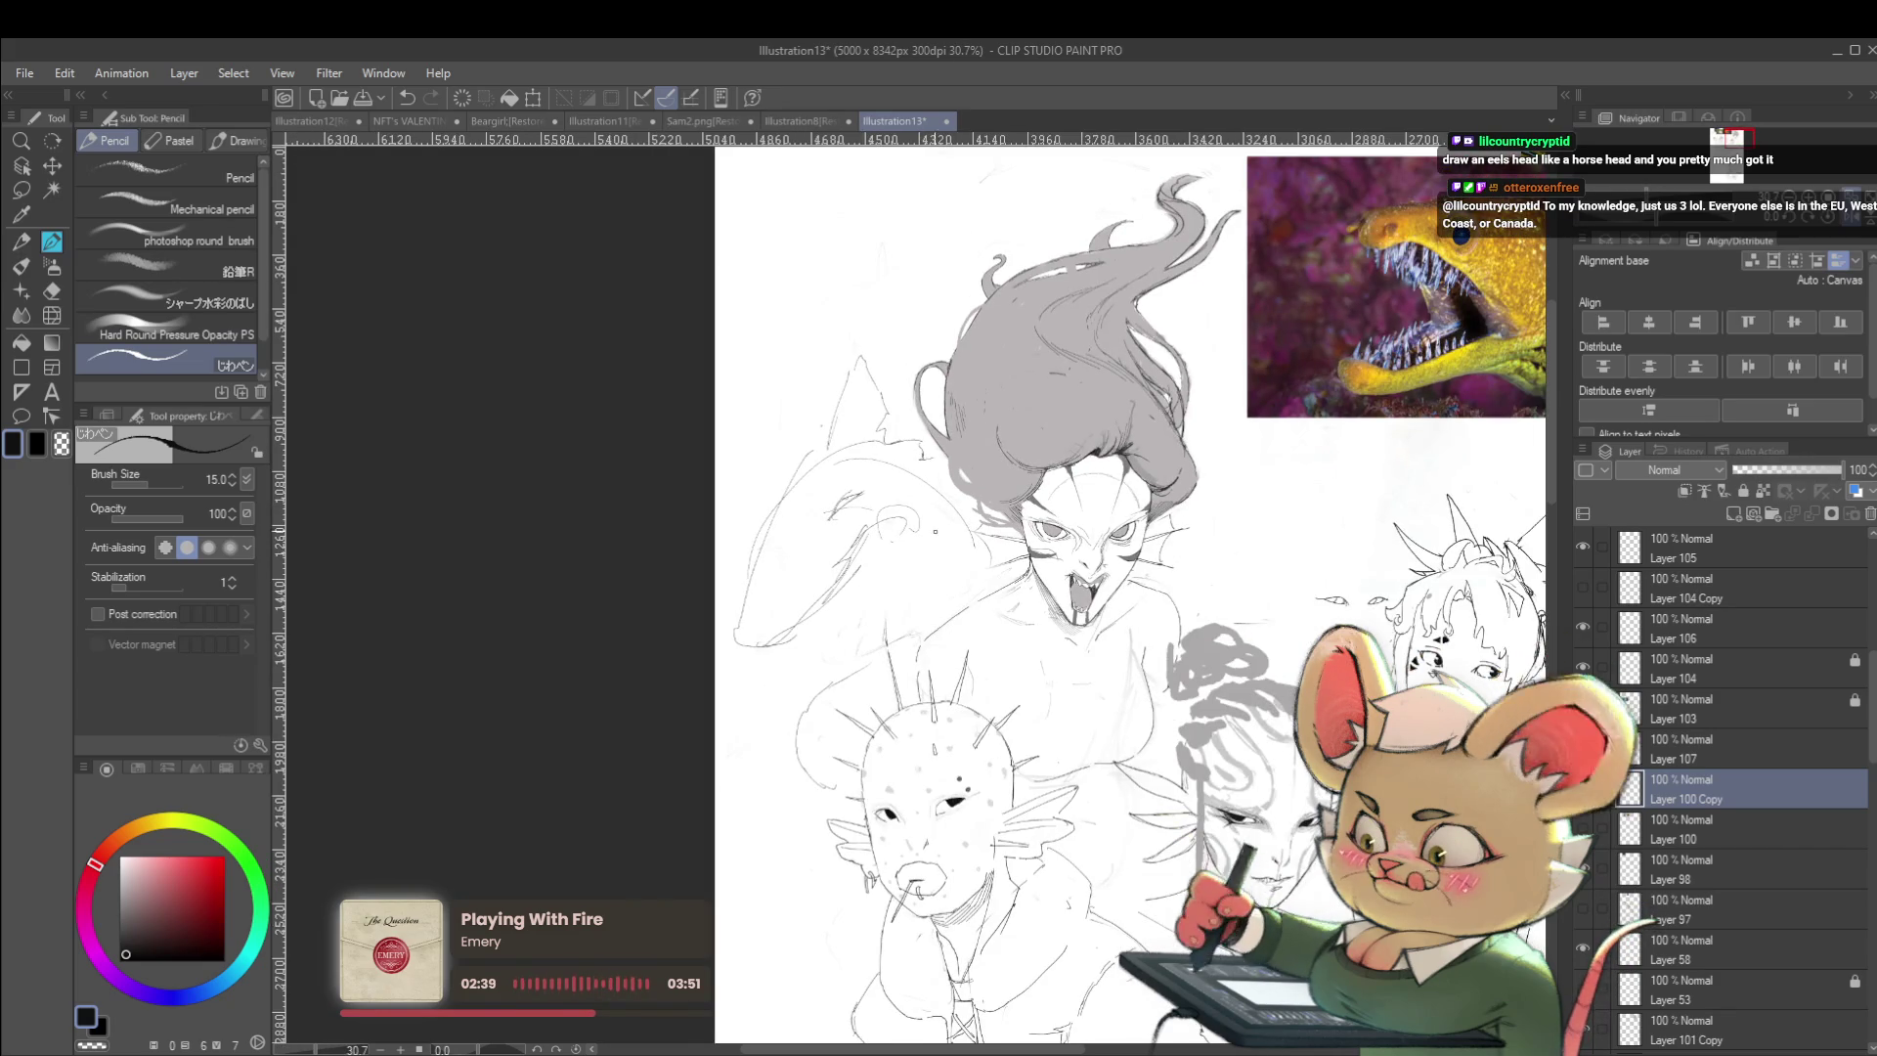
pyautogui.scroll(3, 736, 510)
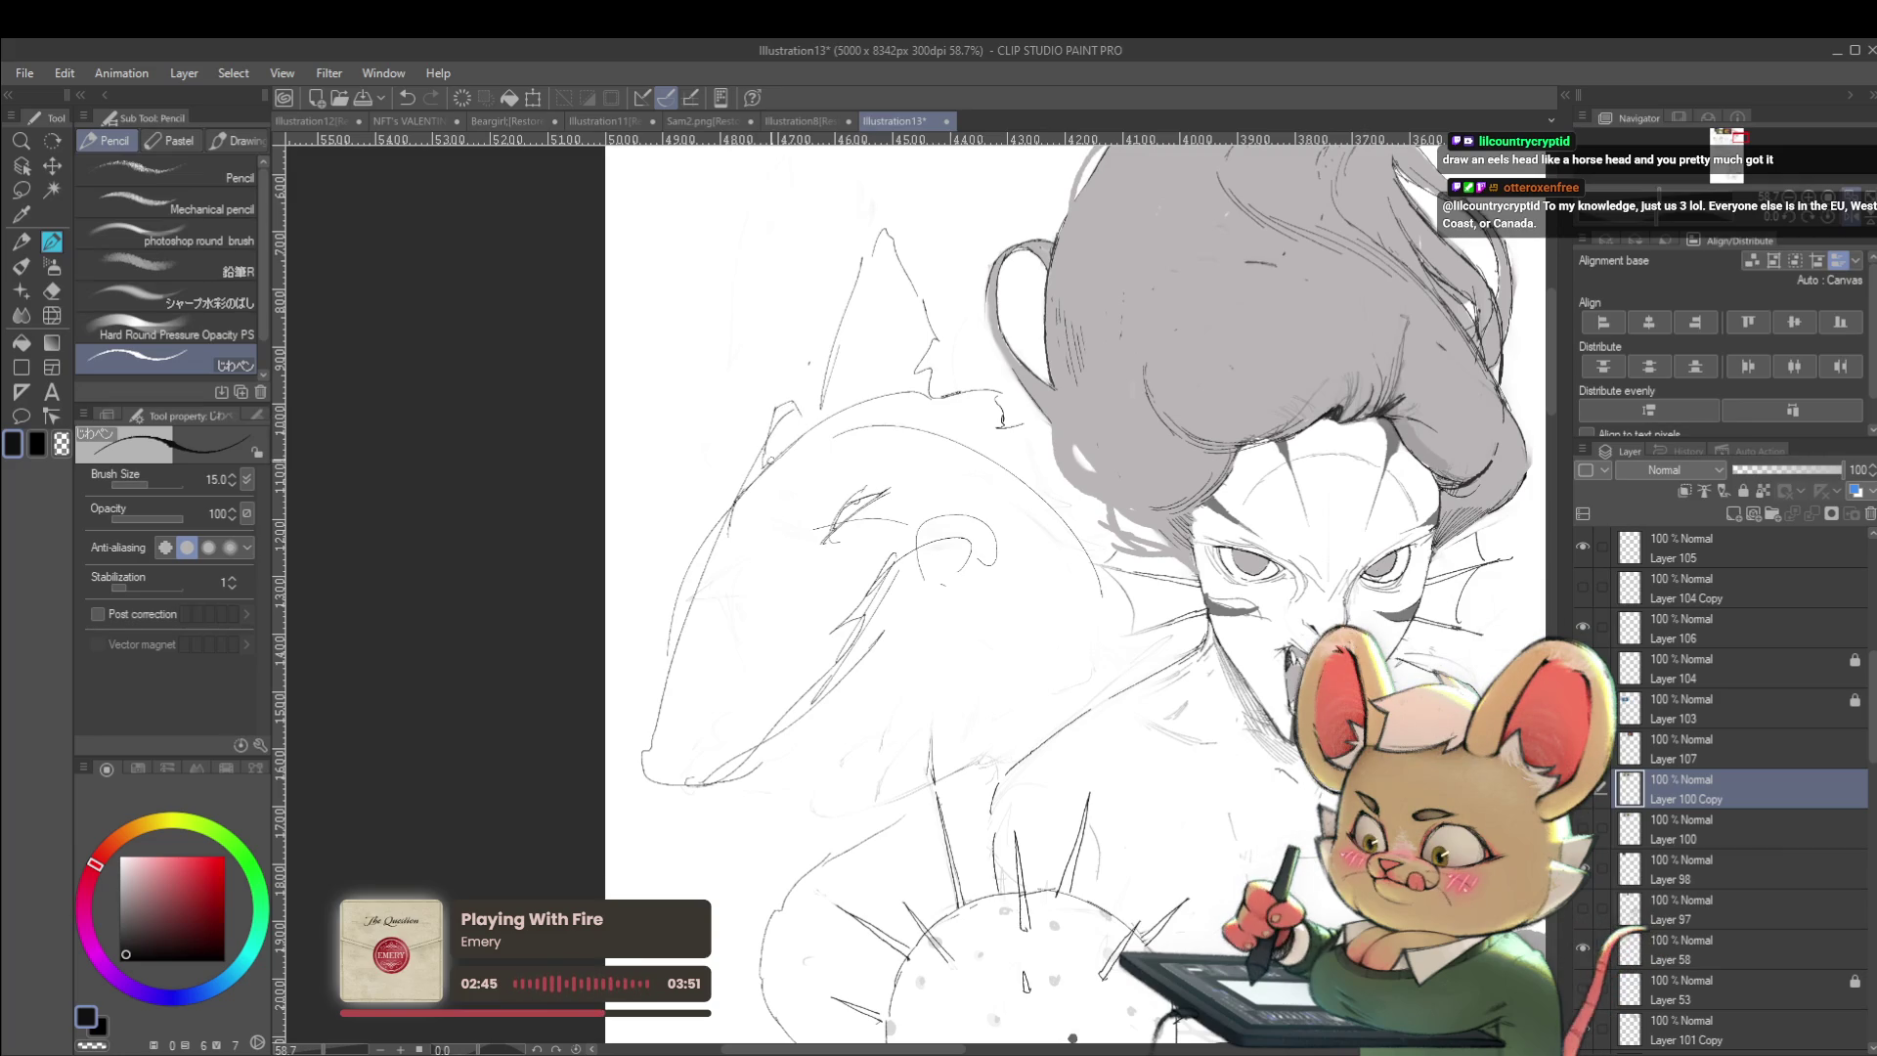
pyautogui.scroll(-5, 862, 388)
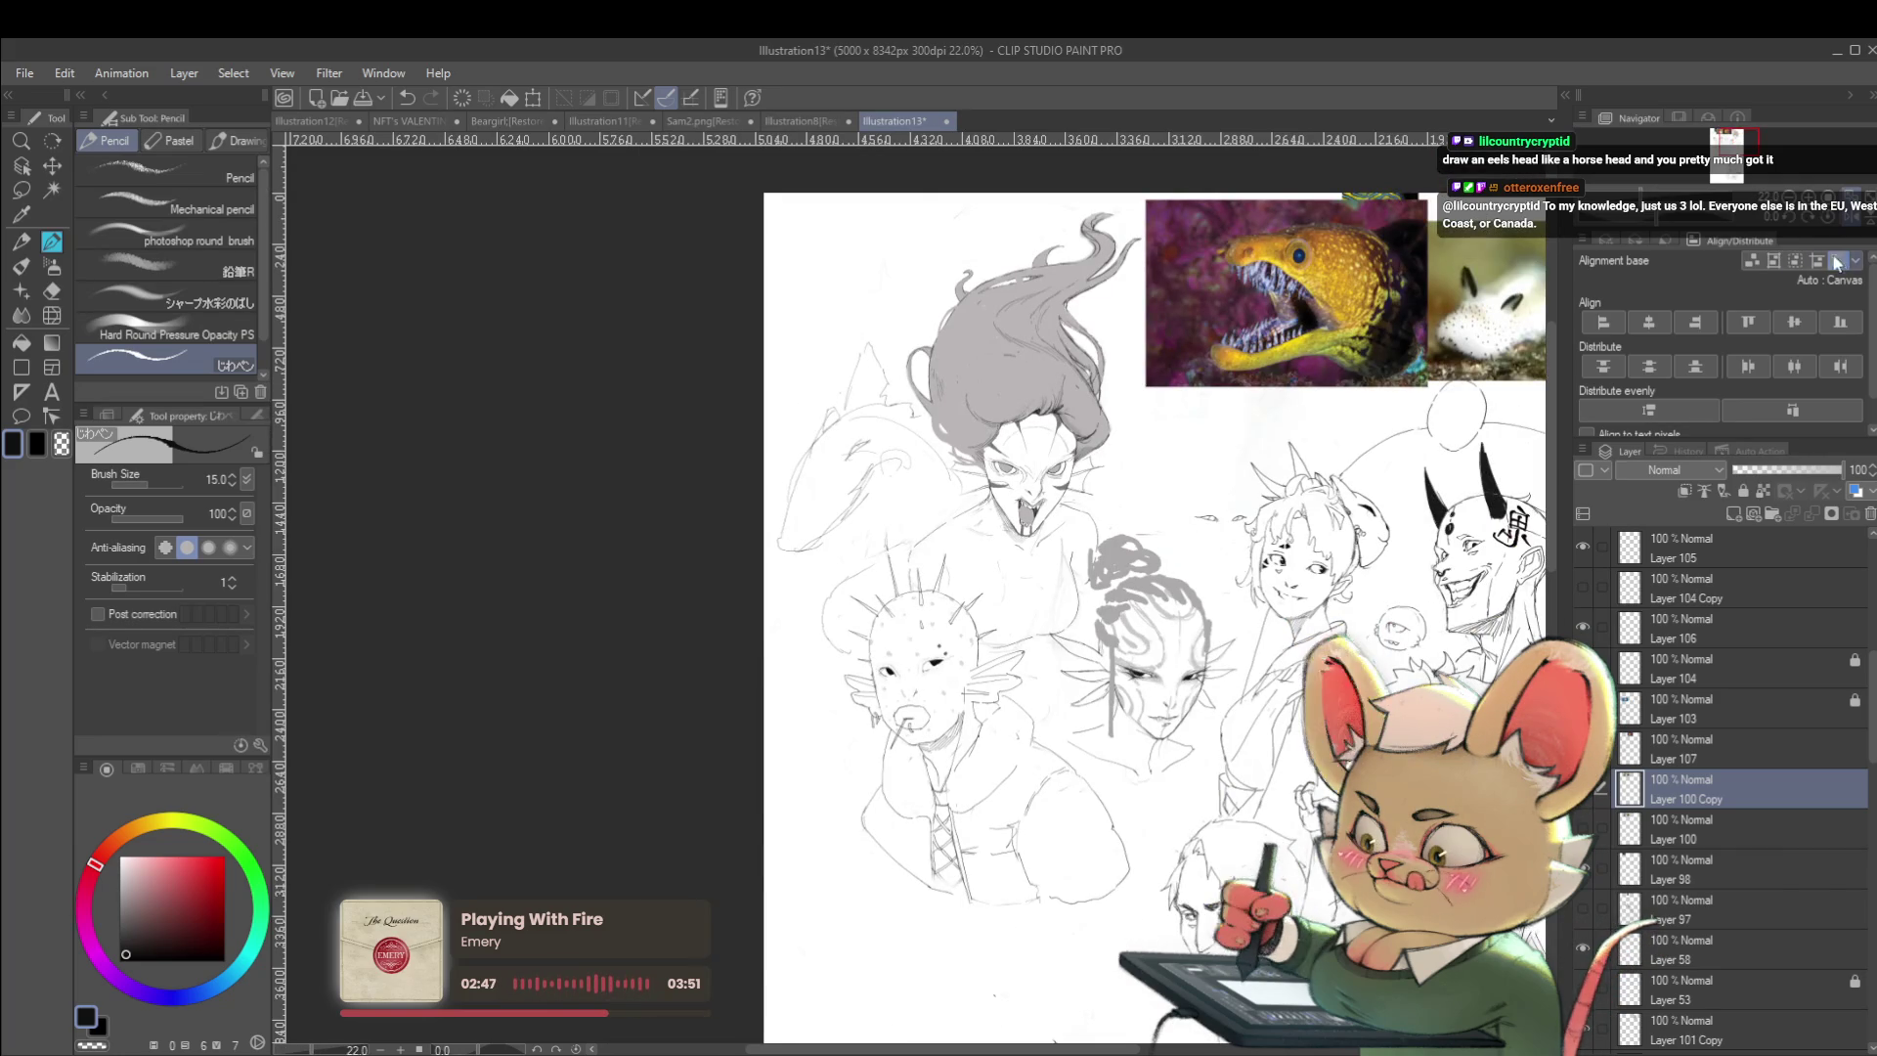
pyautogui.scroll(3, 1003, 480)
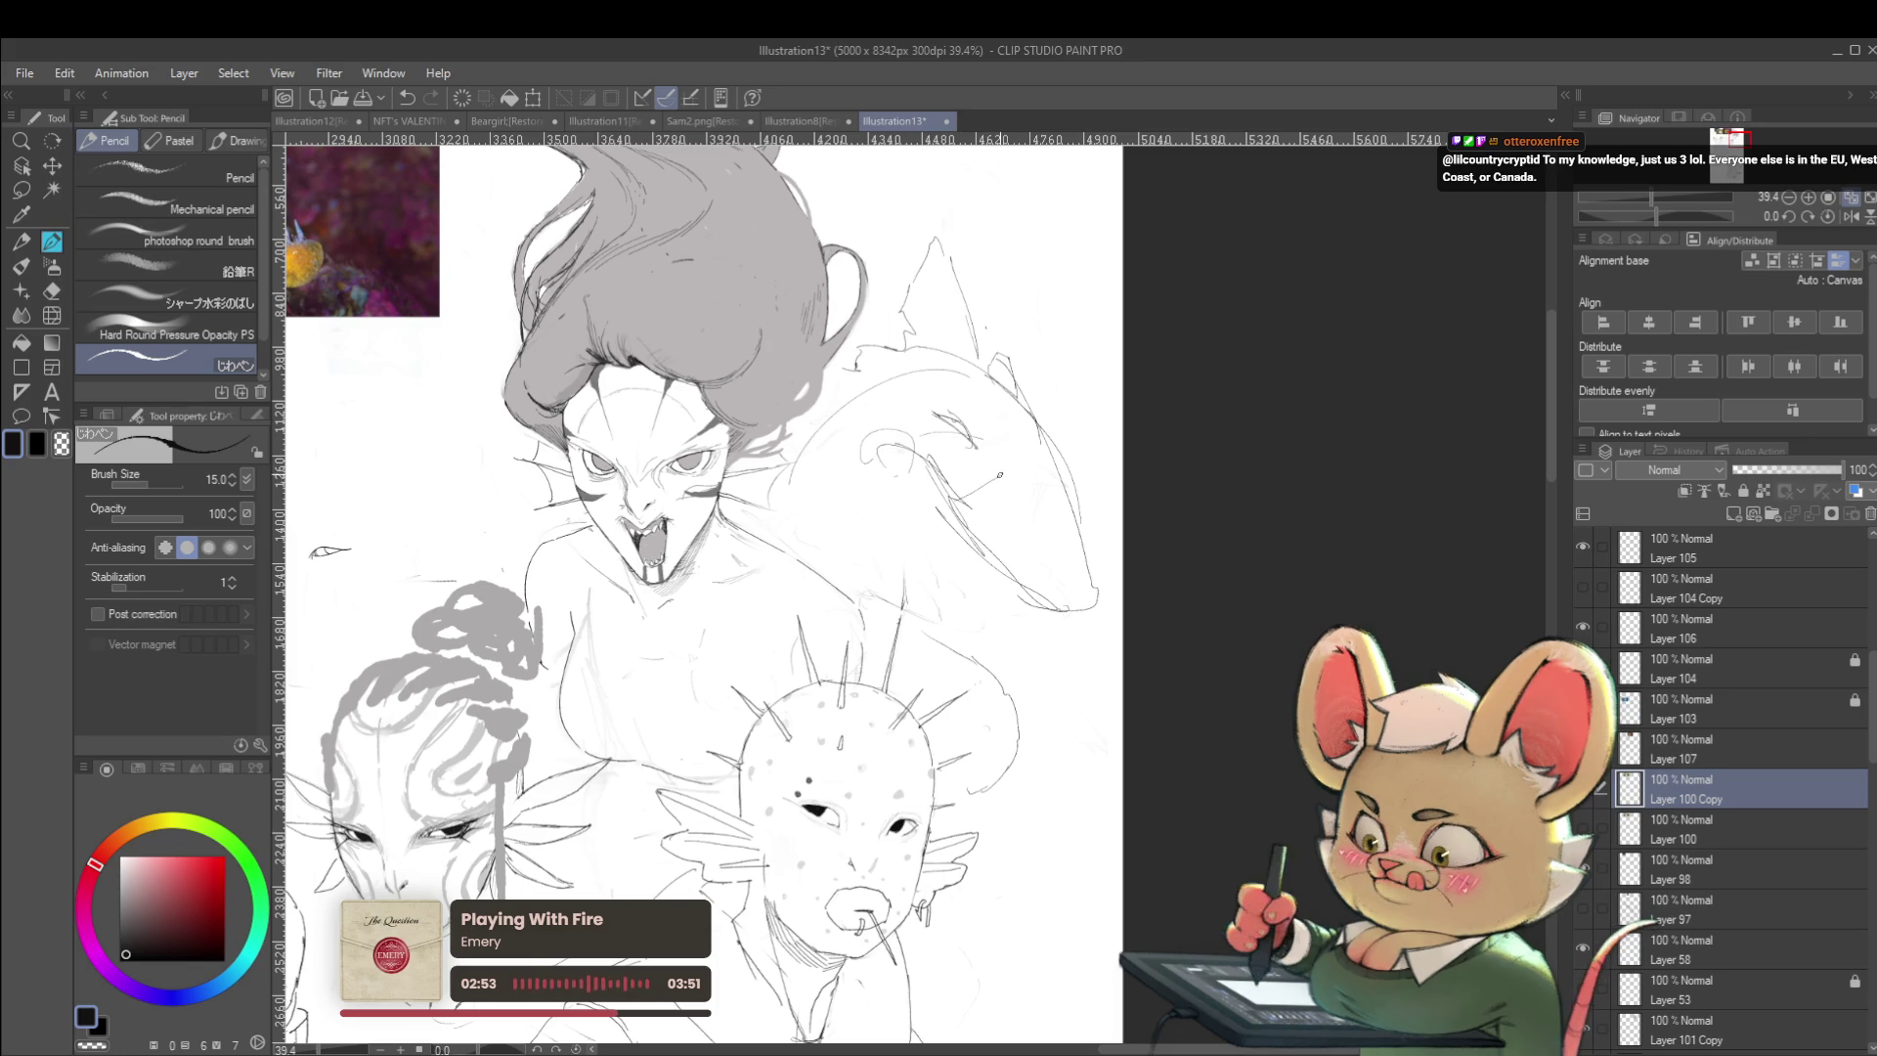
pyautogui.moveTo(971, 525)
pyautogui.mouseDown()
pyautogui.moveTo(957, 540)
pyautogui.moveTo(988, 552)
pyautogui.moveTo(996, 587)
pyautogui.mouseUp()
pyautogui.scroll(-4, 1038, 597)
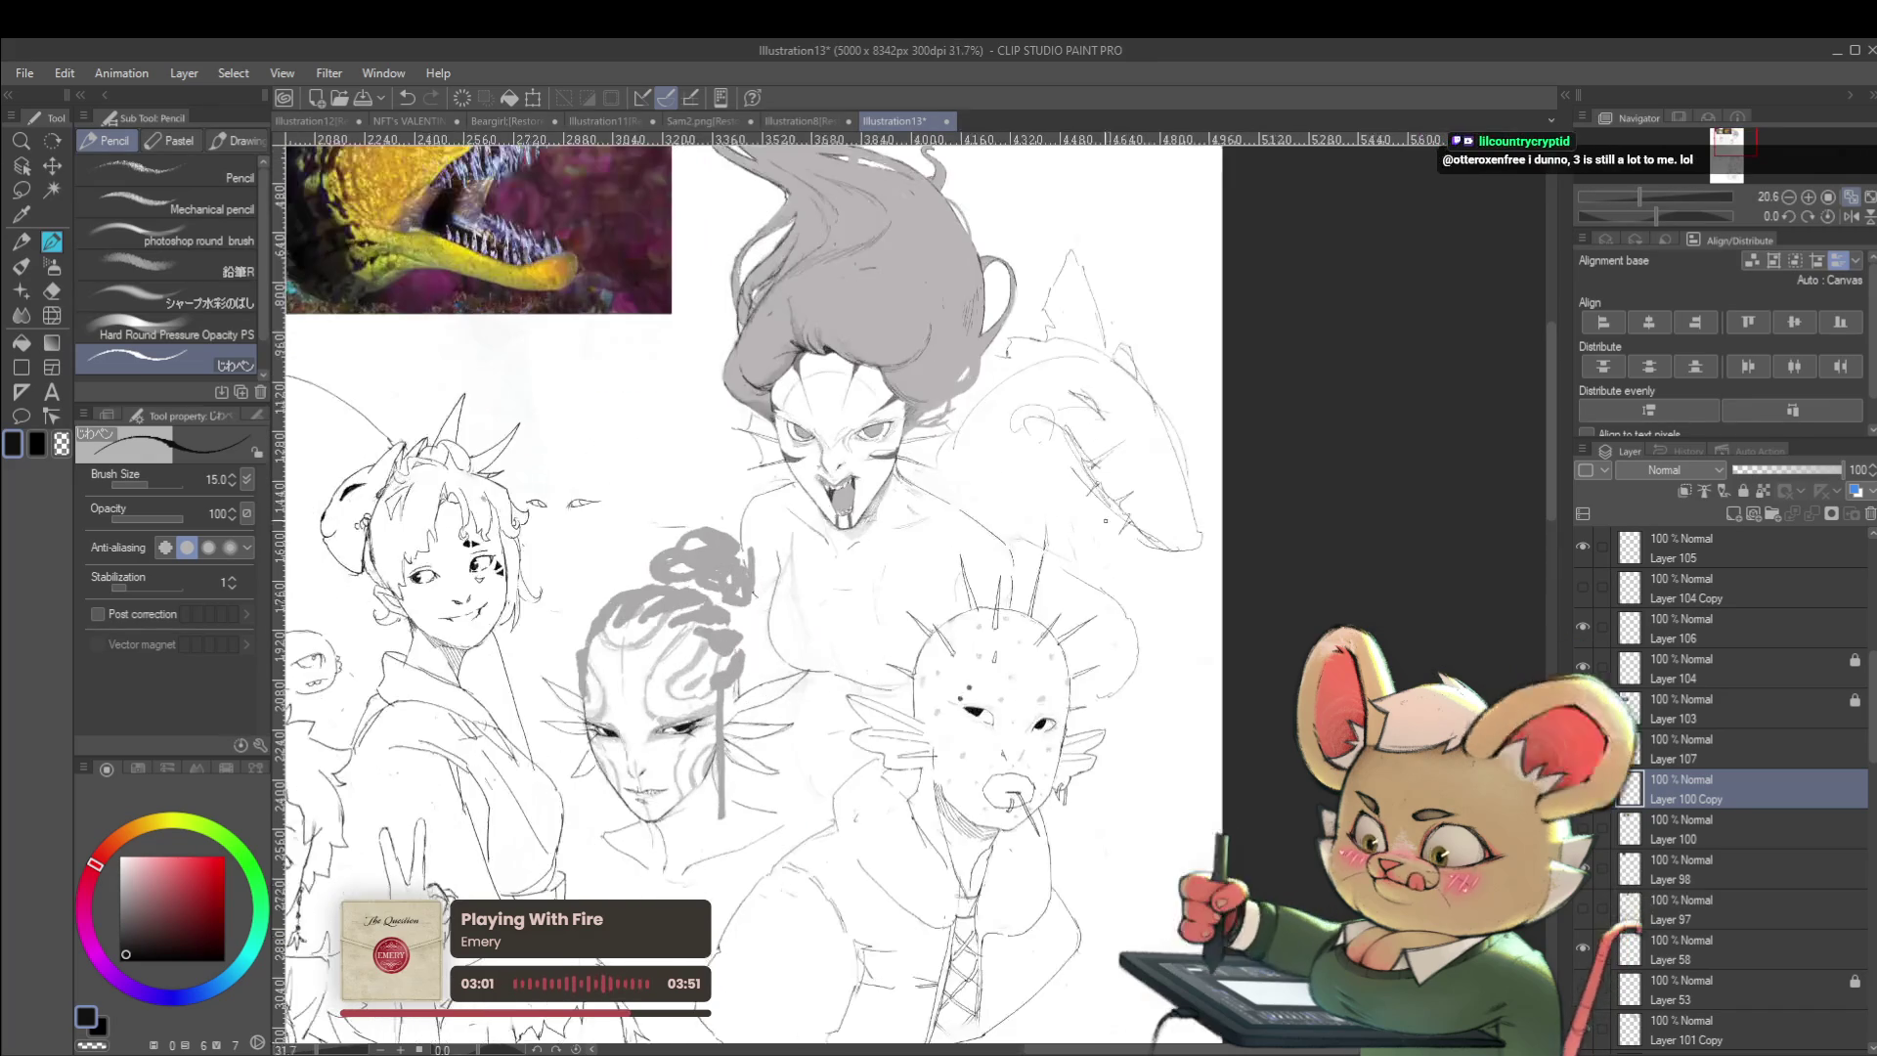
pyautogui.scroll(3, 1097, 514)
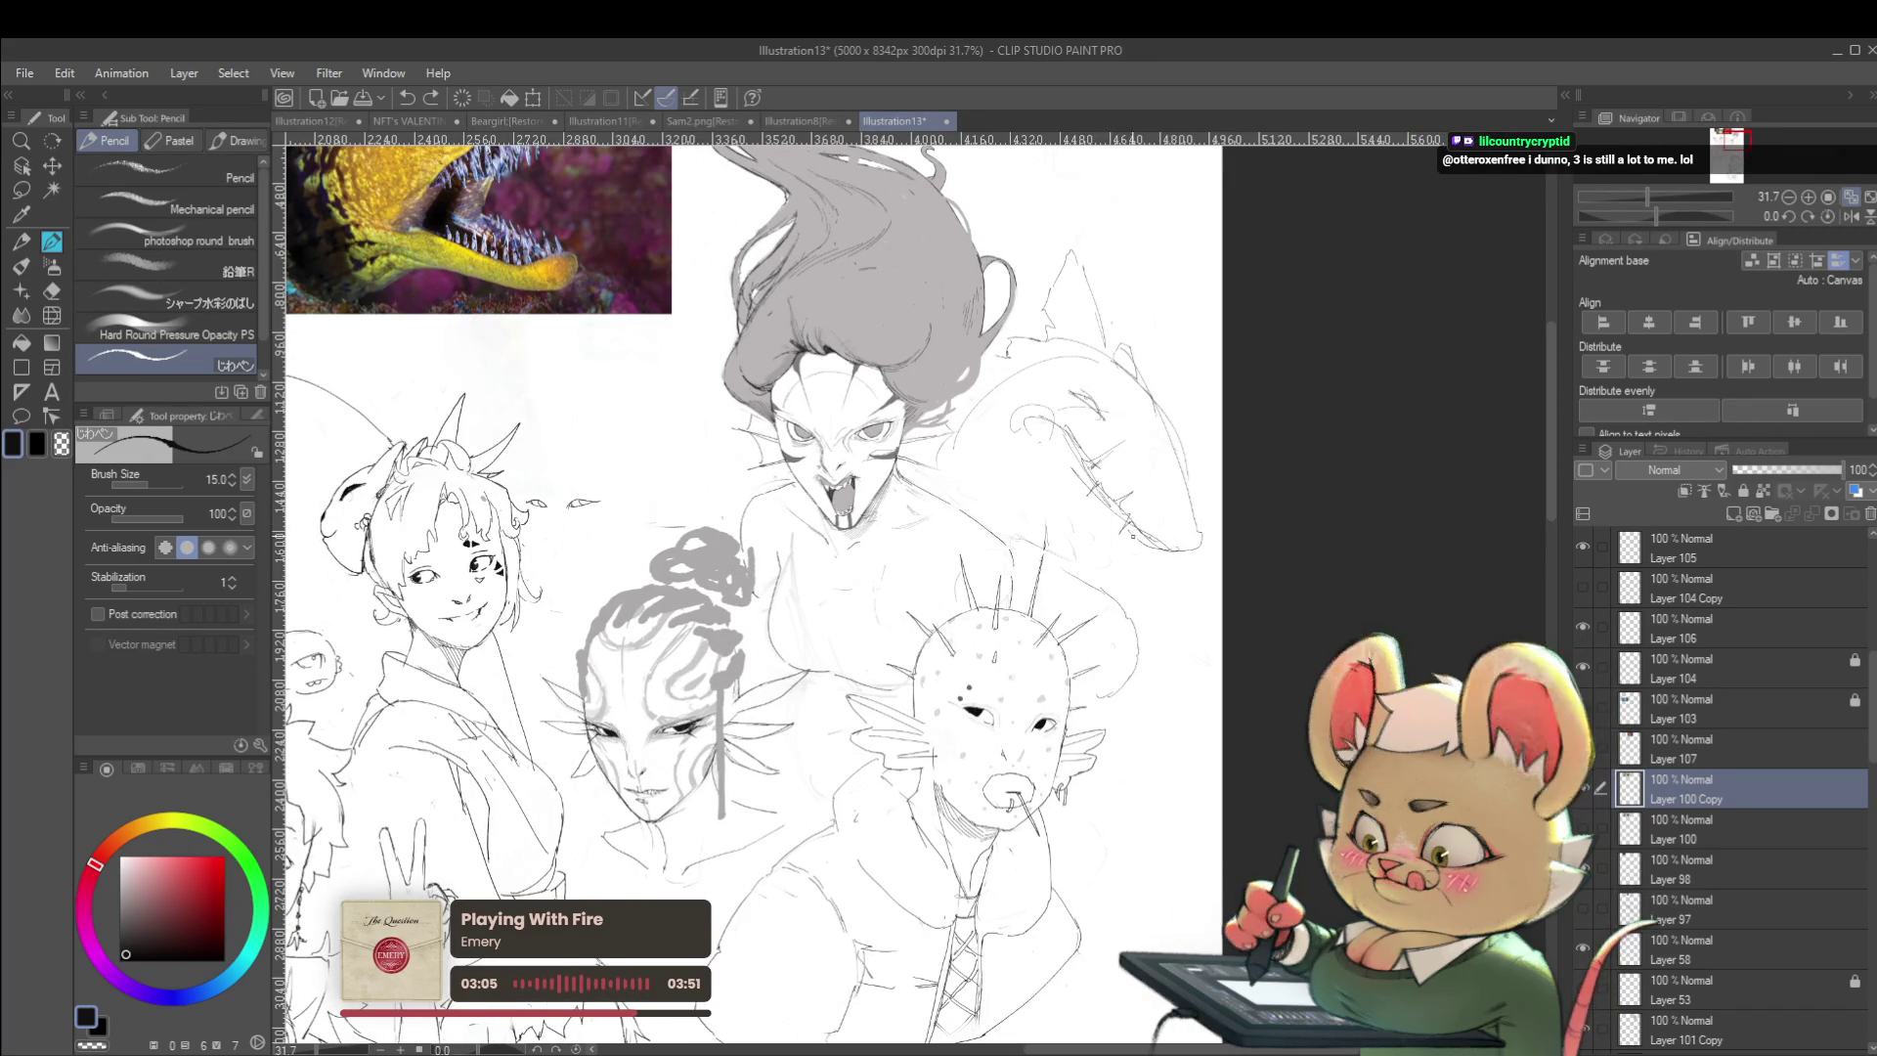
pyautogui.moveTo(1165, 601); pyautogui.dragTo(1152, 653)
pyautogui.scroll(-2, 1169, 614)
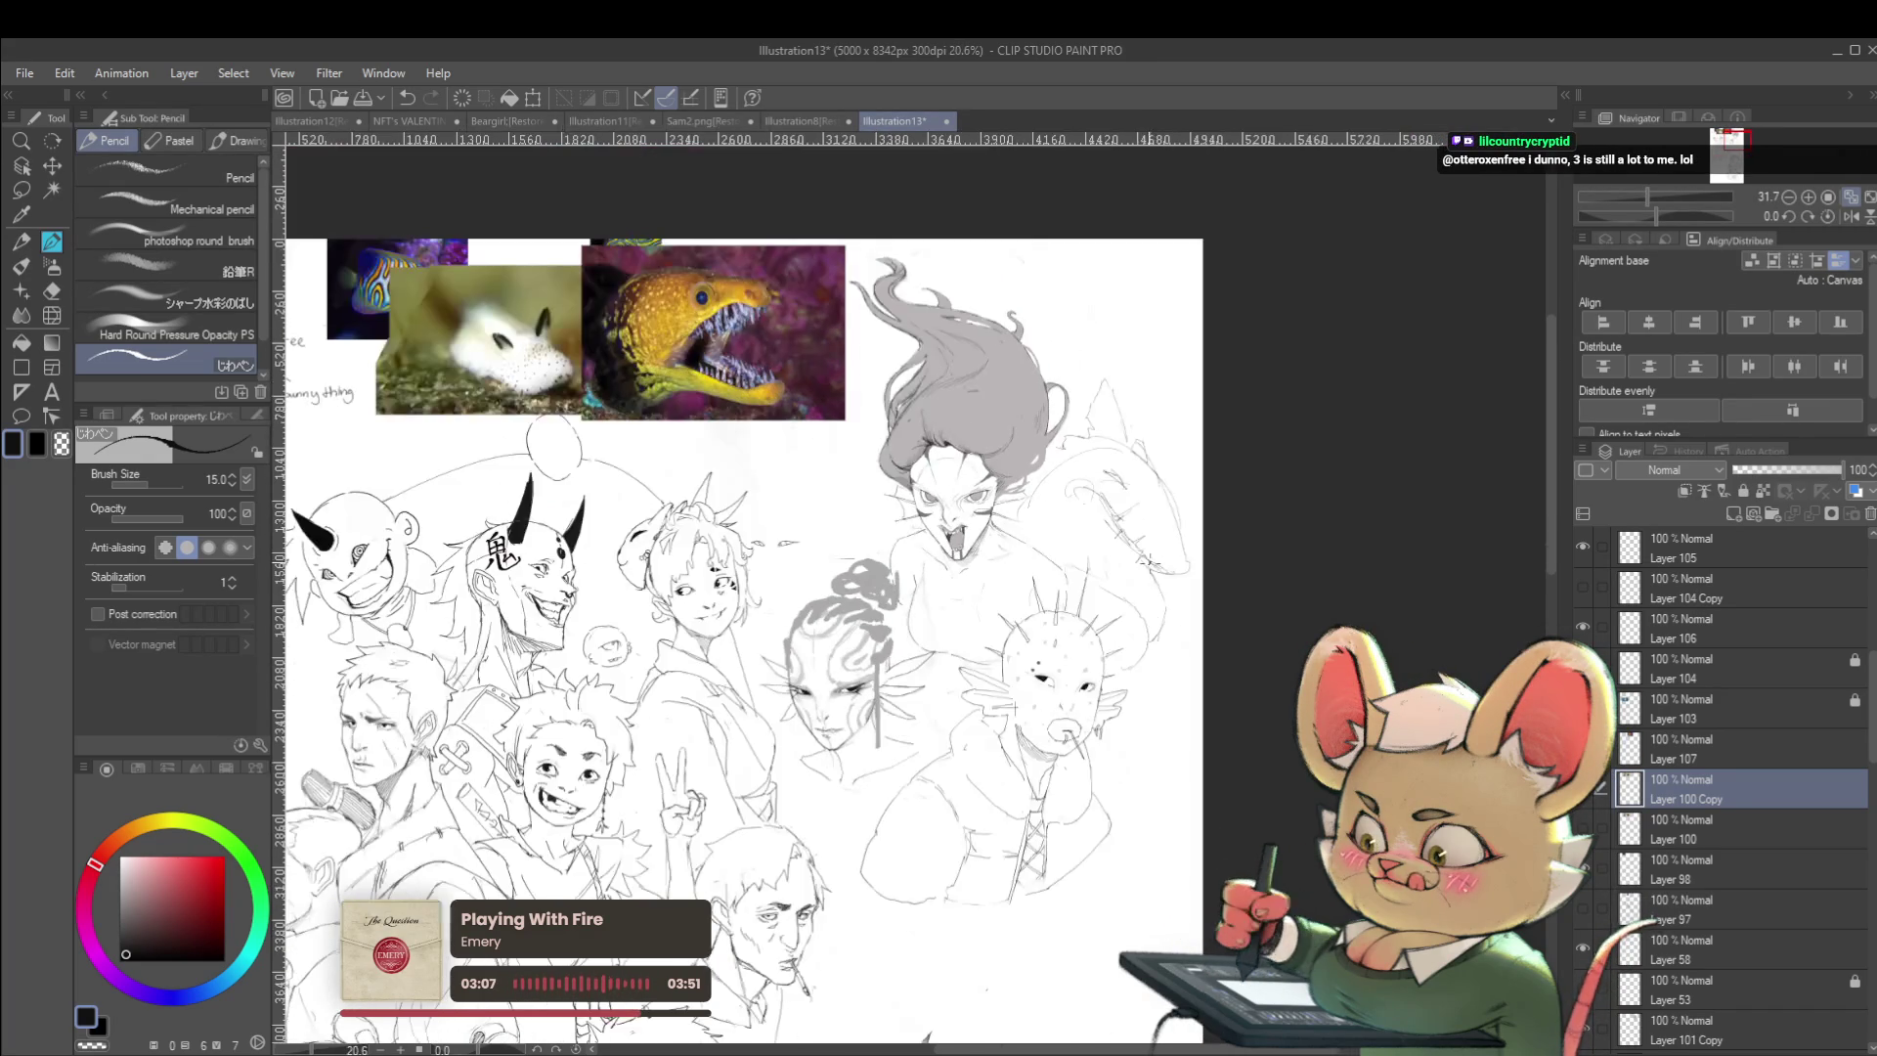
# - Mirror the canvas view and sketch more of the eel's body behind the mermaid
pyautogui.click(1851, 216)
pyautogui.scroll(2, 714, 533)
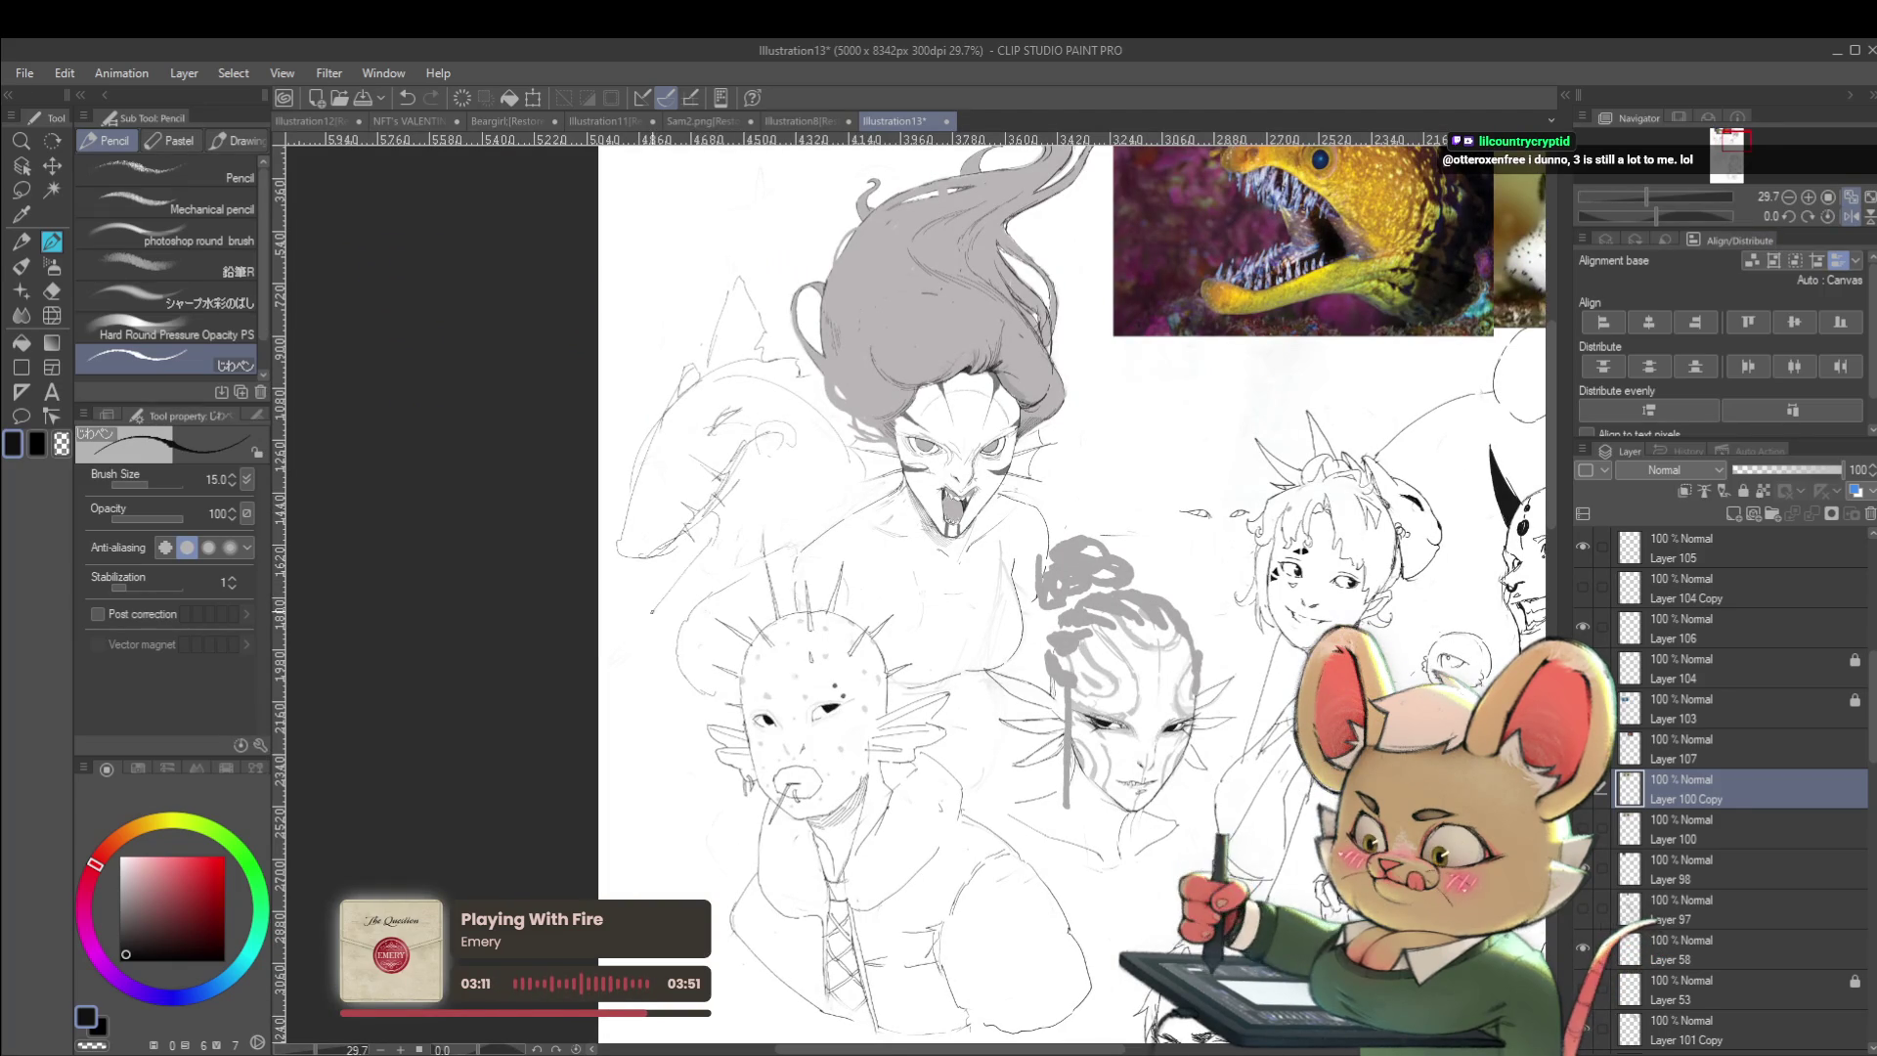
pyautogui.moveTo(690, 568)
pyautogui.mouseDown()
pyautogui.moveTo(648, 640)
pyautogui.moveTo(660, 704)
pyautogui.mouseUp()
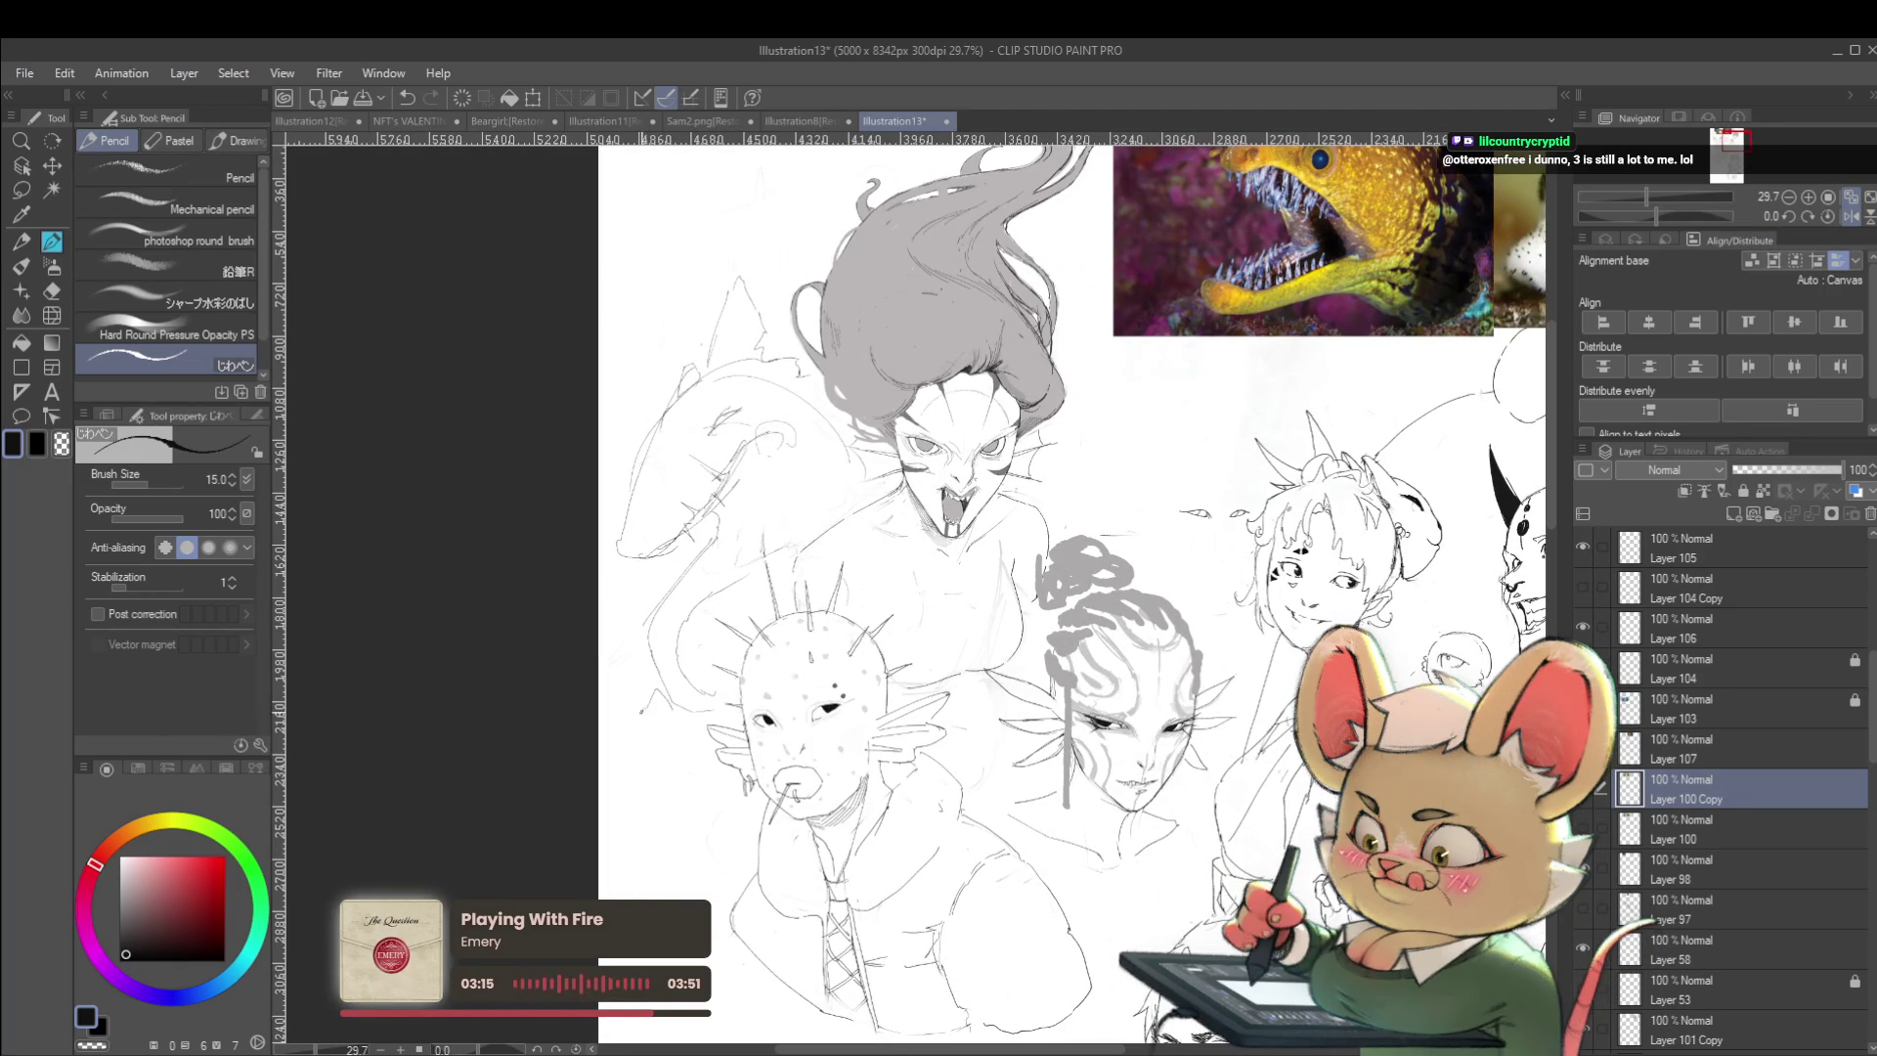
pyautogui.moveTo(675, 719); pyautogui.dragTo(711, 709)
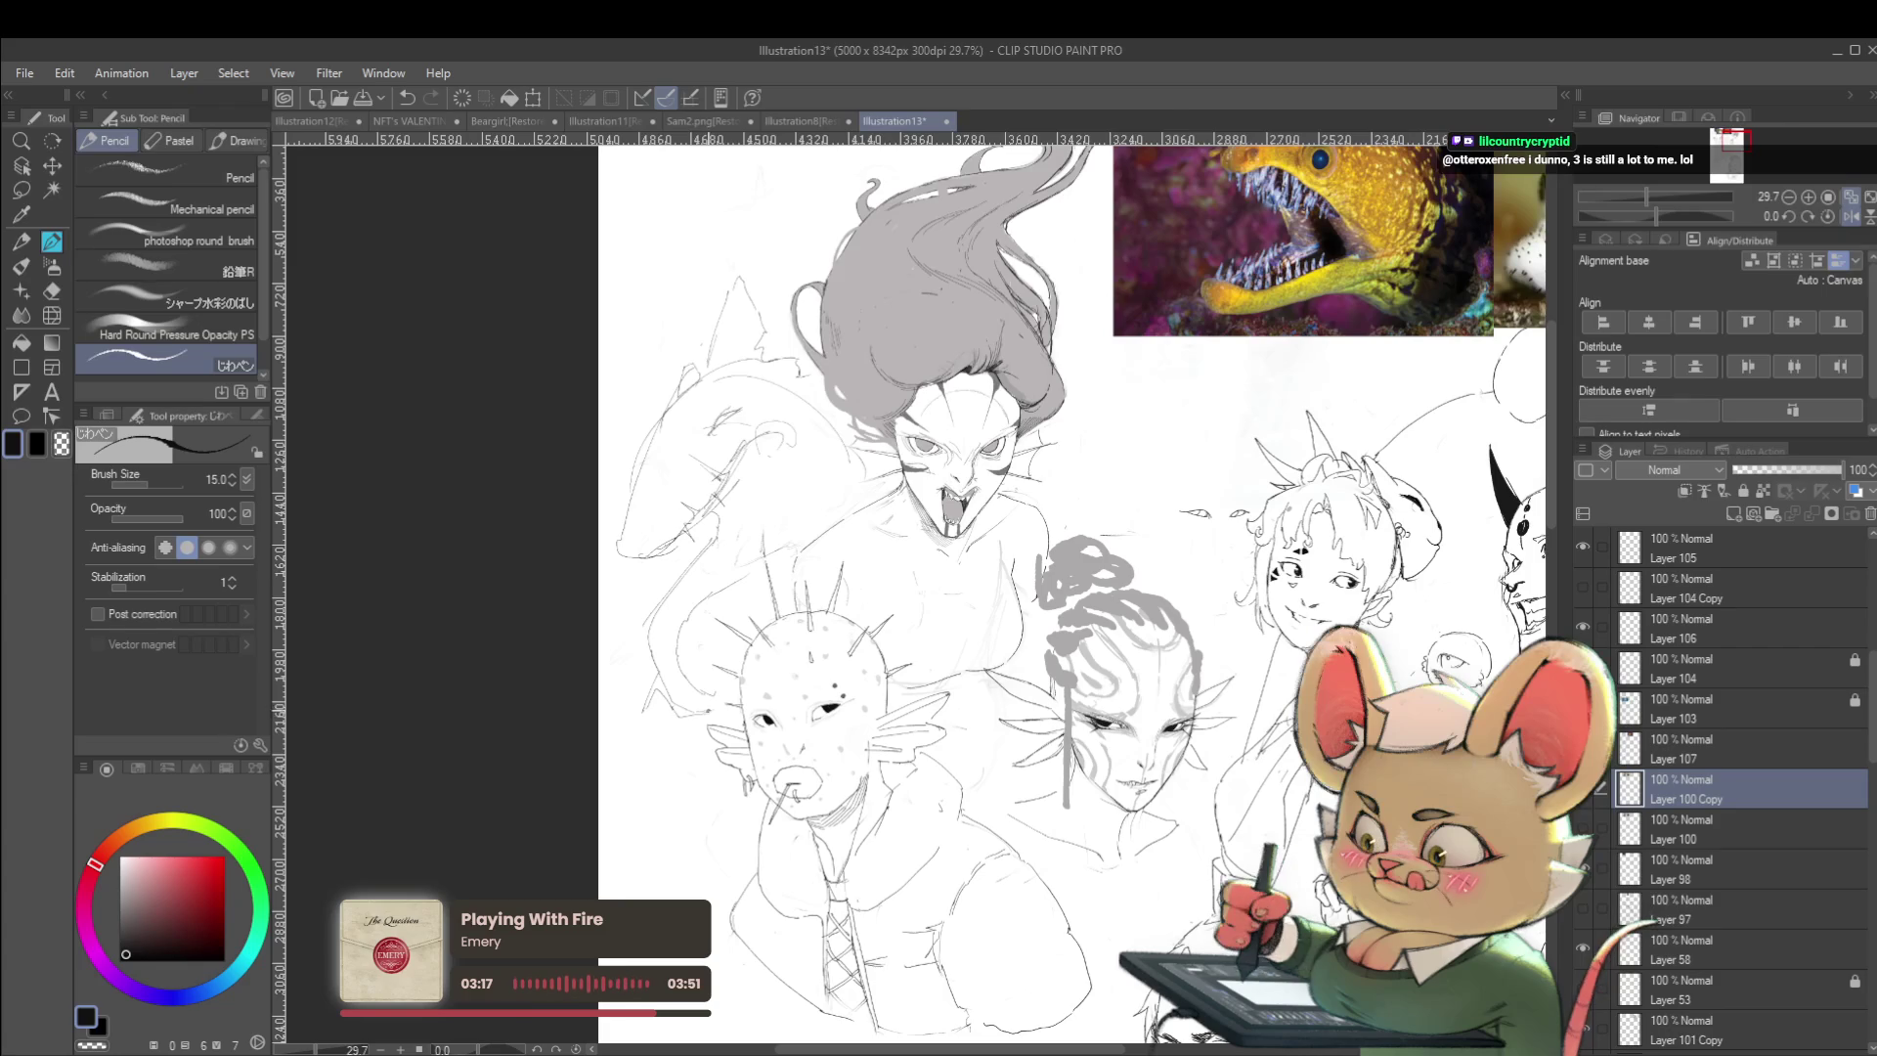
pyautogui.scroll(-2, 729, 613)
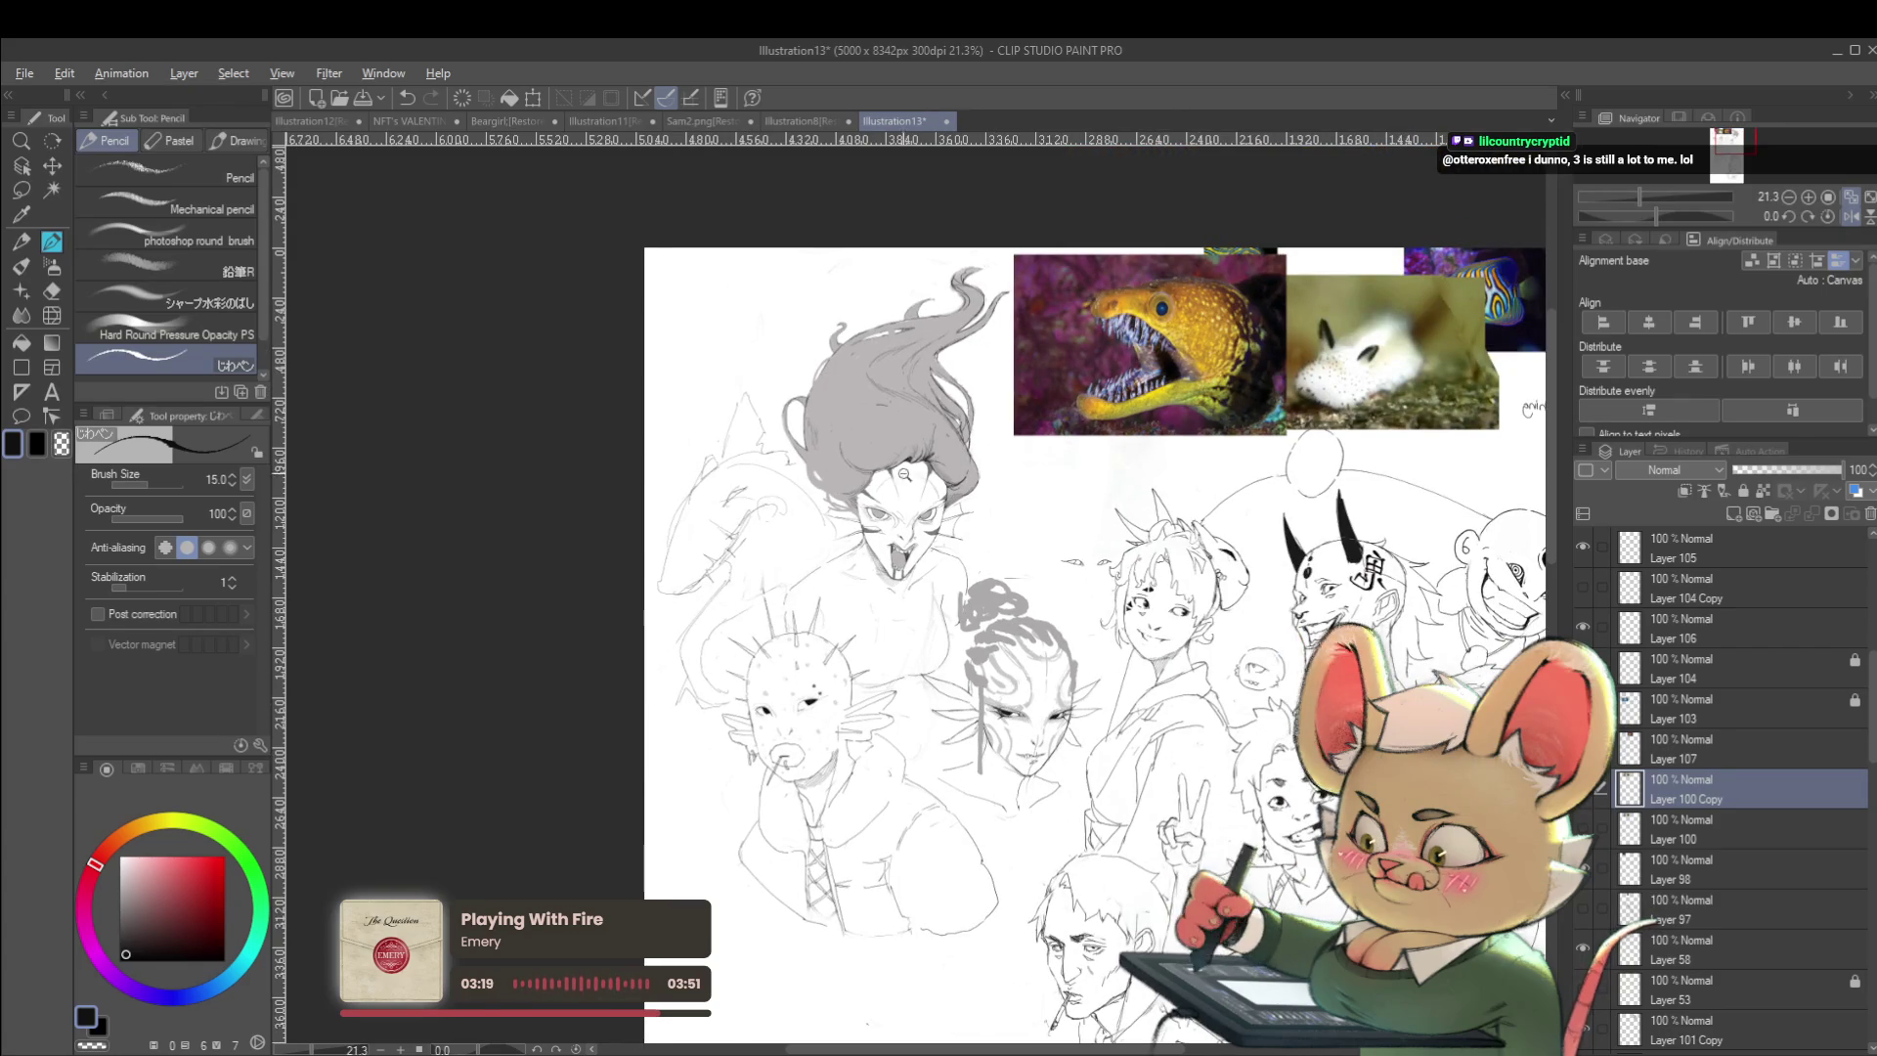
pyautogui.scroll(2, 841, 565)
pyautogui.scroll(-3, 841, 565)
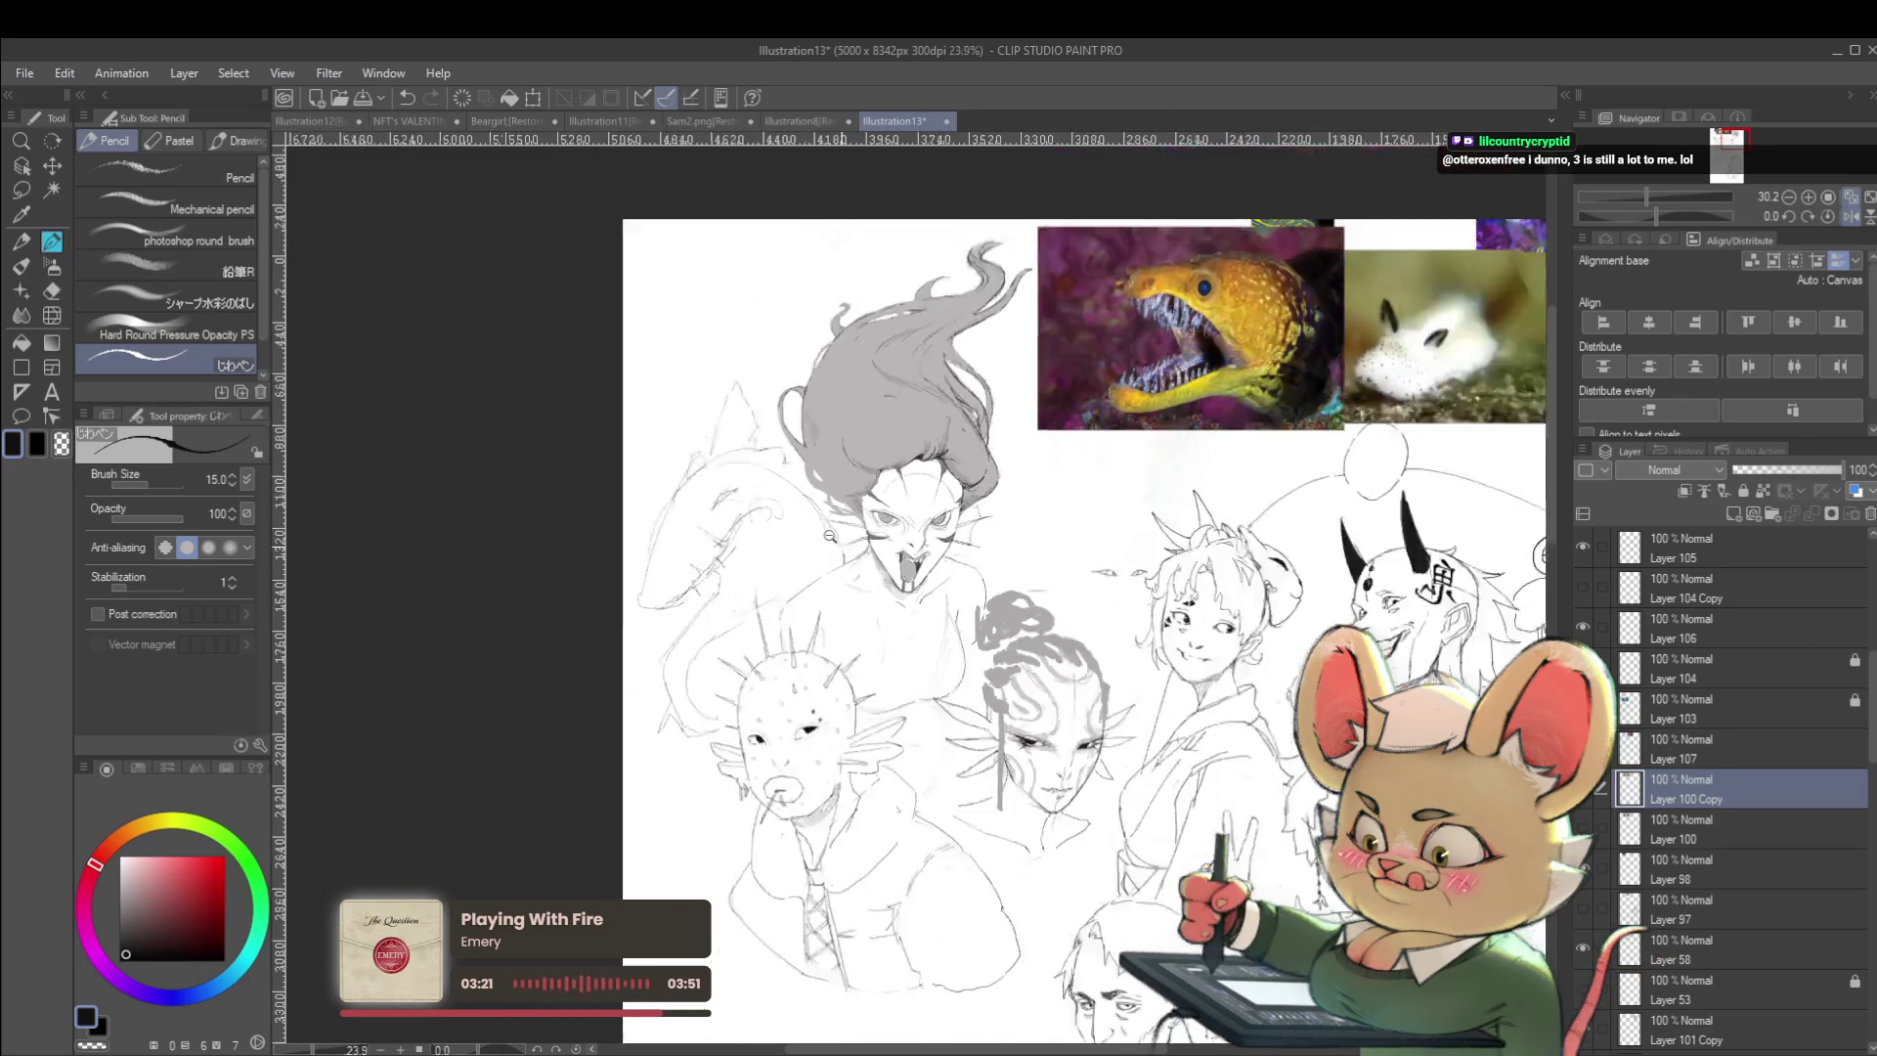
pyautogui.scroll(3, 841, 565)
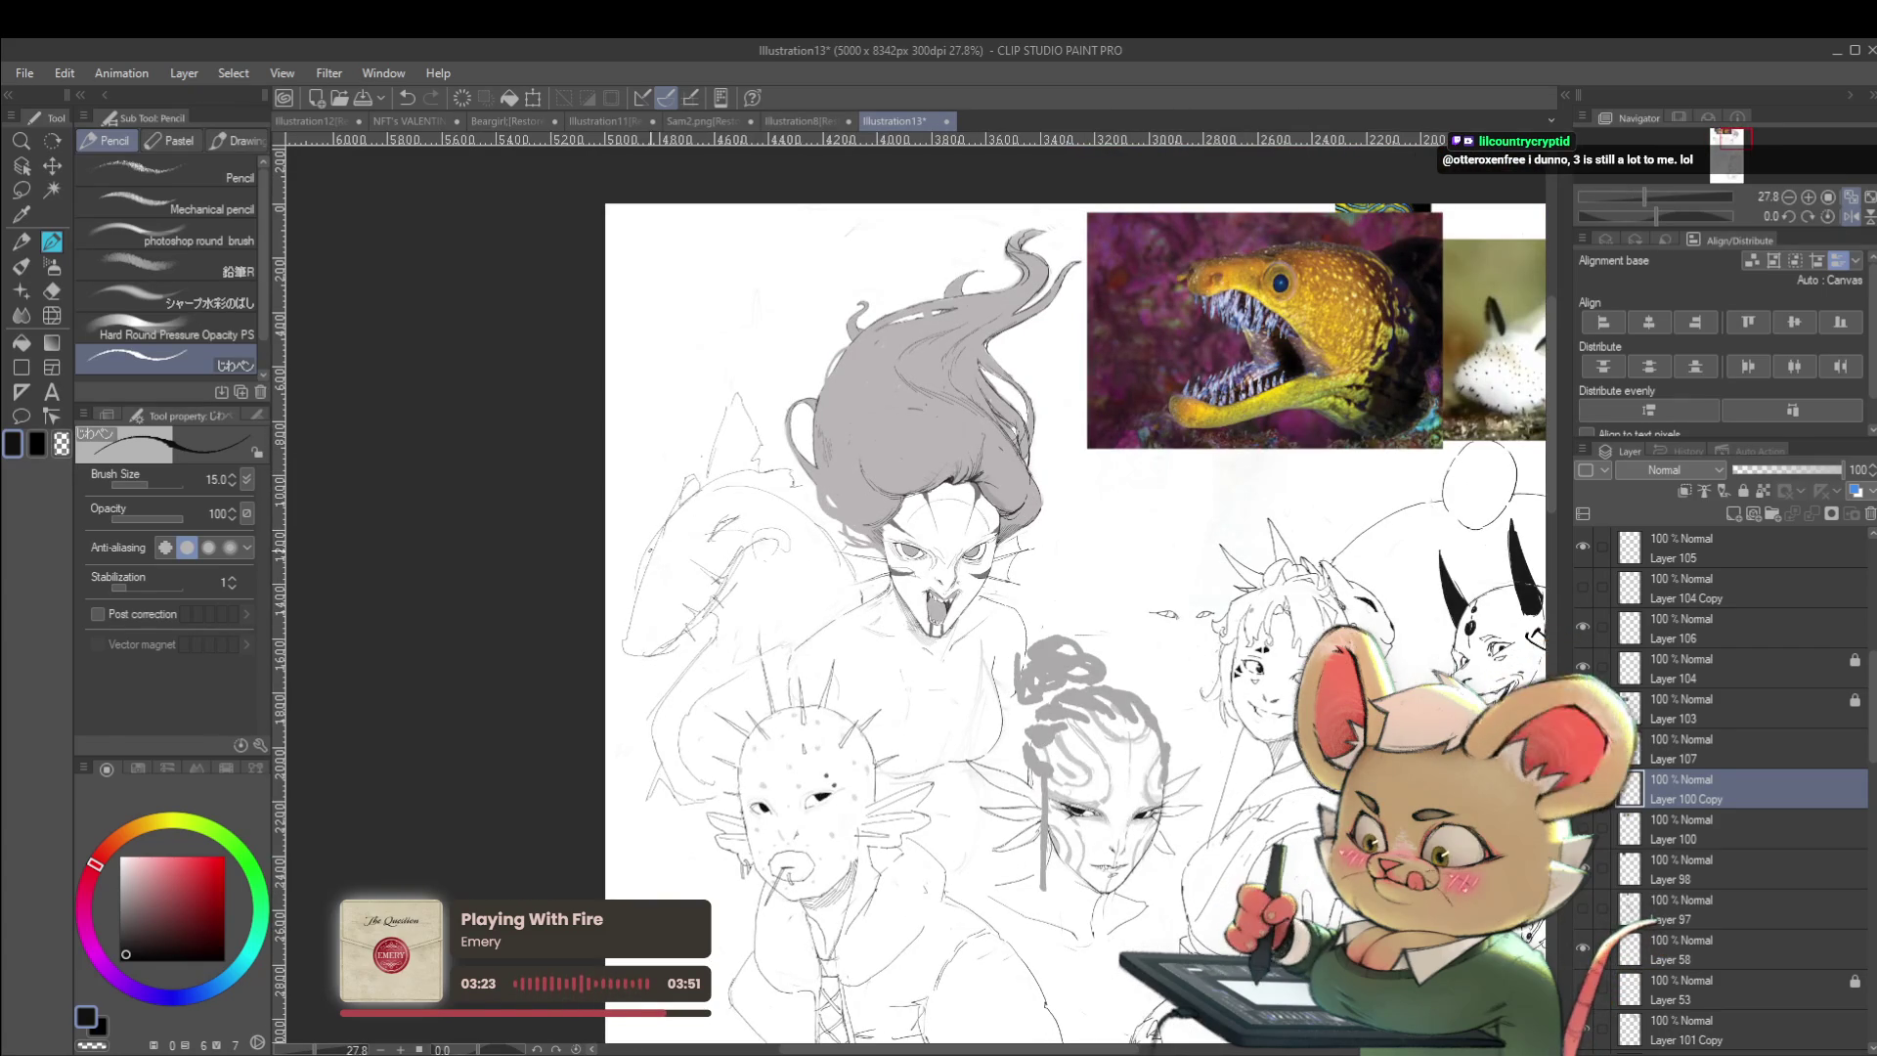
# - Darken the eel's eye with pencil strokes and return the canvas to unflipped view
pyautogui.scroll(3, 725, 526)
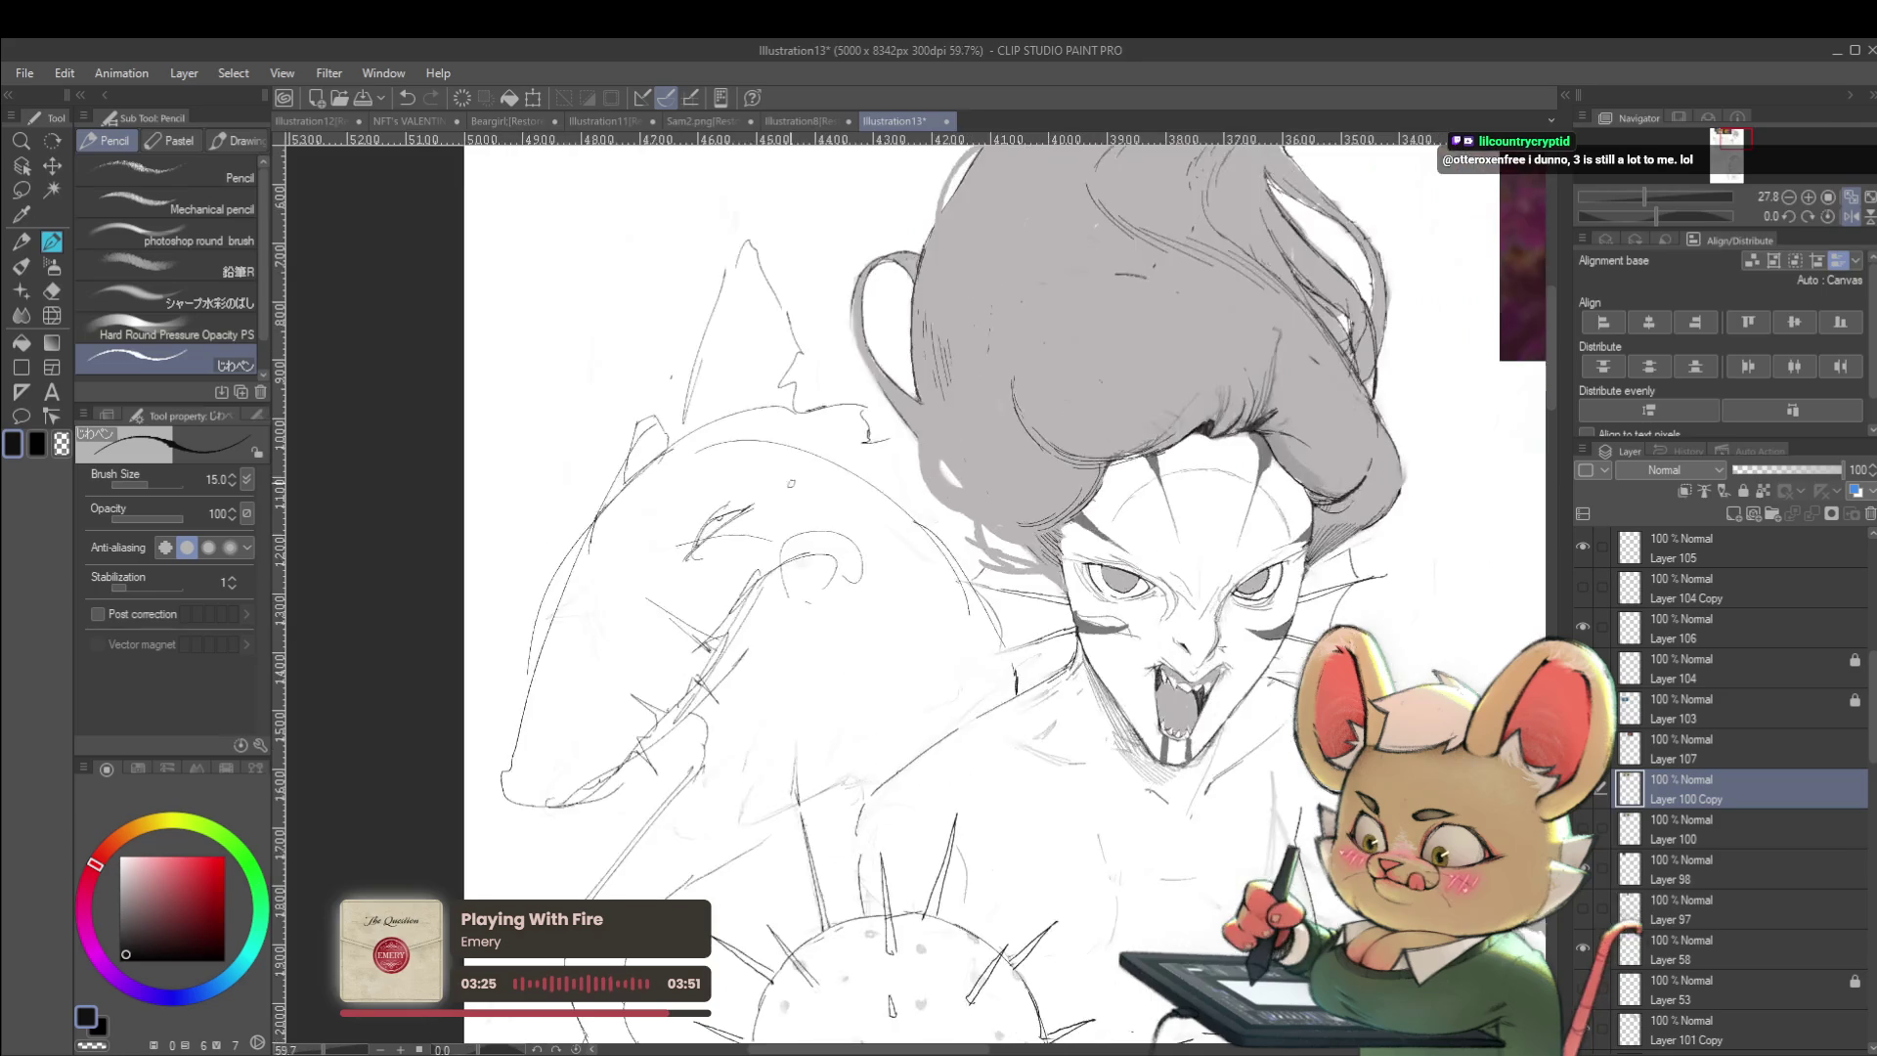
pyautogui.scroll(3, 700, 541)
pyautogui.moveTo(724, 507); pyautogui.dragTo(753, 489)
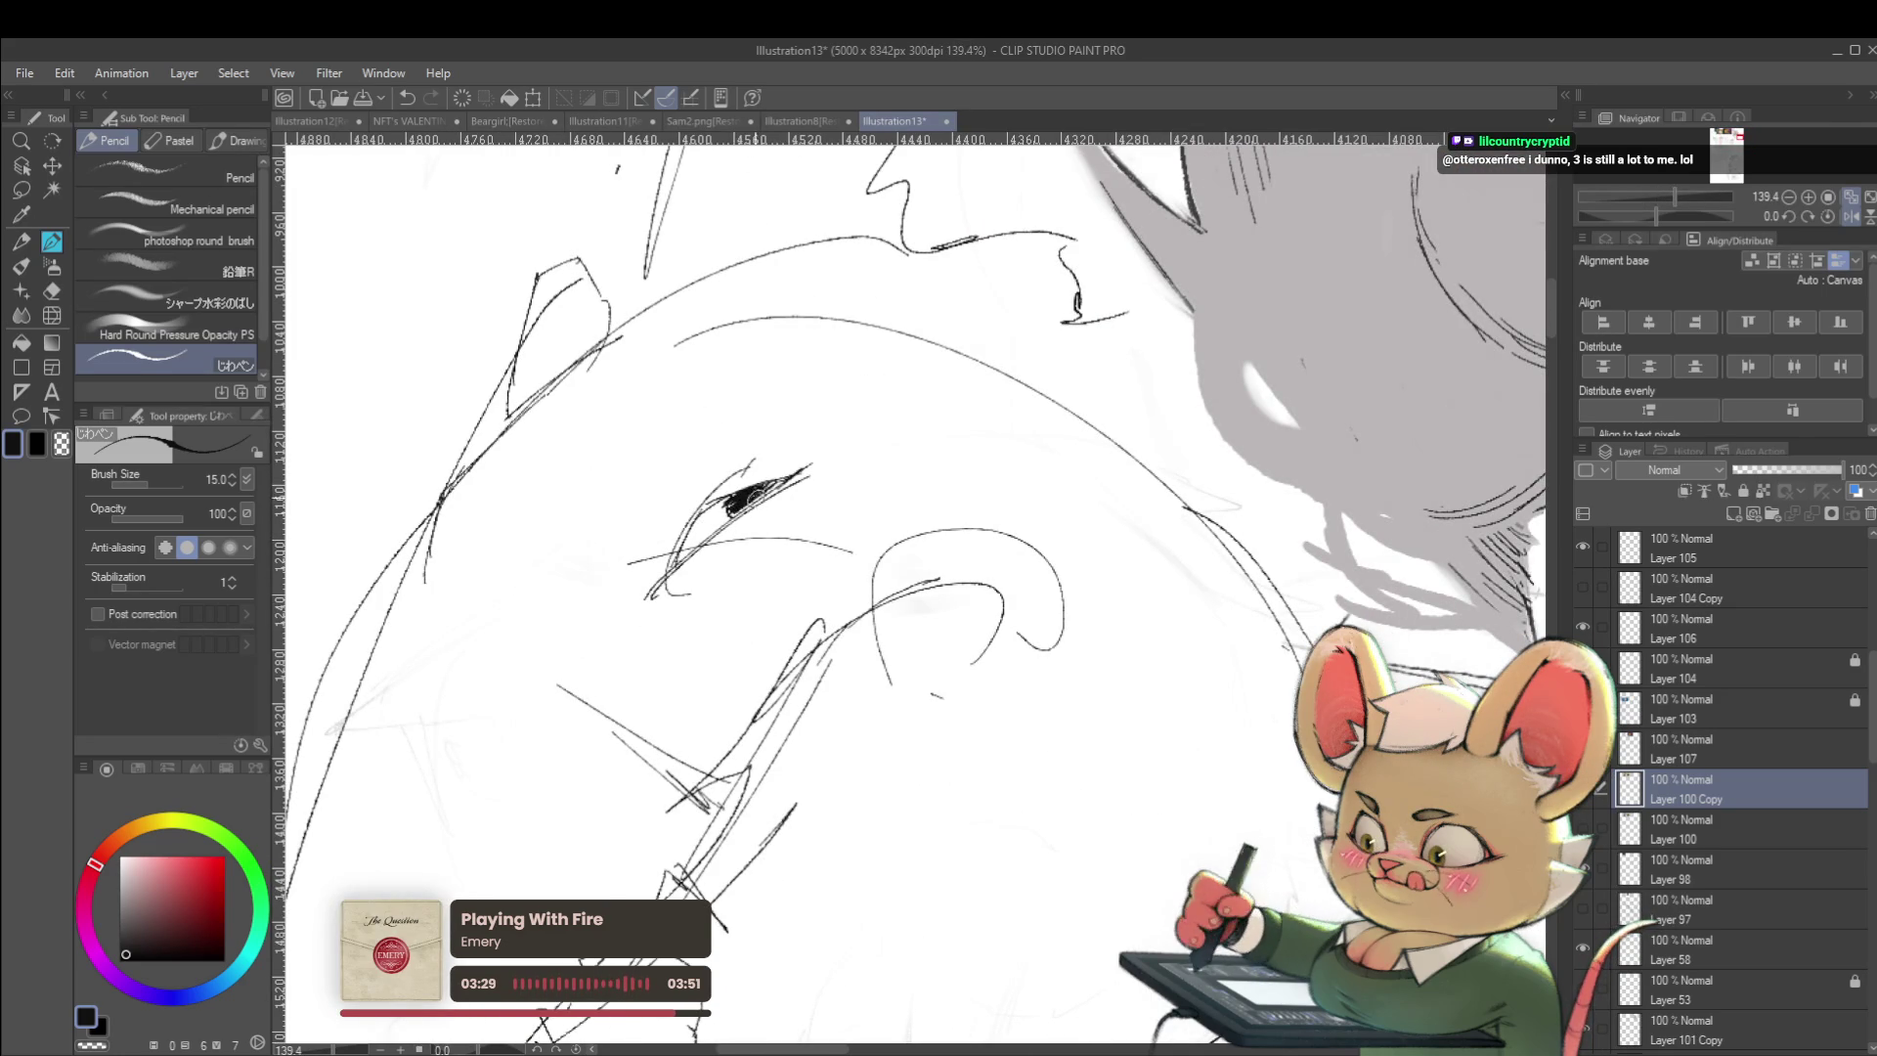
pyautogui.scroll(-5, 842, 459)
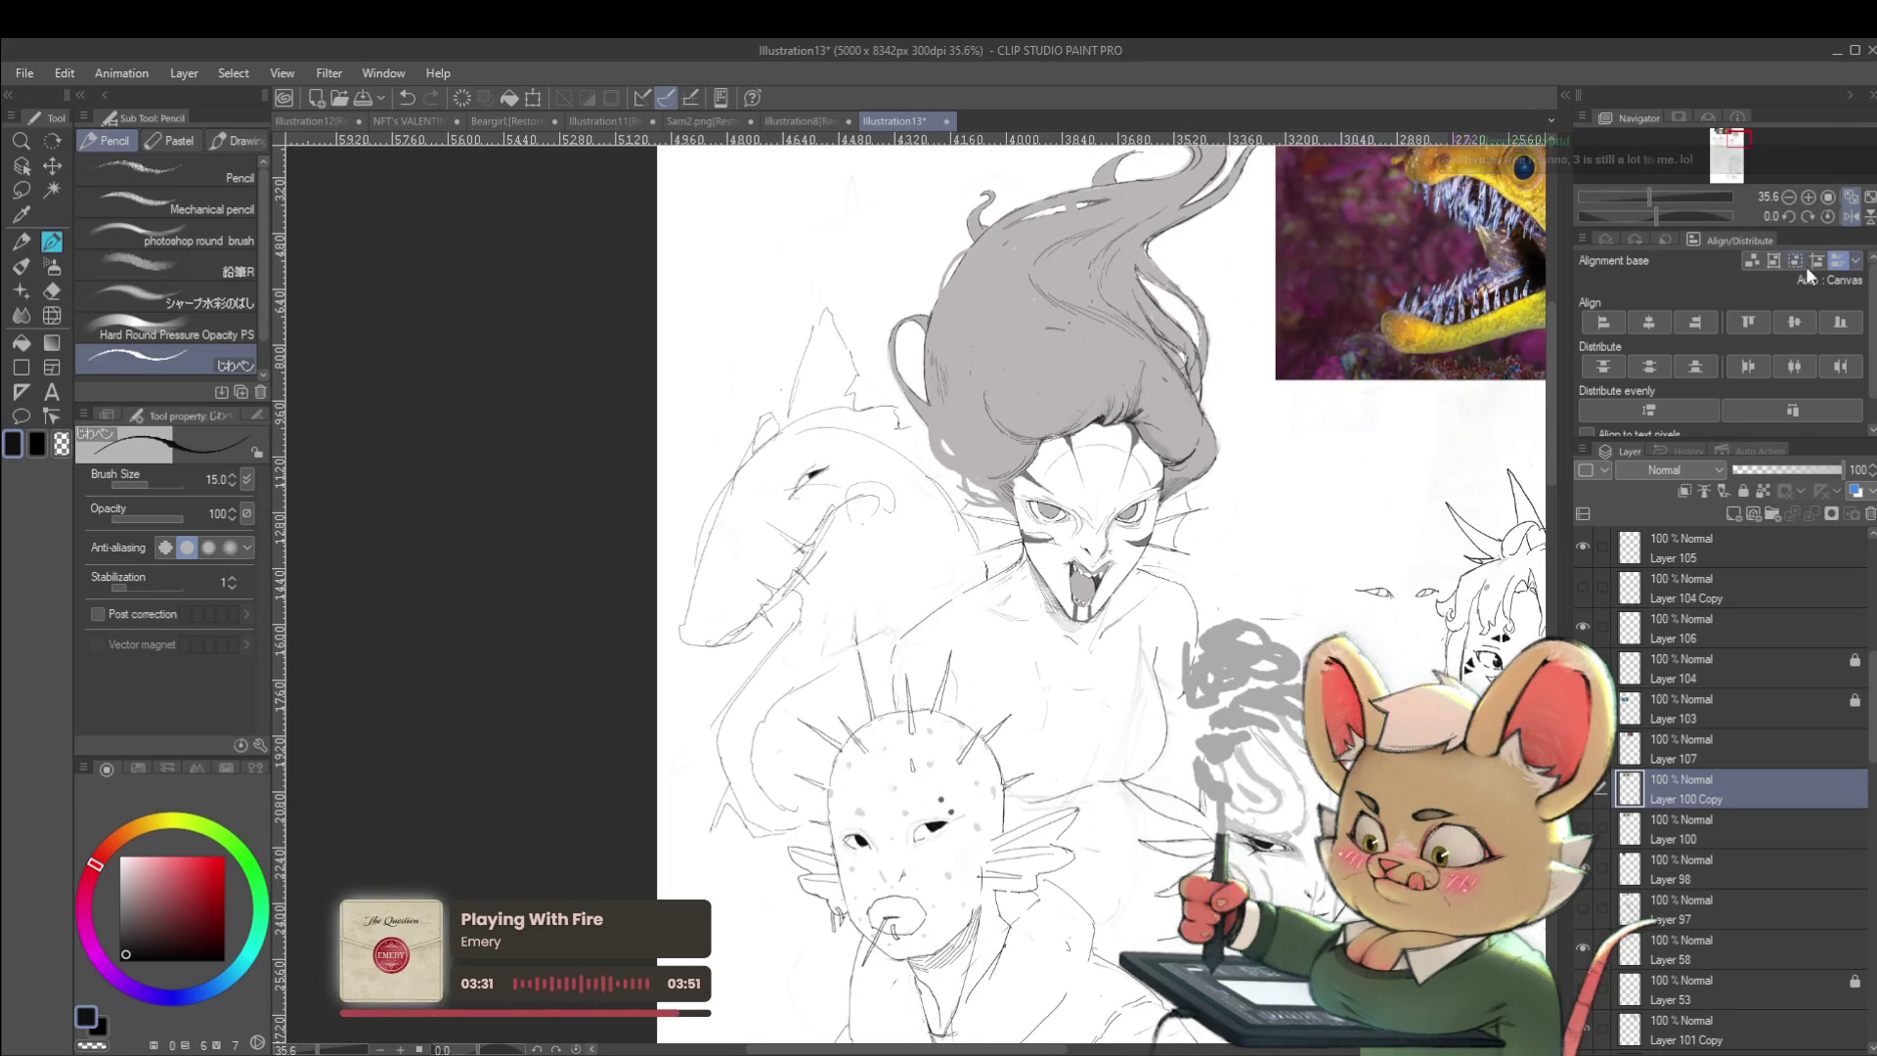
pyautogui.click(1849, 217)
pyautogui.scroll(2, 1060, 494)
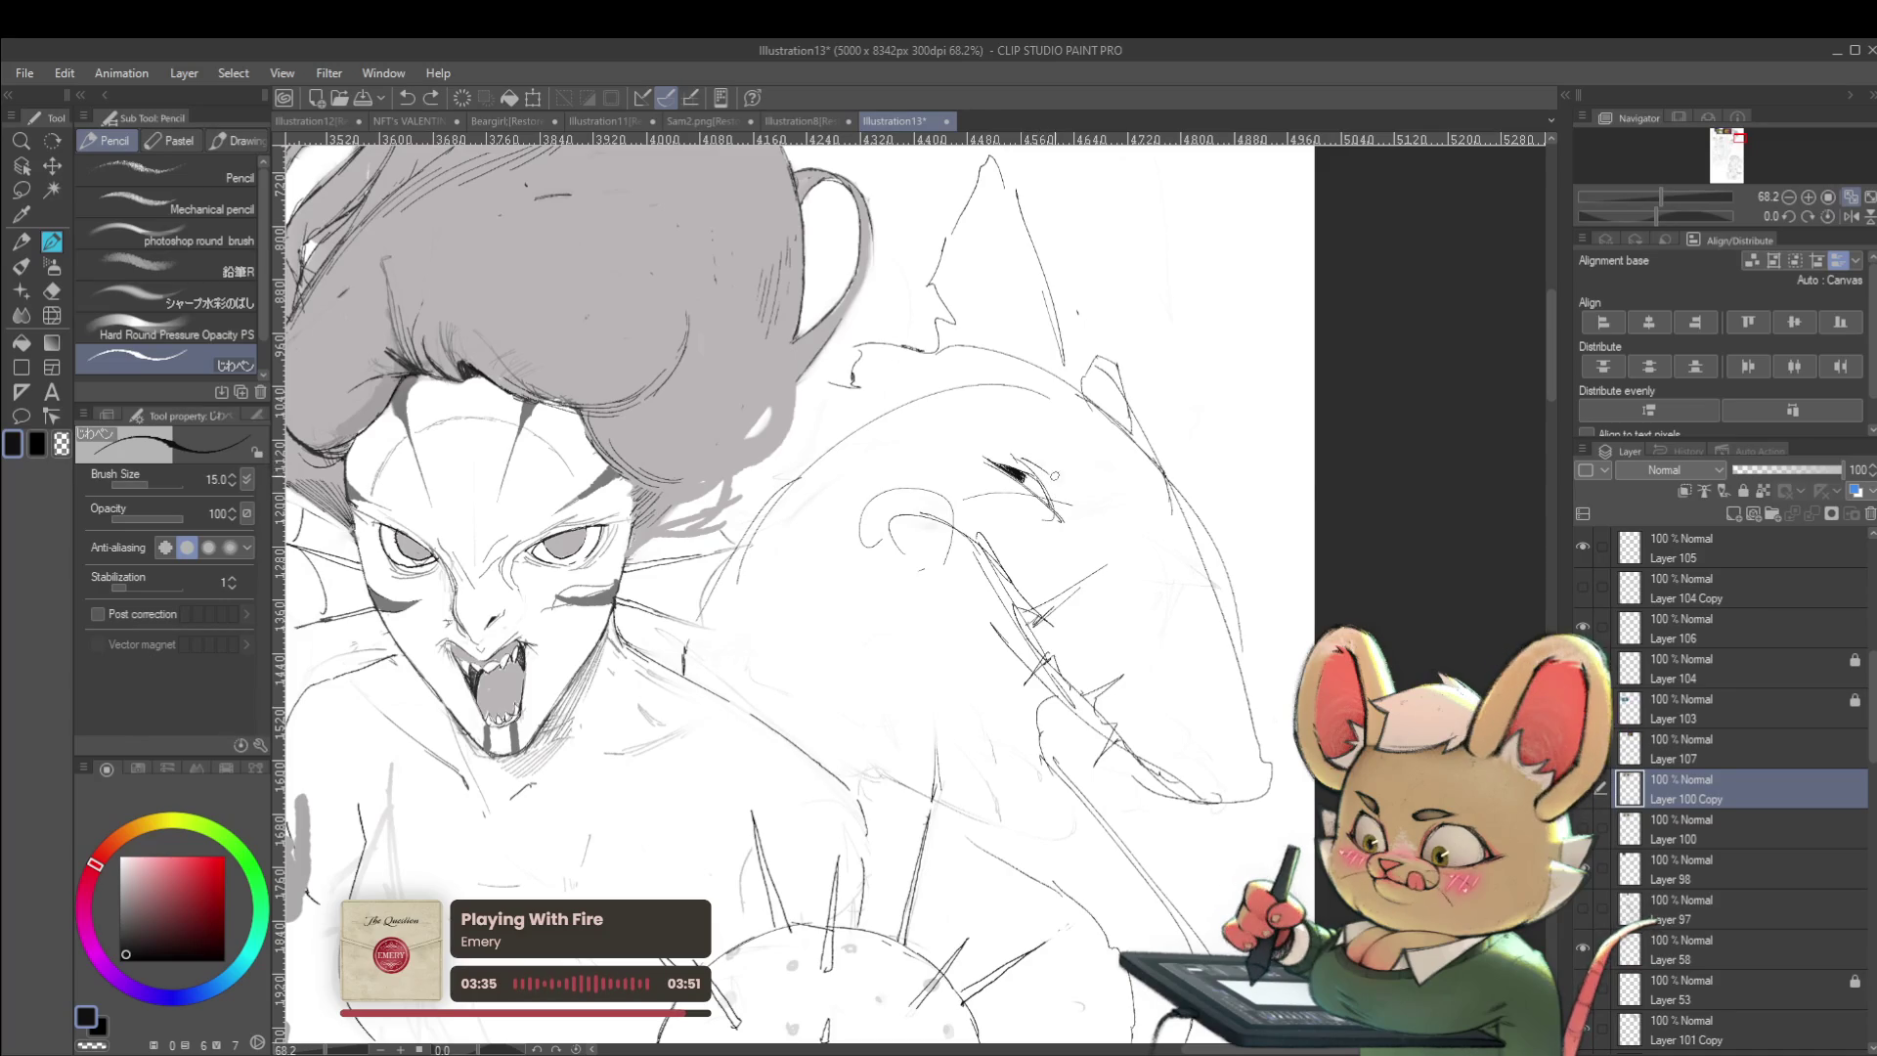
# - Enlarge the grey pencil to size 70 and switch to Layer 98
pyautogui.scroll(-4, 1079, 482)
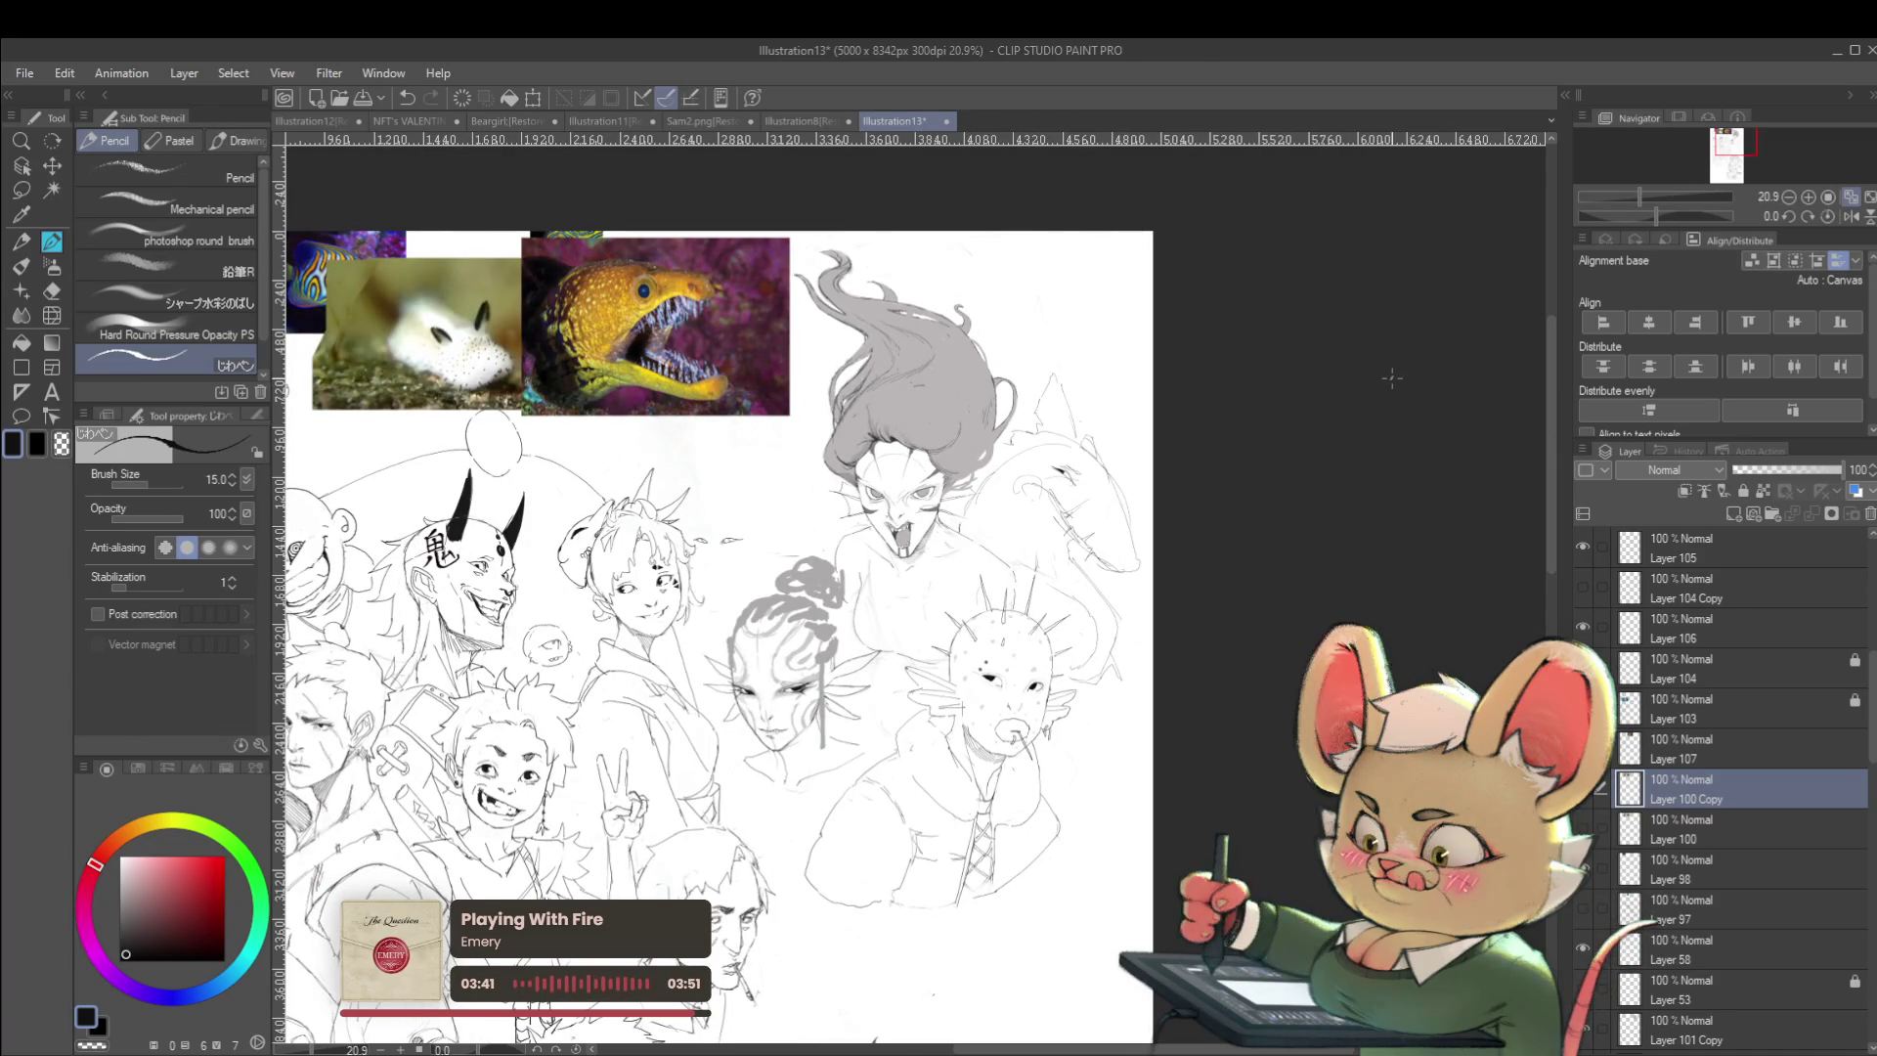
pyautogui.scroll(1, 1132, 629)
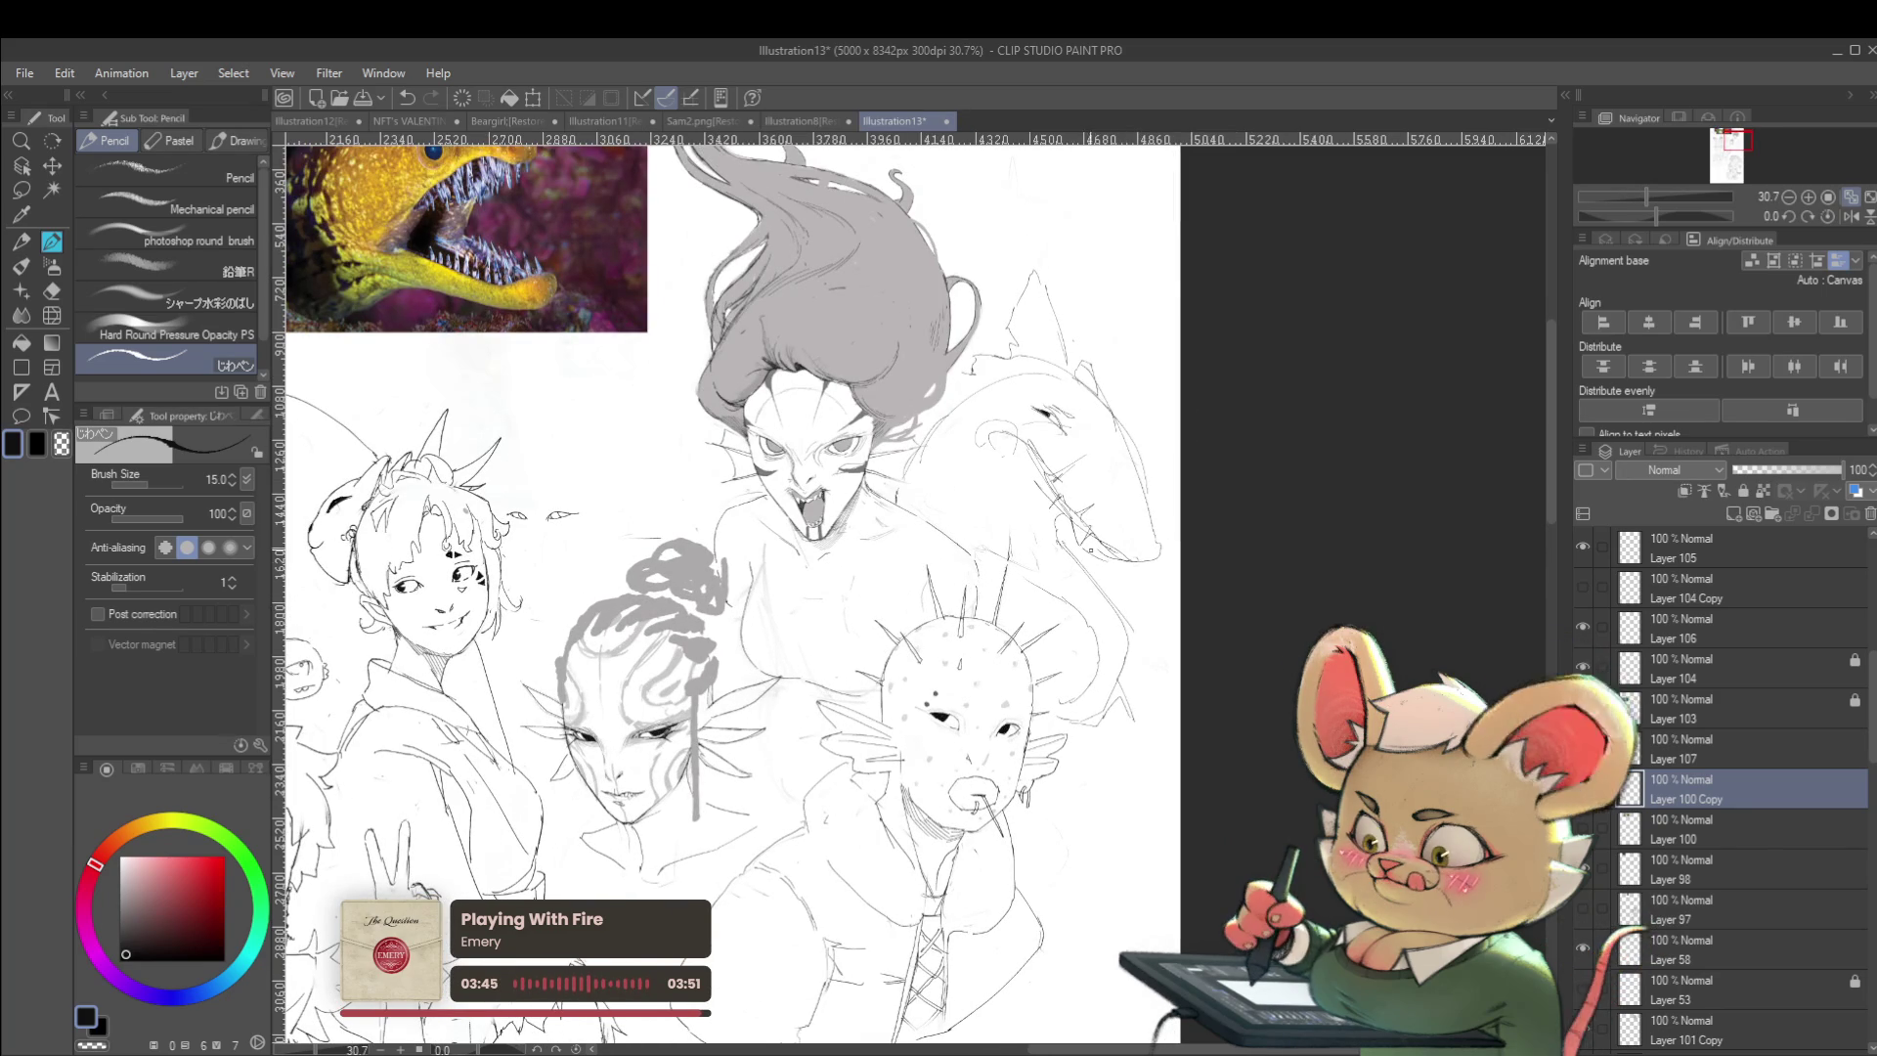
pyautogui.scroll(-2, 1144, 543)
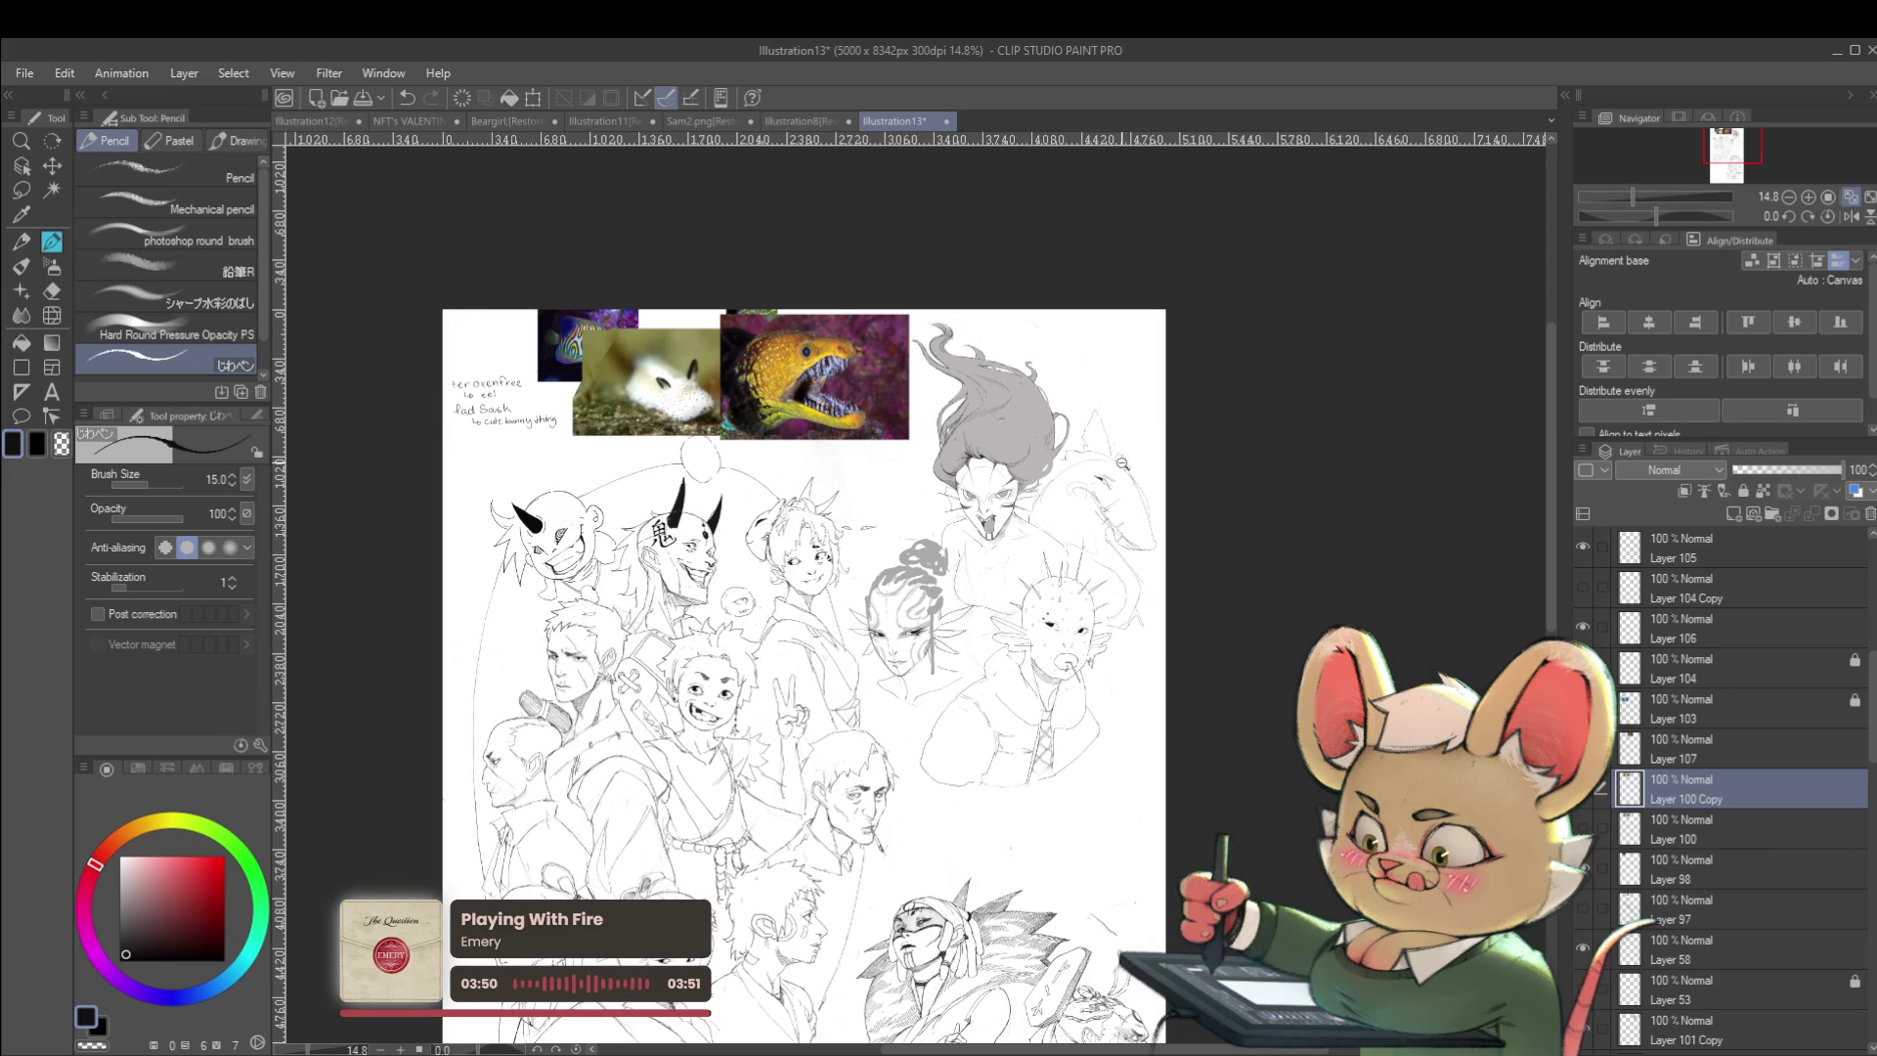
pyautogui.scroll(2, 1123, 464)
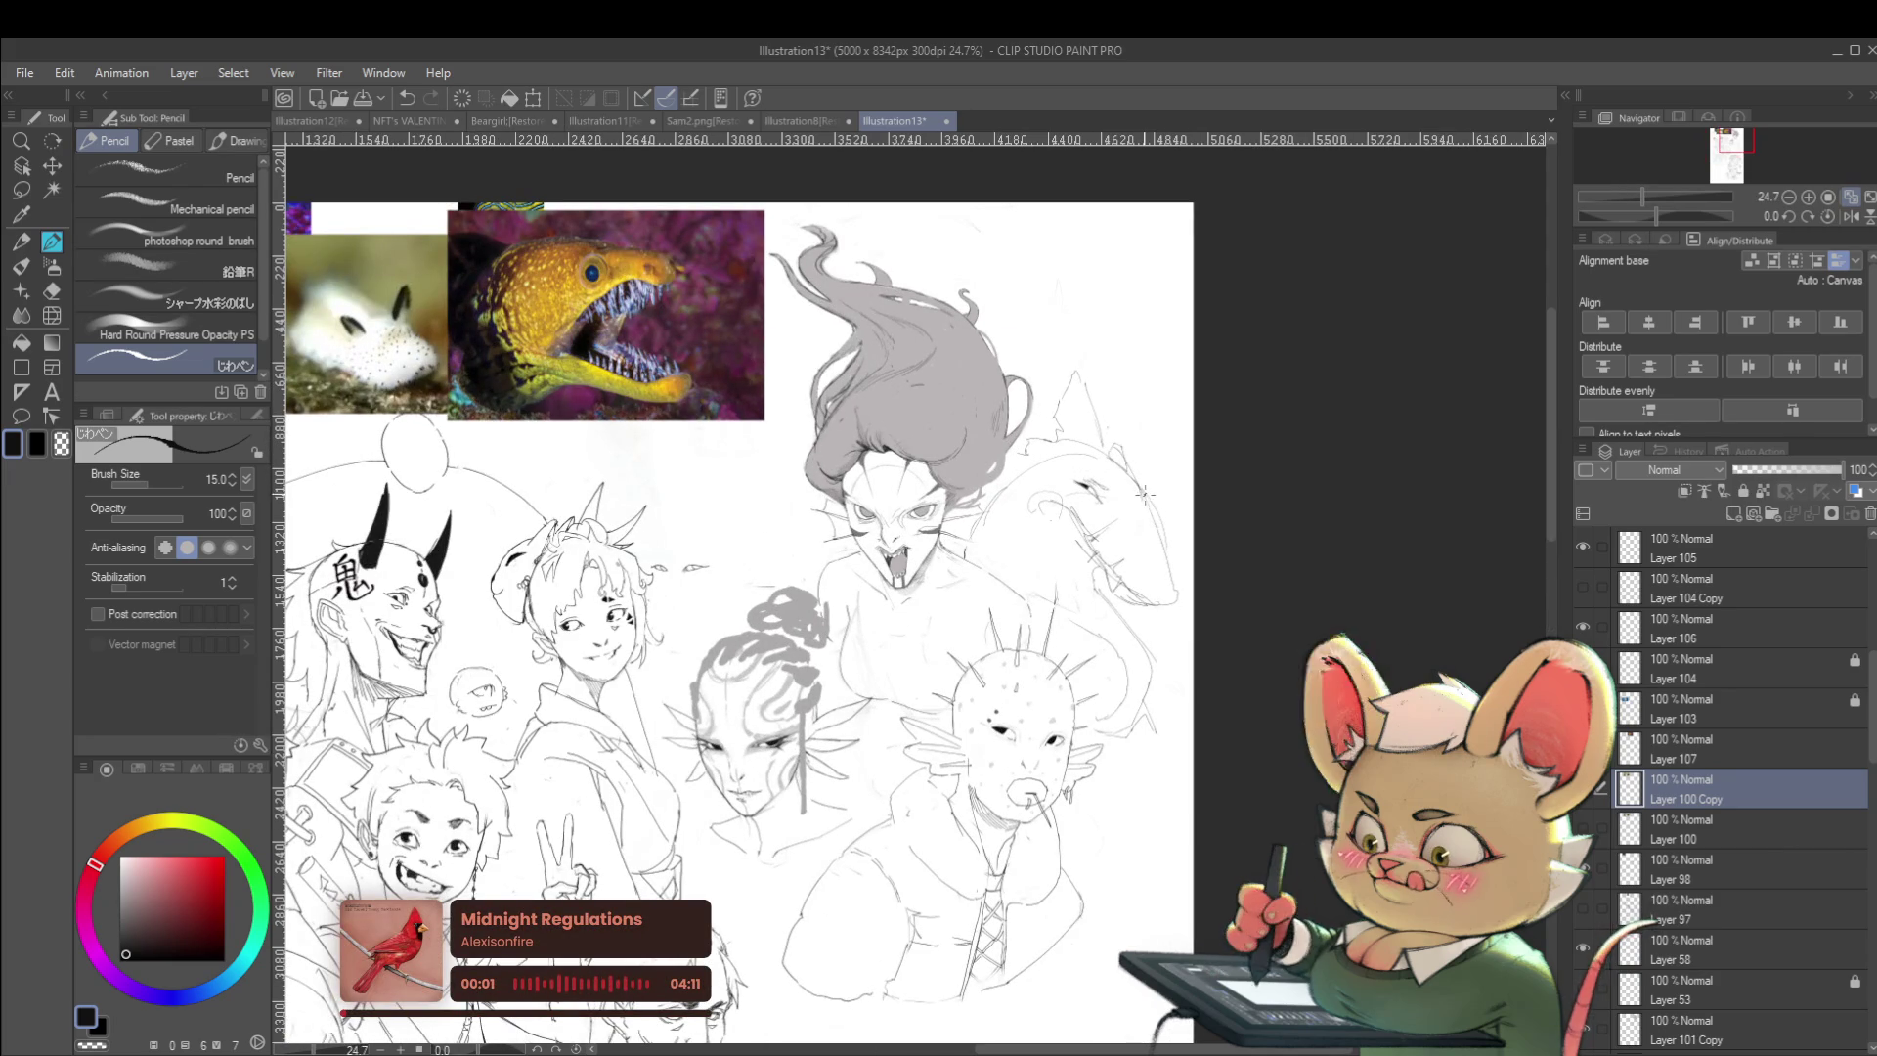
pyautogui.moveTo(1144, 494); pyautogui.dragTo(1155, 509)
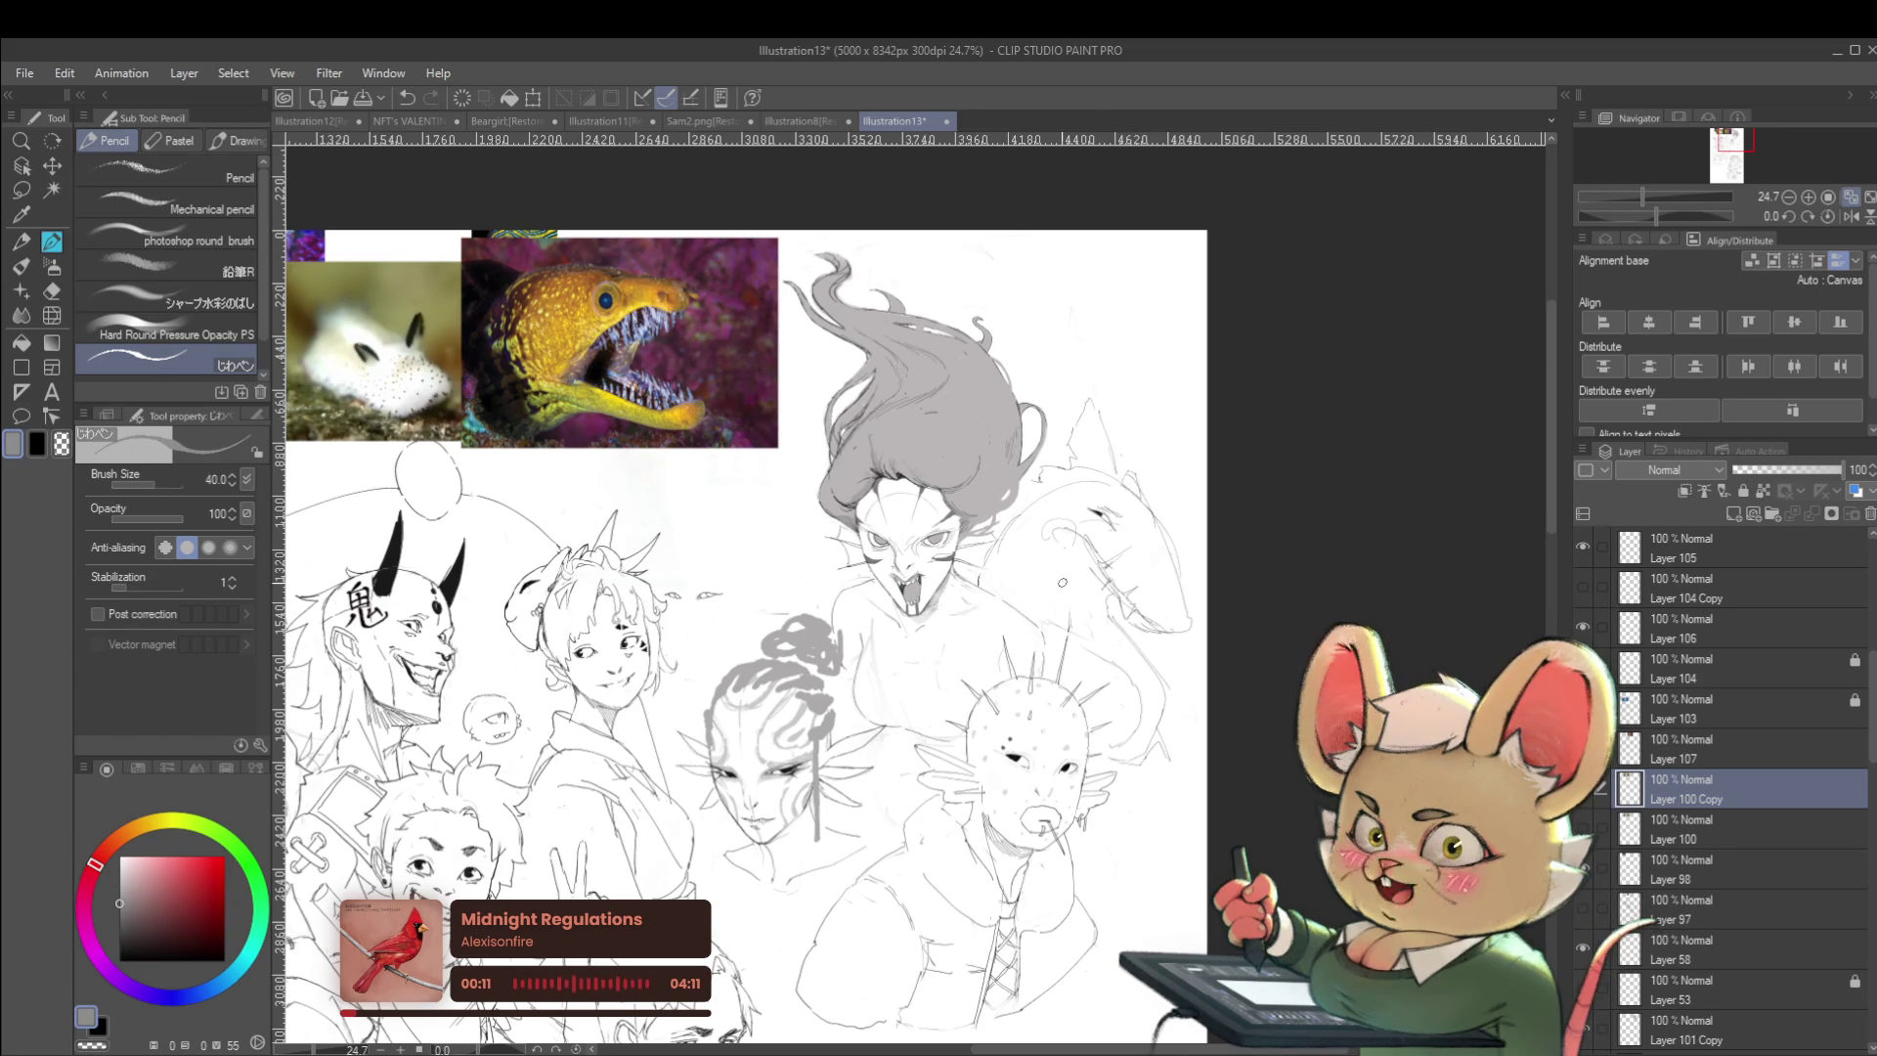
pyautogui.press(']')
pyautogui.press(']')
pyautogui.press(']')
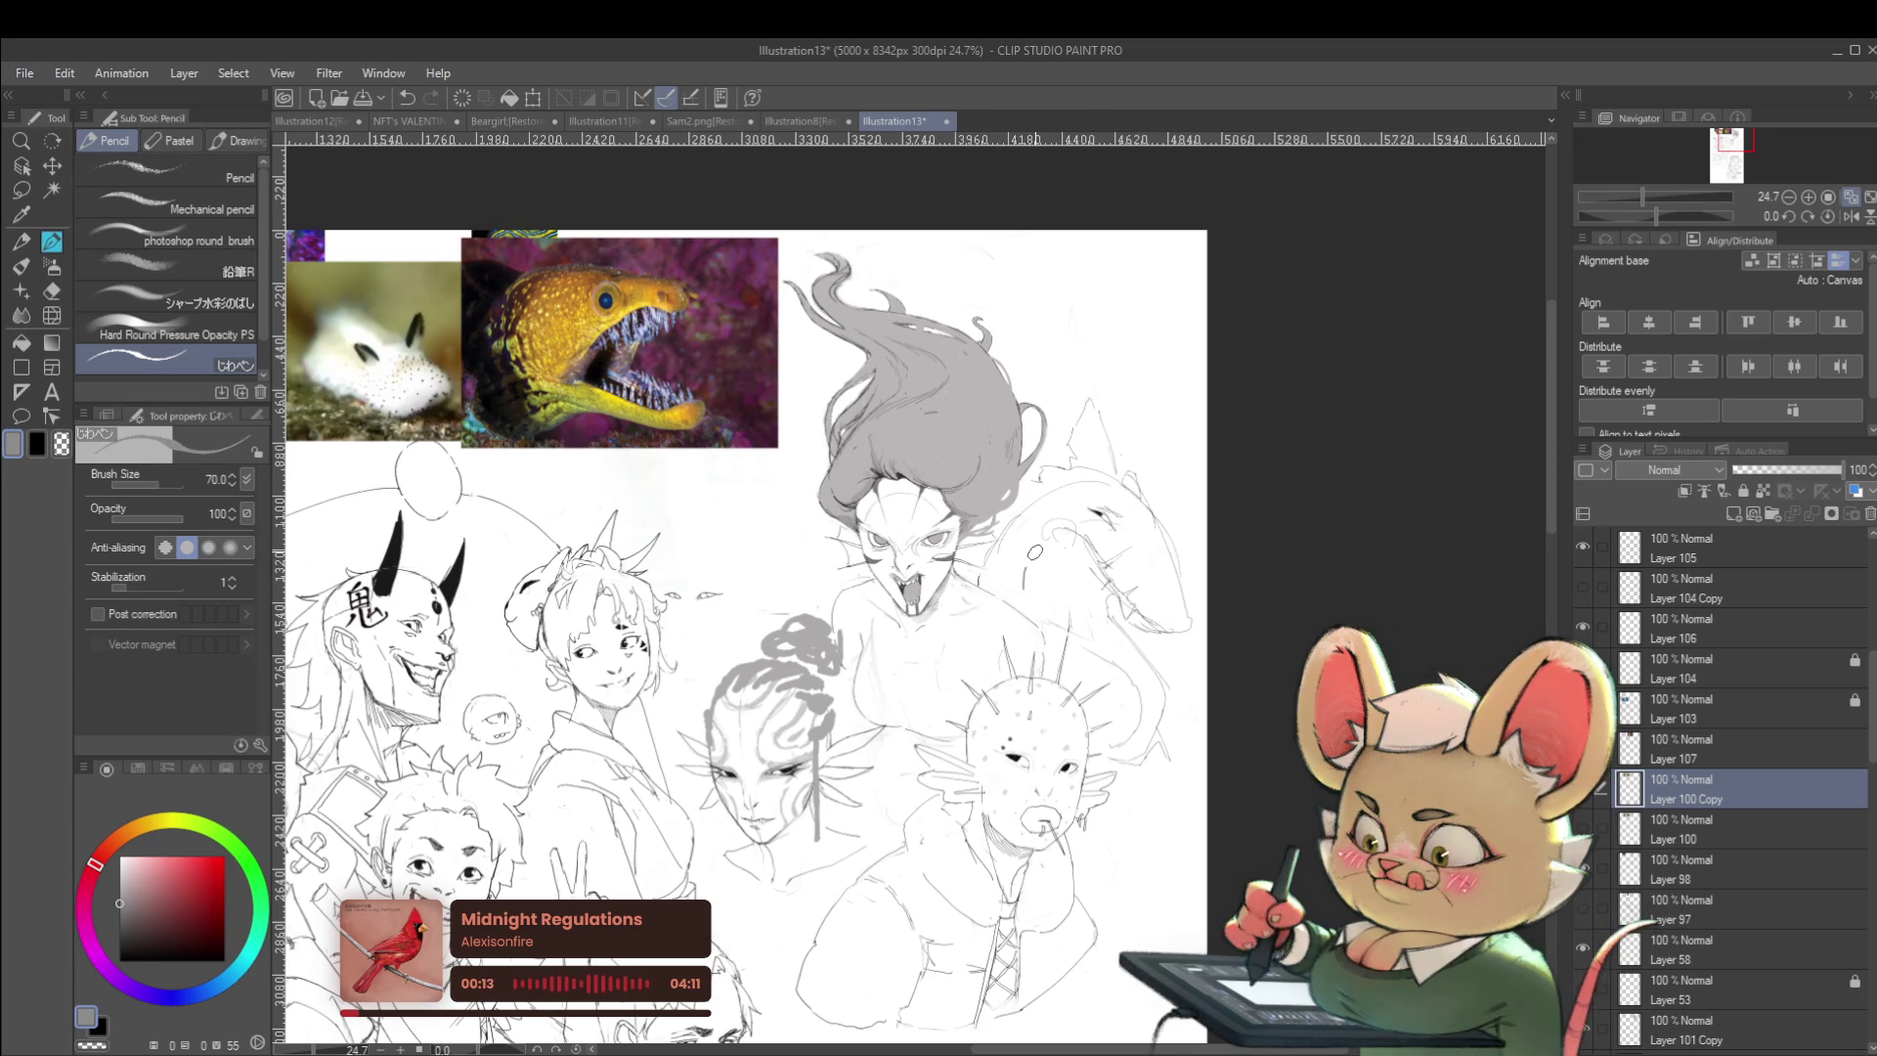
pyautogui.click(1692, 870)
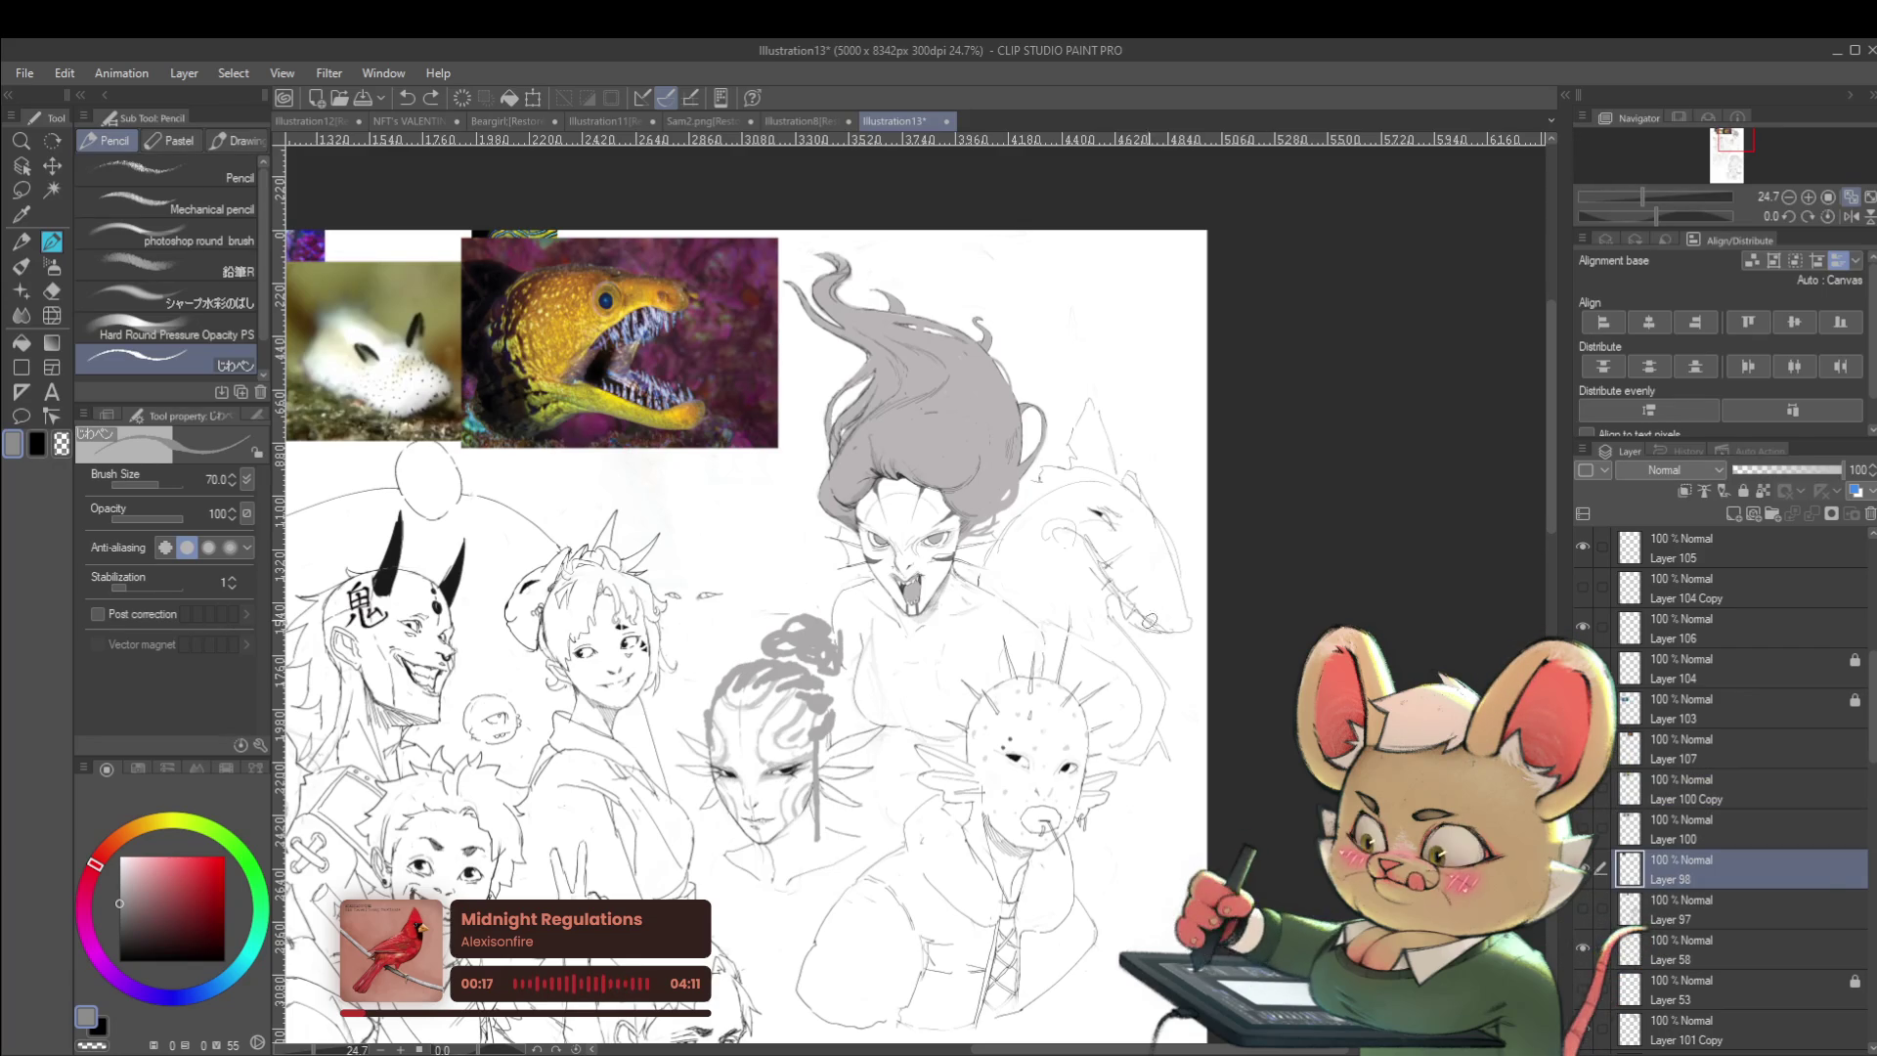
# - Add new Layer 108 above Layer 100 with a lighter grey and smaller pencil
pyautogui.click(1713, 811)
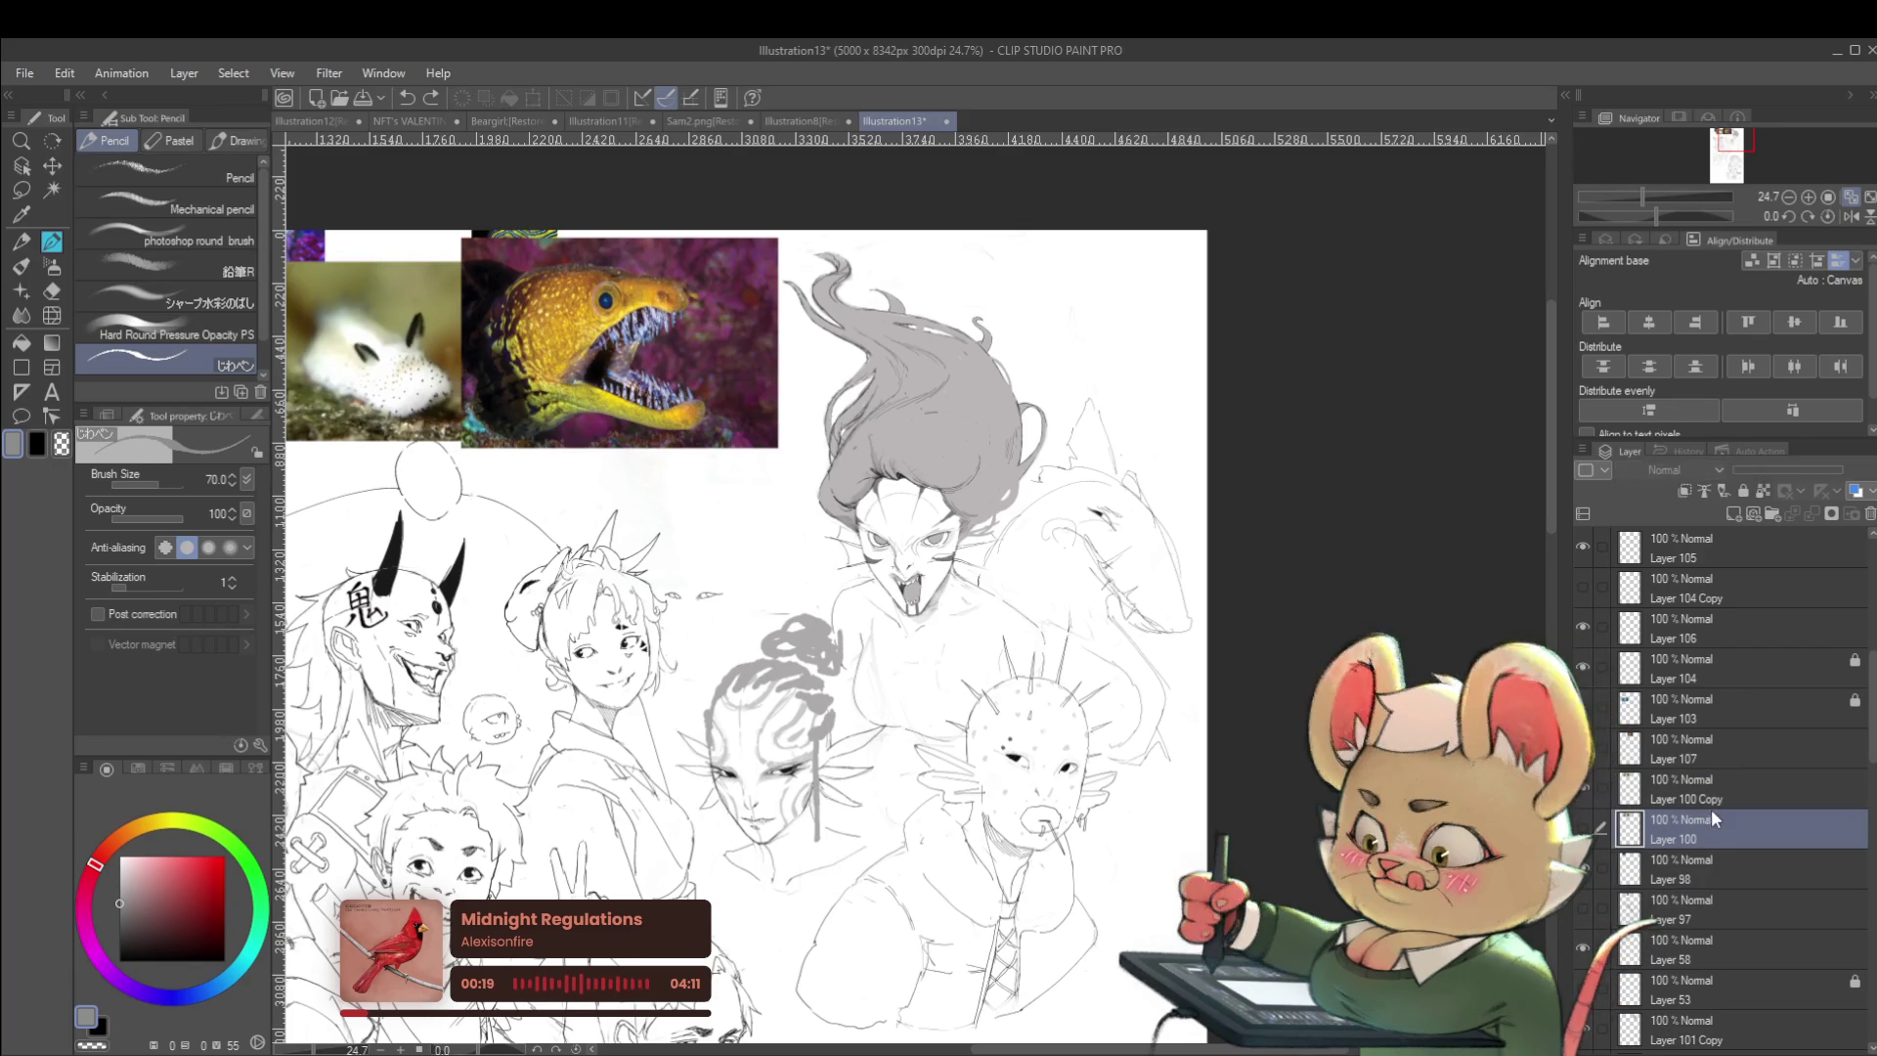
pyautogui.hotkey('ctrl', 'shift', 'n')
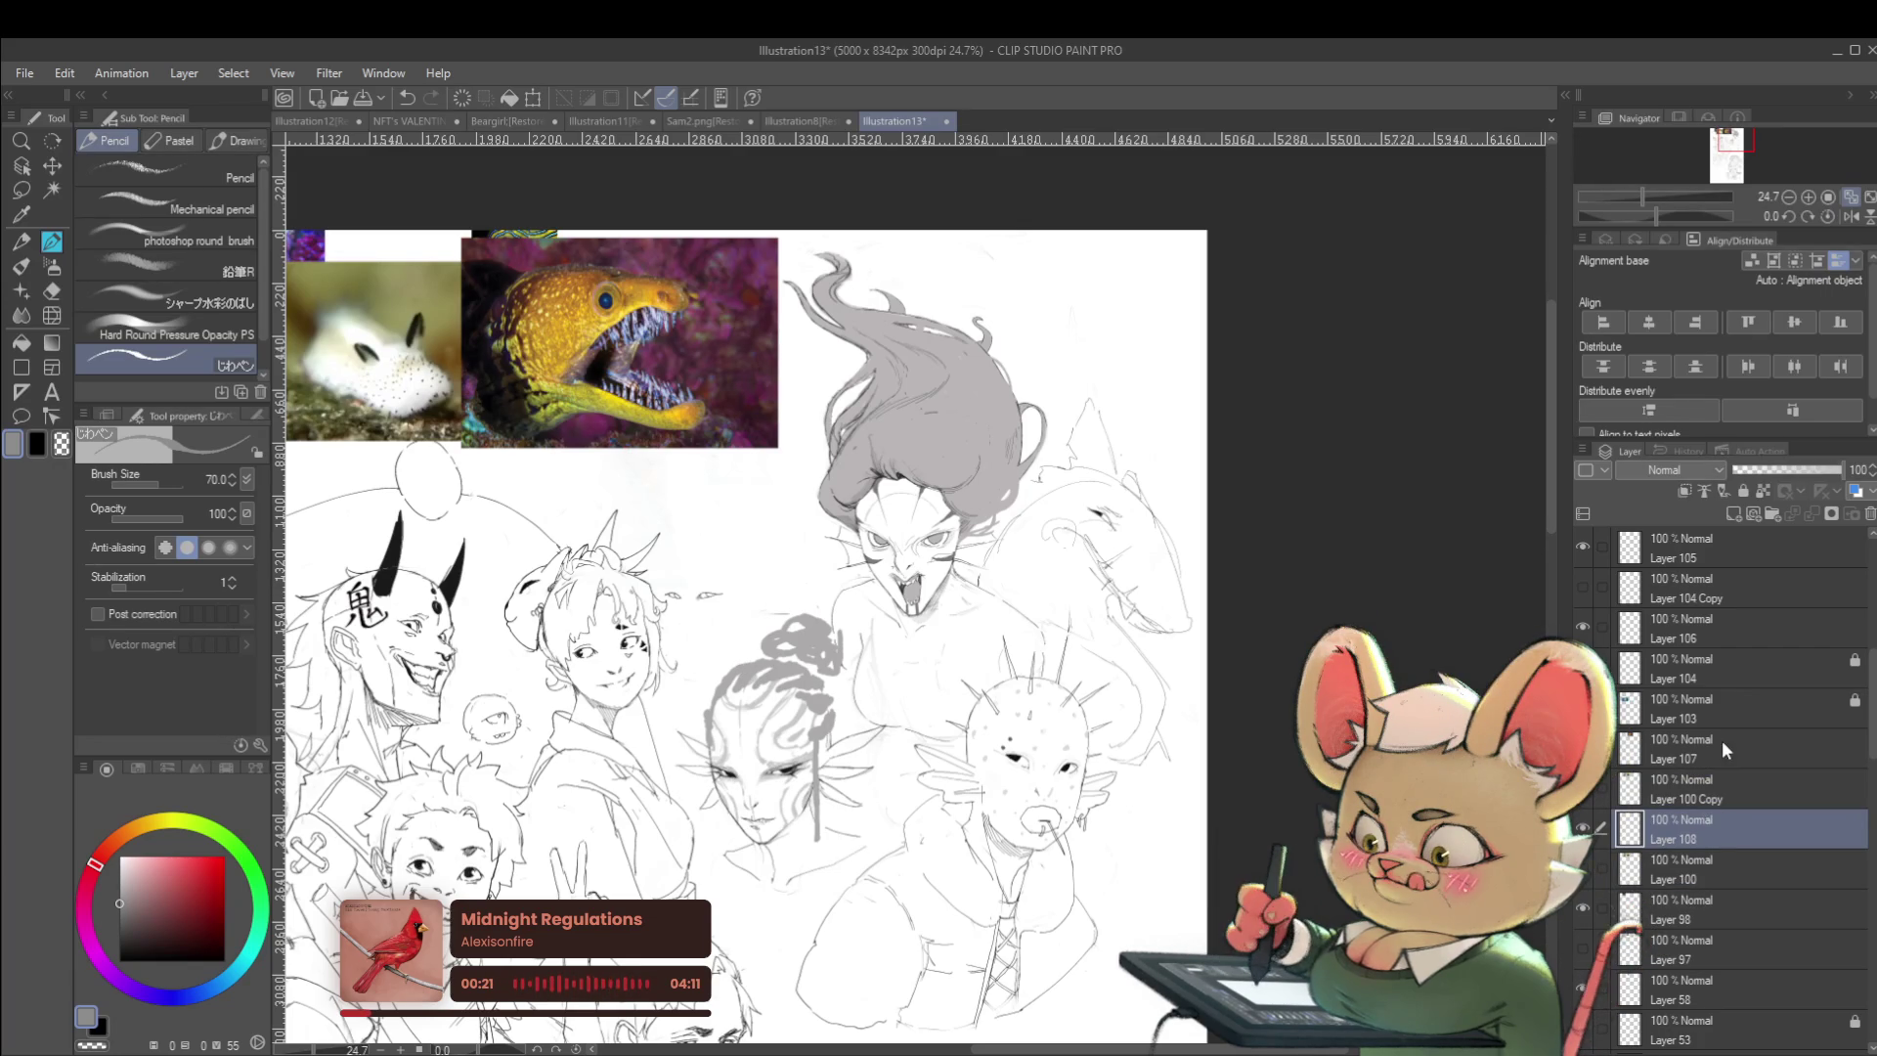
pyautogui.click(122, 878)
pyautogui.press('[')
pyautogui.press('[')
pyautogui.press('[')
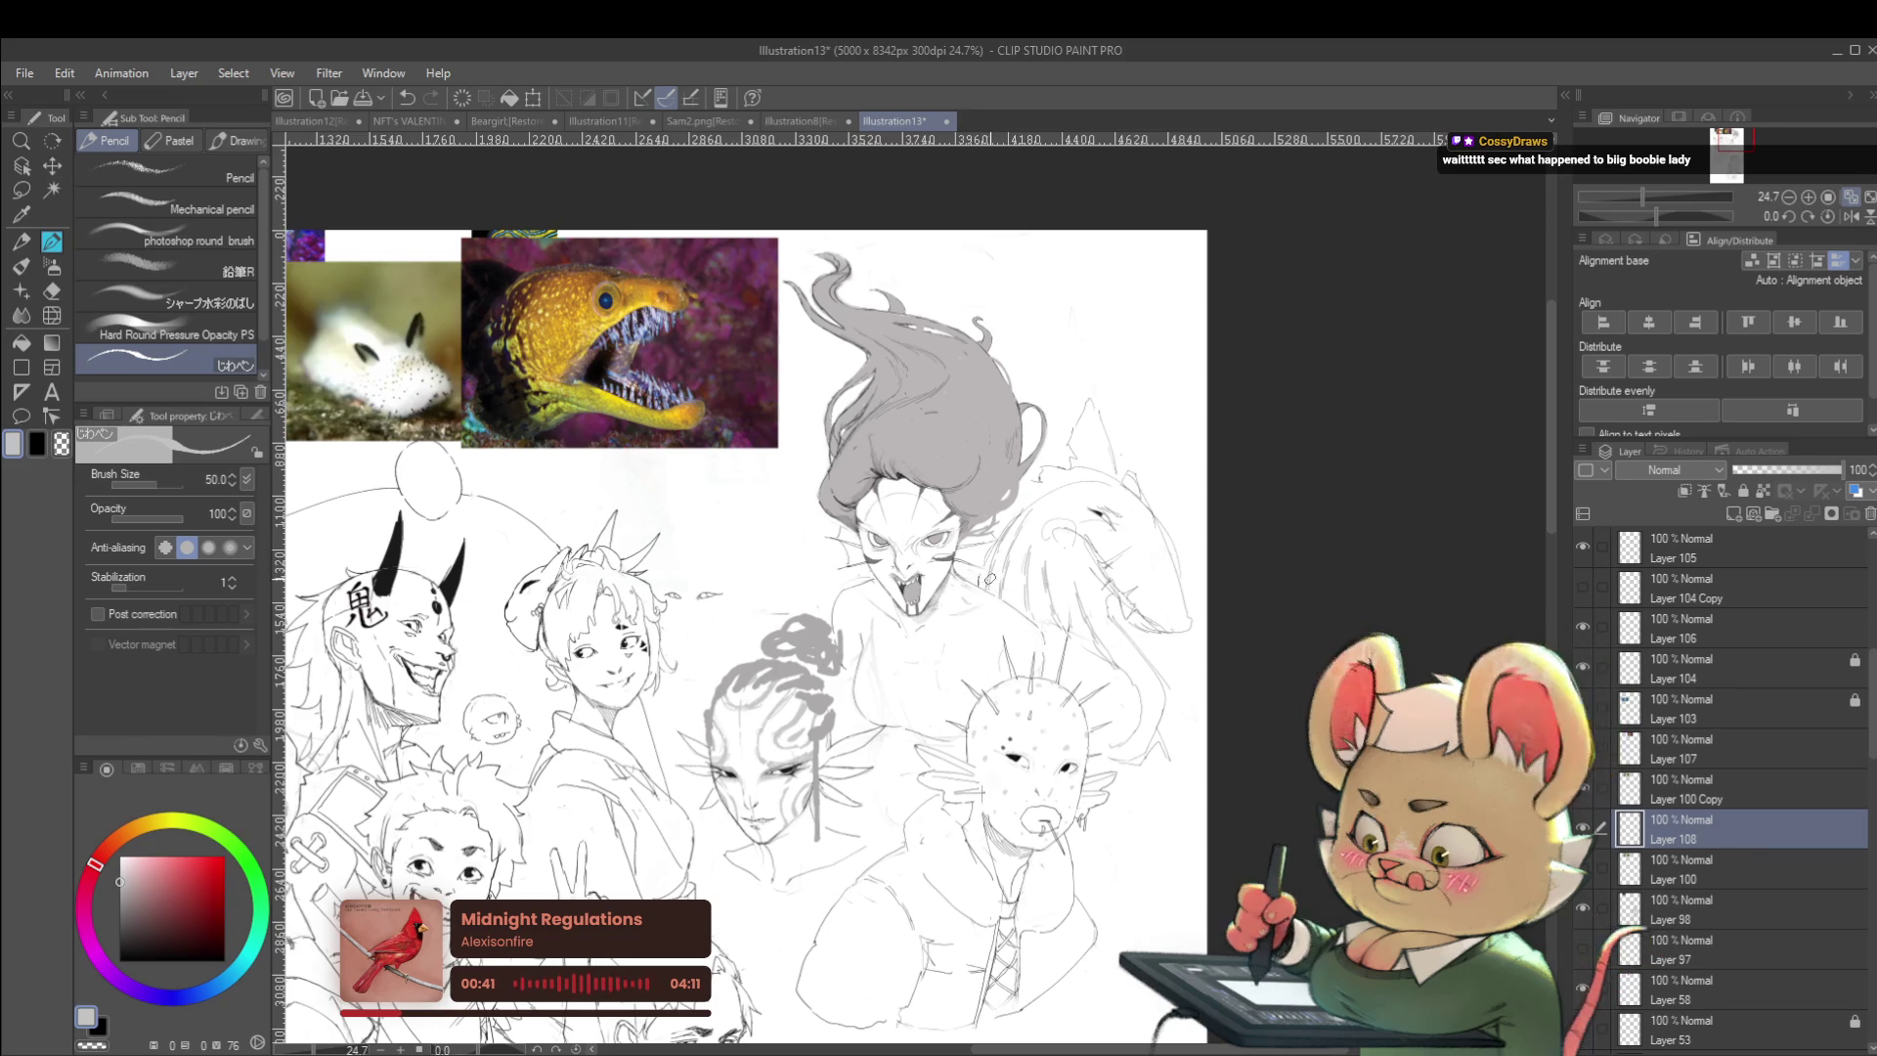
# - Block in the middle figure's bun hairstyle with grey size-50 pencil scribbles, checking it mirrored
pyautogui.scroll(-3, 1076, 428)
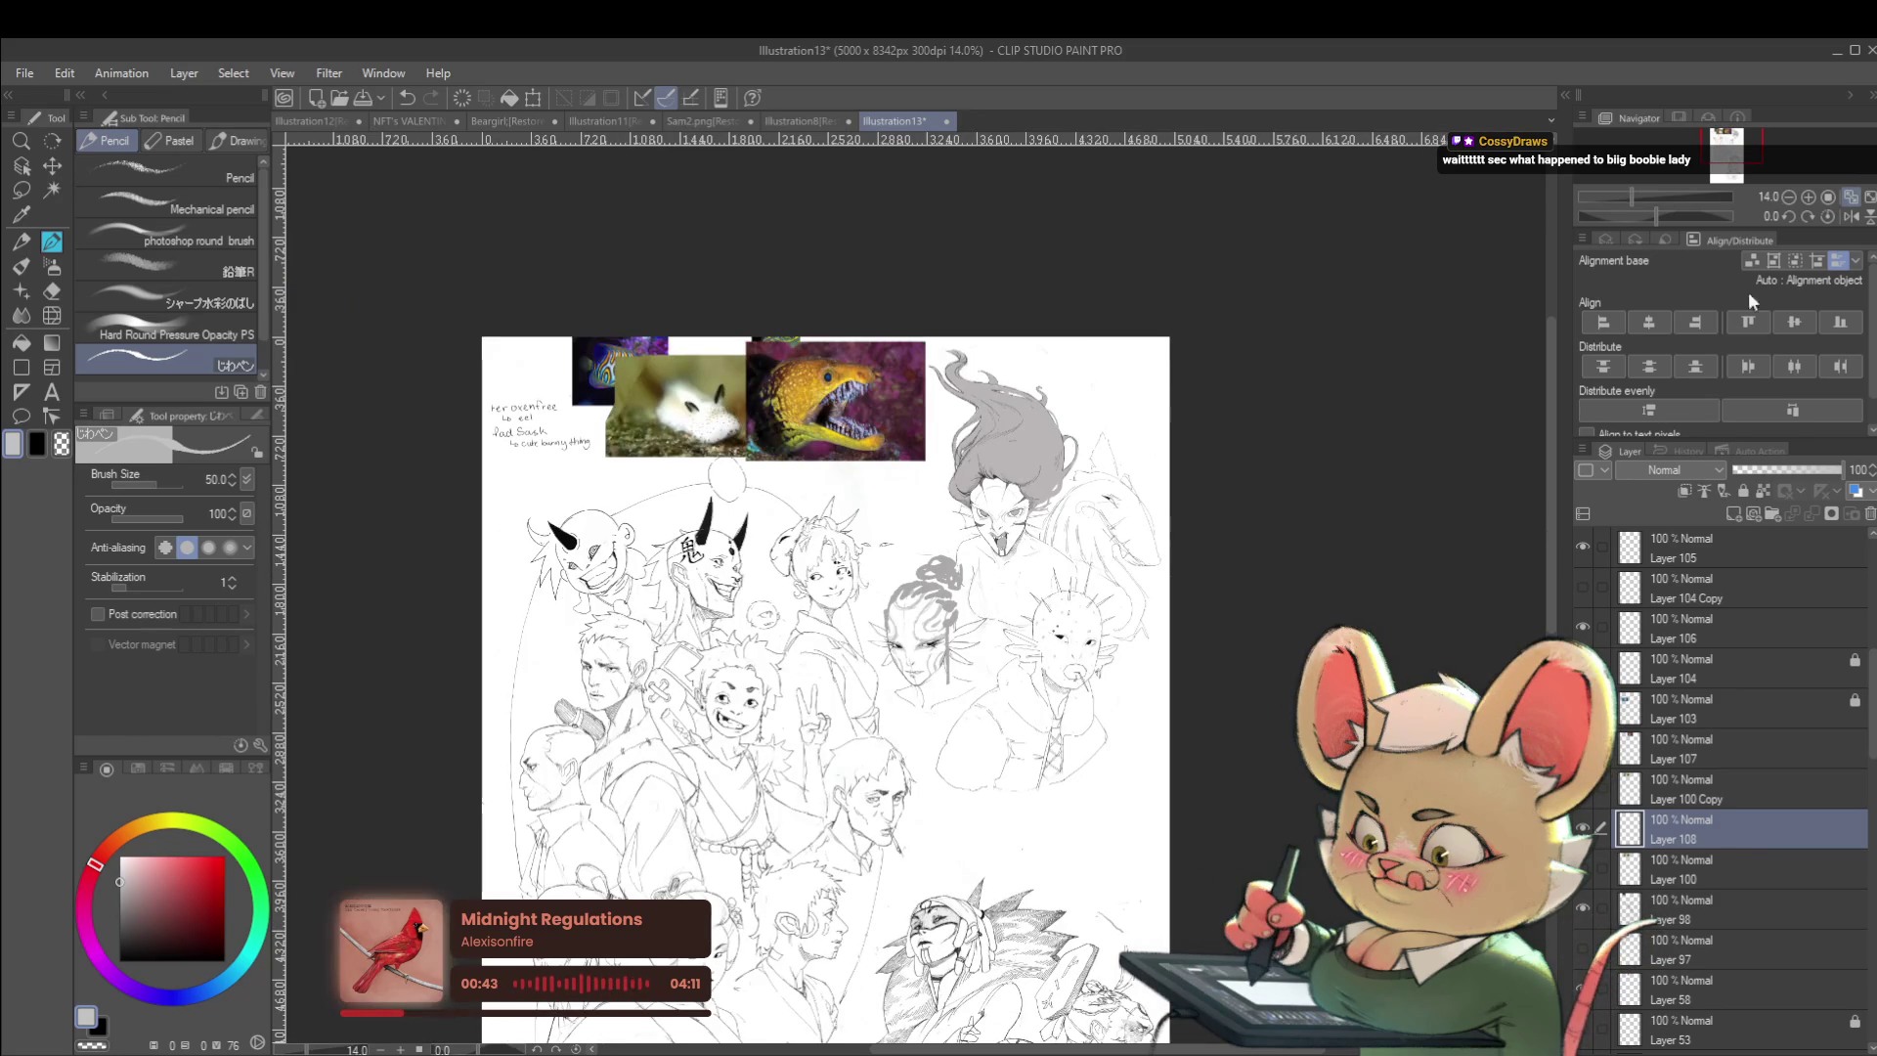
pyautogui.click(1851, 216)
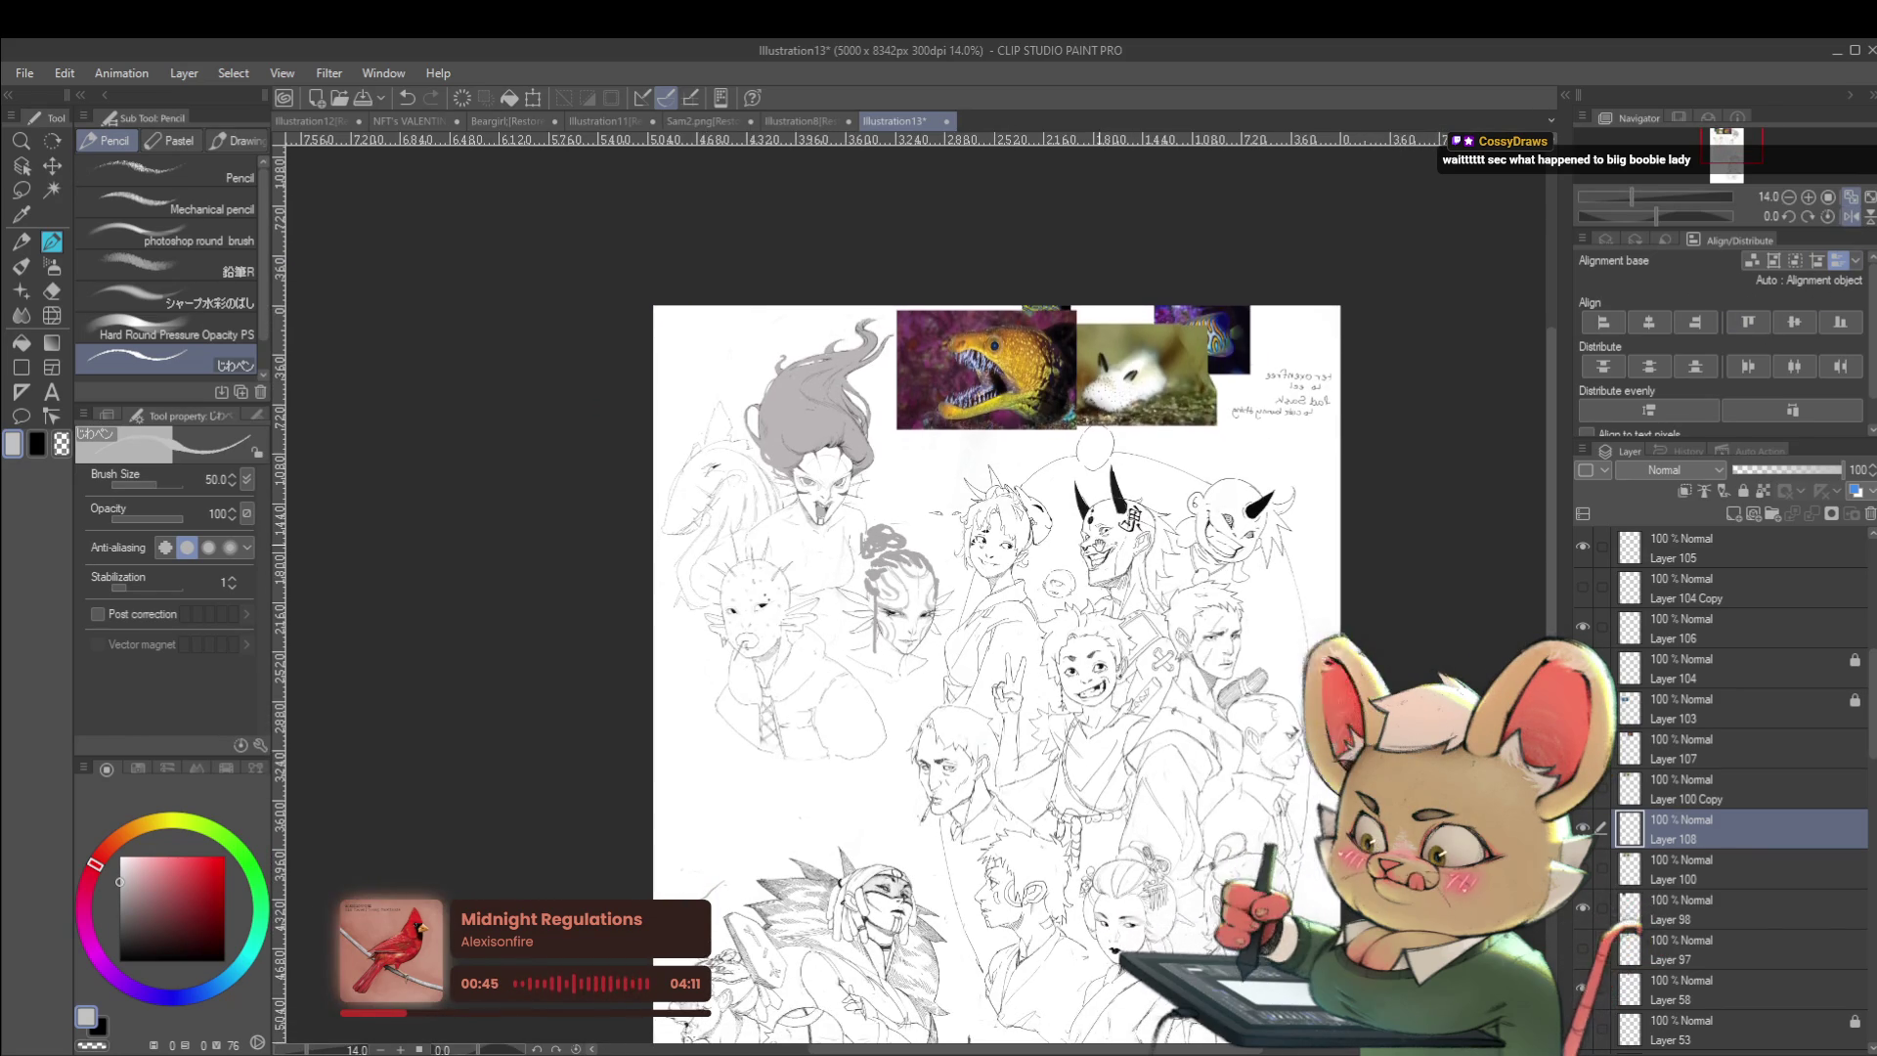
pyautogui.moveTo(1017, 675); pyautogui.dragTo(1057, 738)
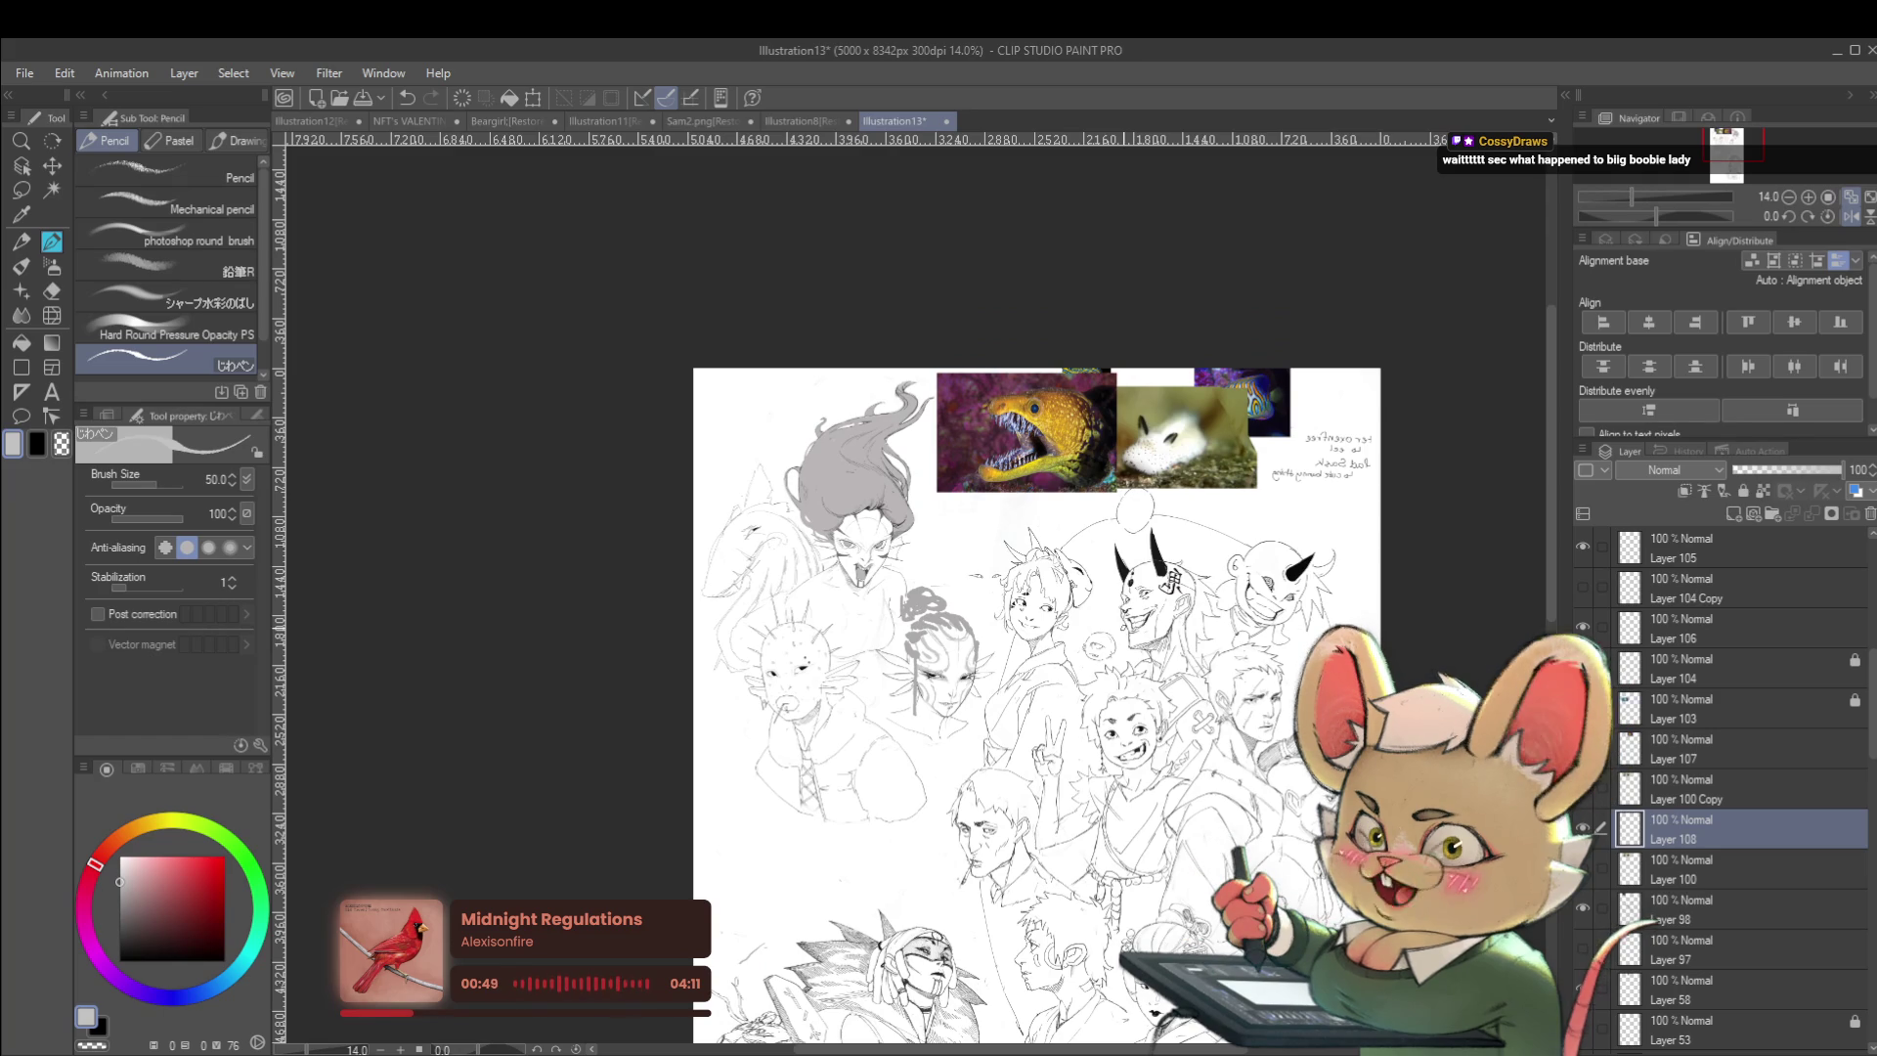
pyautogui.scroll(4, 853, 607)
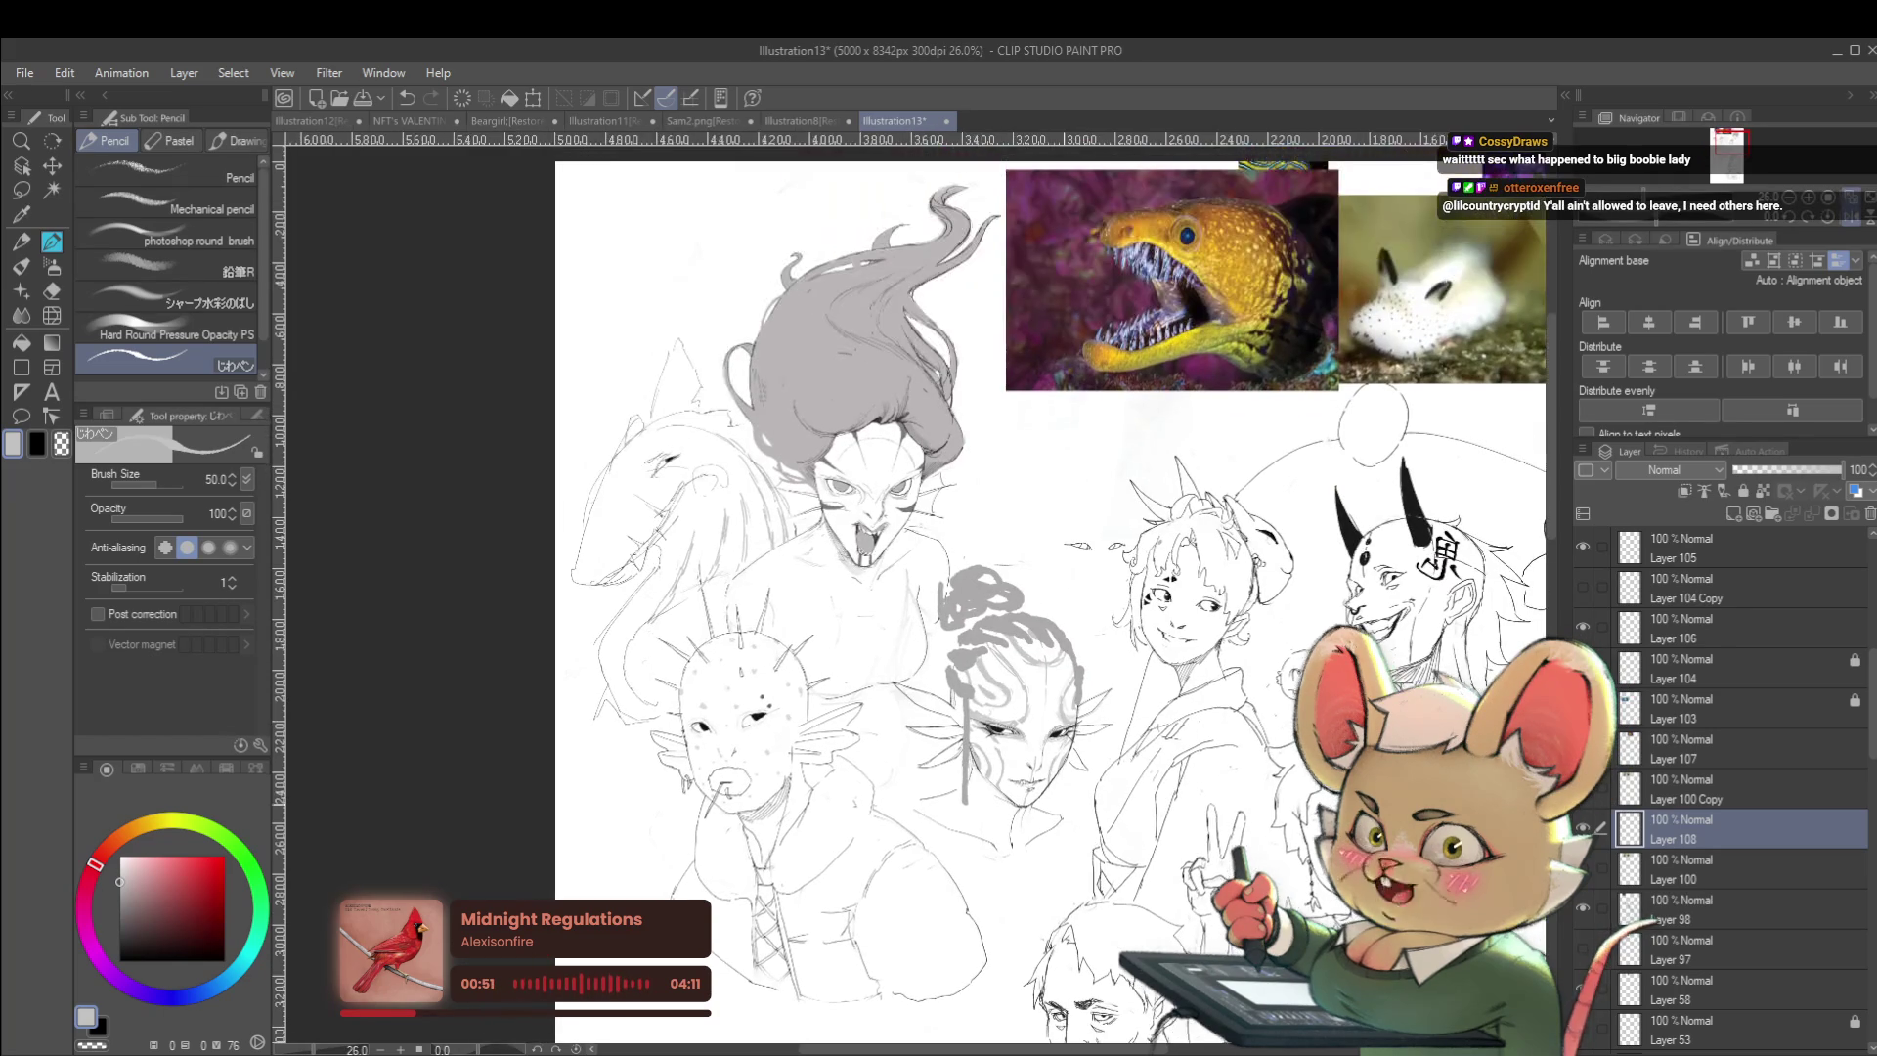
pyautogui.scroll(2, 696, 544)
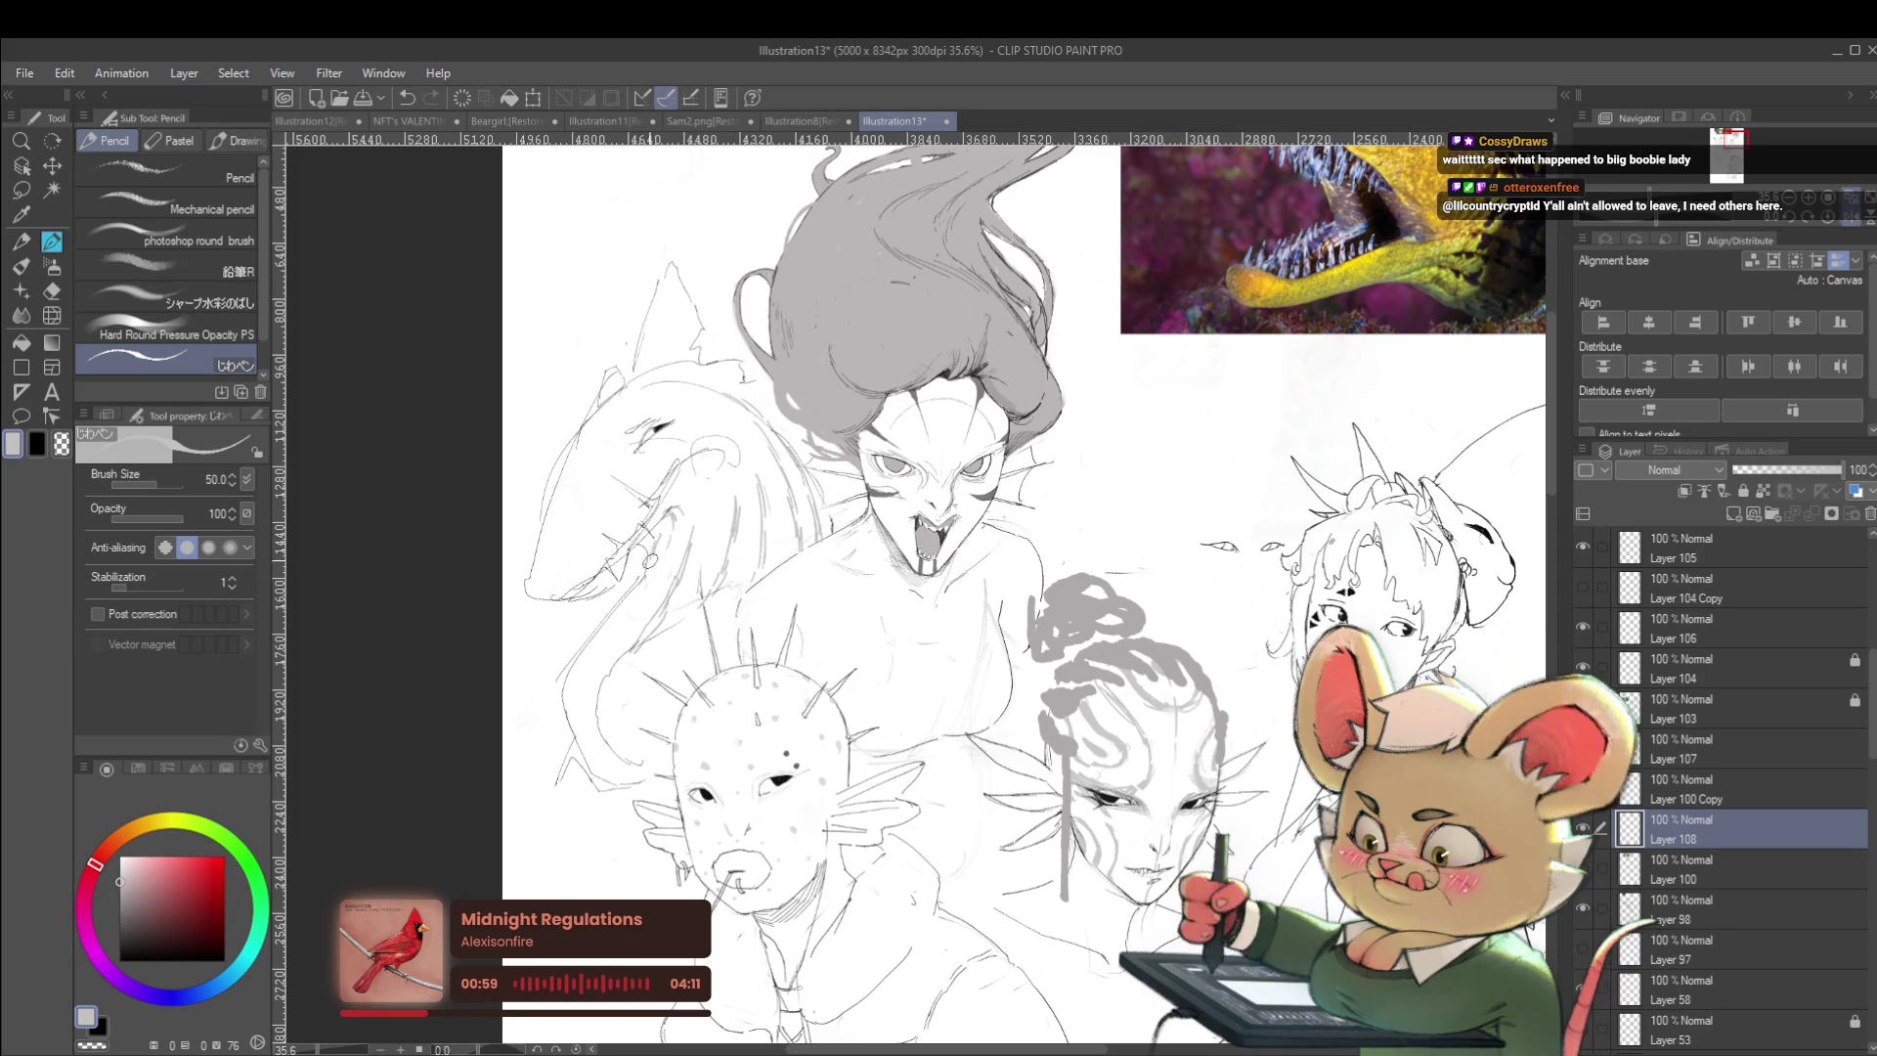
pyautogui.scroll(-3, 720, 490)
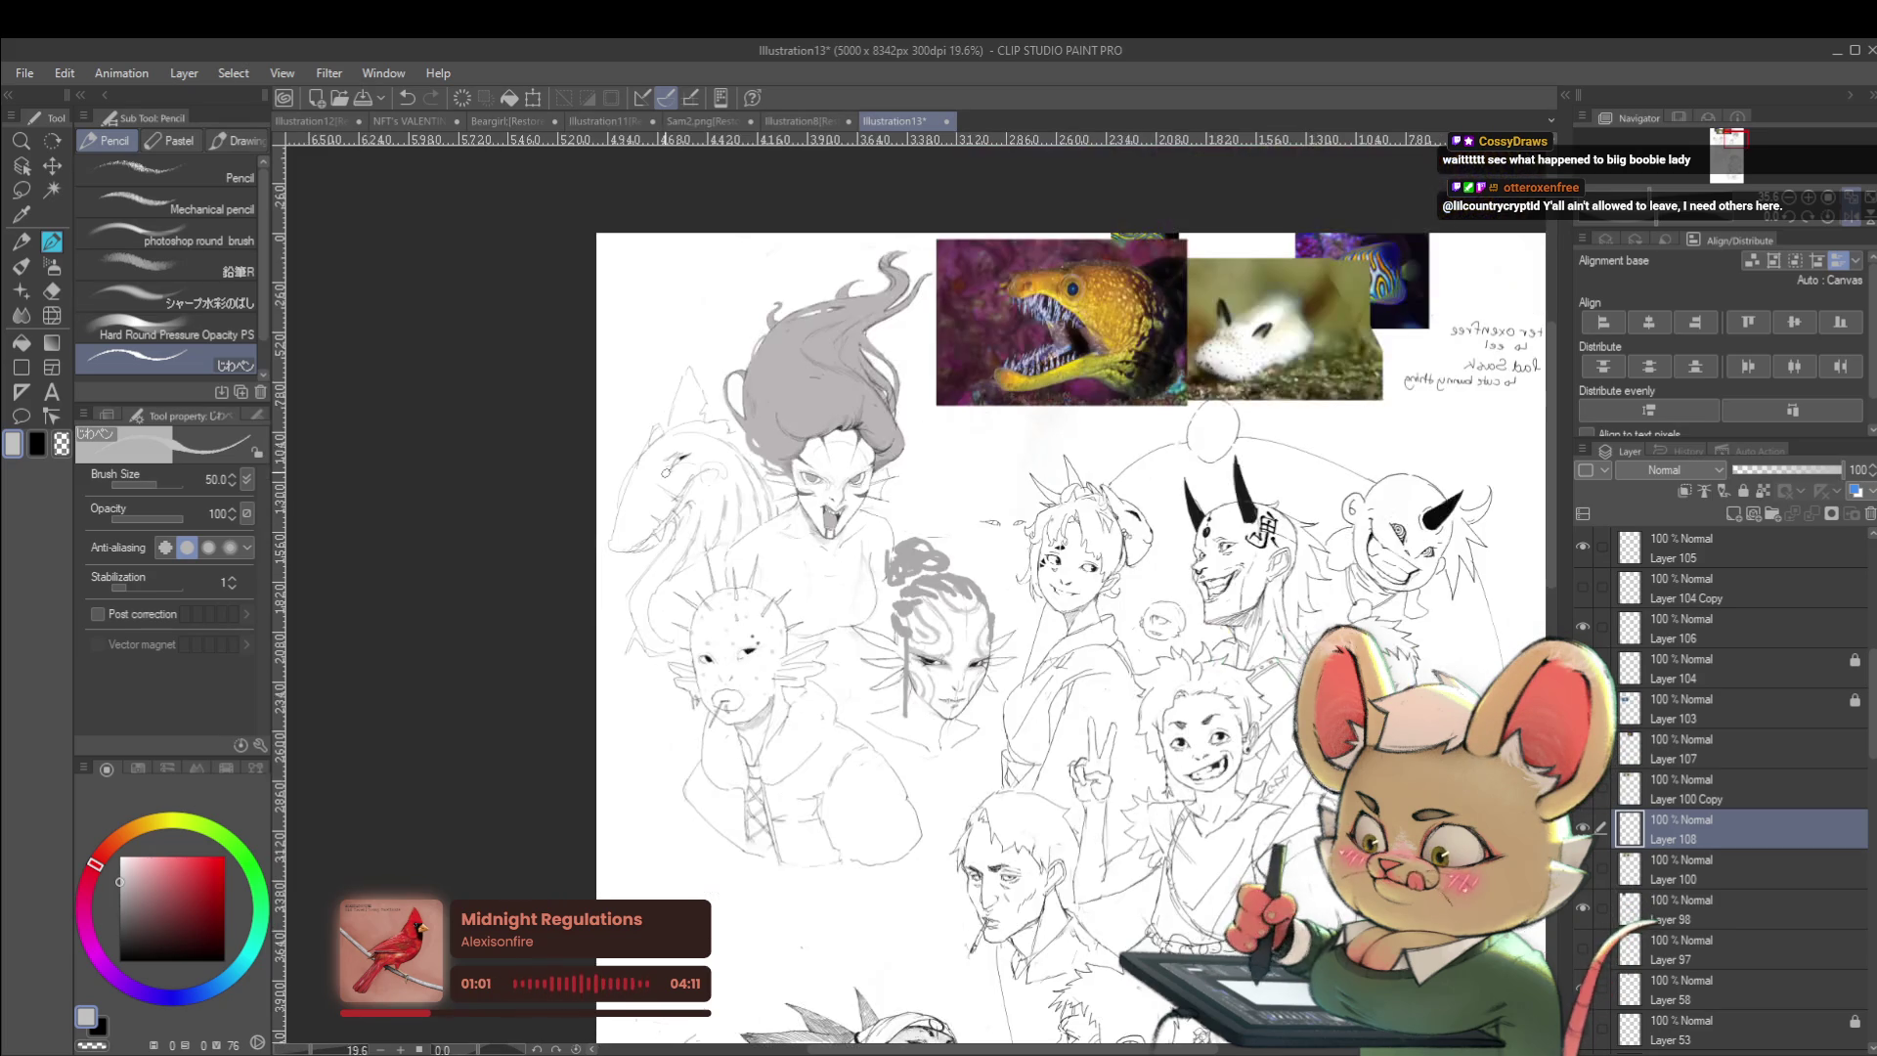
pyautogui.click(1848, 217)
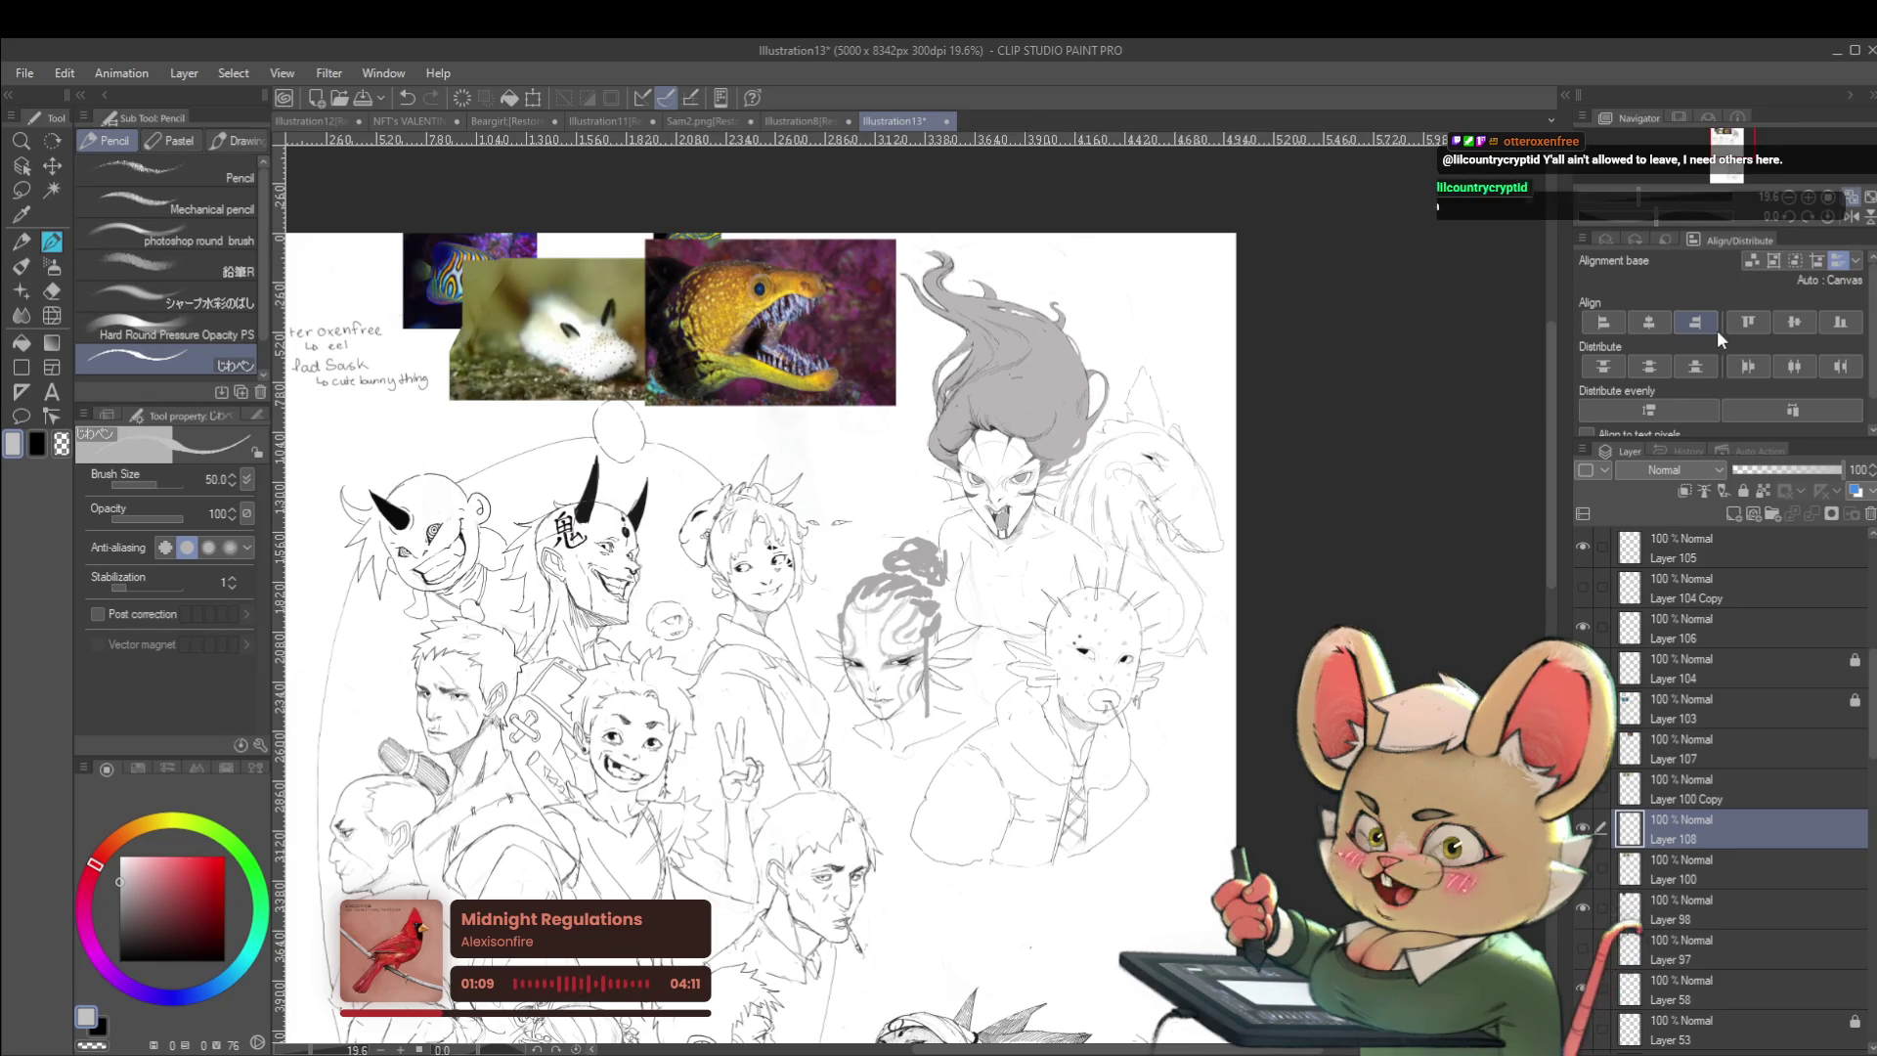
pyautogui.scroll(3, 1140, 518)
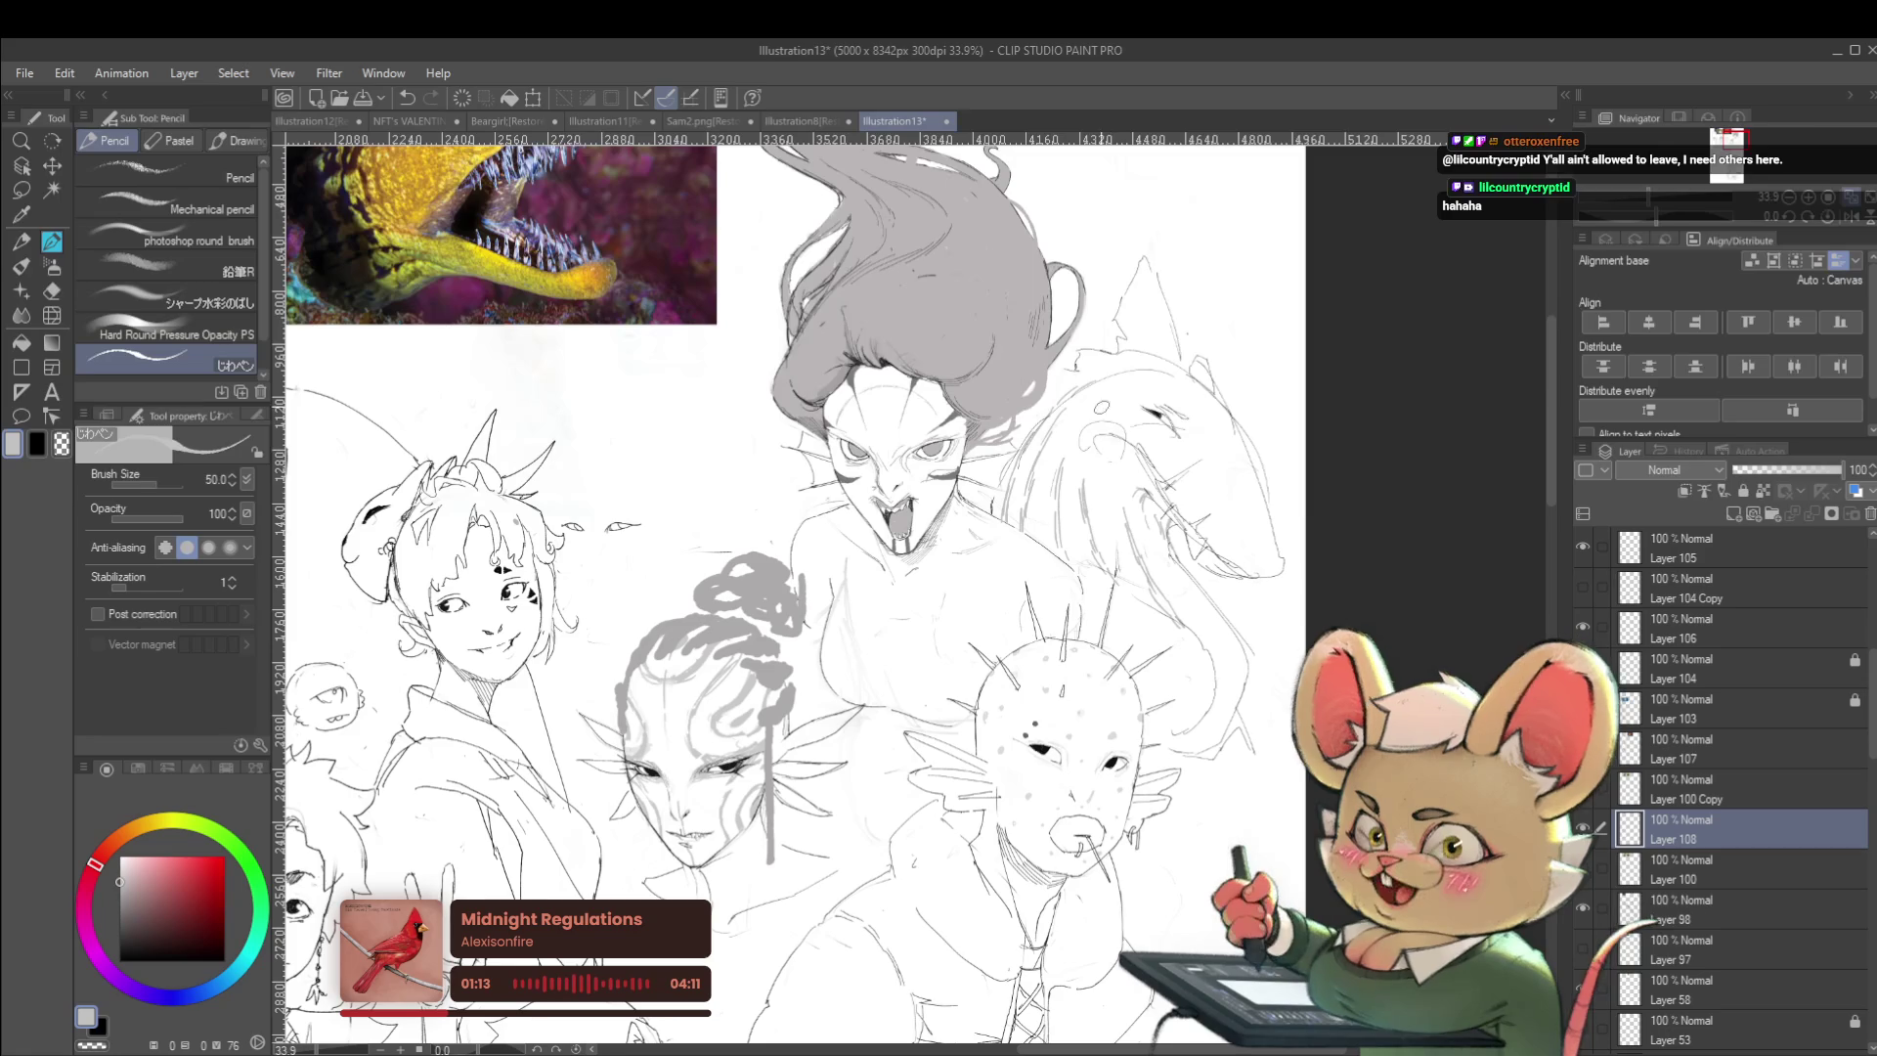
# - Shade the eel's head with light grey pencil strokes in a mirrored, zoomed-in view
pyautogui.press(']')
pyautogui.press(']')
pyautogui.press(']')
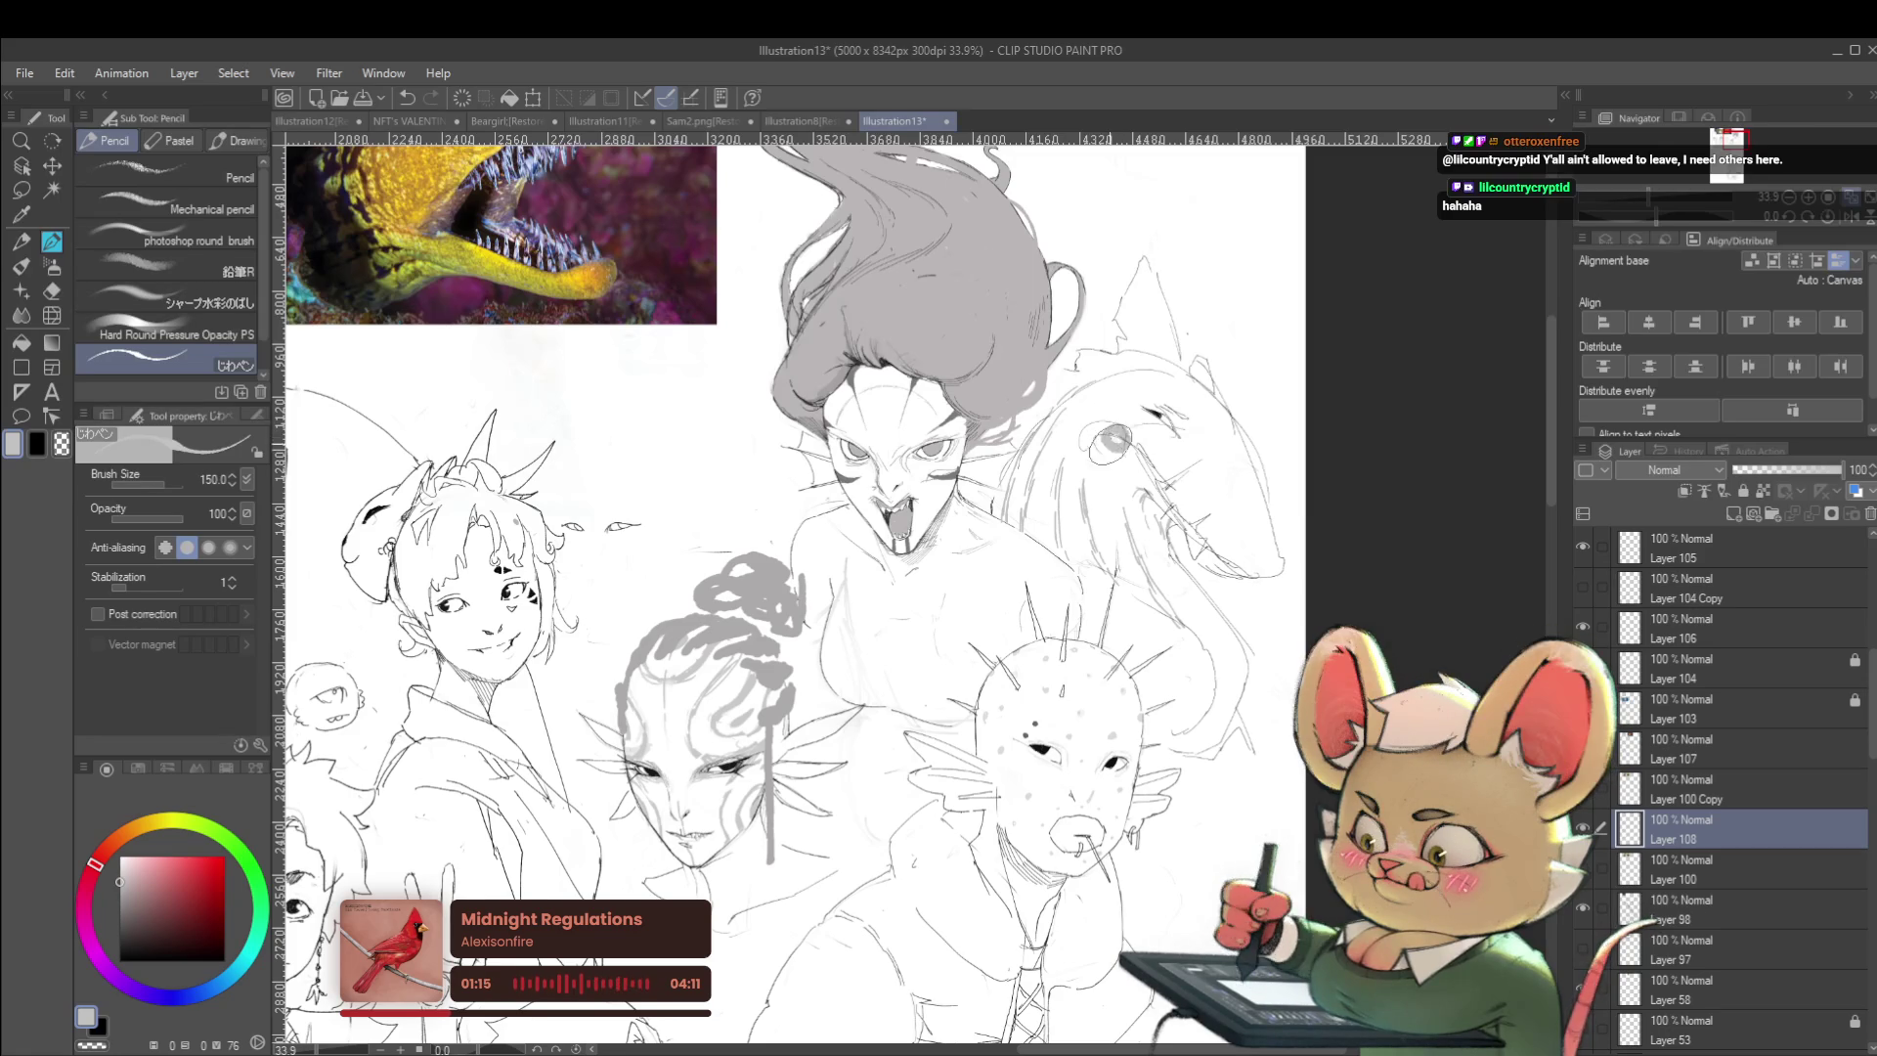
pyautogui.moveTo(1649, 197); pyautogui.dragTo(1635, 196)
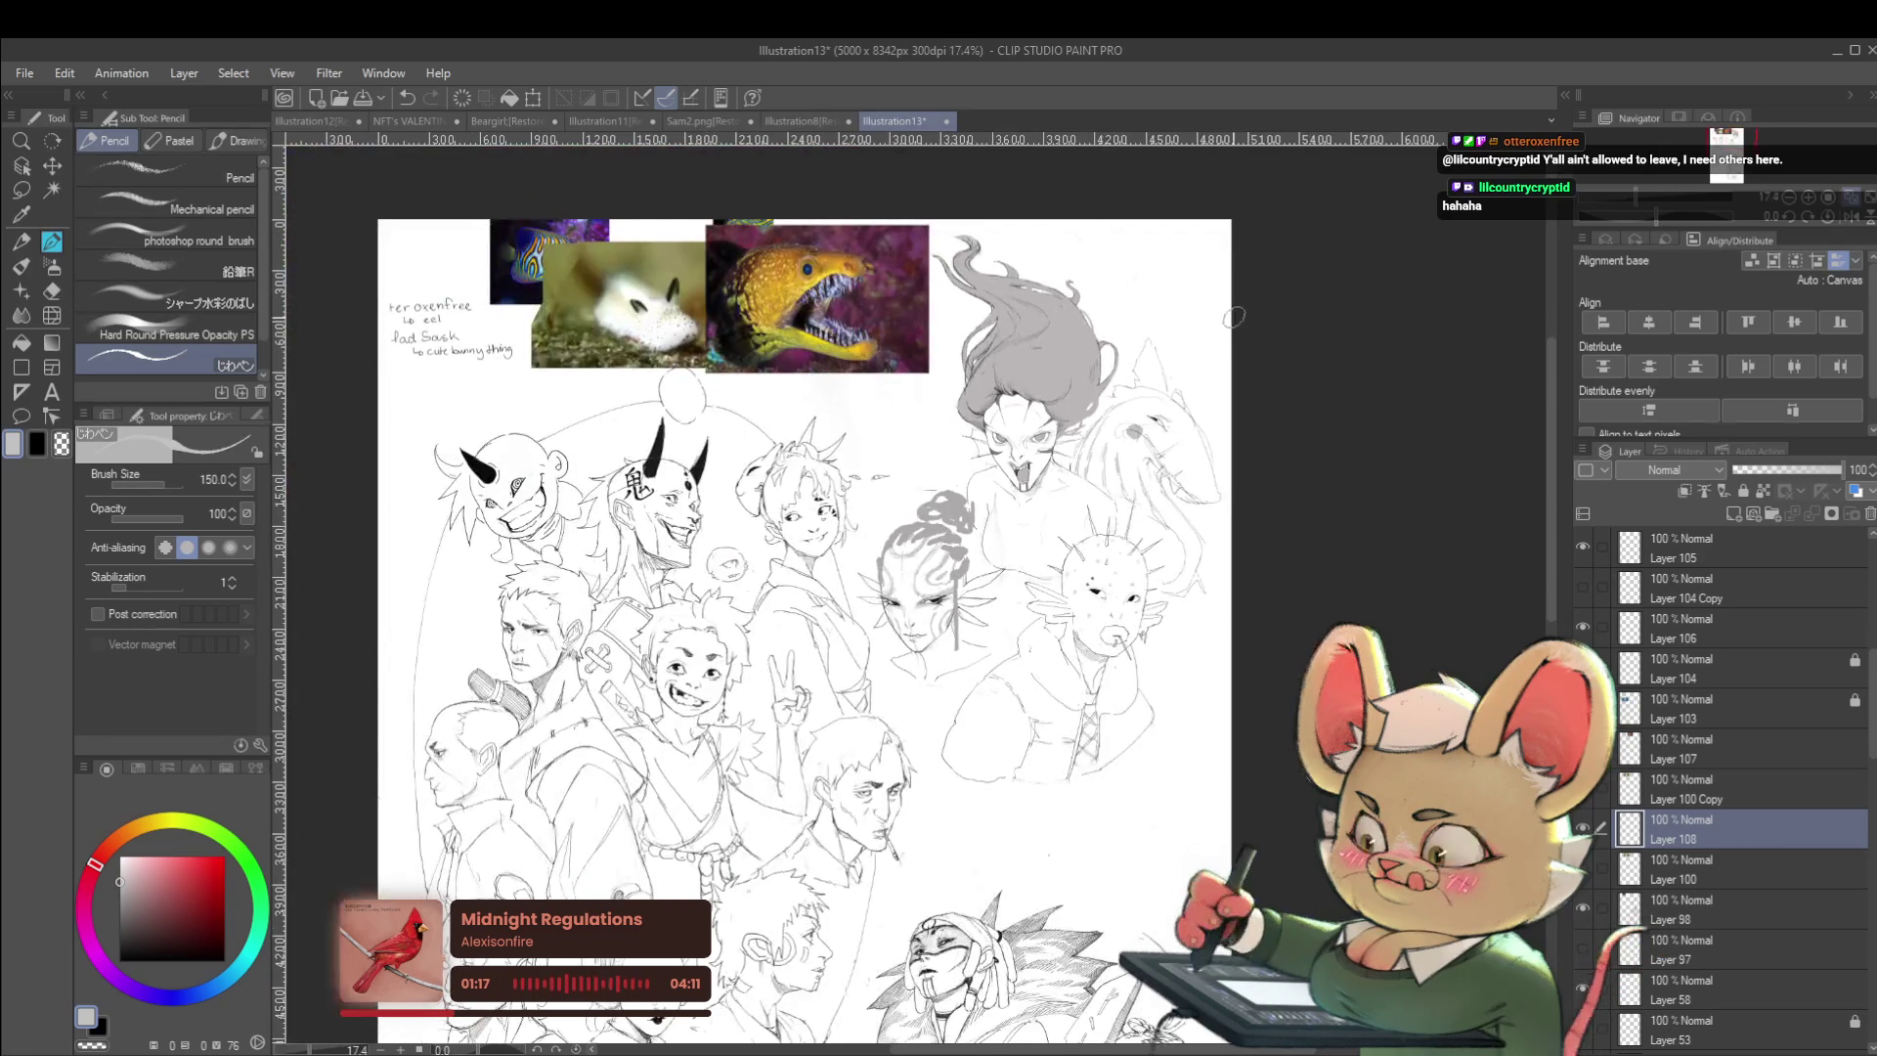
pyautogui.click(1829, 217)
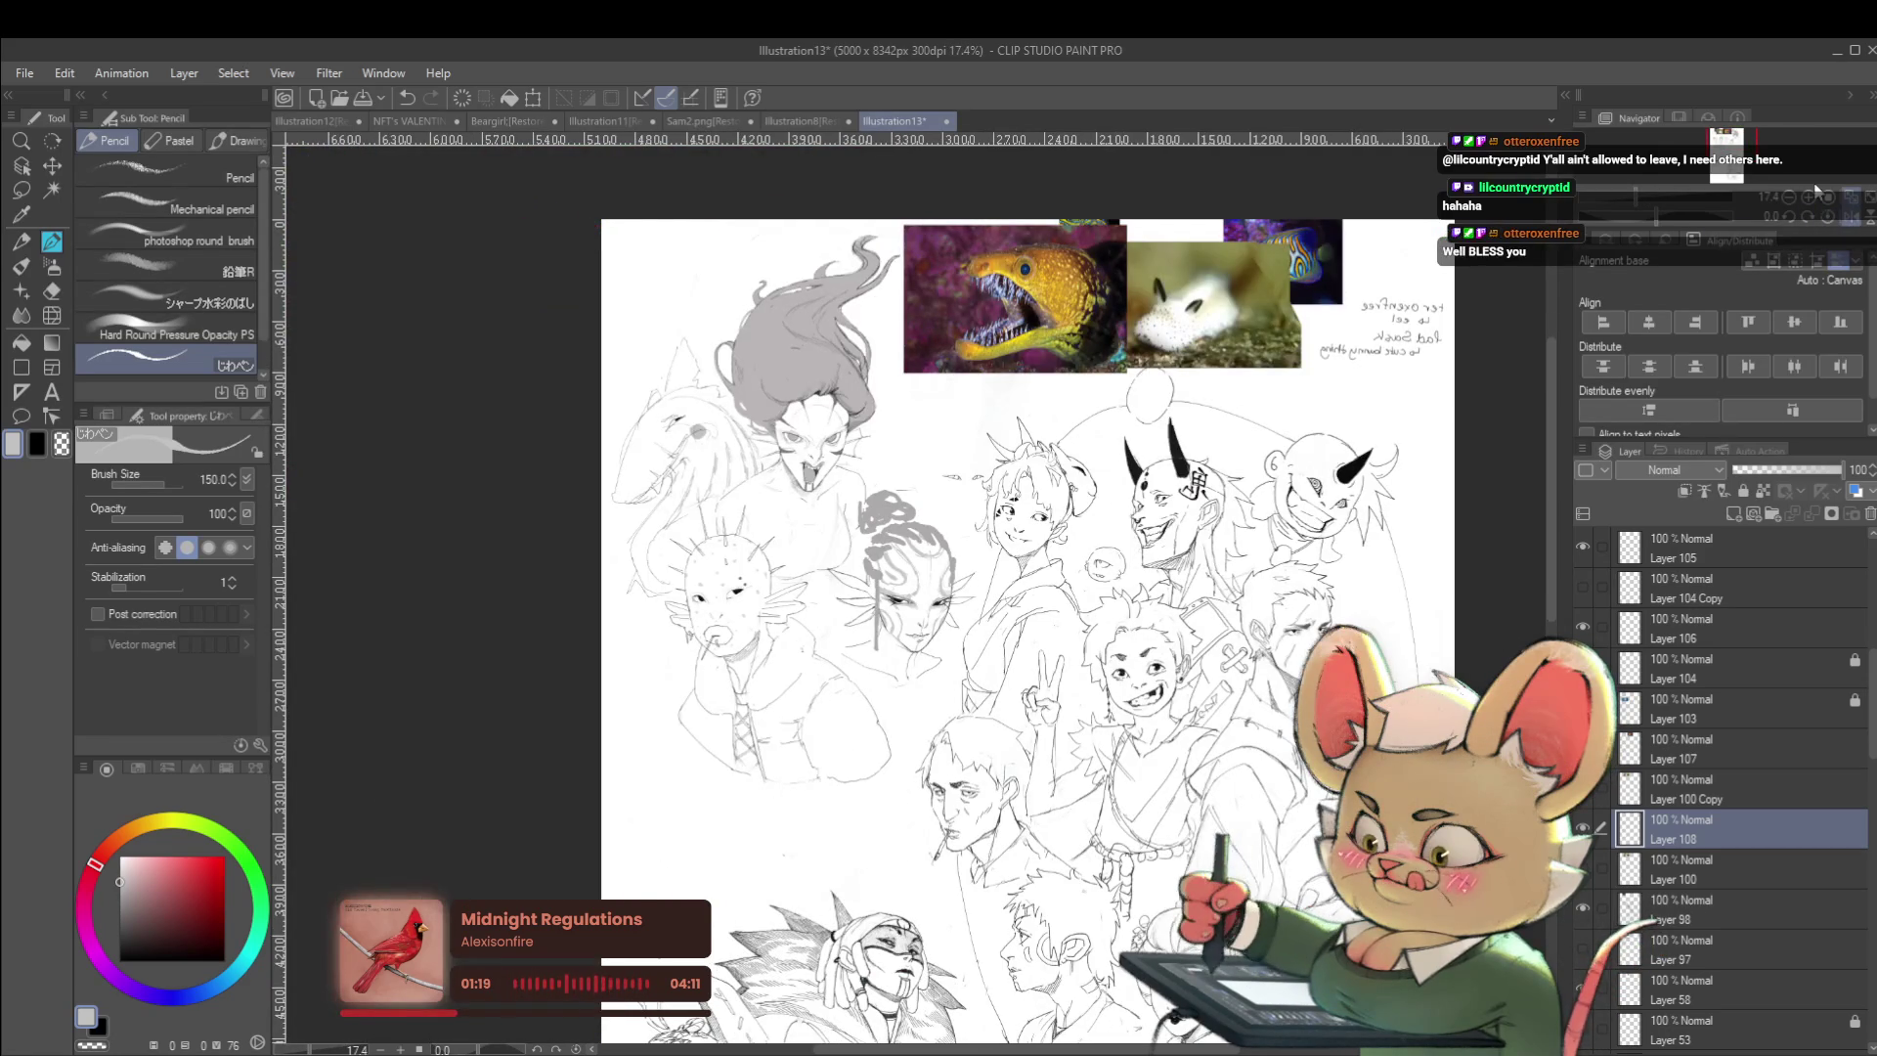
pyautogui.click(1811, 196)
pyautogui.press('[')
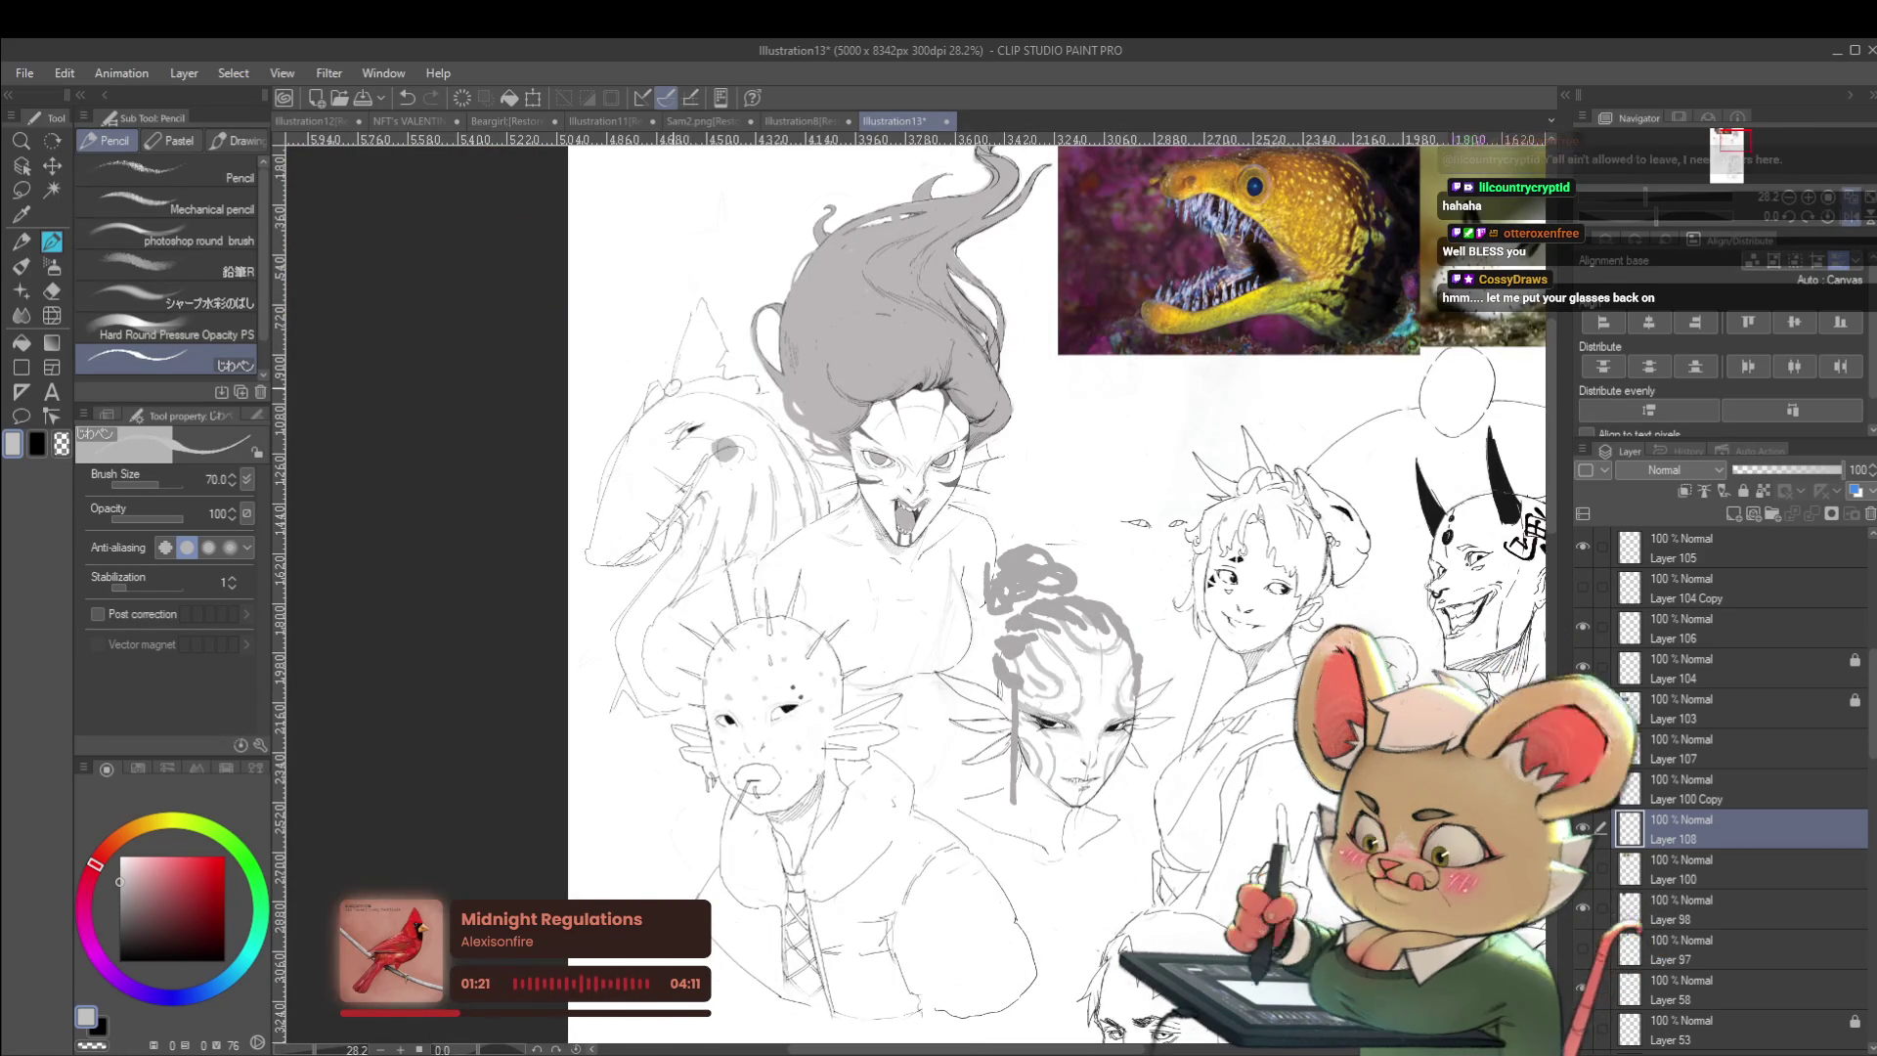
pyautogui.moveTo(675, 387)
pyautogui.mouseDown()
pyautogui.moveTo(691, 324)
pyautogui.moveTo(685, 366)
pyautogui.moveTo(712, 332)
pyautogui.moveTo(703, 306)
pyautogui.mouseUp()
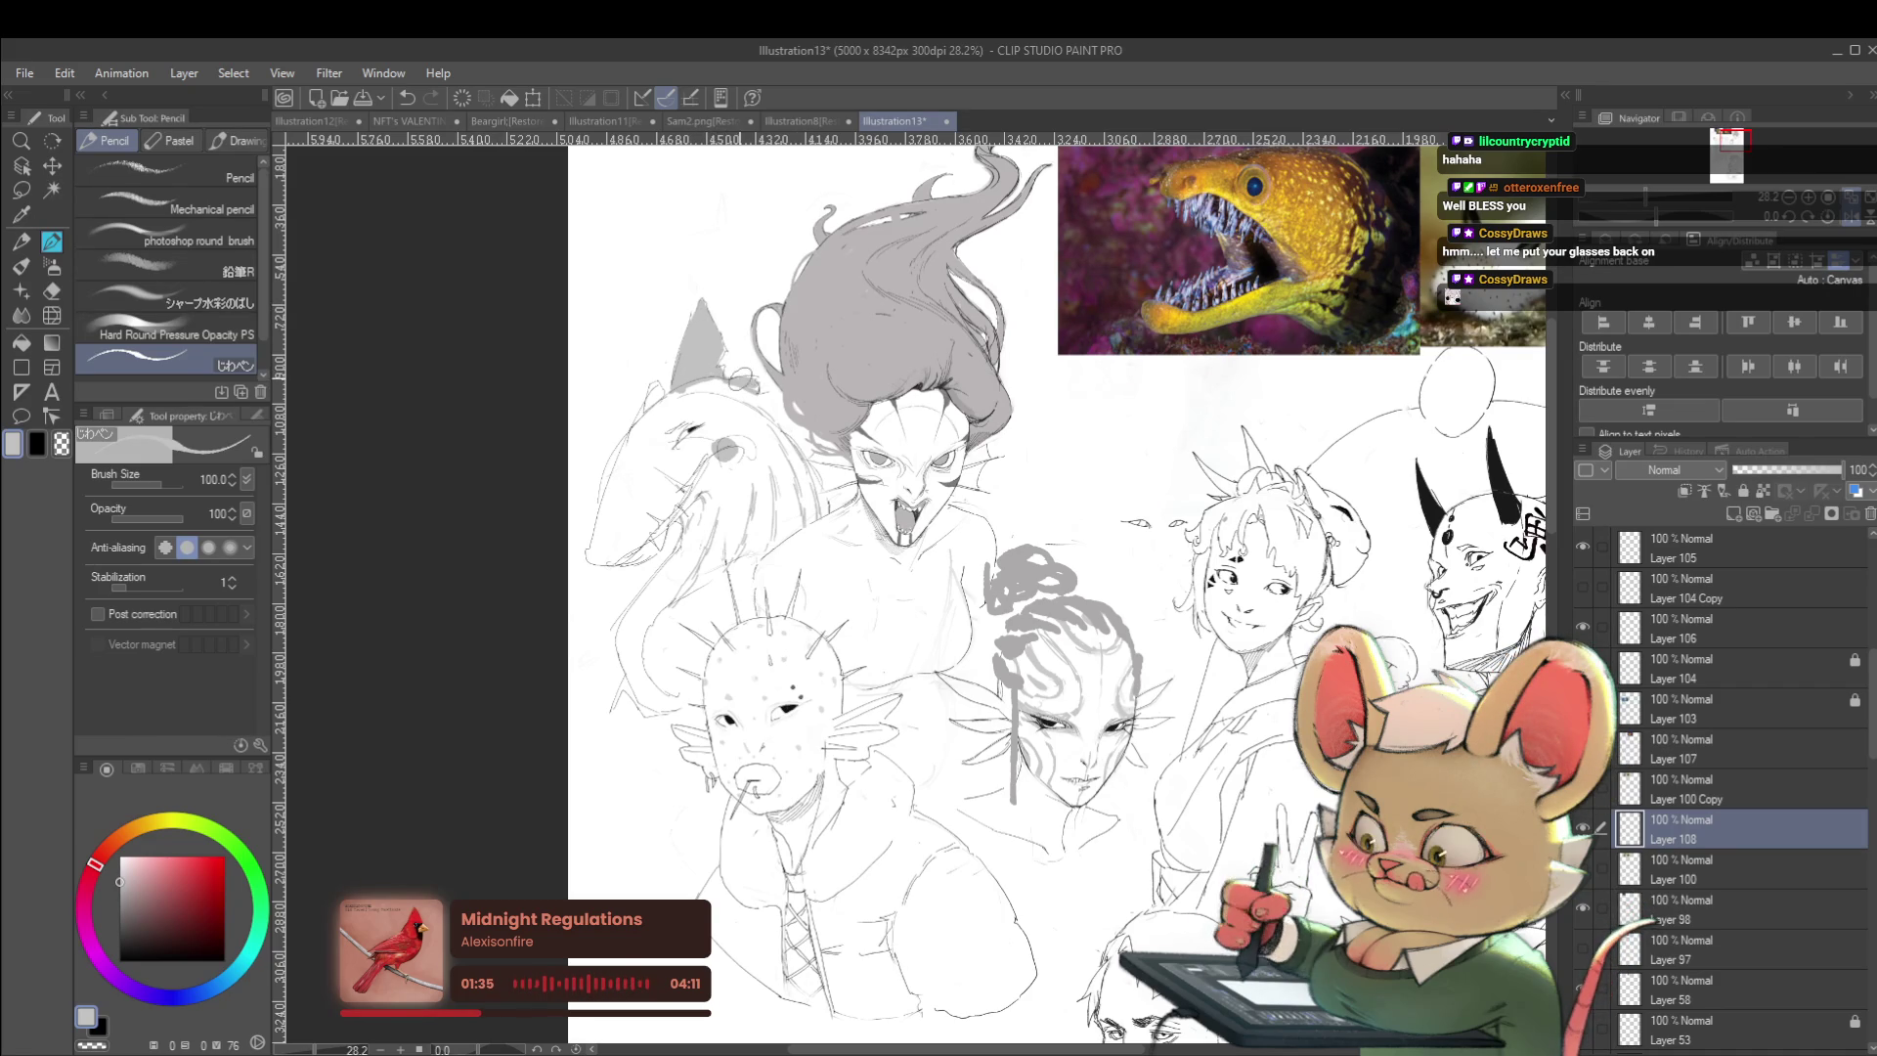
pyautogui.scroll(-2, 755, 389)
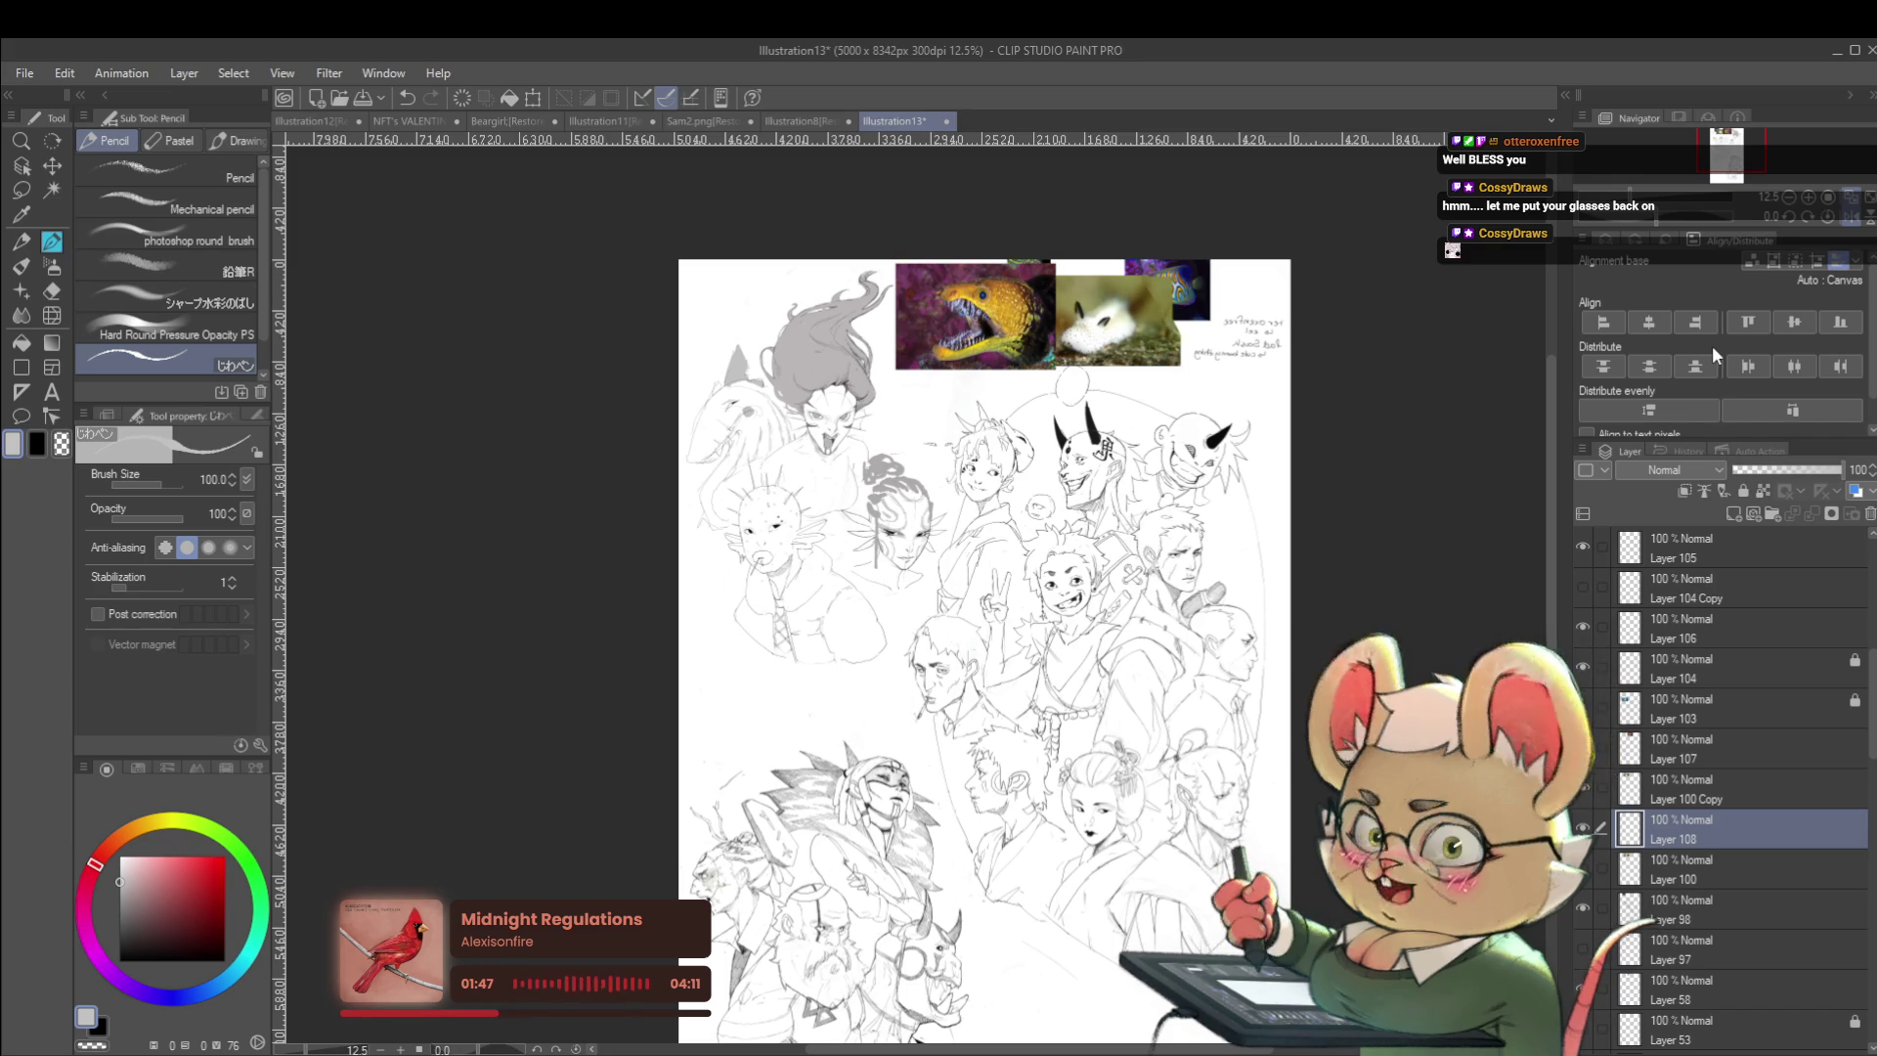
pyautogui.click(1849, 216)
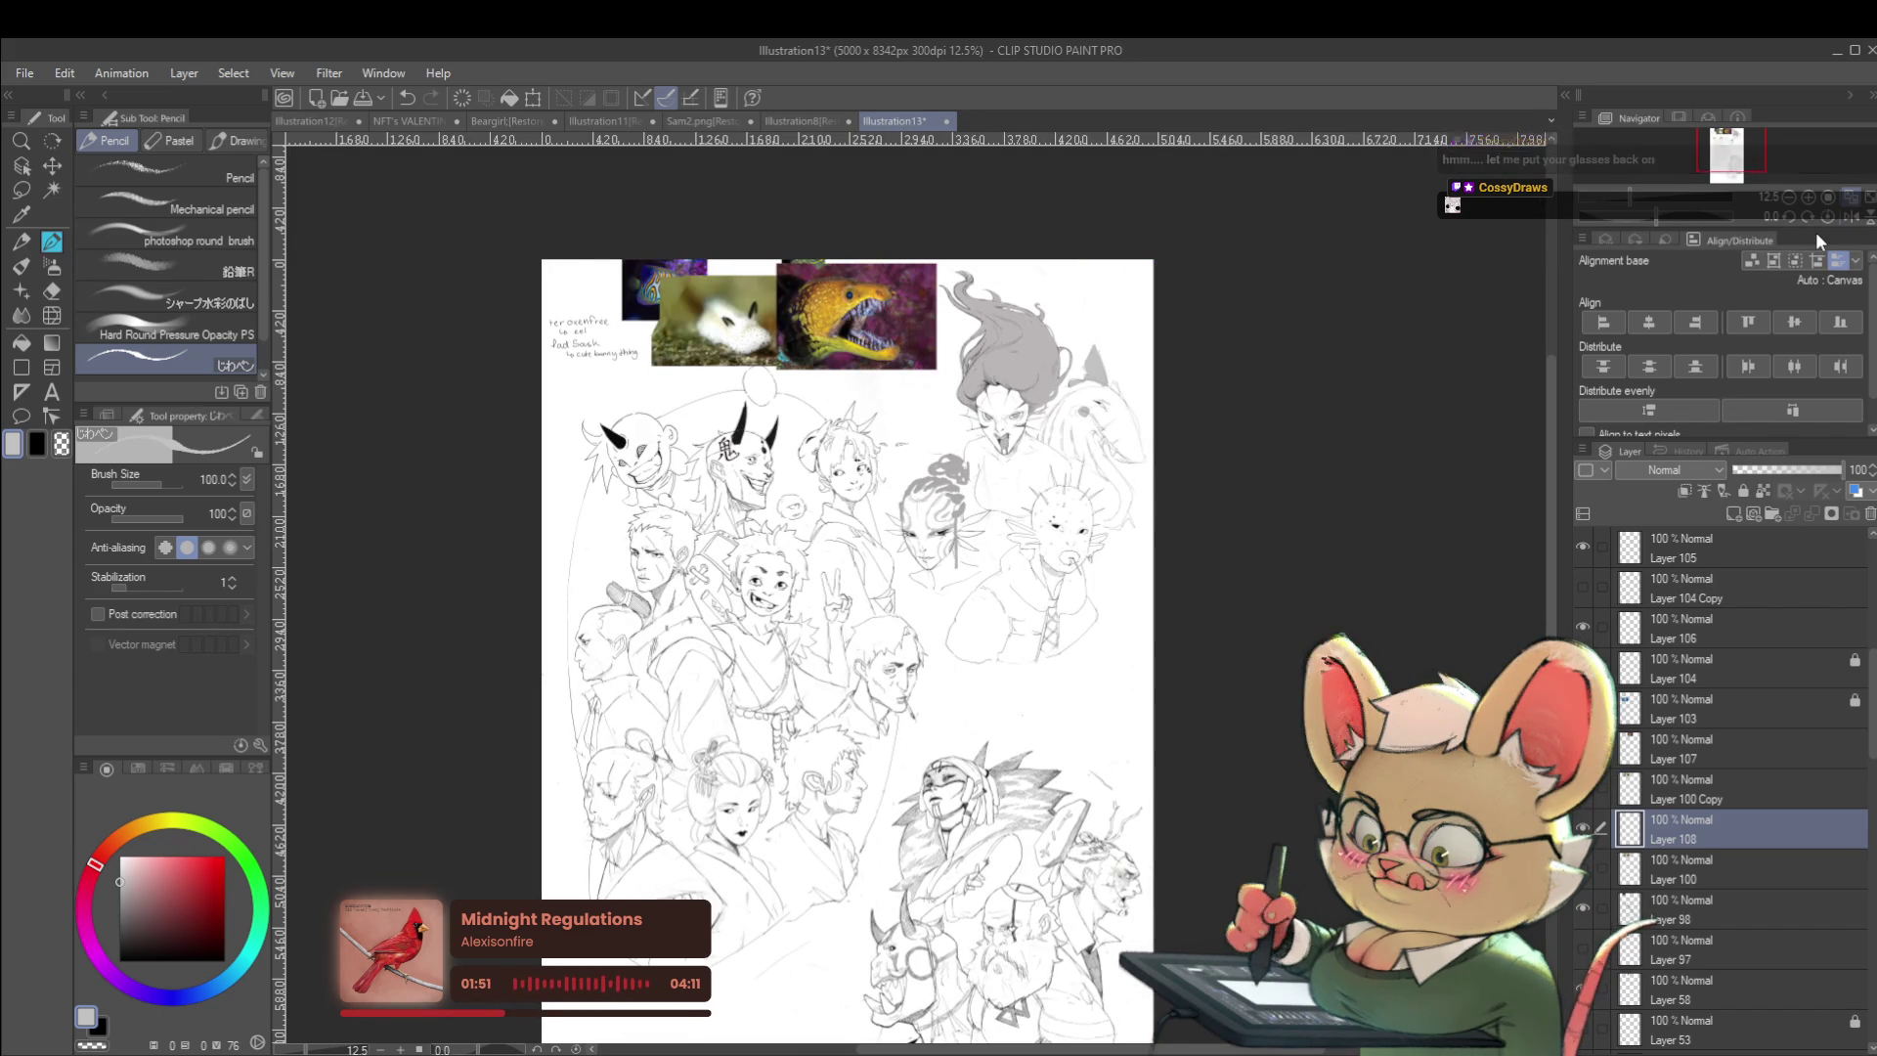
# - Draw darker grey lines on the eel's body with a size-30 pencil, checking mirrored
pyautogui.scroll(3, 1214, 571)
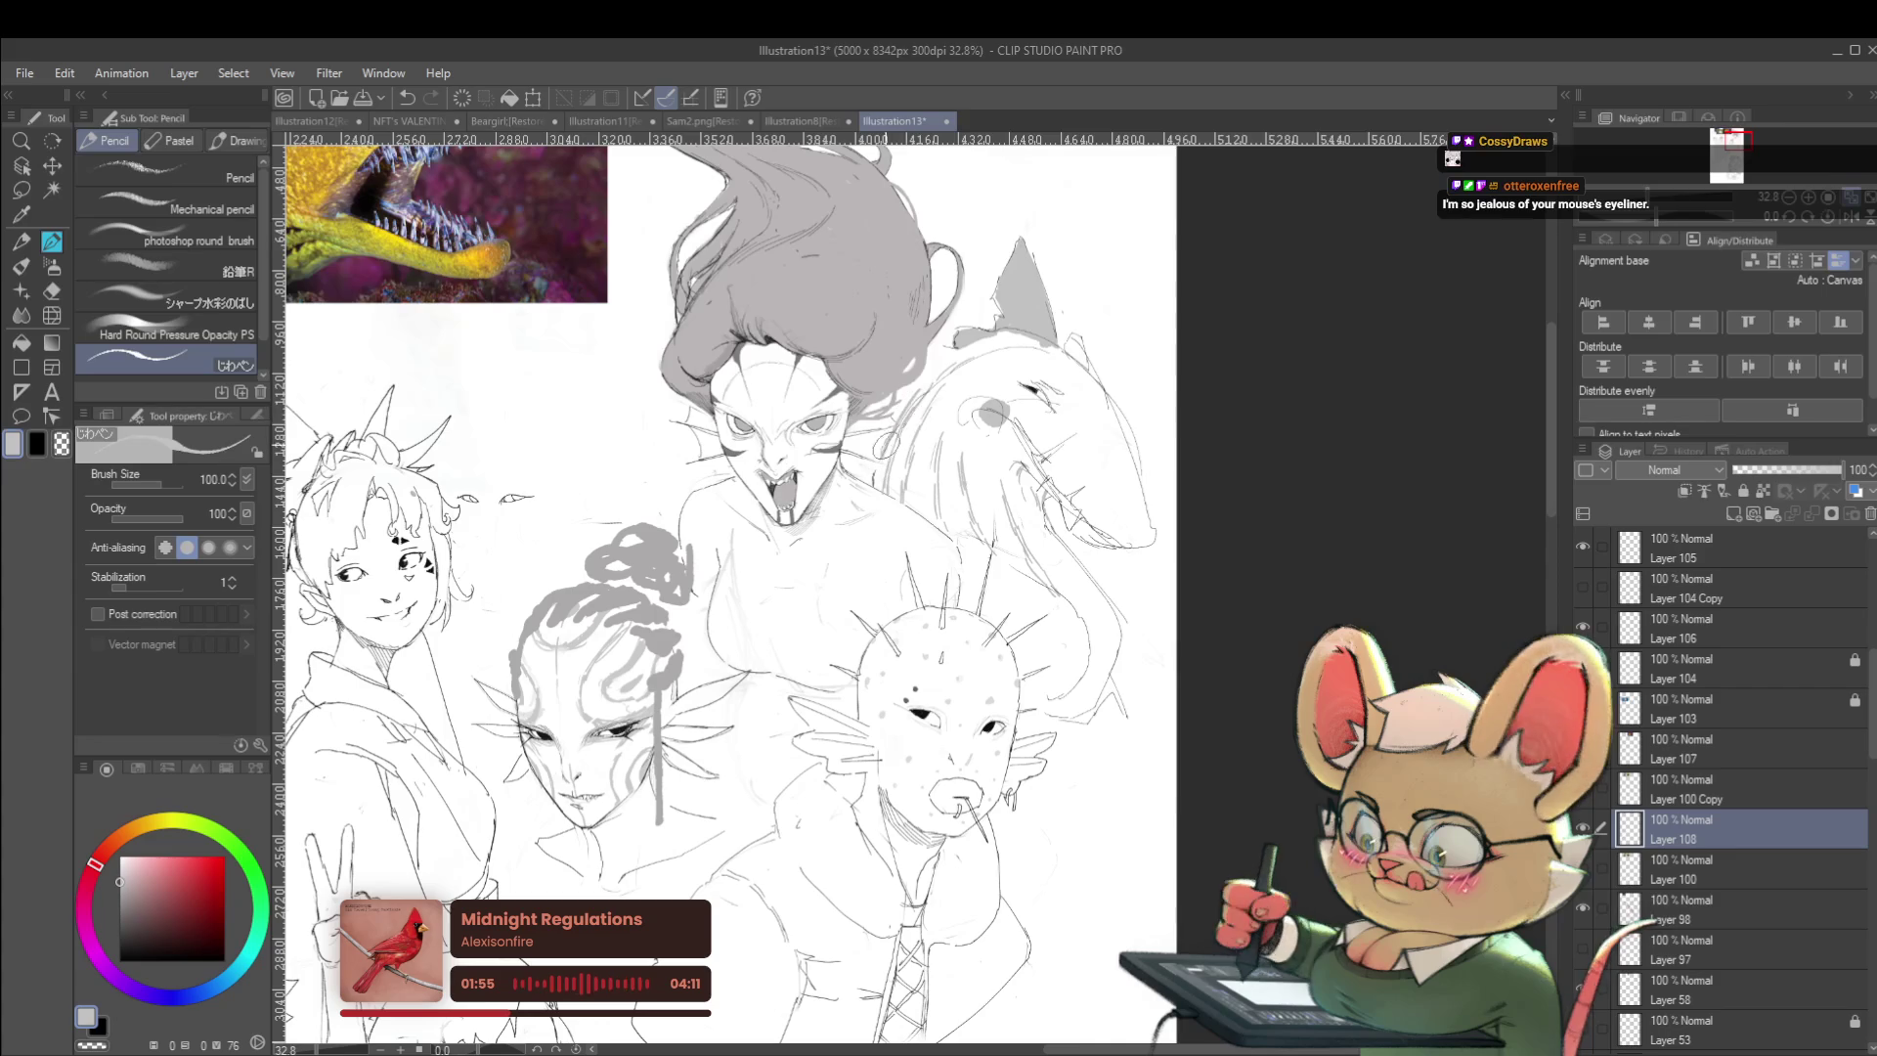
pyautogui.click(123, 938)
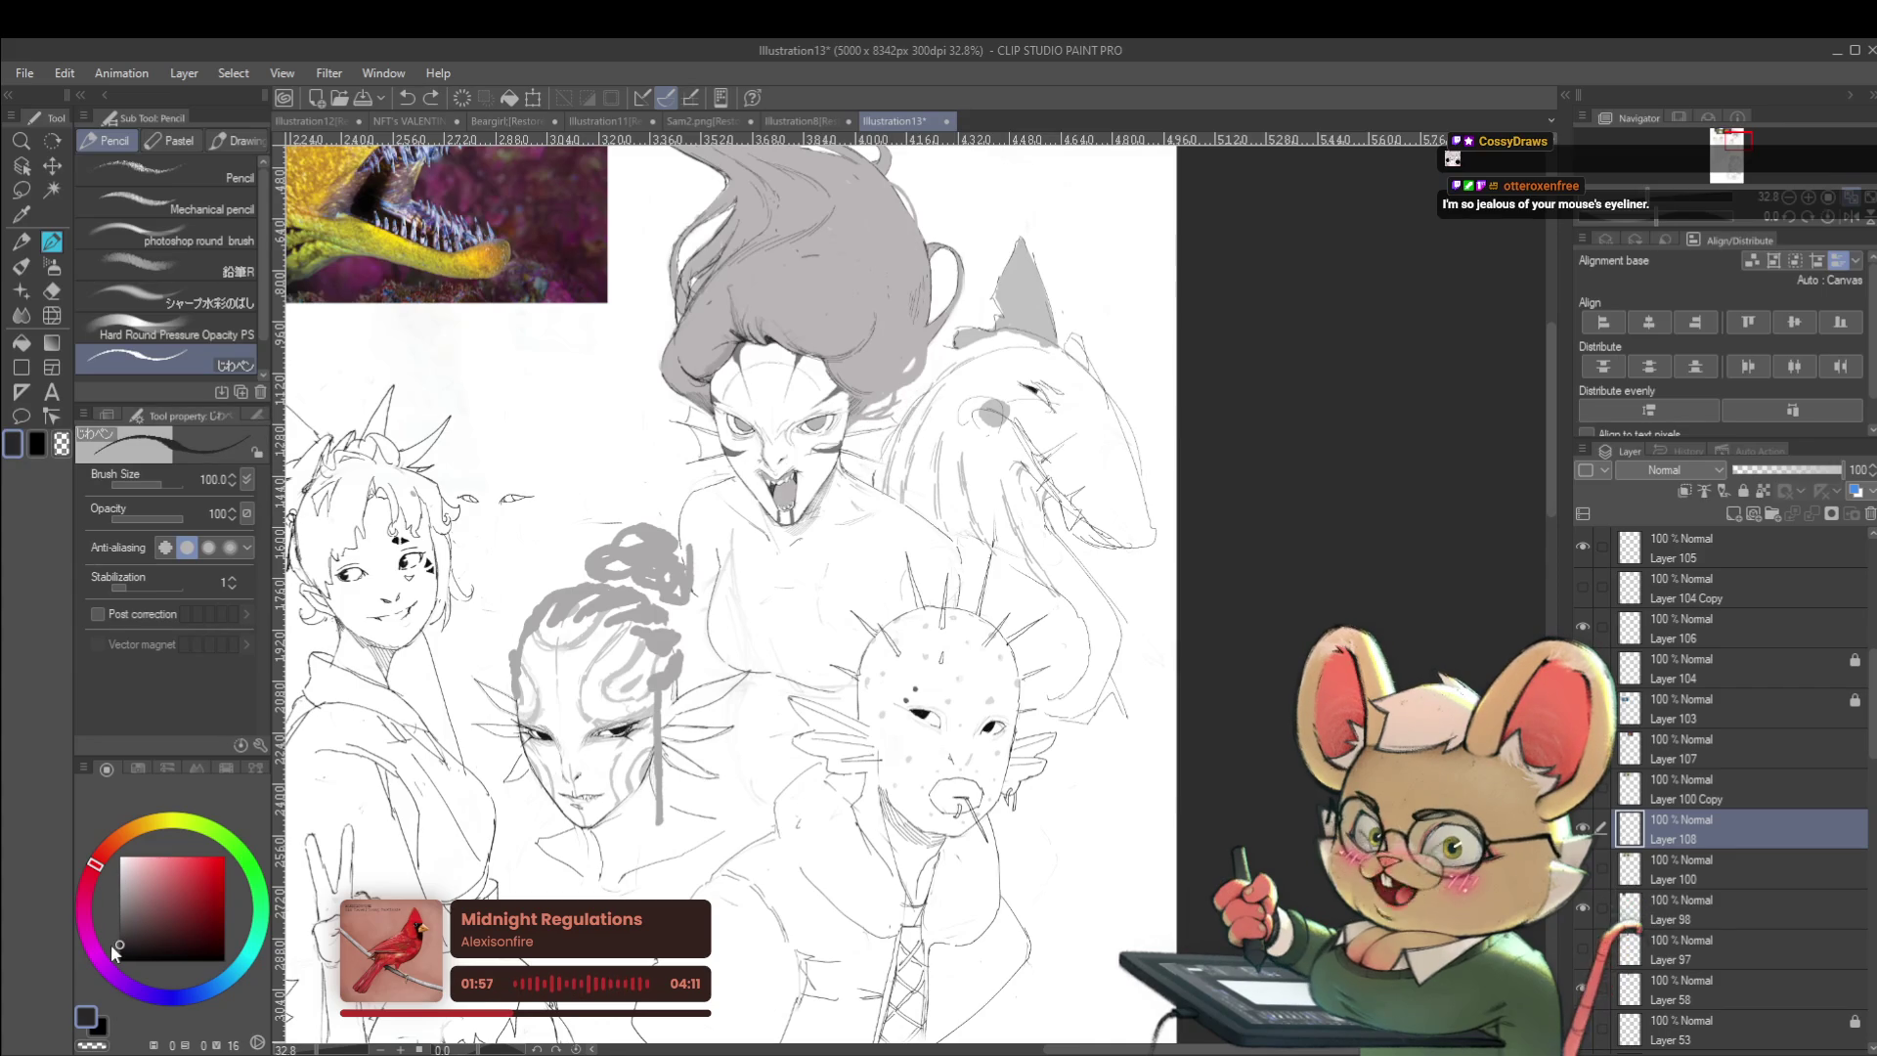
pyautogui.press('[')
pyautogui.press('[')
pyautogui.press('[')
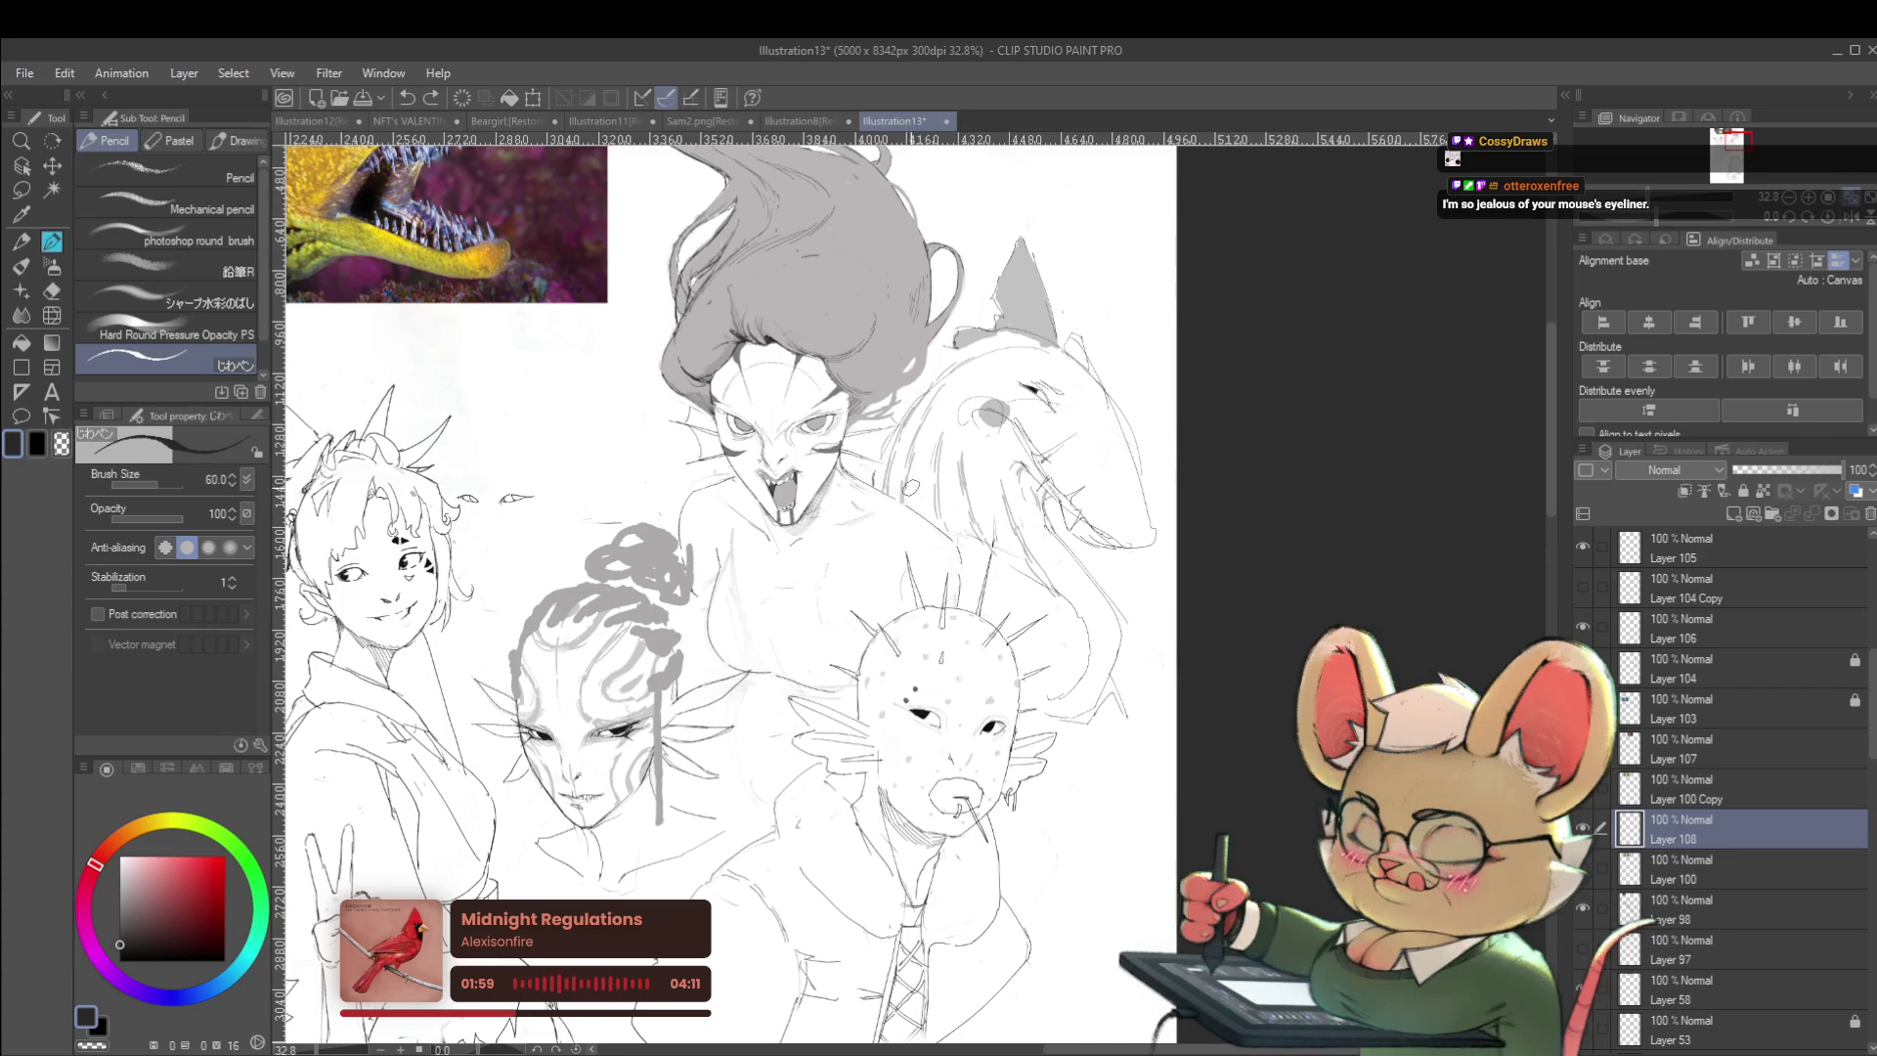
pyautogui.press('[')
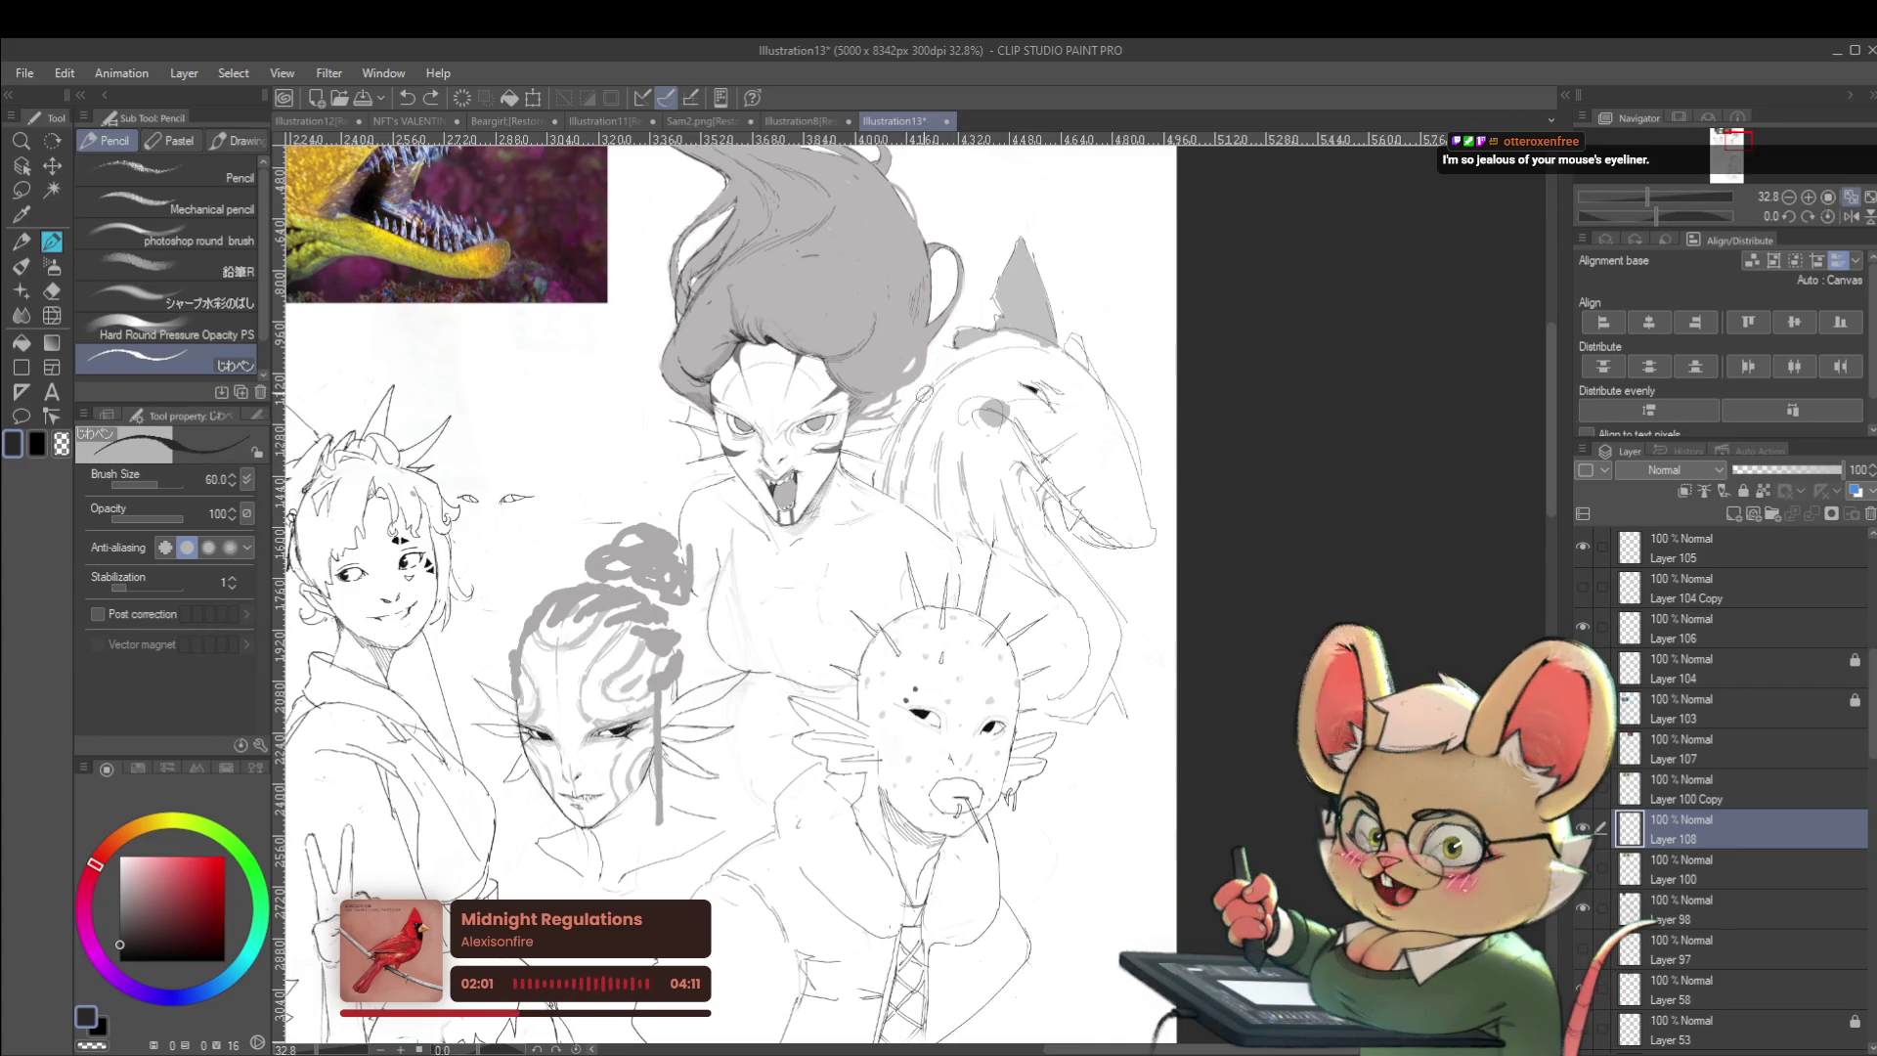
pyautogui.press('[')
pyautogui.press('[')
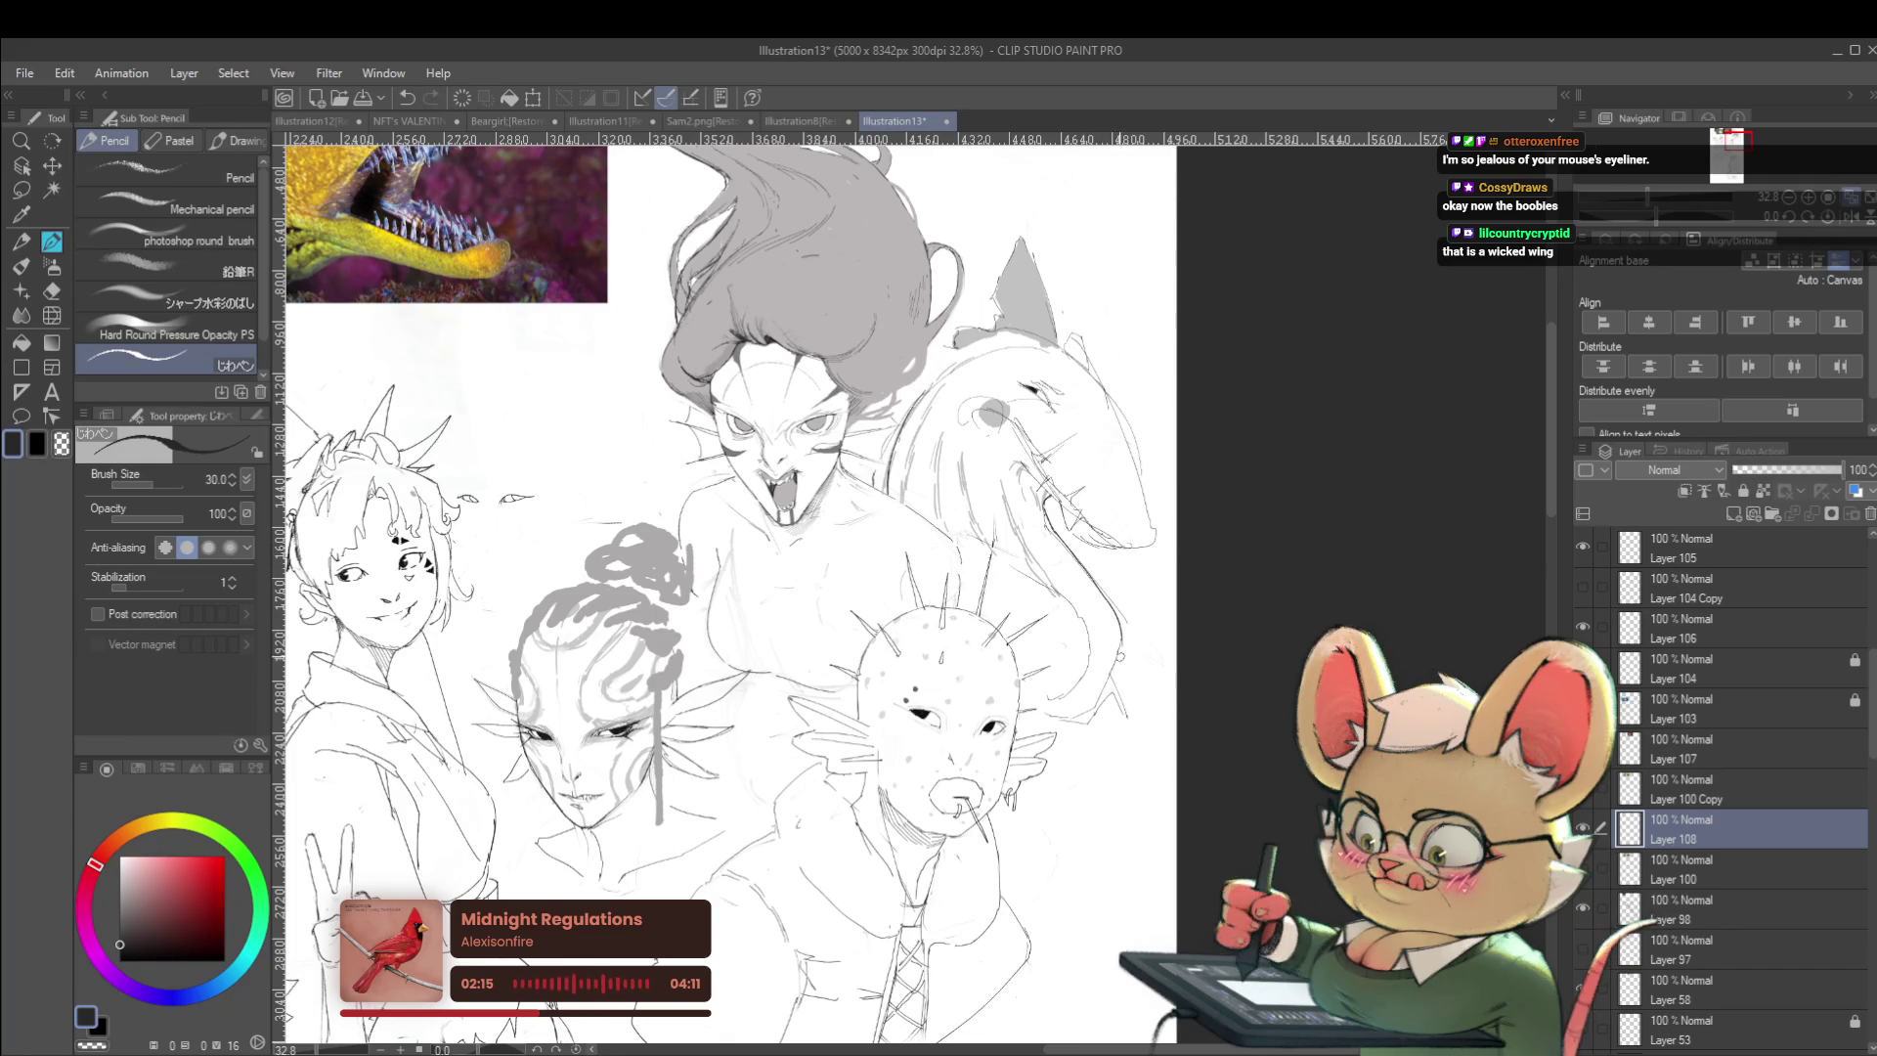
pyautogui.scroll(-3, 1106, 693)
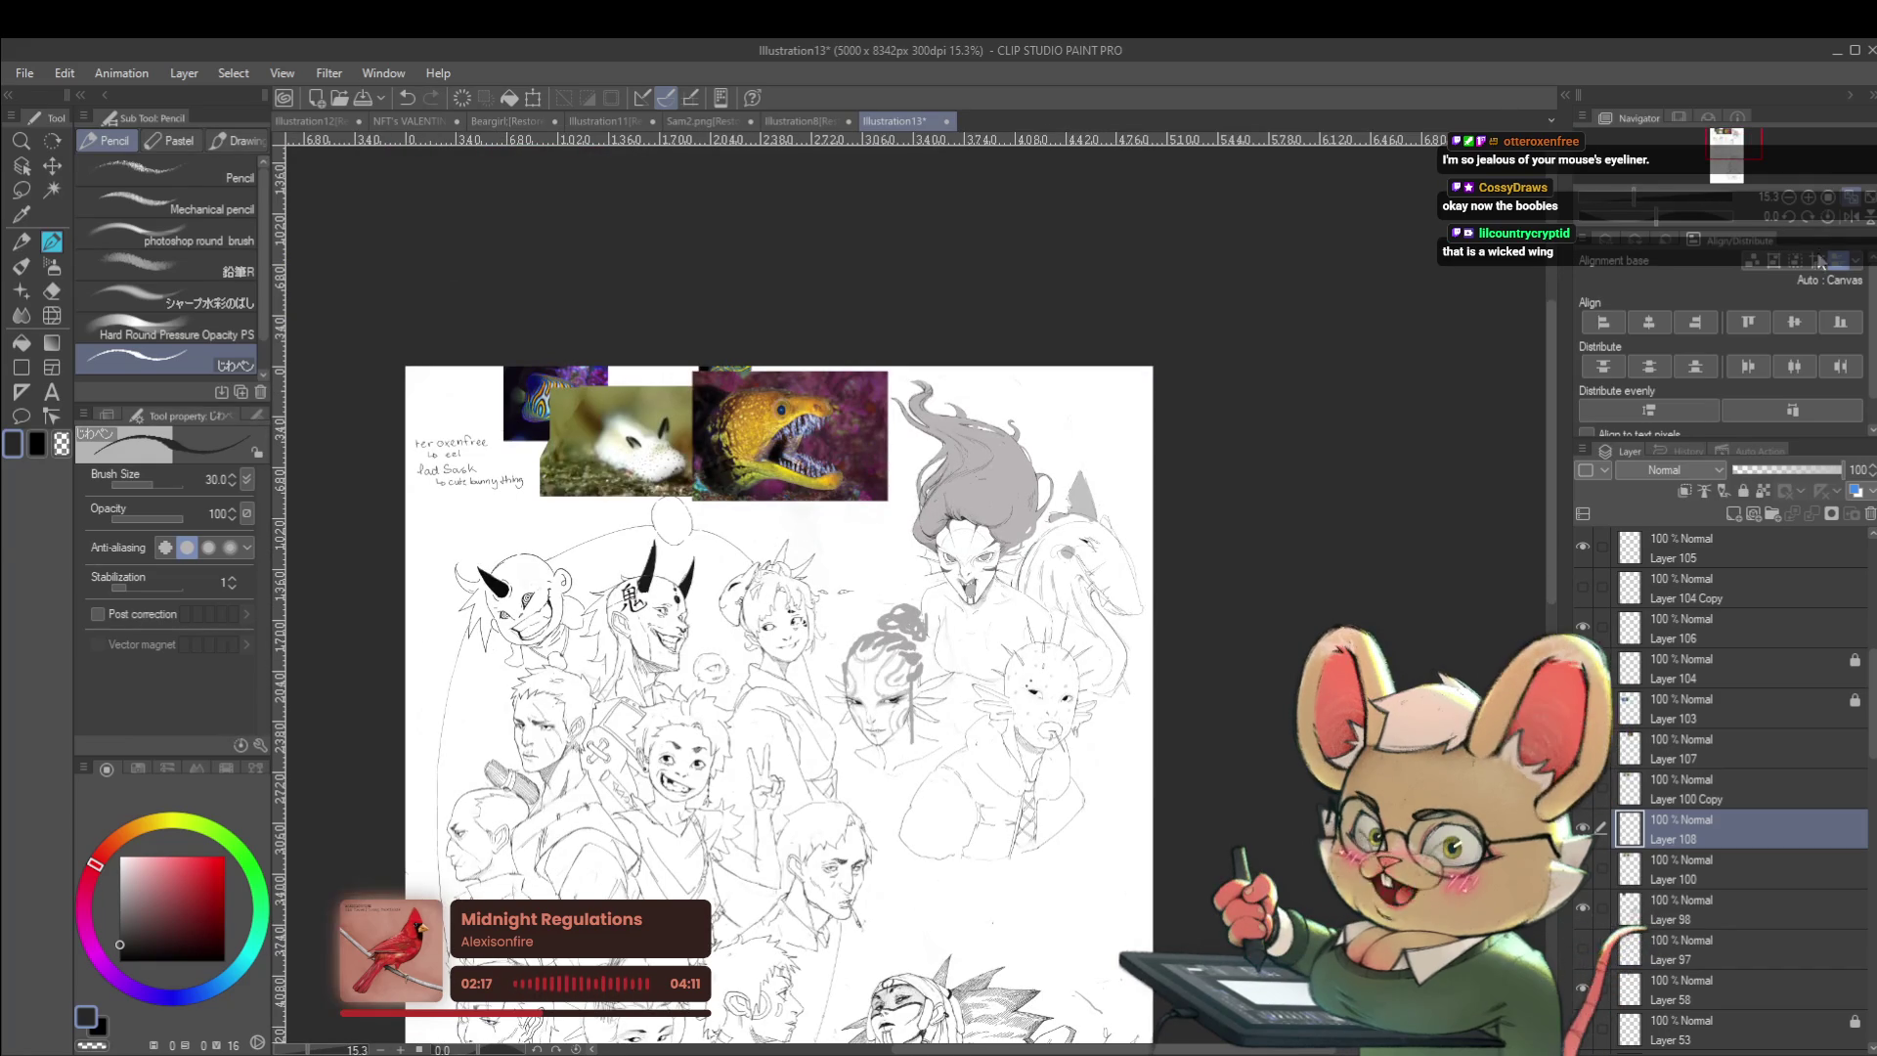
pyautogui.click(1850, 223)
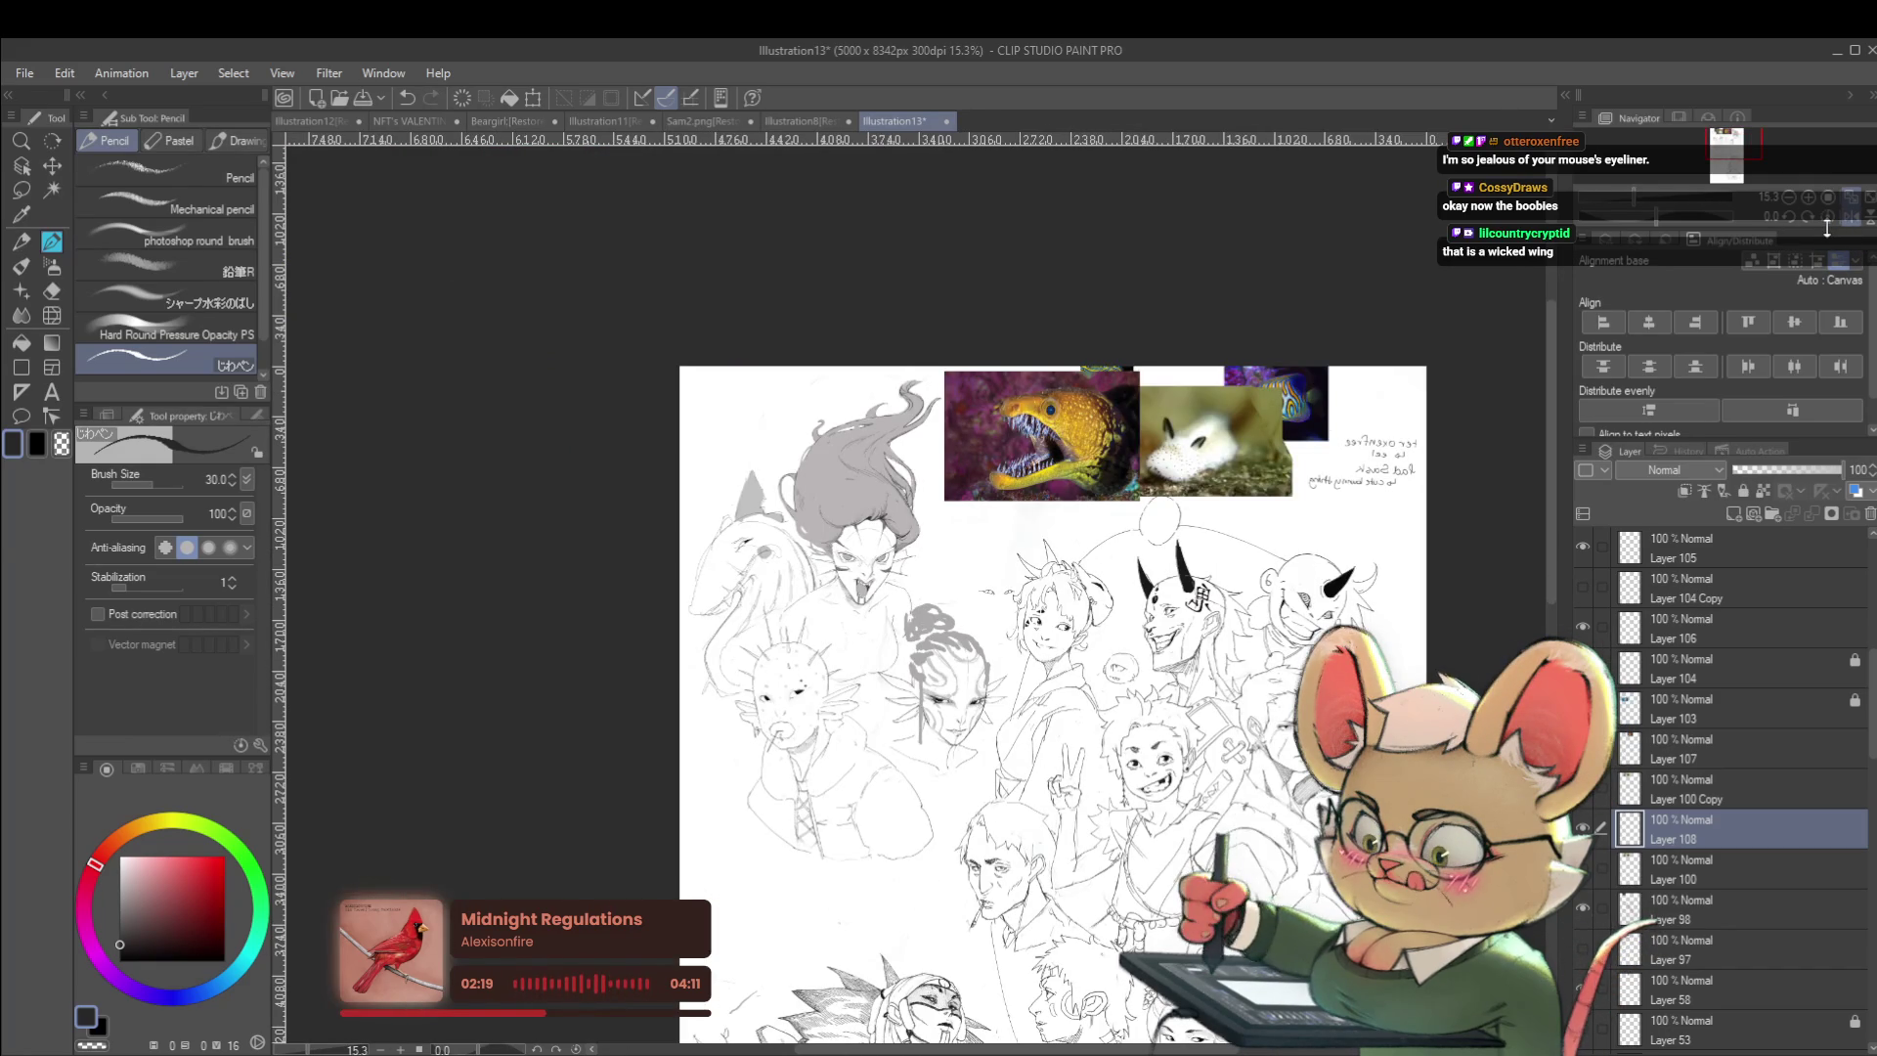
pyautogui.scroll(3, 763, 556)
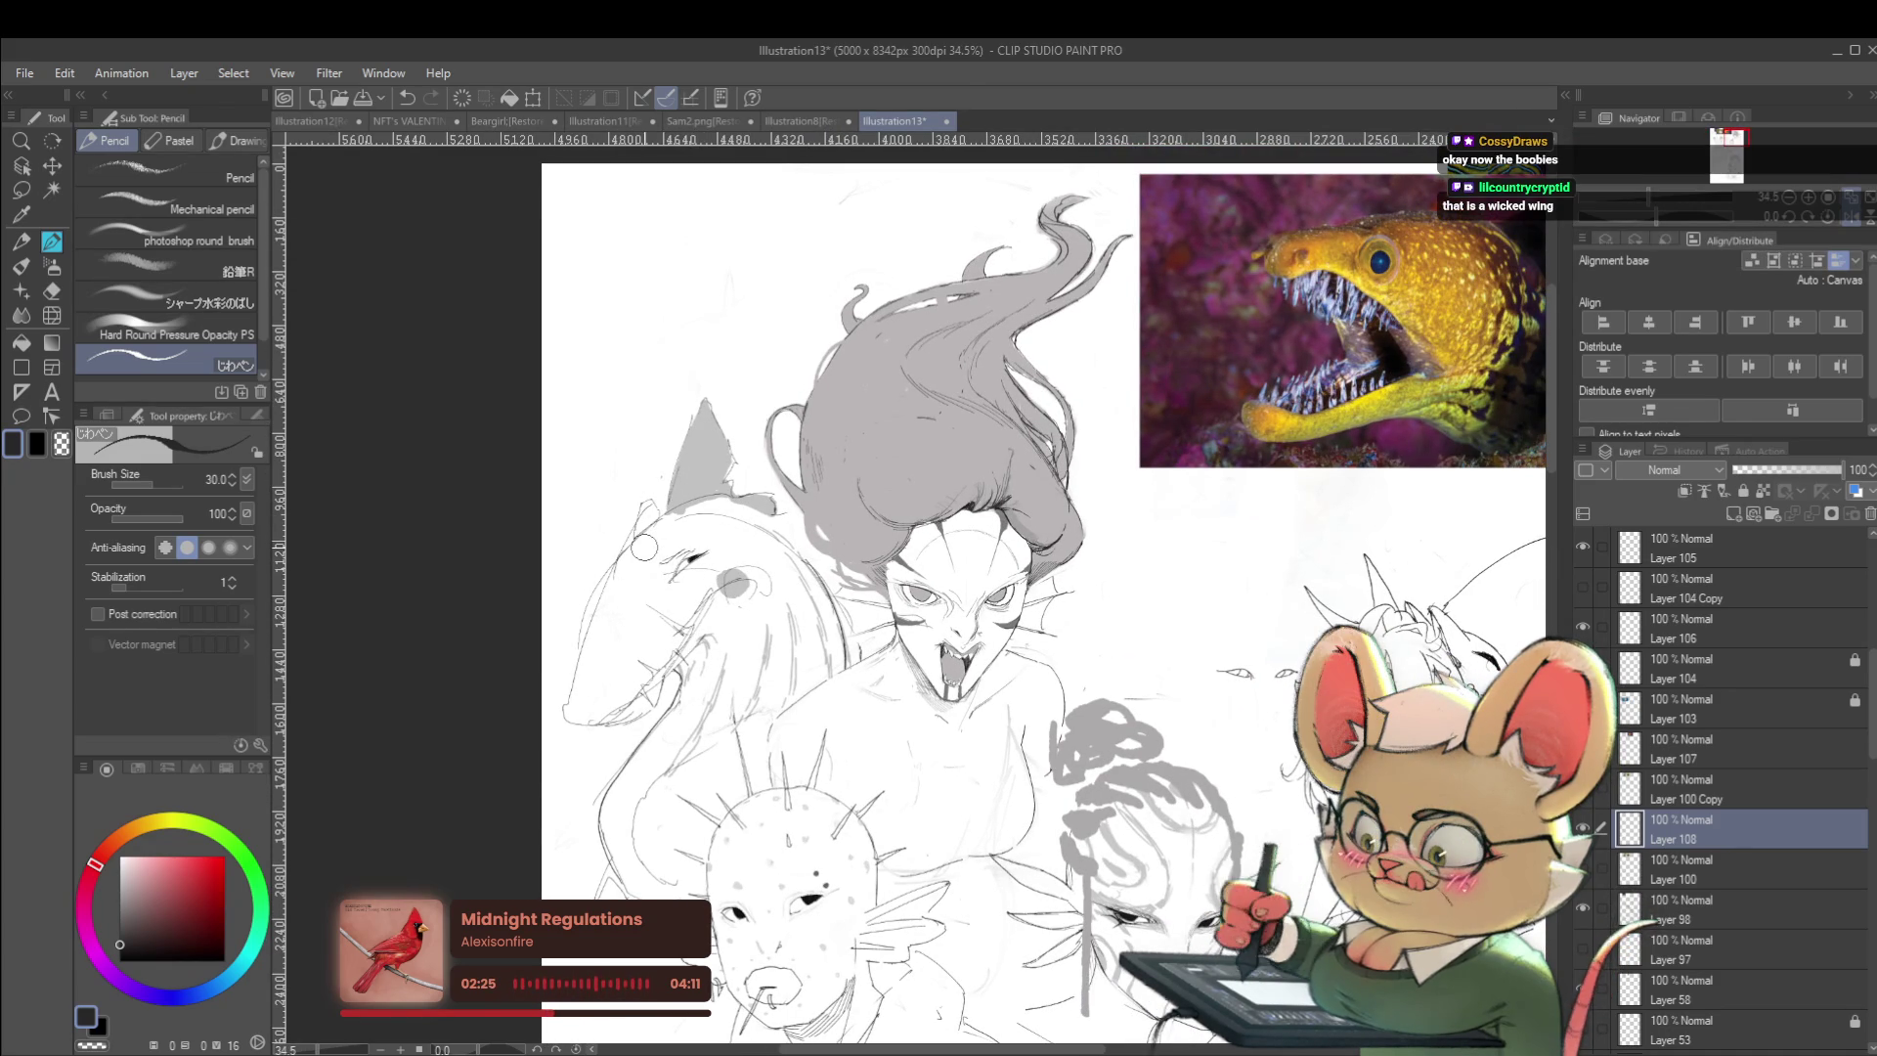
# - Dab light grey spots over the eel's body with a size-80 pencil, flipping to check
pyautogui.click(119, 885)
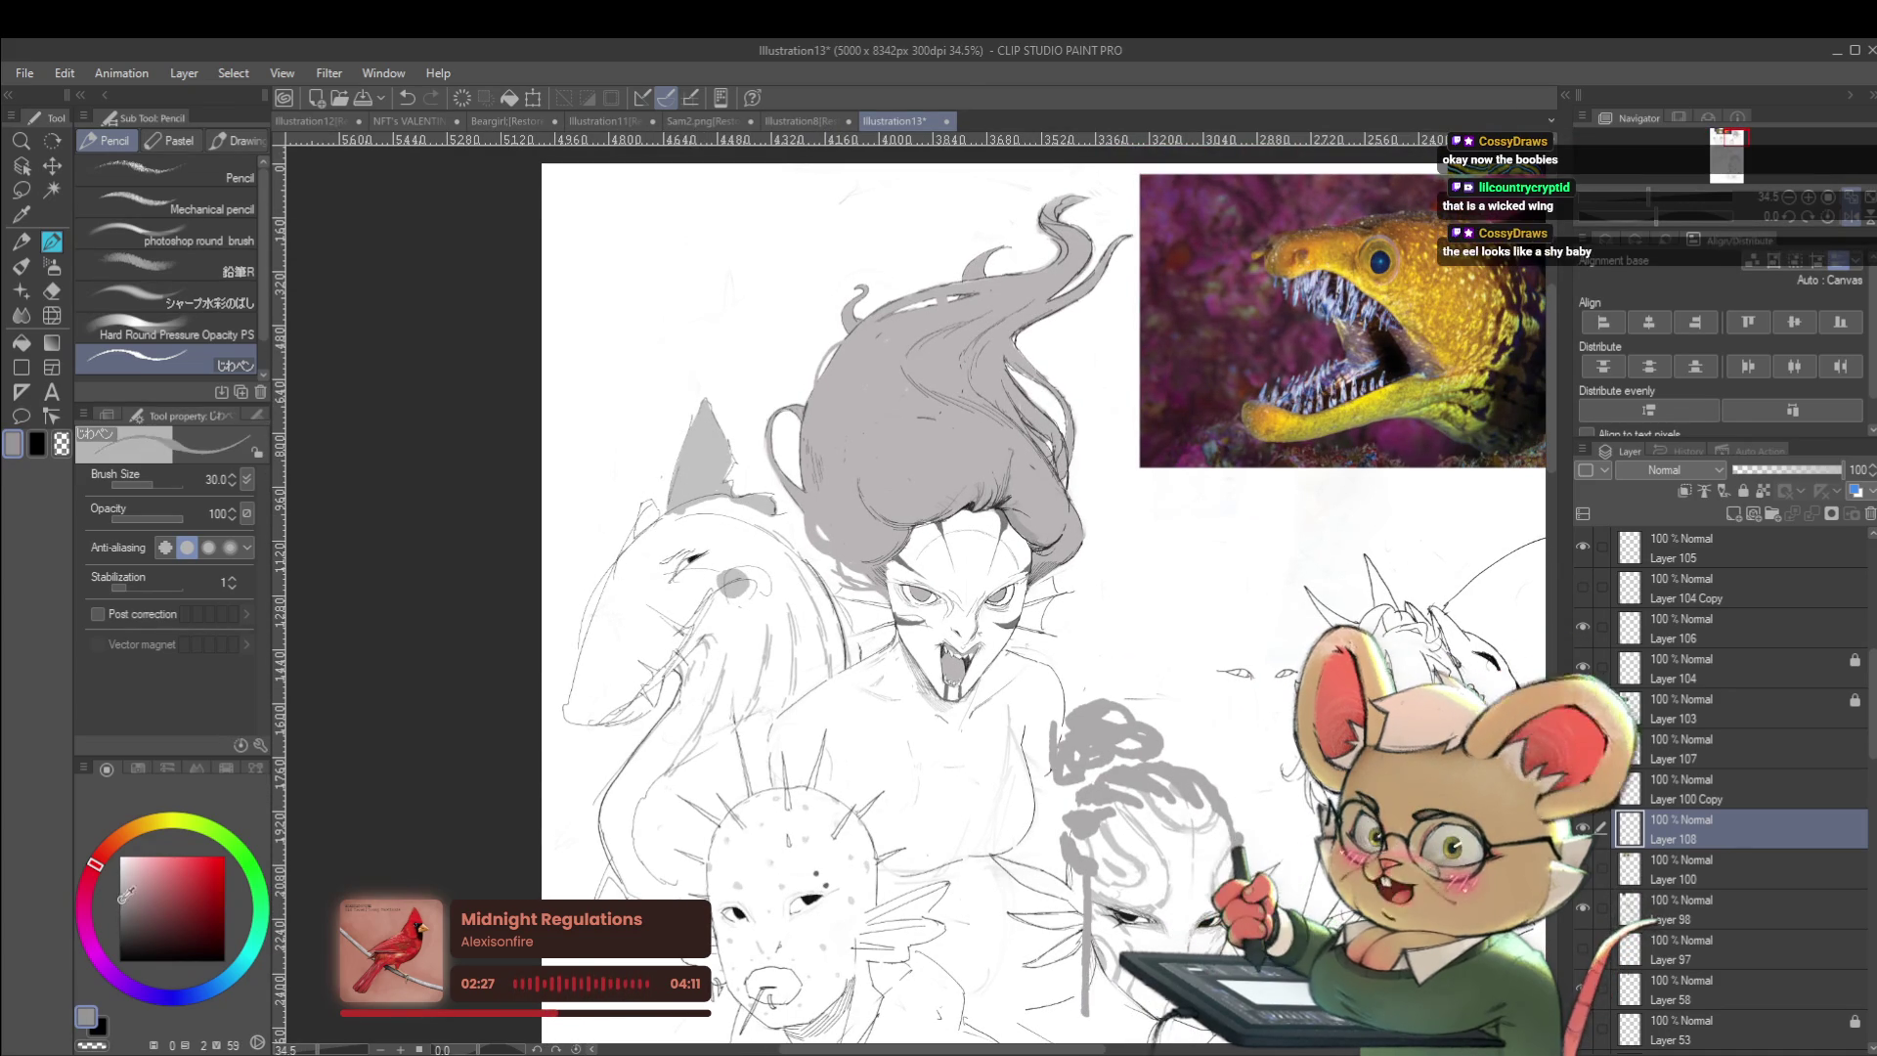
pyautogui.press(']')
pyautogui.press(']')
pyautogui.press(']')
pyautogui.press(']')
pyautogui.press(']')
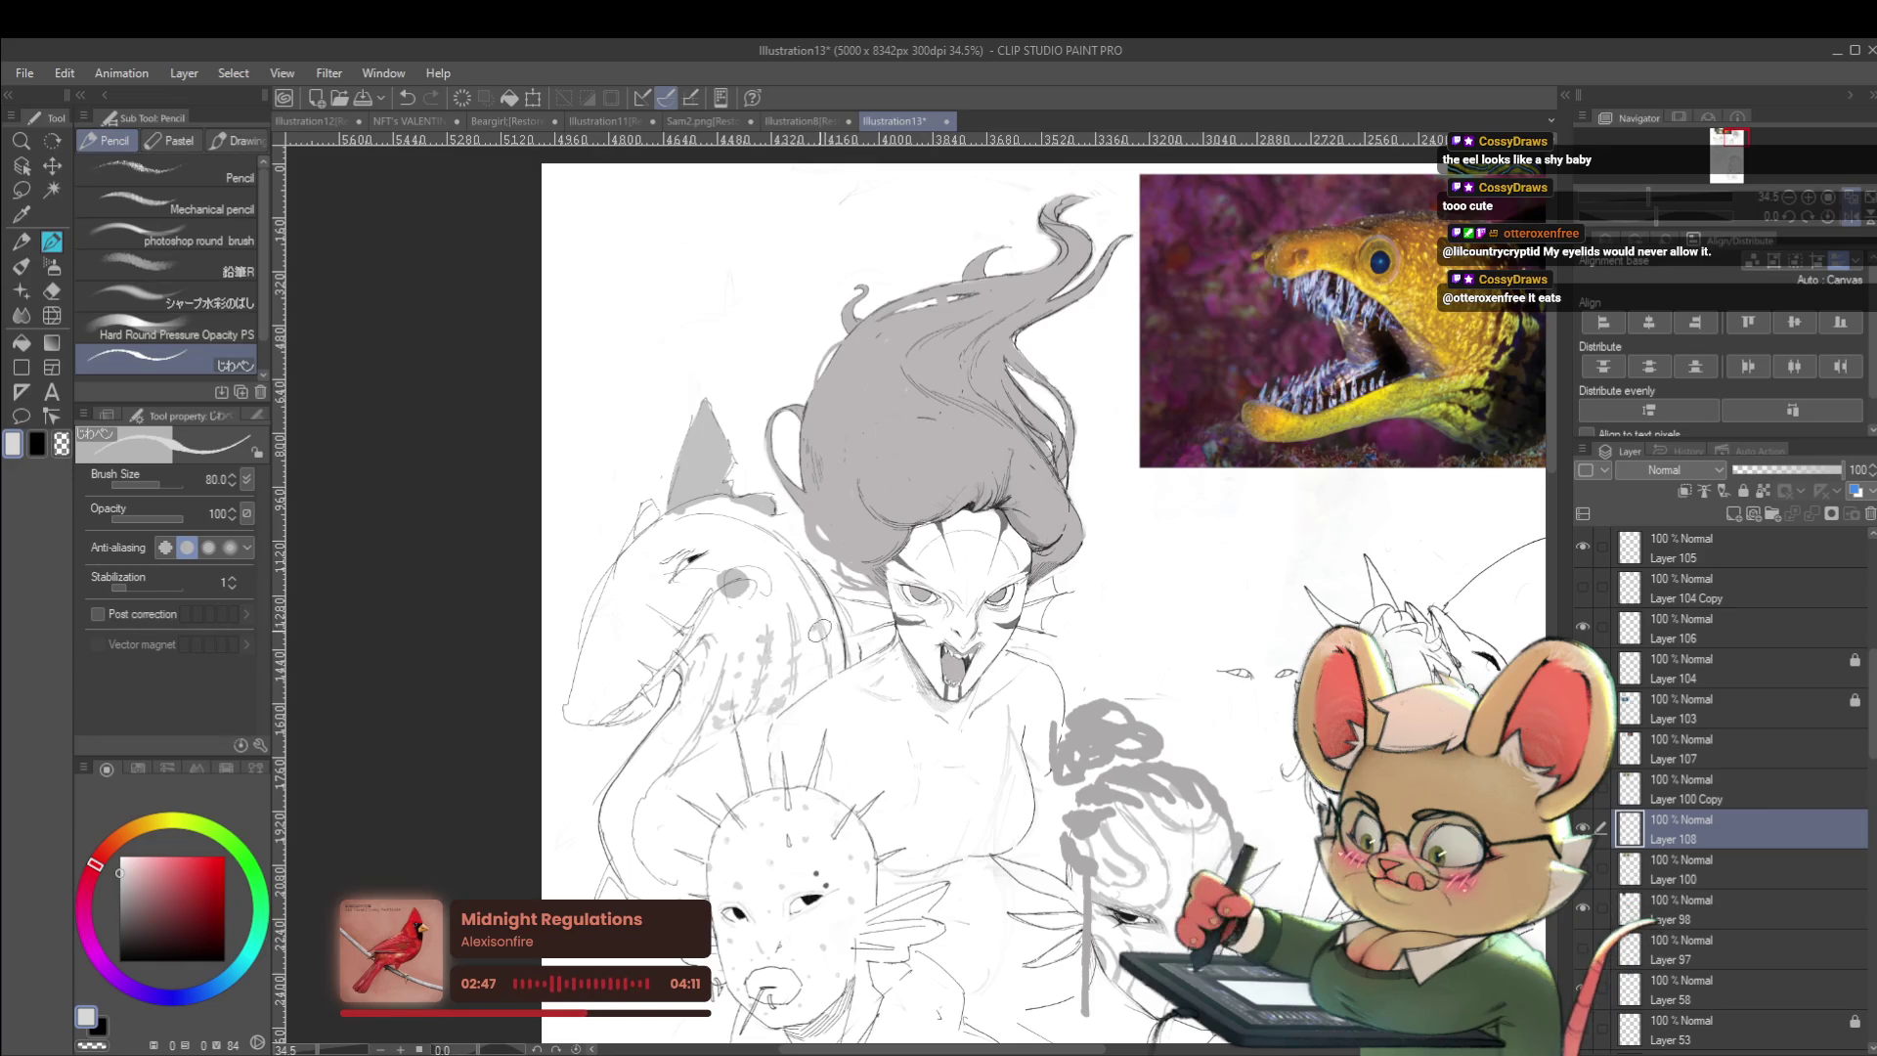
pyautogui.scroll(-3, 826, 657)
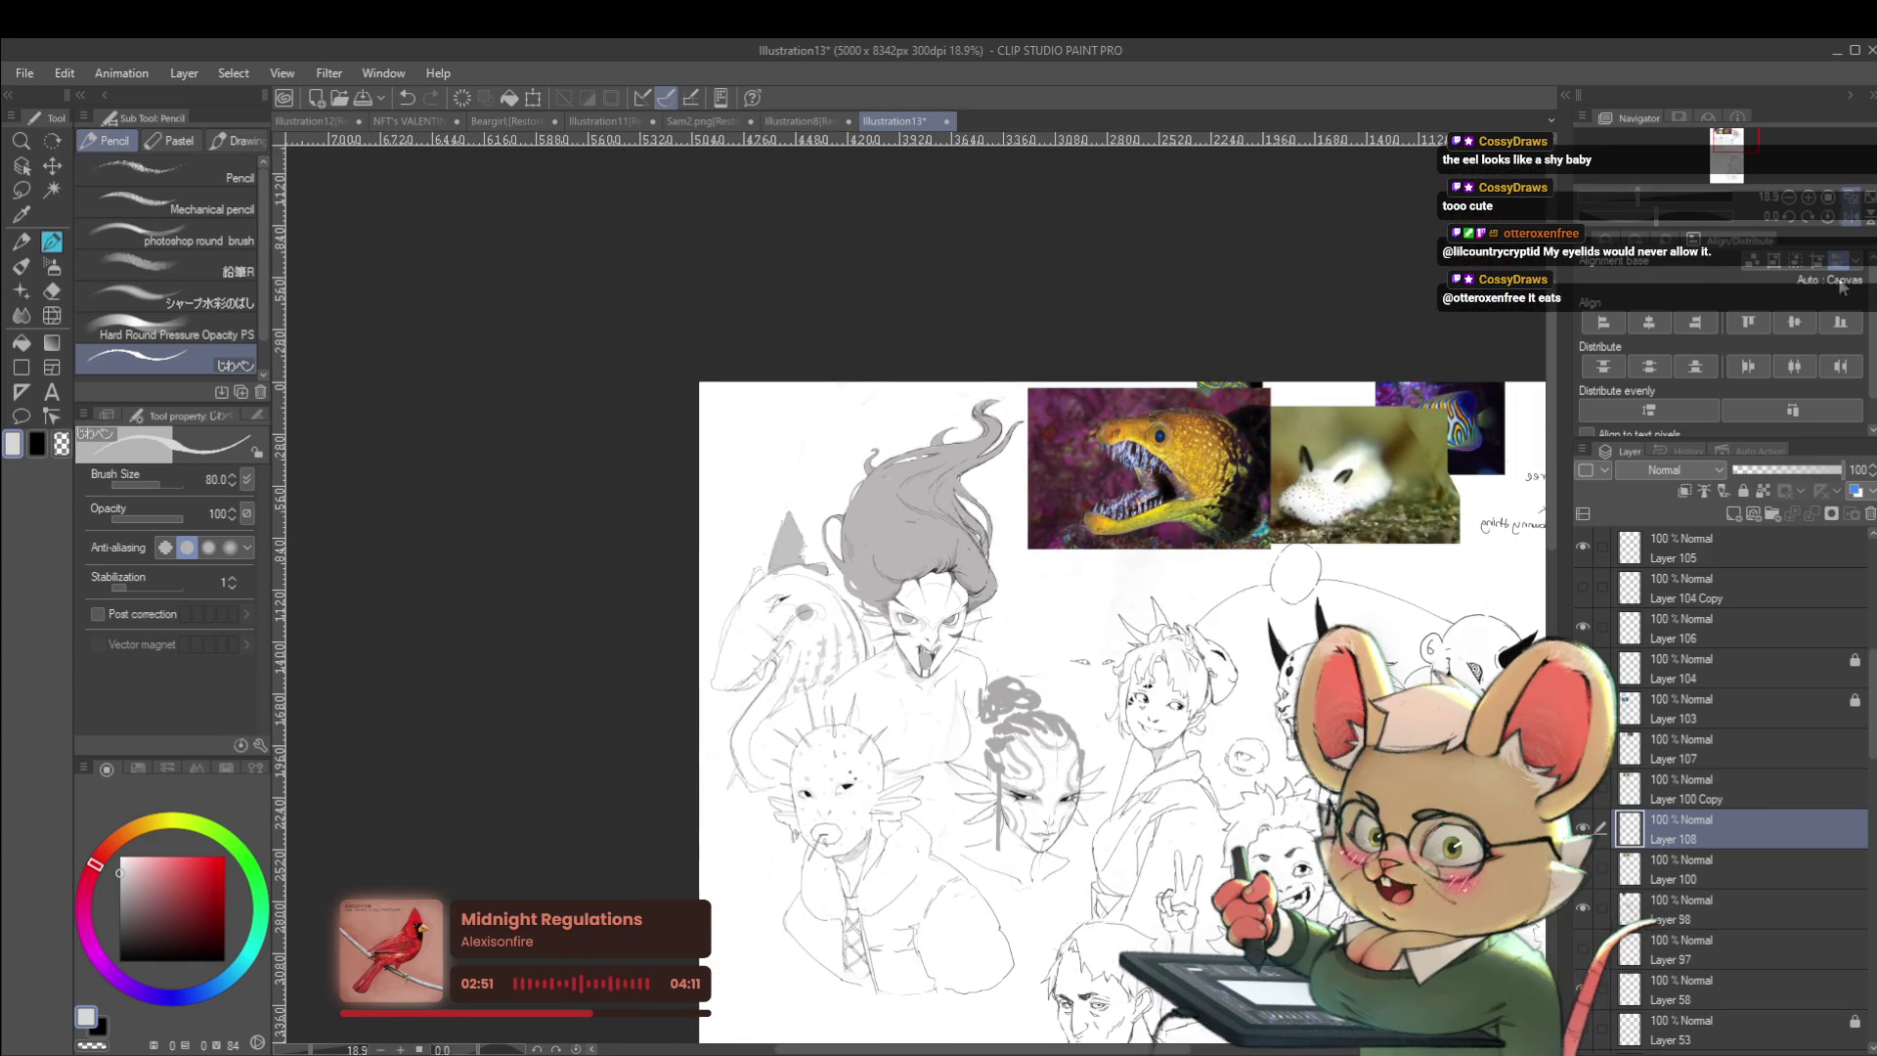
pyautogui.click(1851, 224)
pyautogui.scroll(3, 1026, 594)
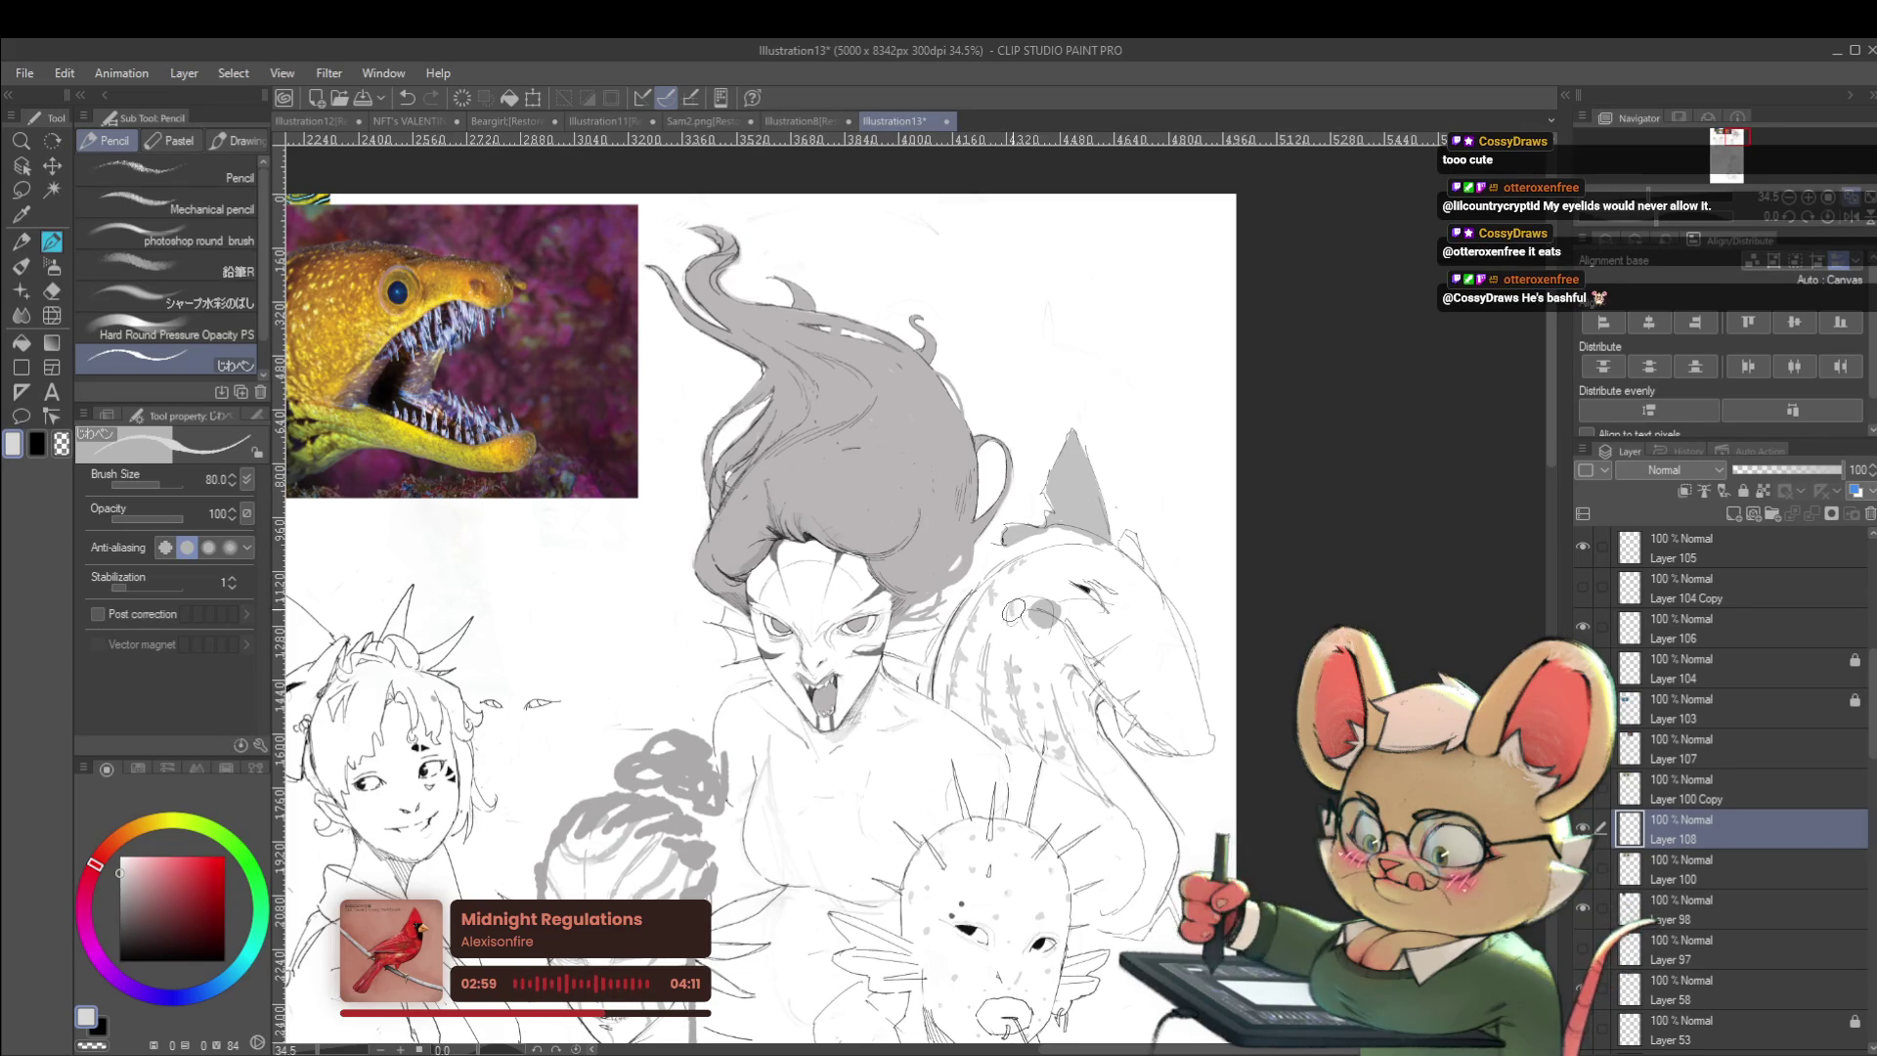
pyautogui.scroll(-2, 1023, 595)
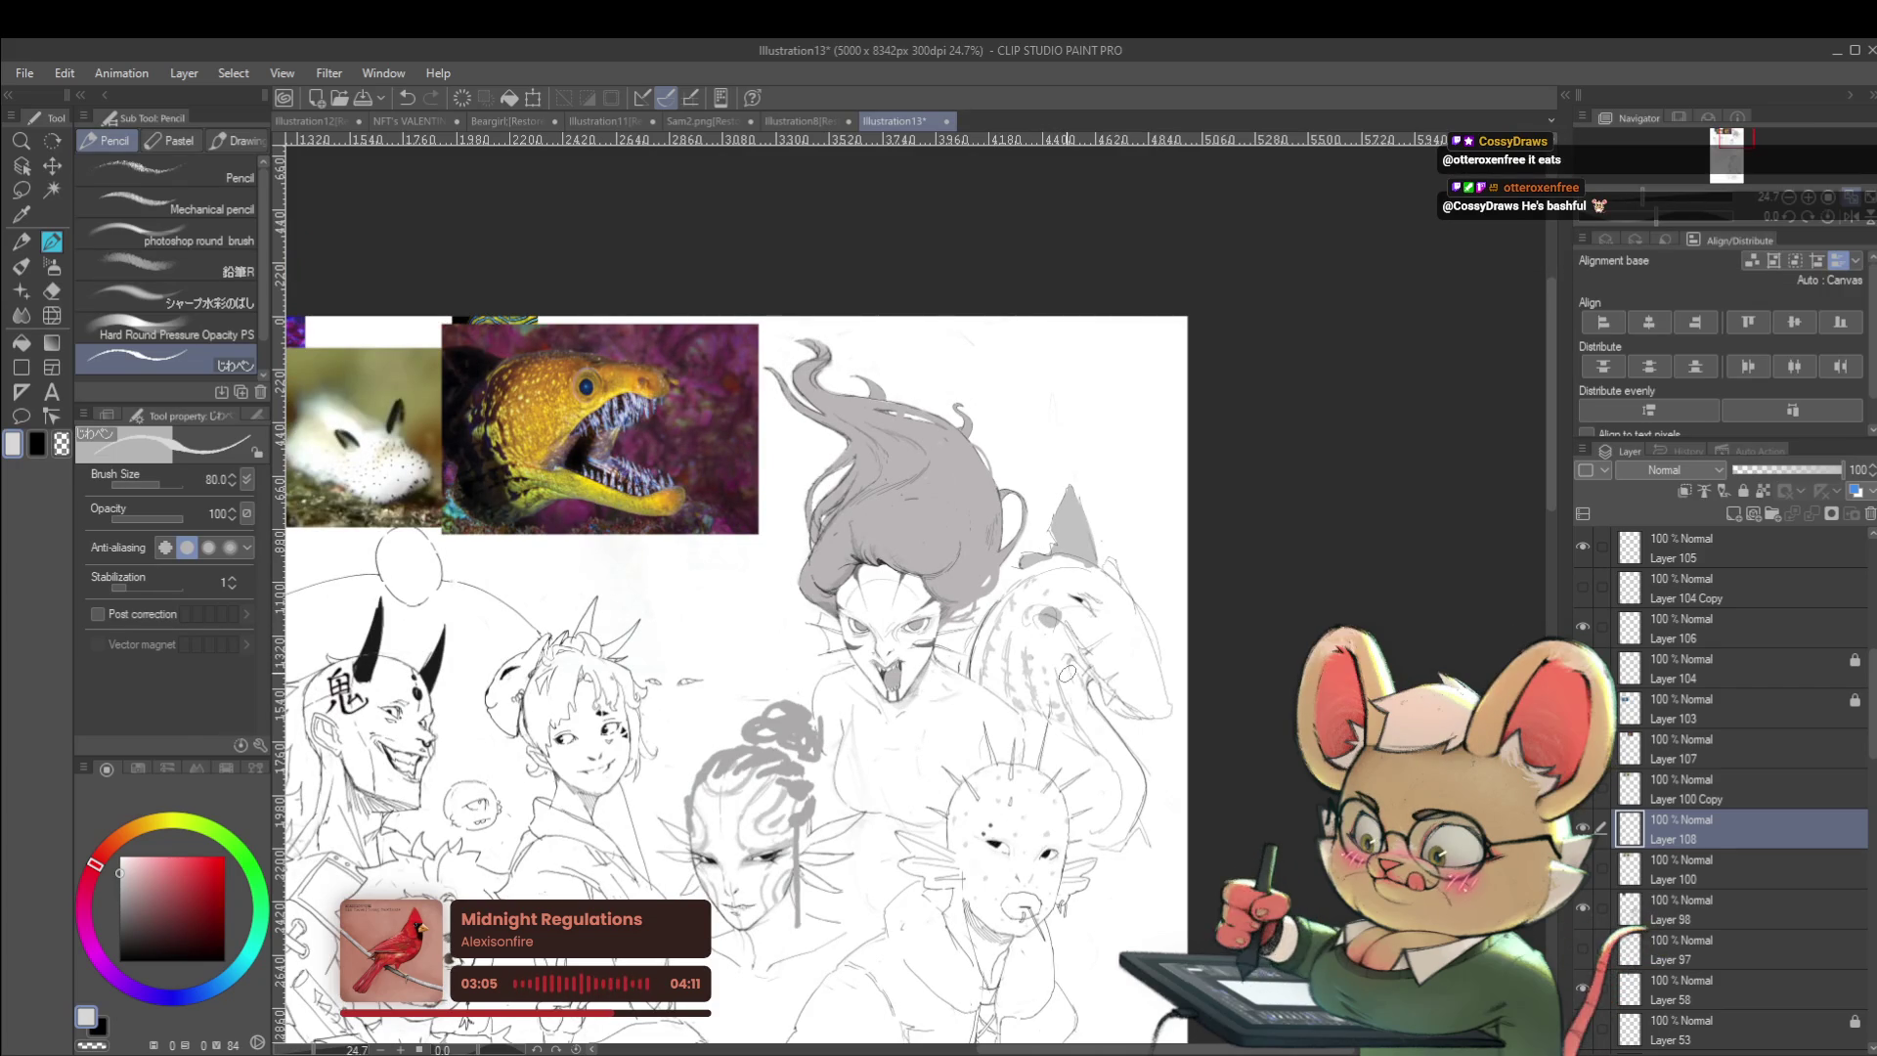
pyautogui.scroll(2, 1049, 579)
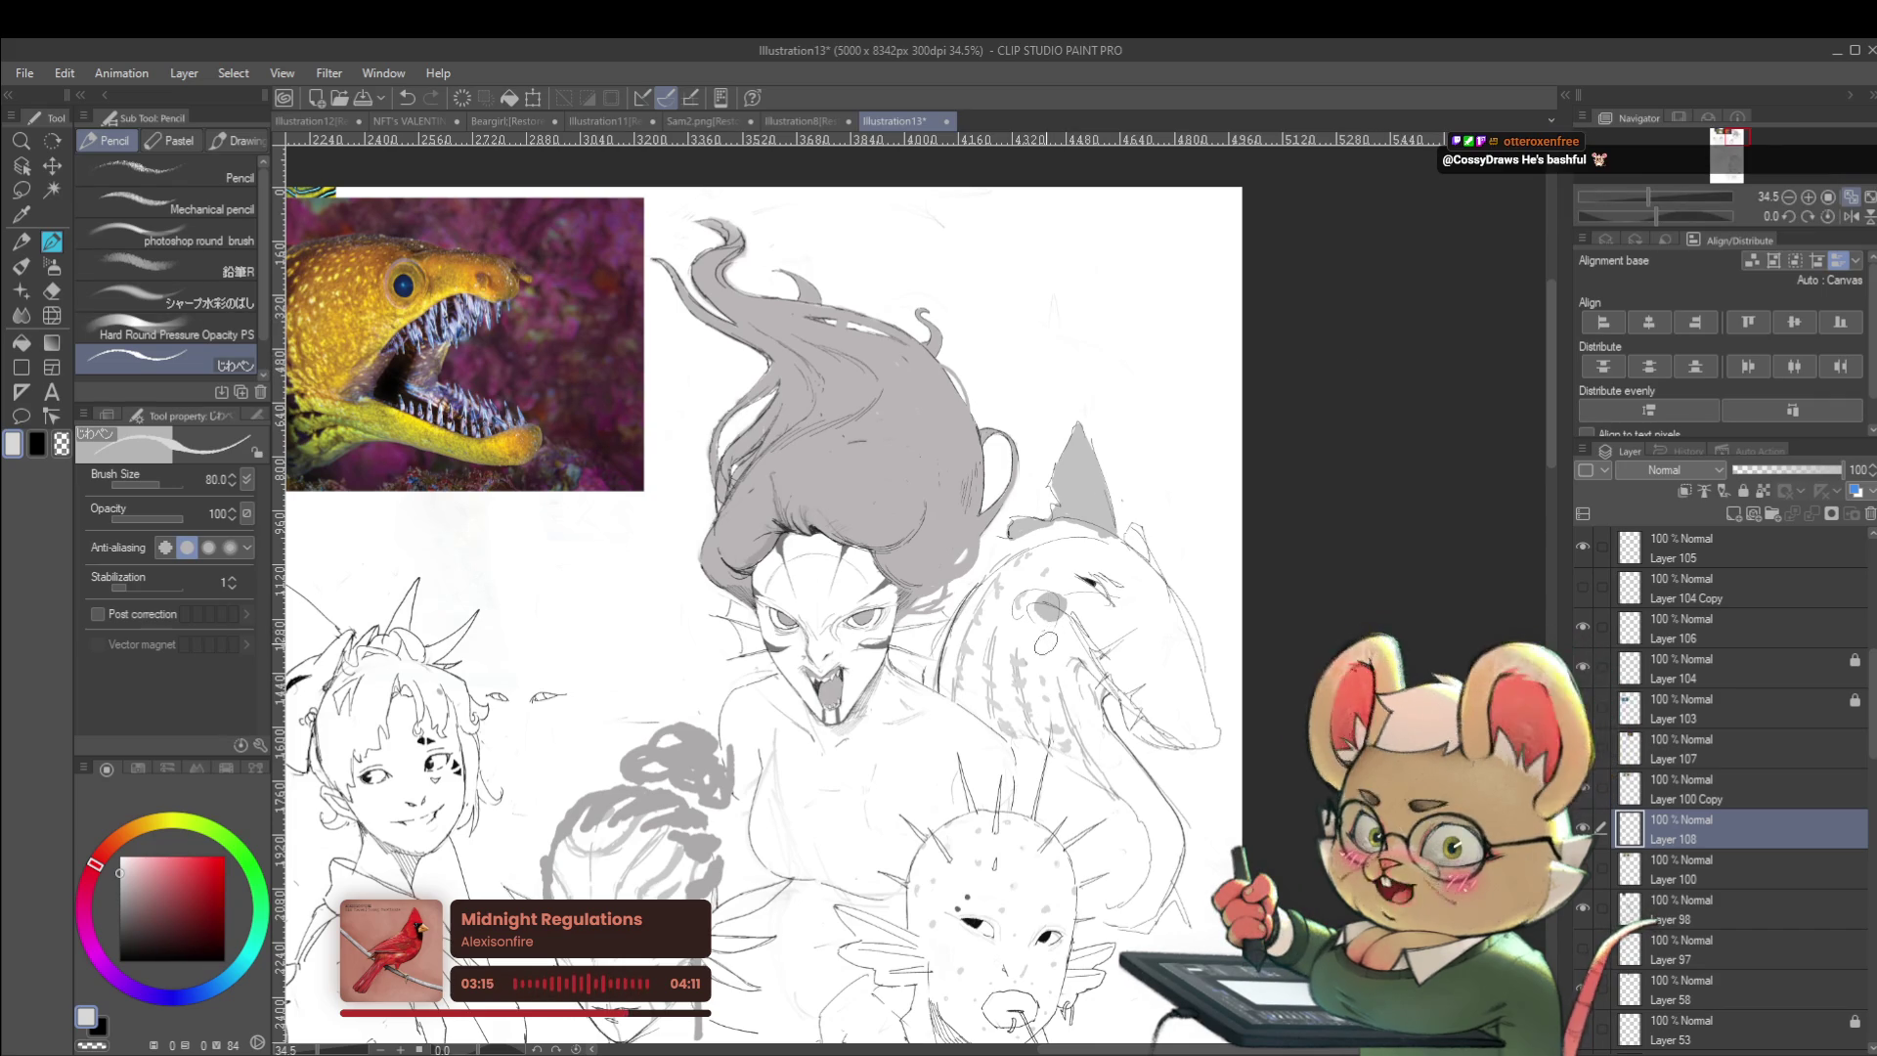
pyautogui.scroll(-3, 1085, 578)
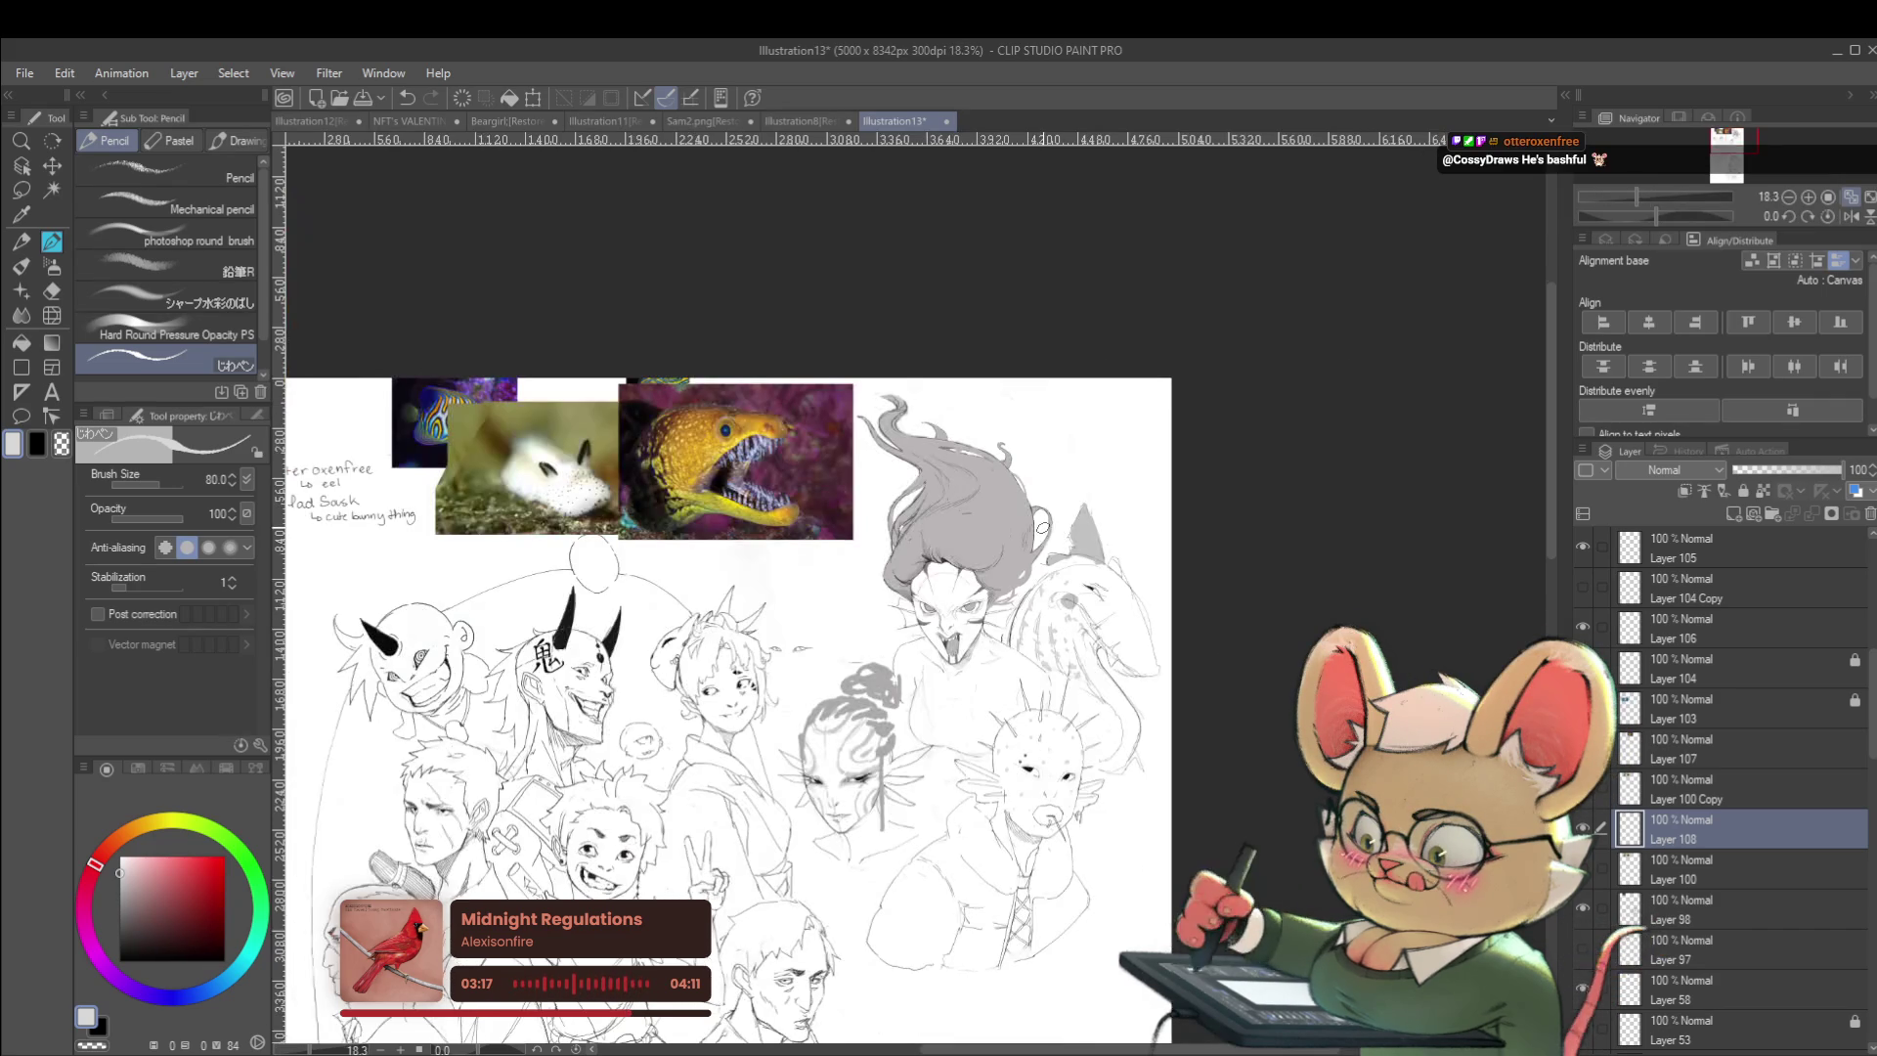
pyautogui.click(1851, 217)
pyautogui.scroll(3, 743, 582)
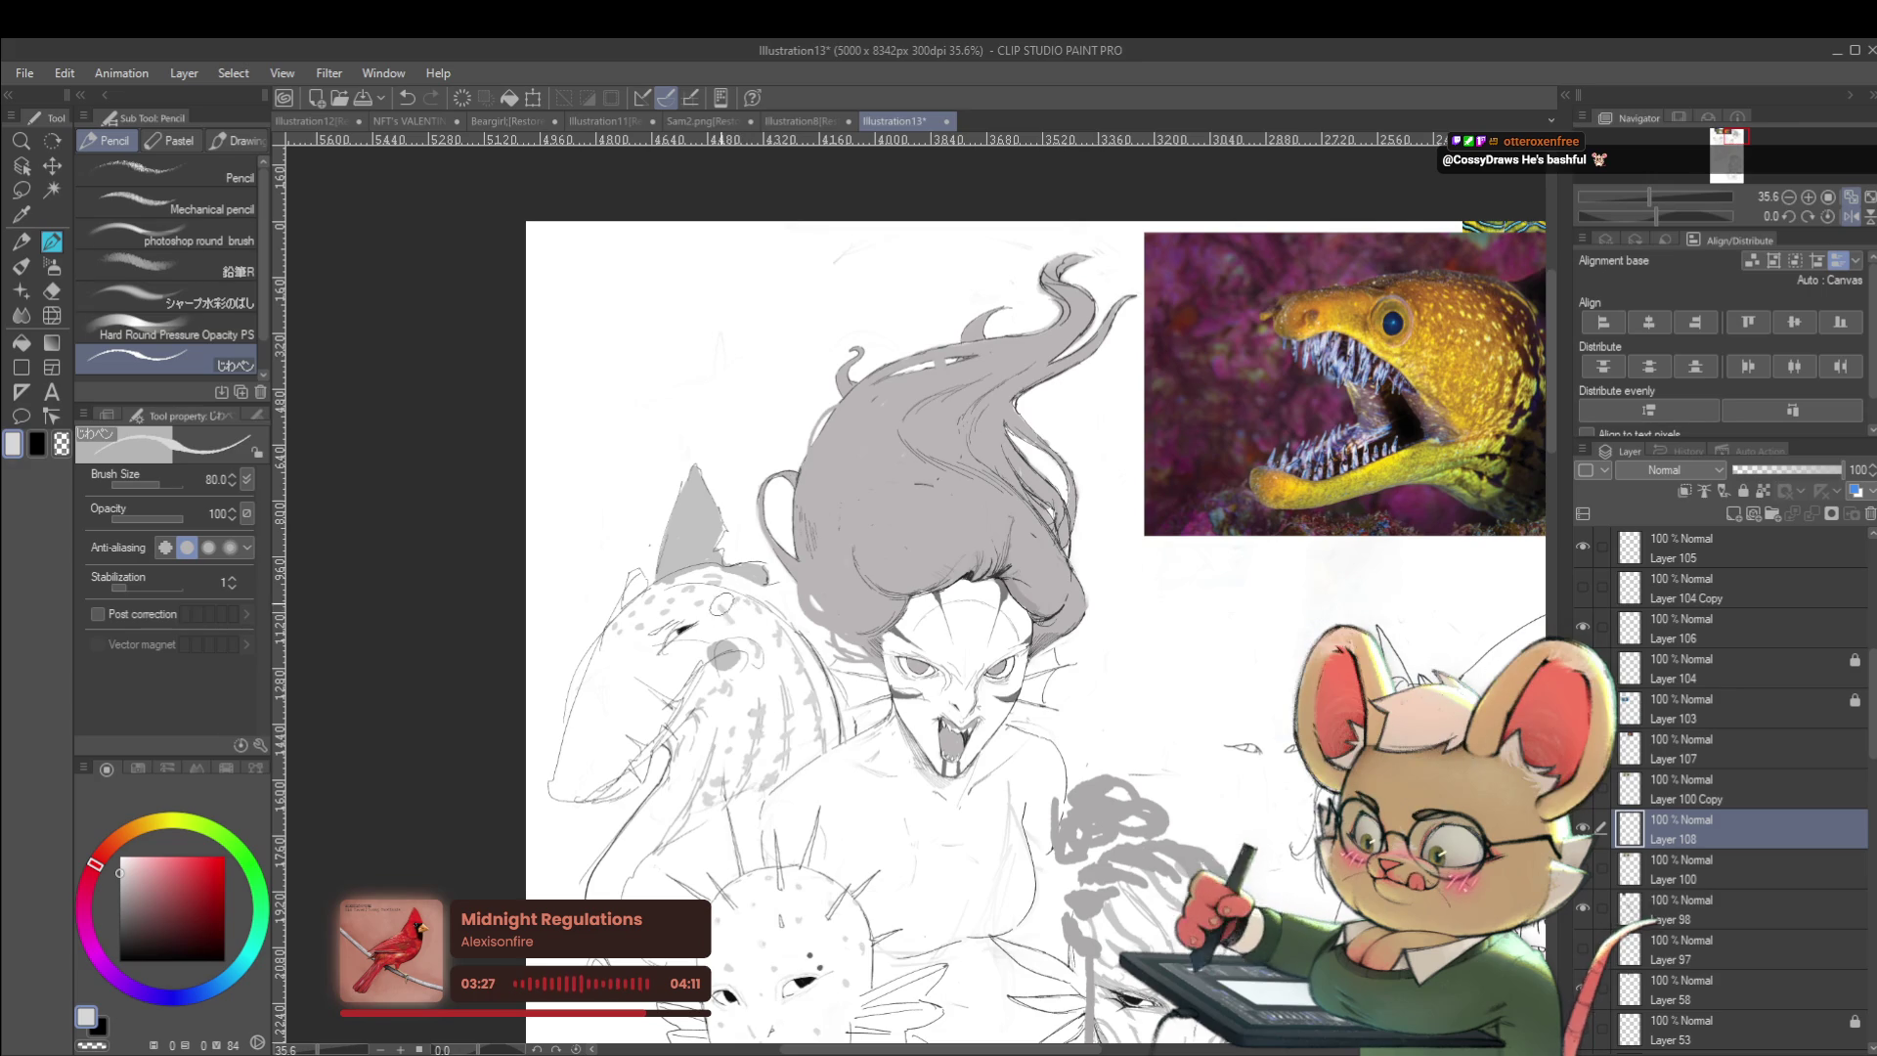
pyautogui.scroll(-4, 754, 597)
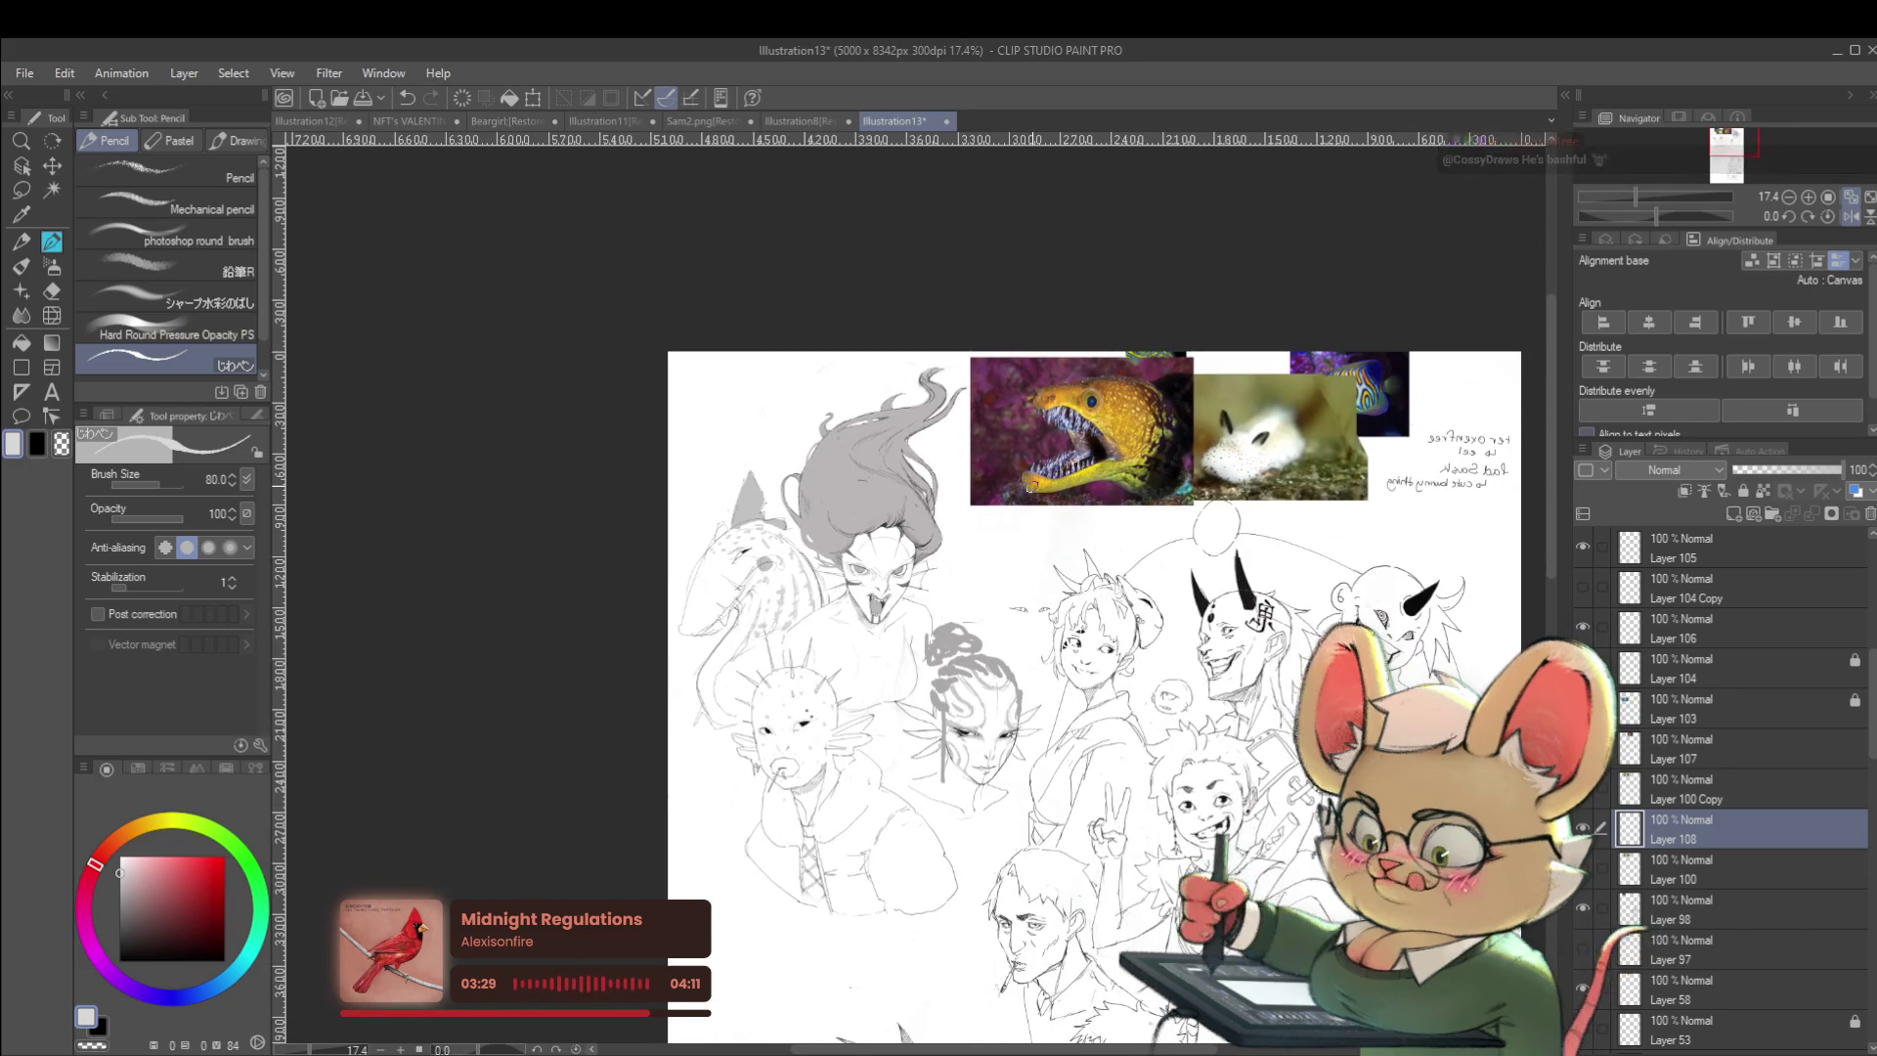
# - Speckle more grey spots on the eel's throat and lower head, toggling the mirrored view
pyautogui.scroll(4, 751, 538)
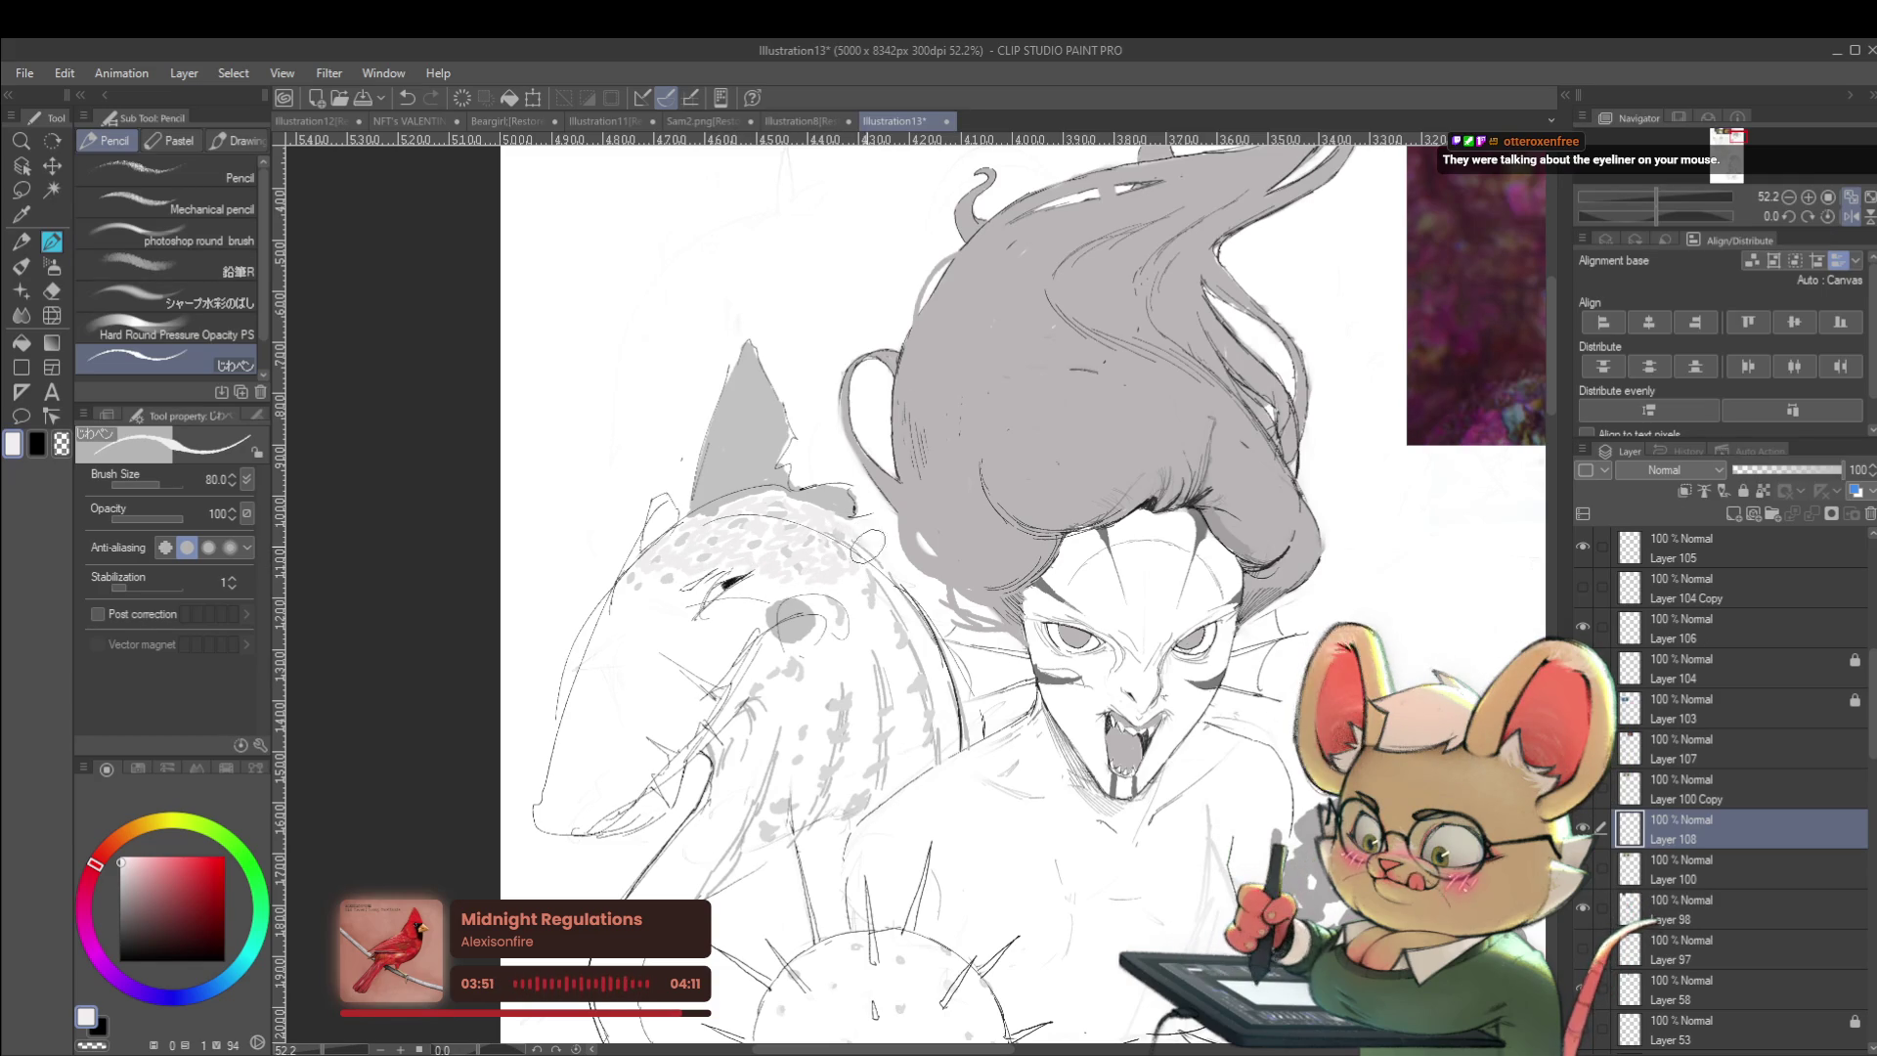
pyautogui.scroll(-5, 896, 574)
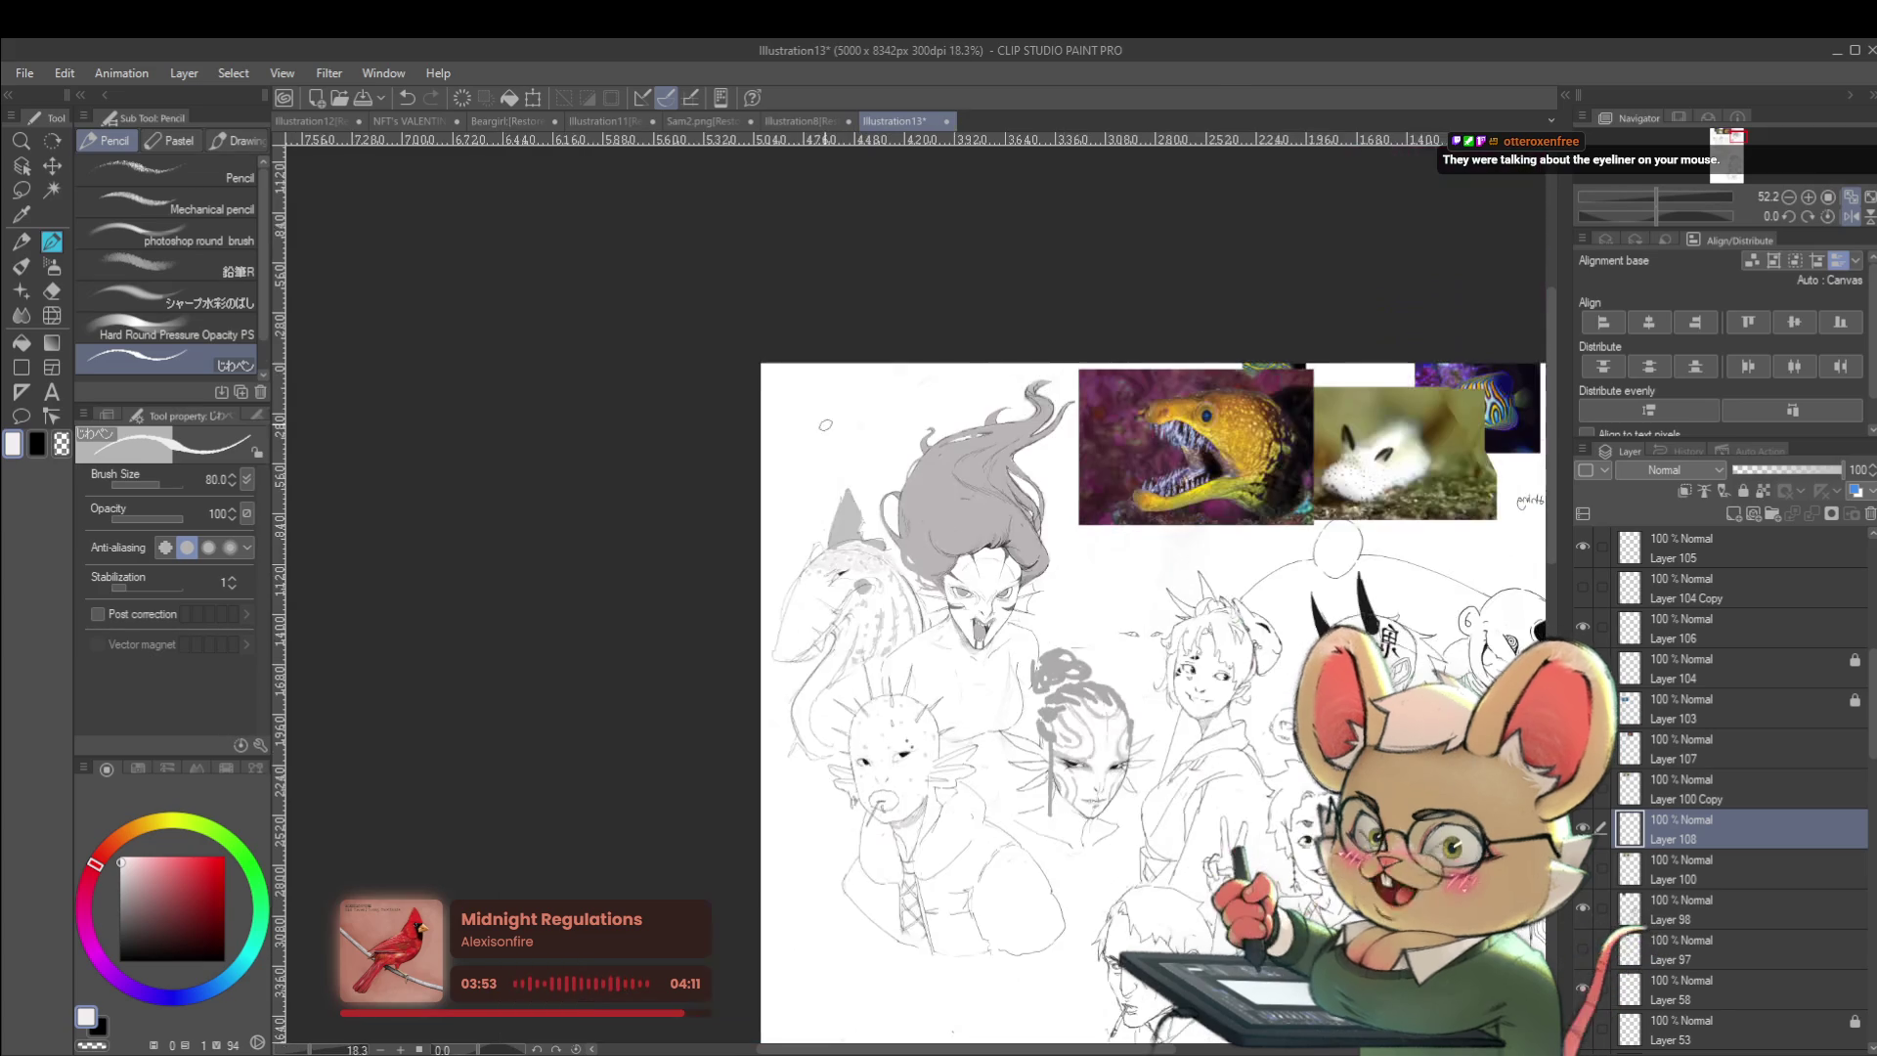
pyautogui.click(1851, 217)
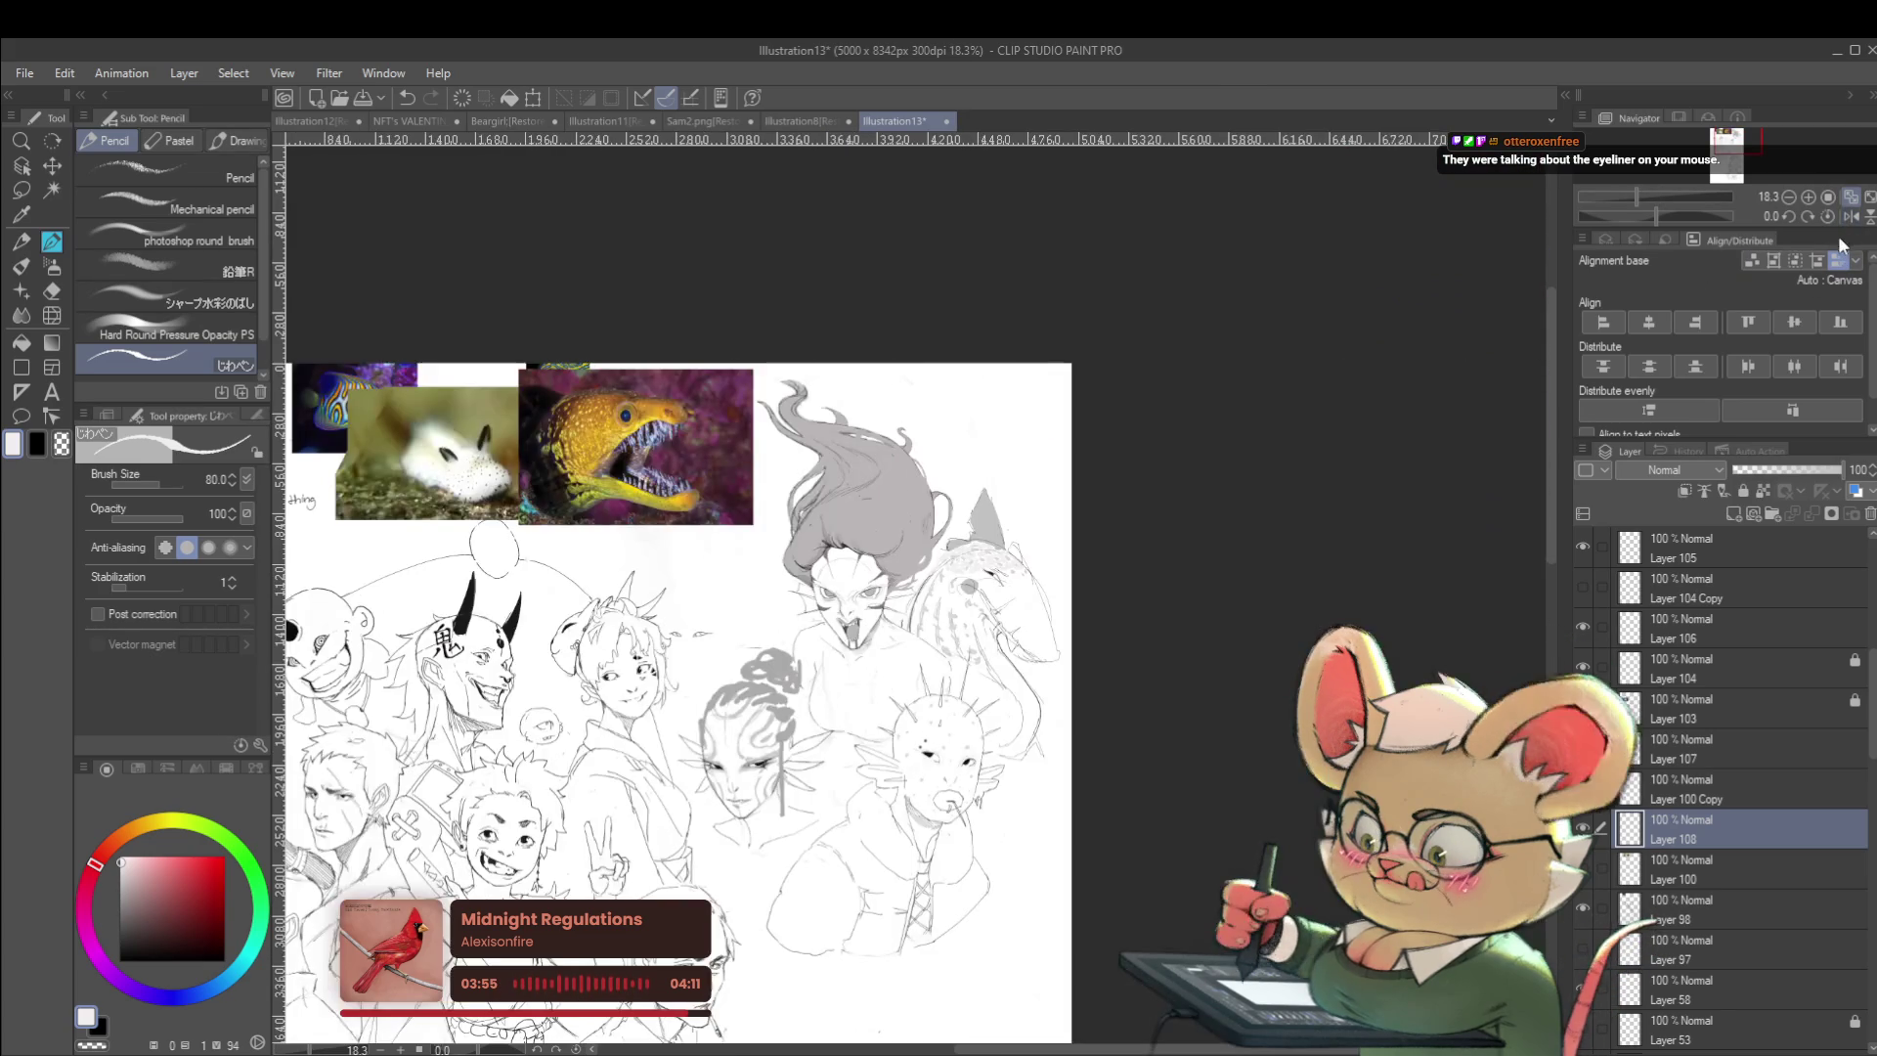
pyautogui.scroll(4, 941, 561)
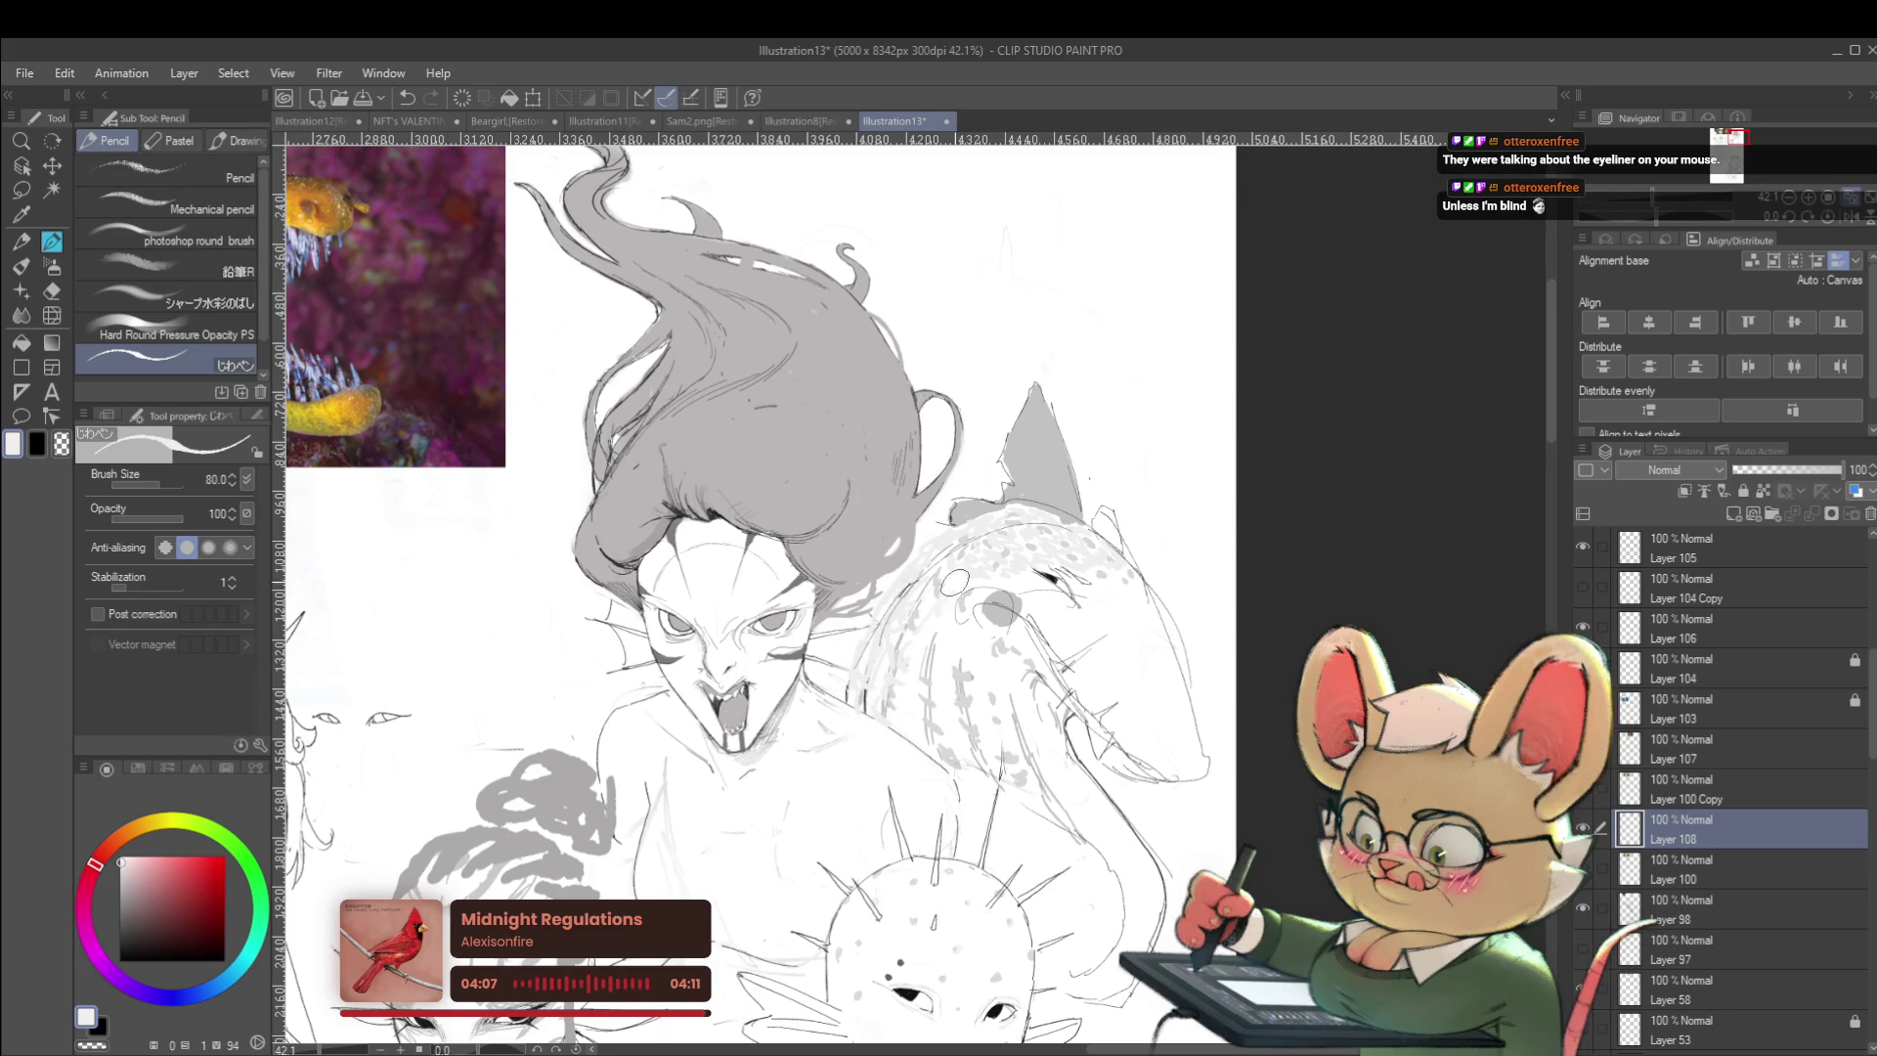
pyautogui.scroll(-3, 1017, 528)
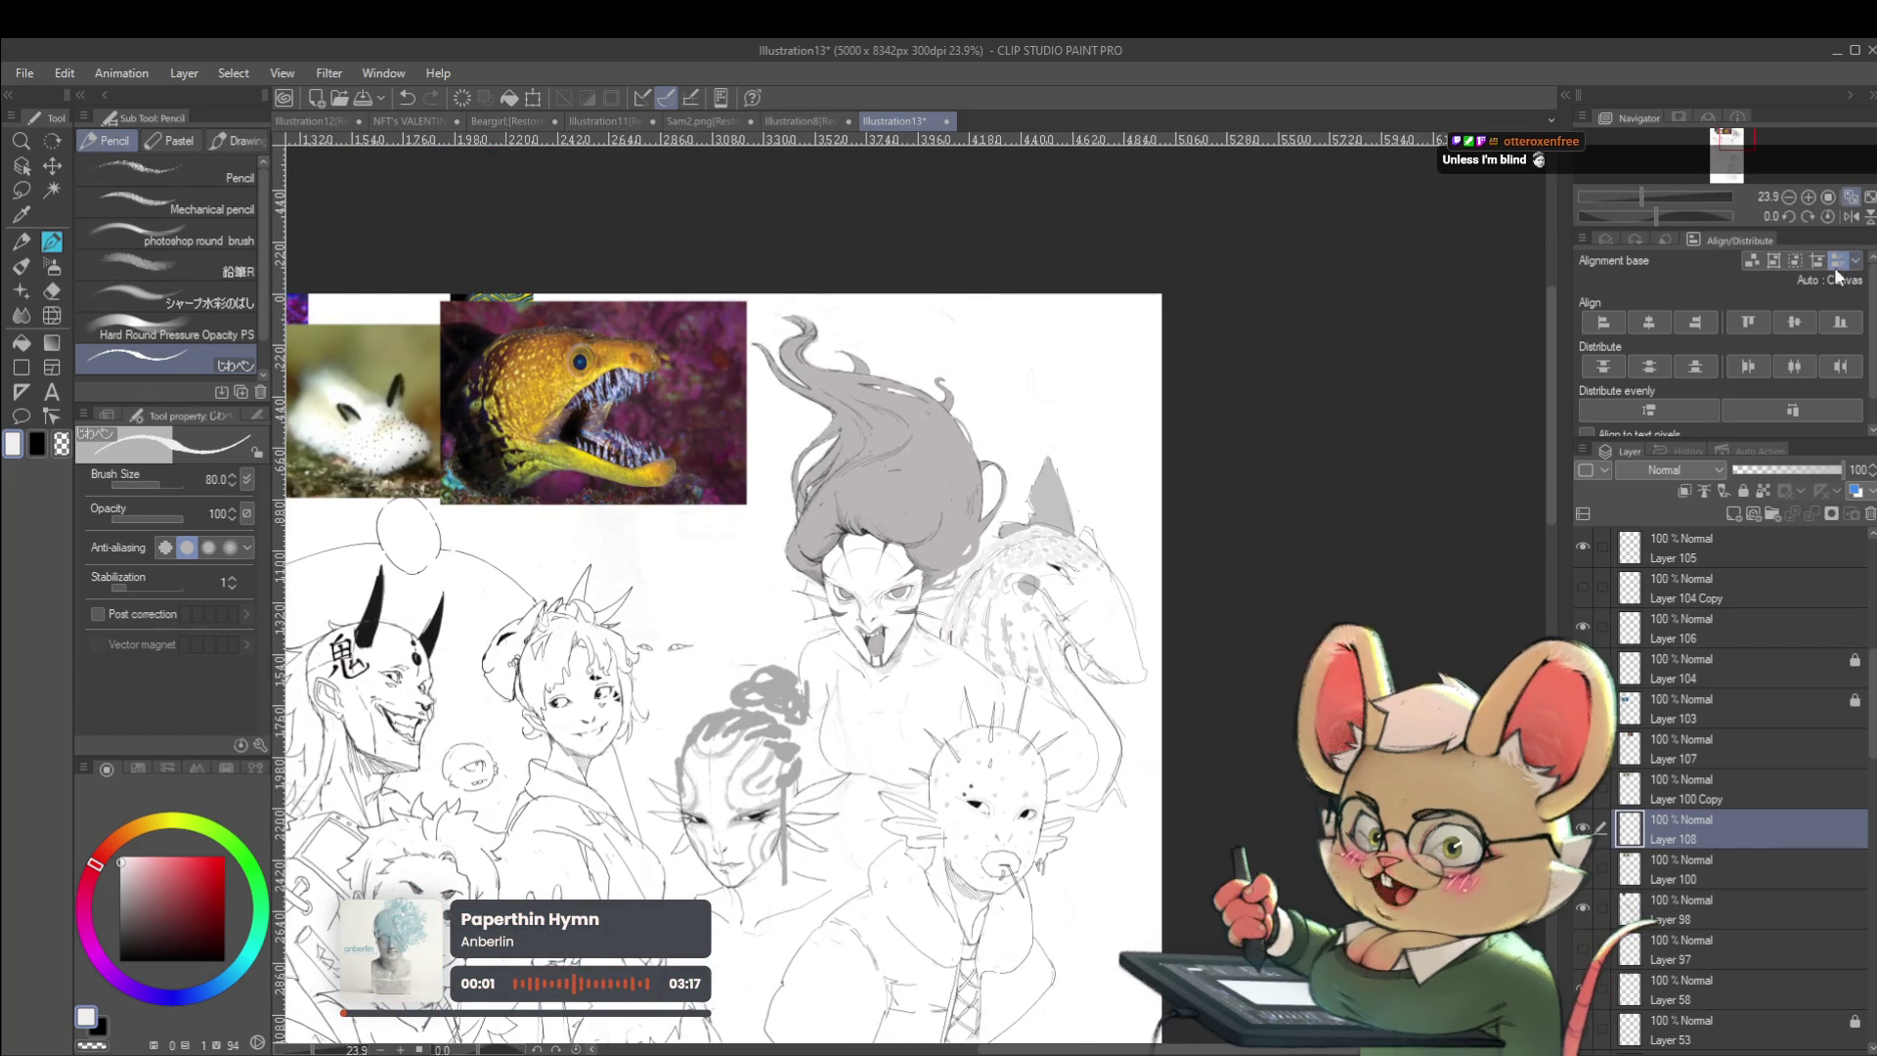
pyautogui.click(1851, 218)
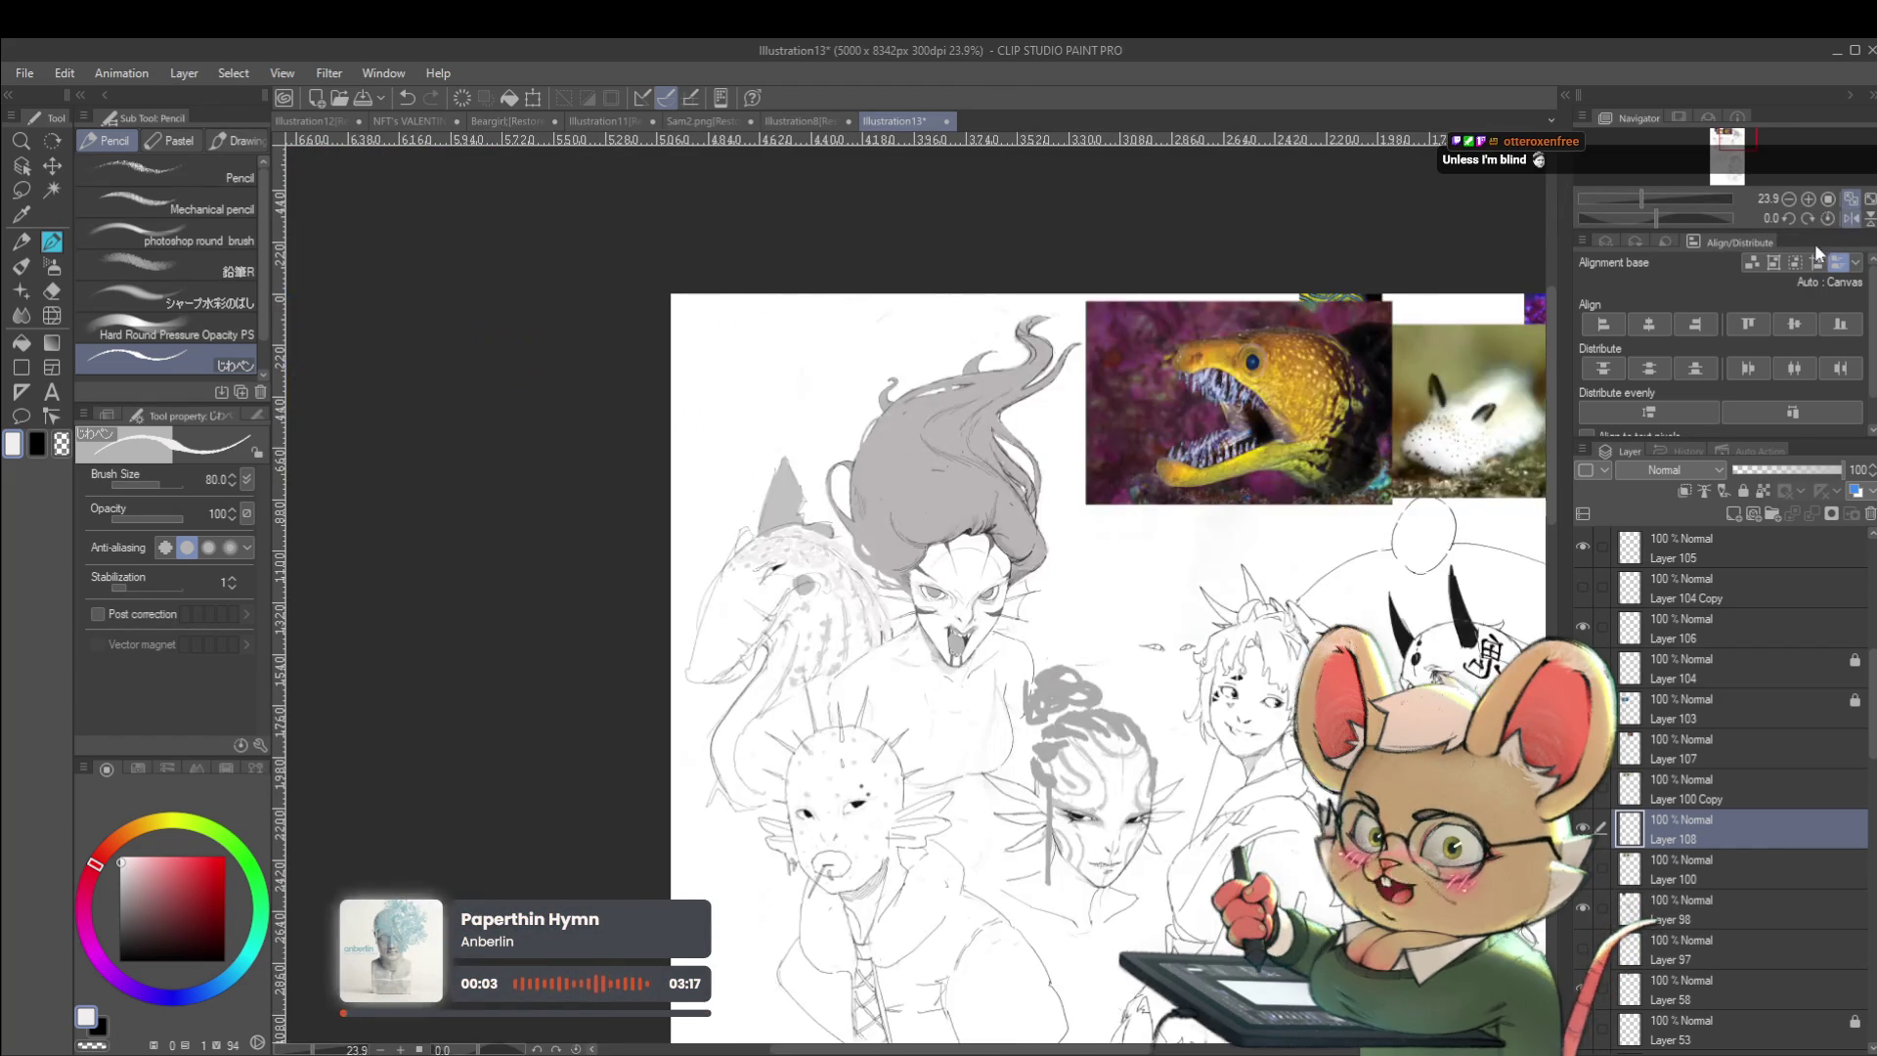
pyautogui.scroll(3, 859, 614)
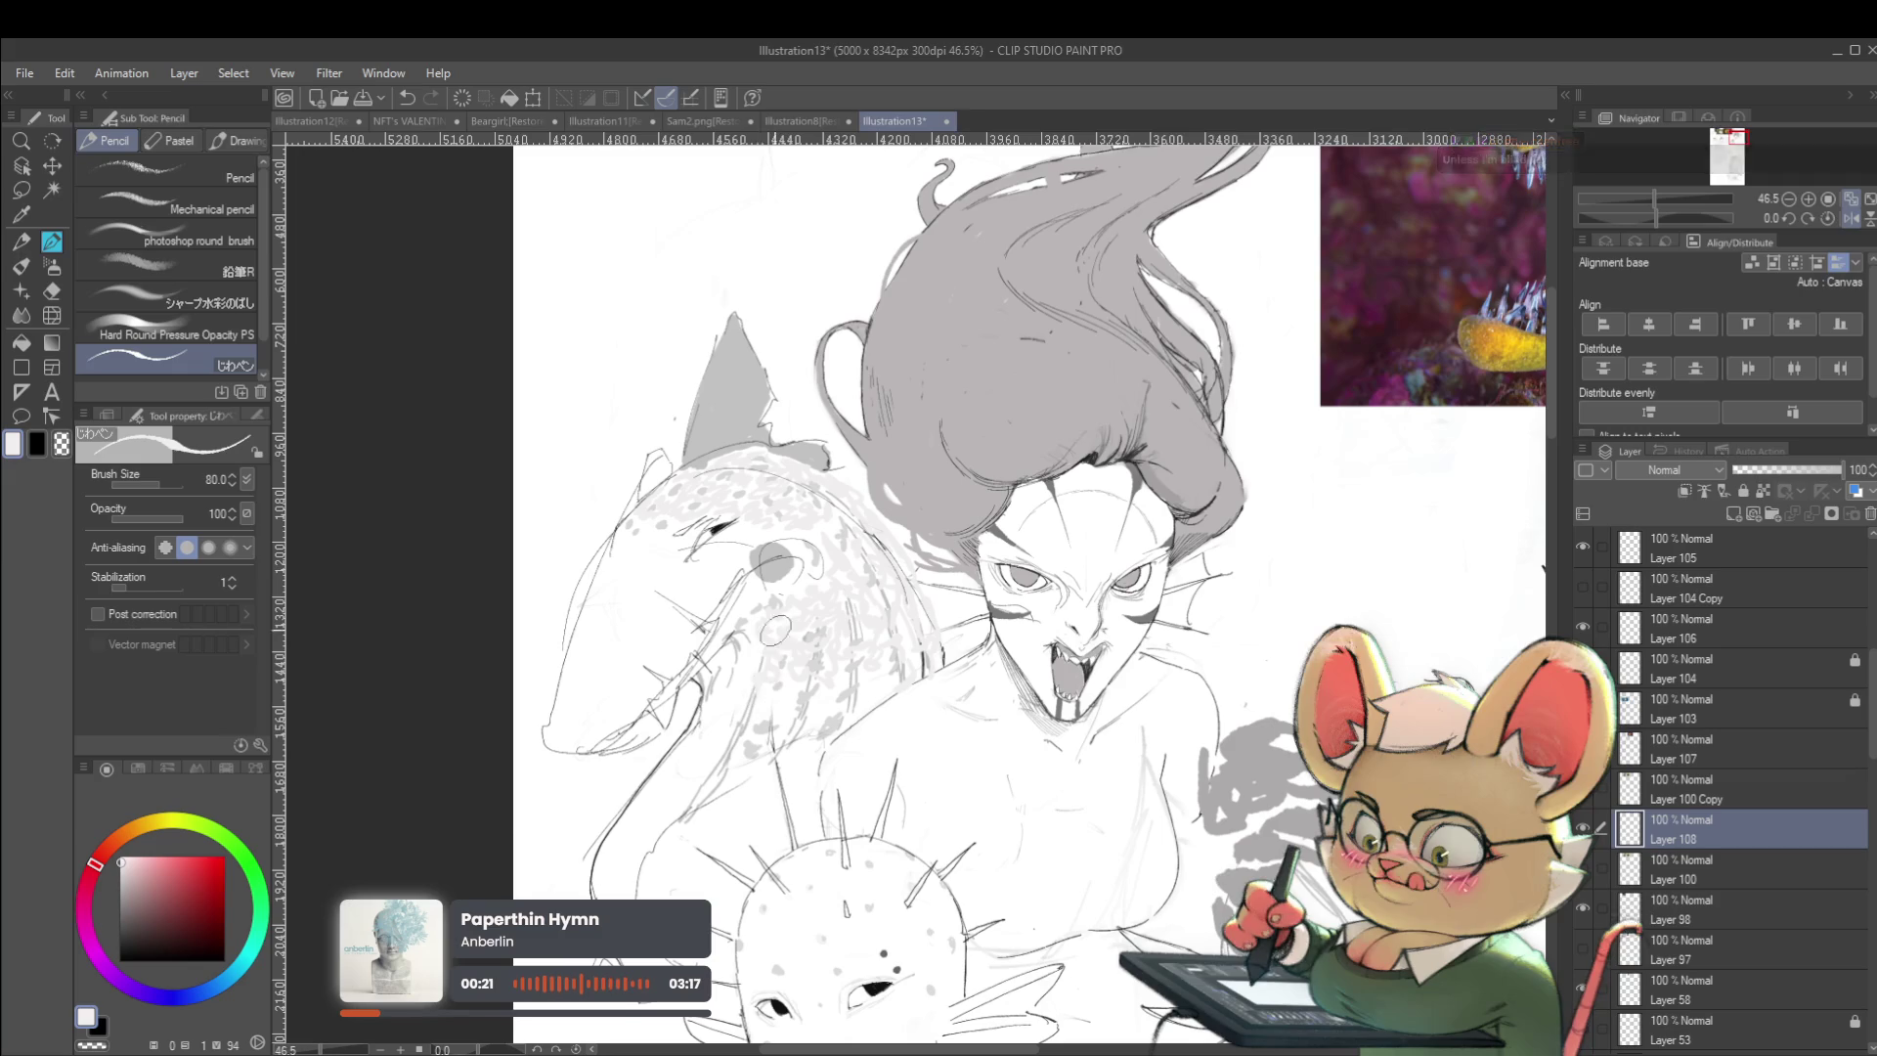
# - Stipple denser grey spots across the eel's head and body in normal view
pyautogui.scroll(-5, 740, 693)
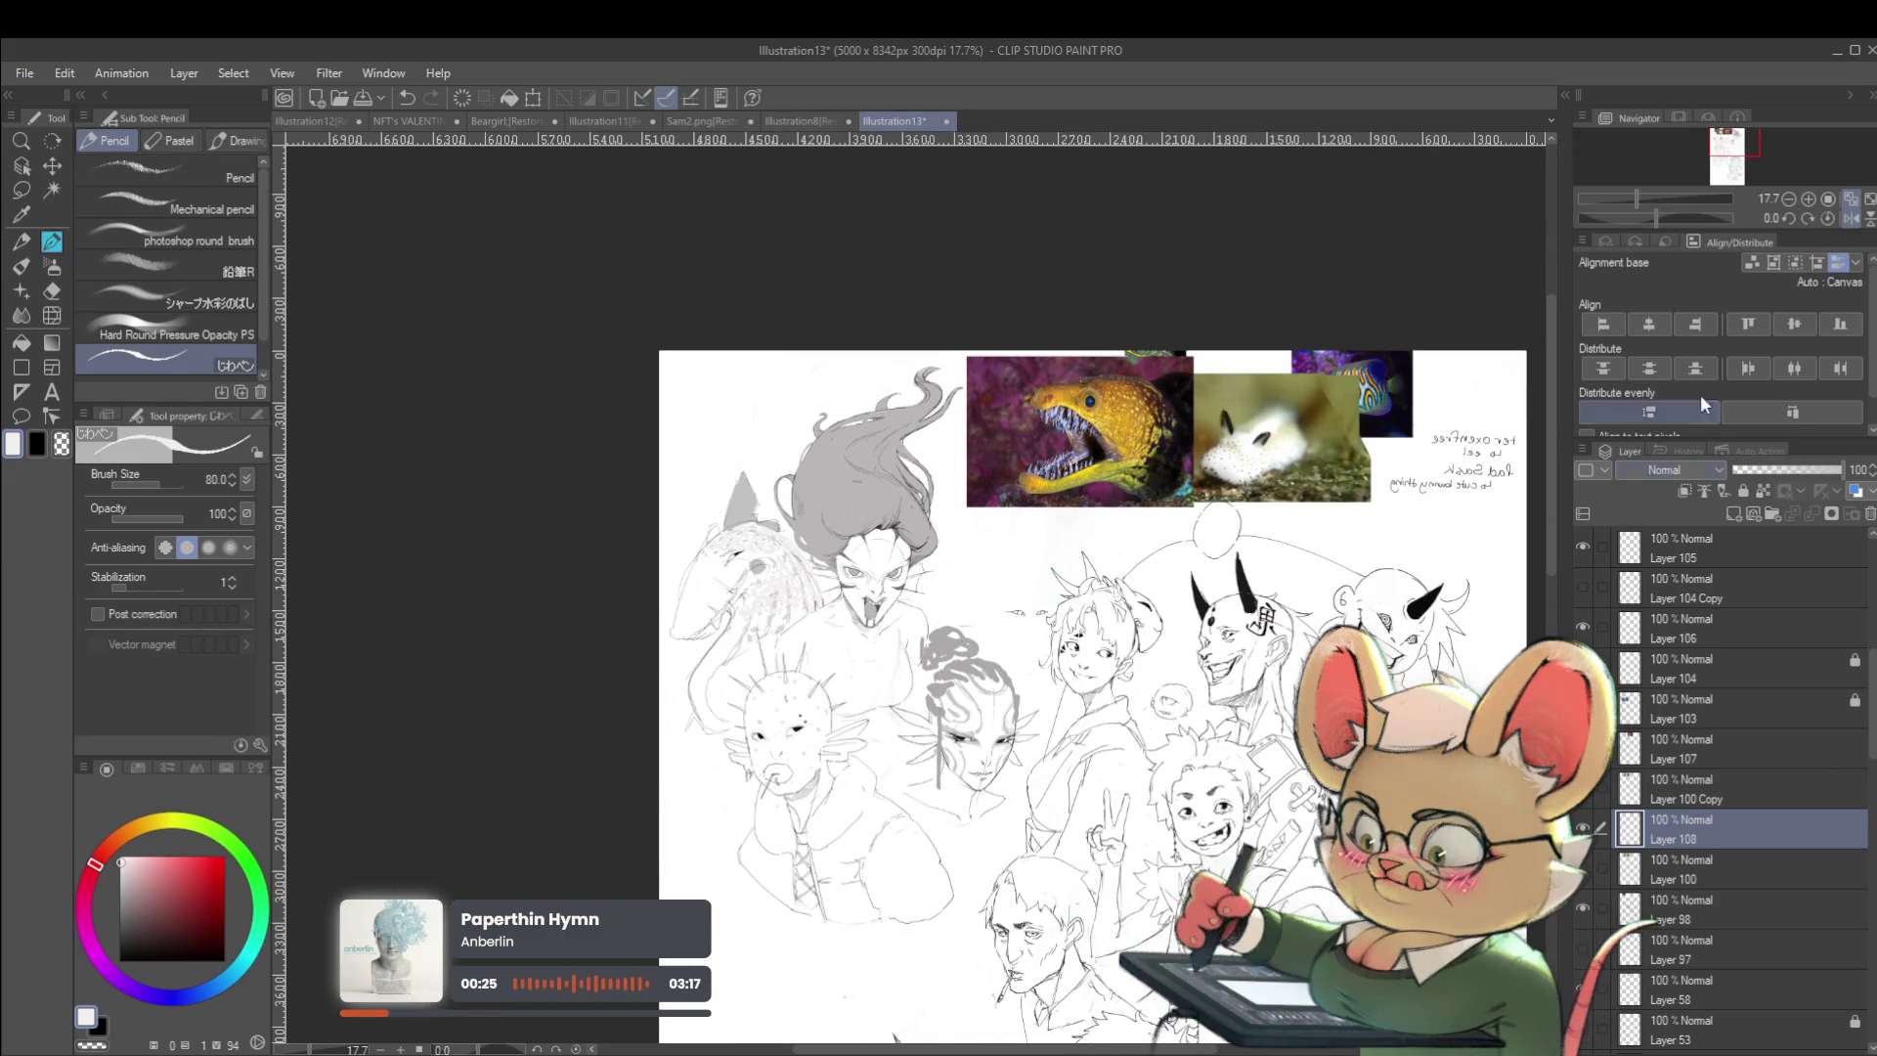
pyautogui.click(1851, 219)
pyautogui.scroll(3, 1072, 584)
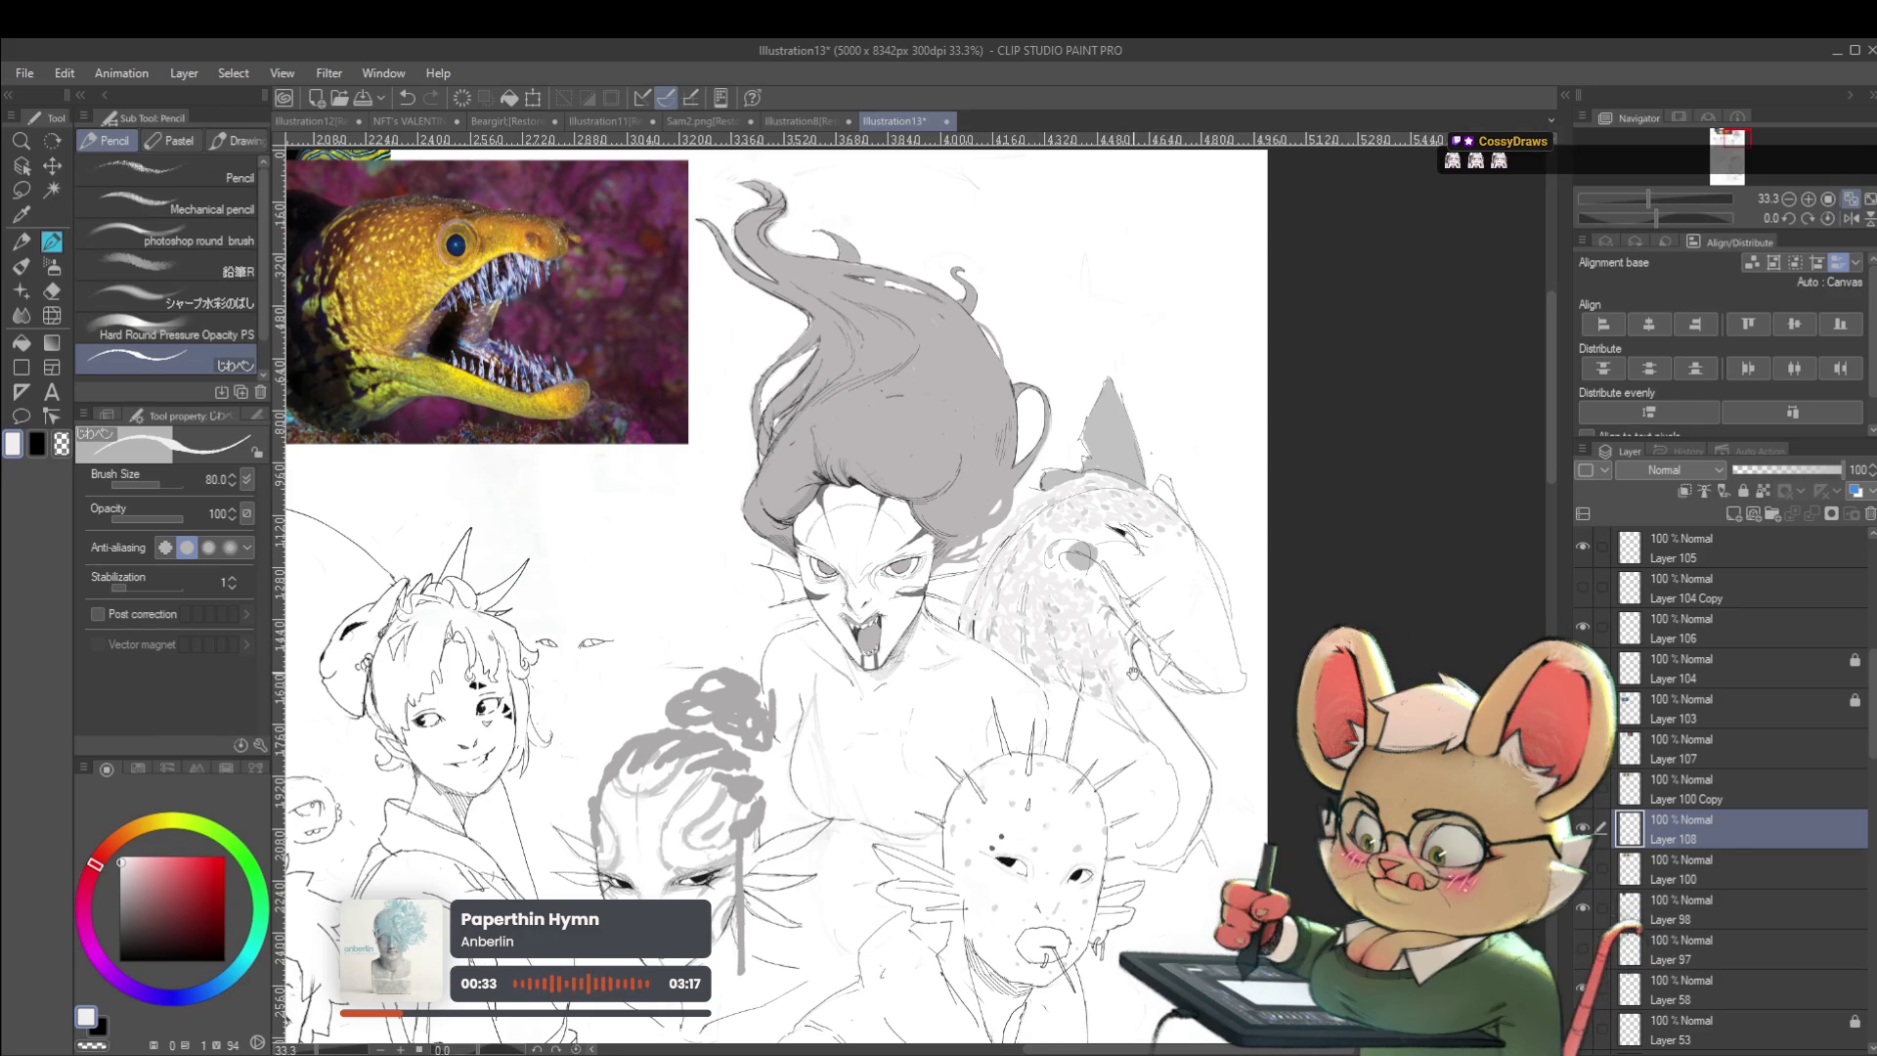
pyautogui.moveTo(1132, 673); pyautogui.dragTo(1097, 621)
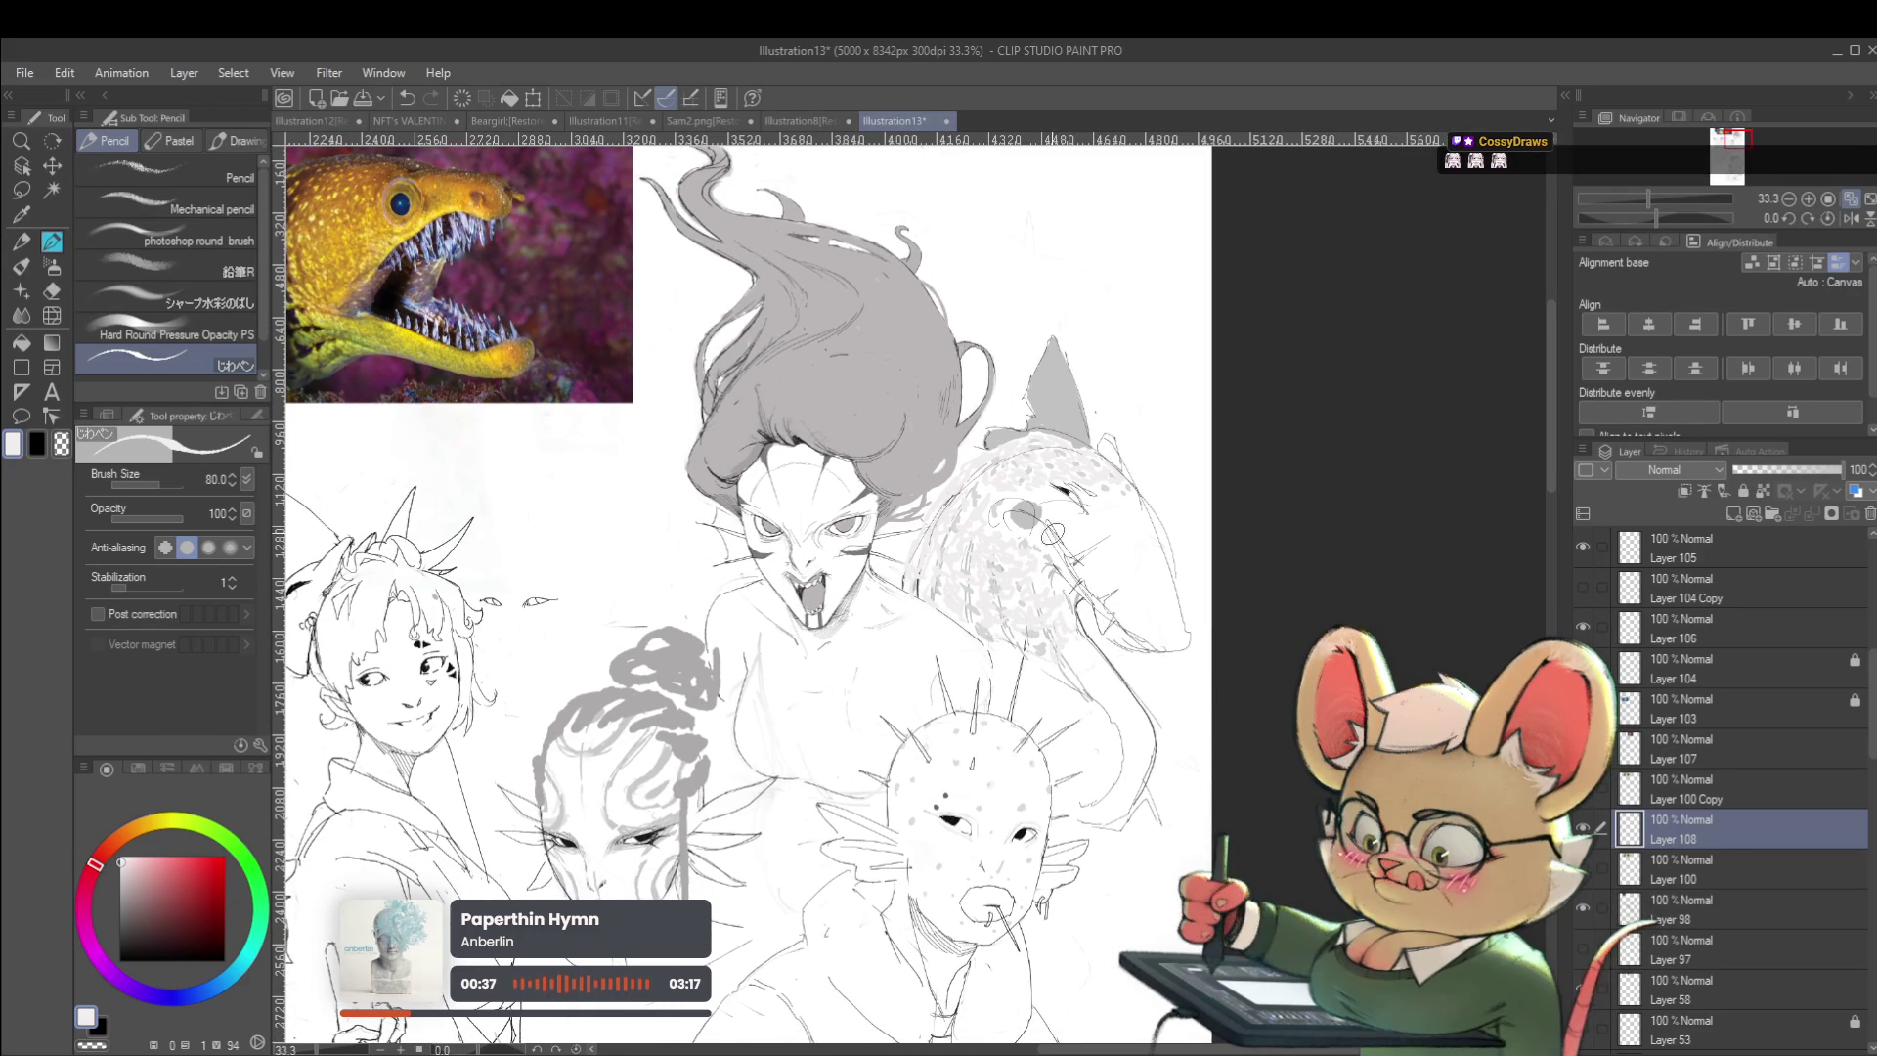
pyautogui.scroll(3, 1019, 631)
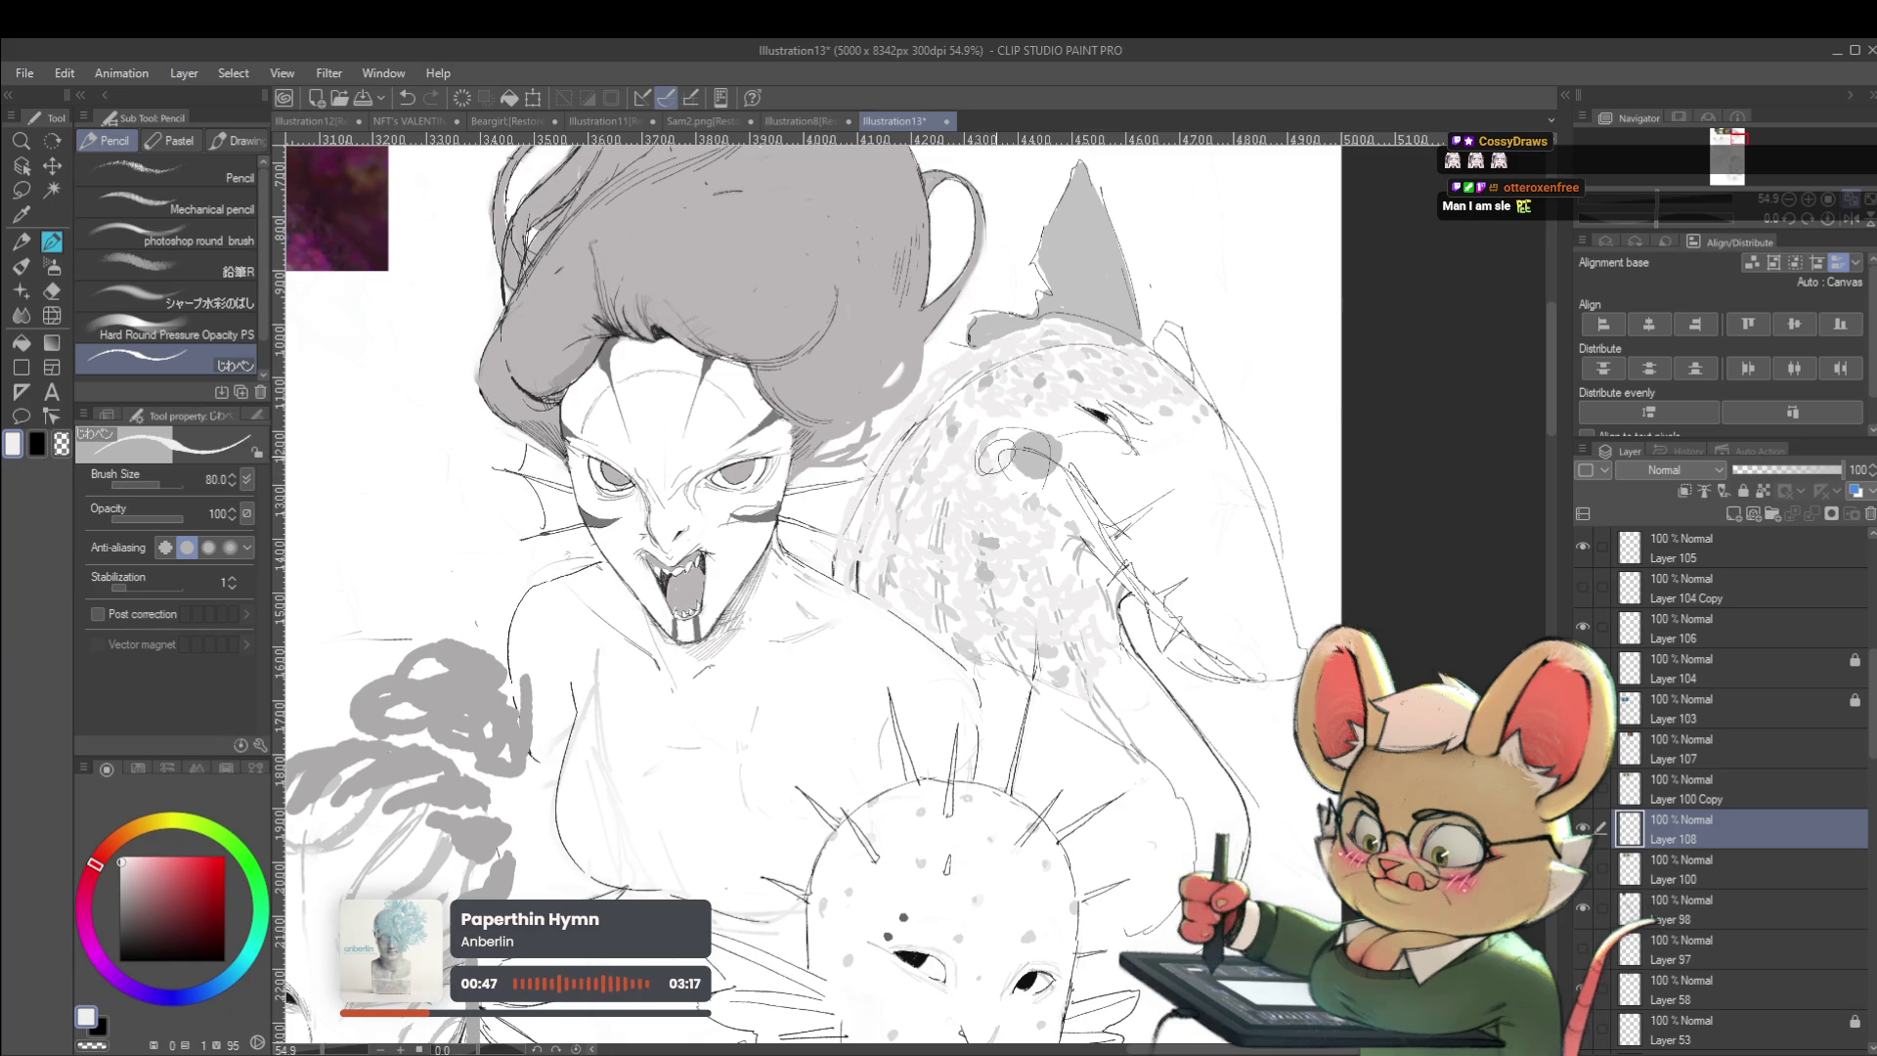
pyautogui.scroll(-4, 1036, 418)
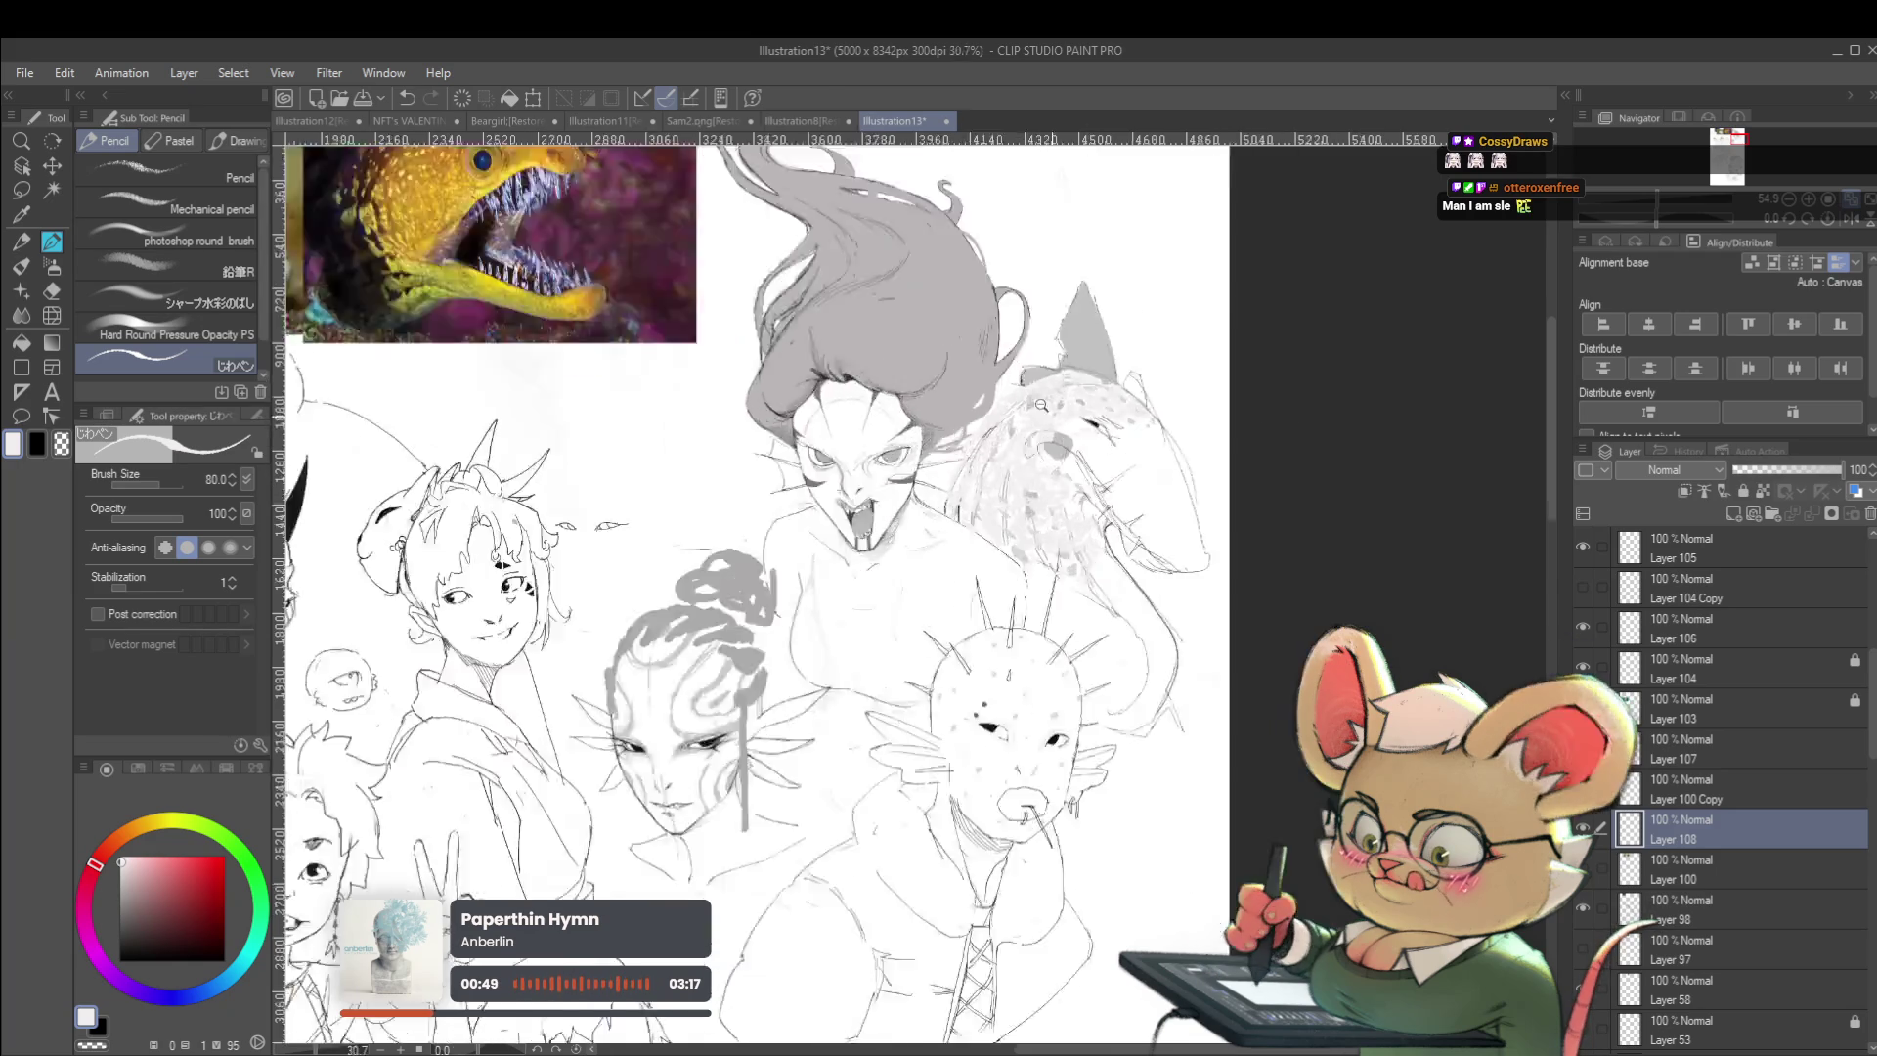
pyautogui.scroll(3, 1064, 422)
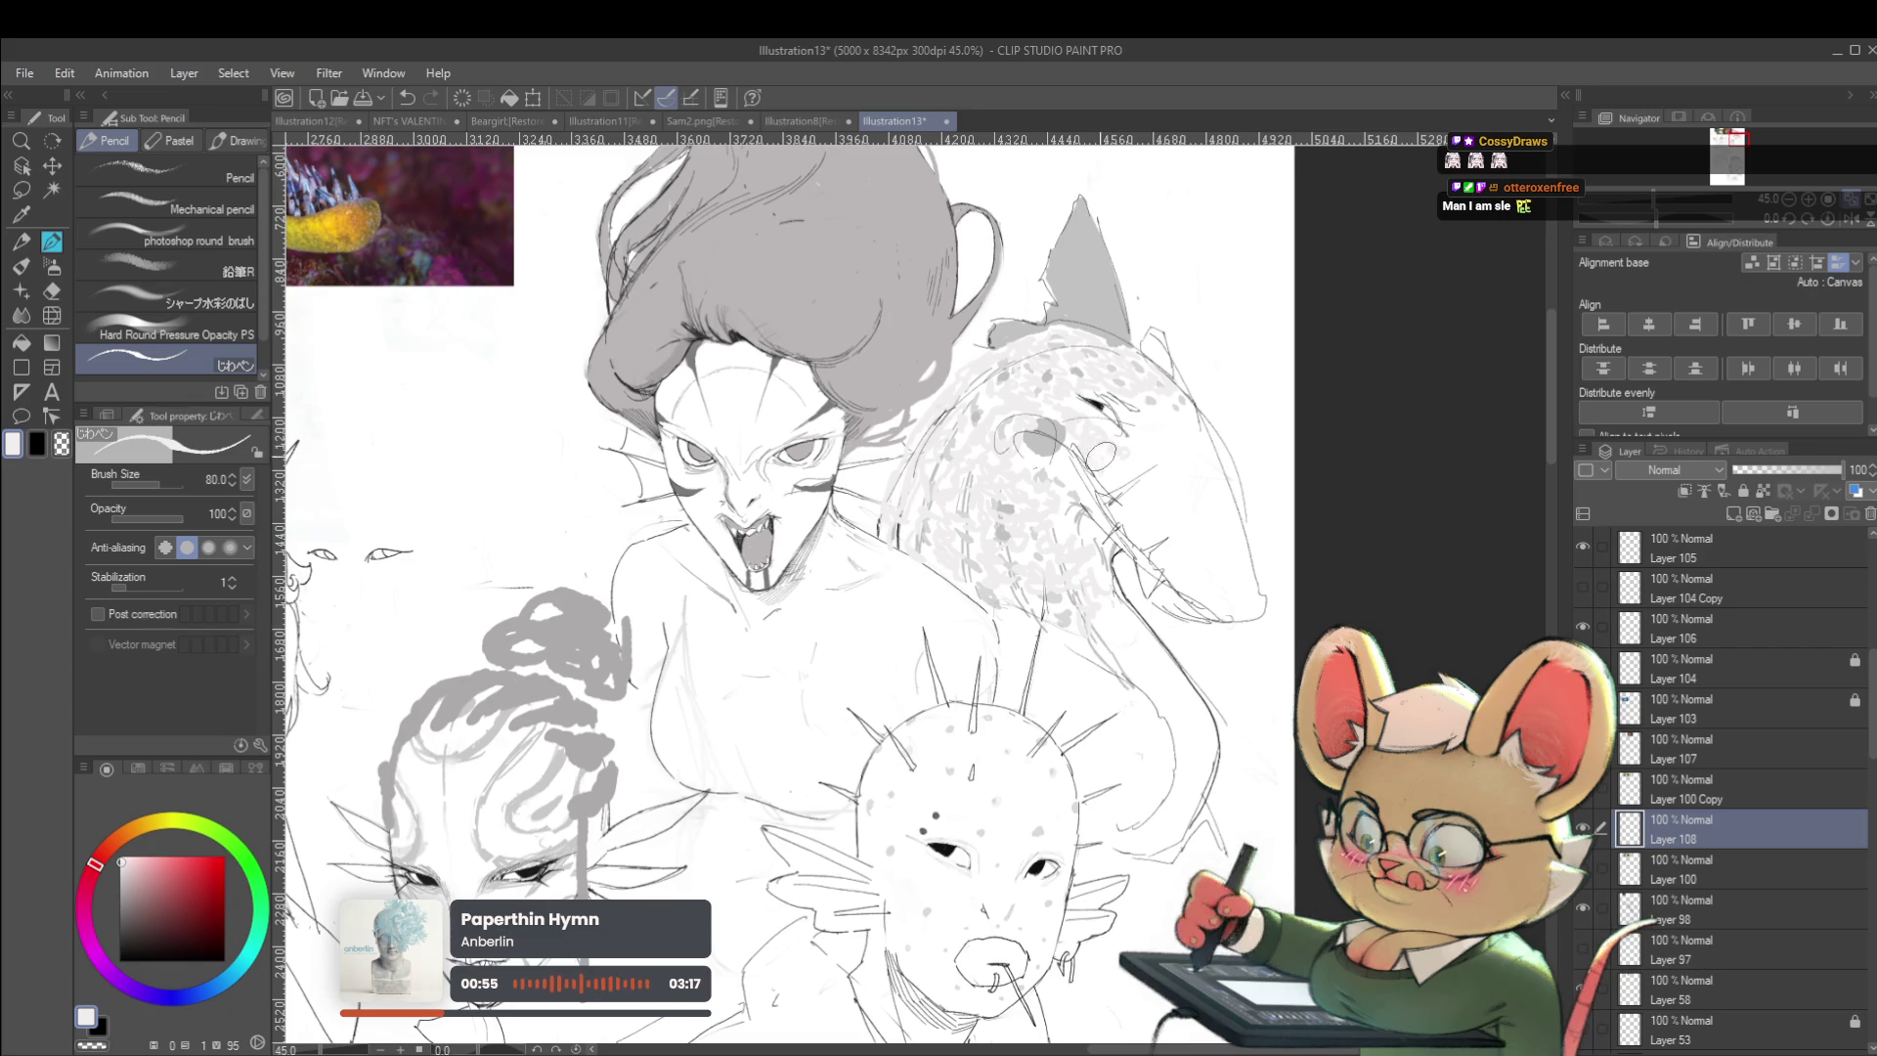
# - Review the spotted eel mirrored and make Layer 100 Copy the active layer
pyautogui.scroll(-4, 1110, 476)
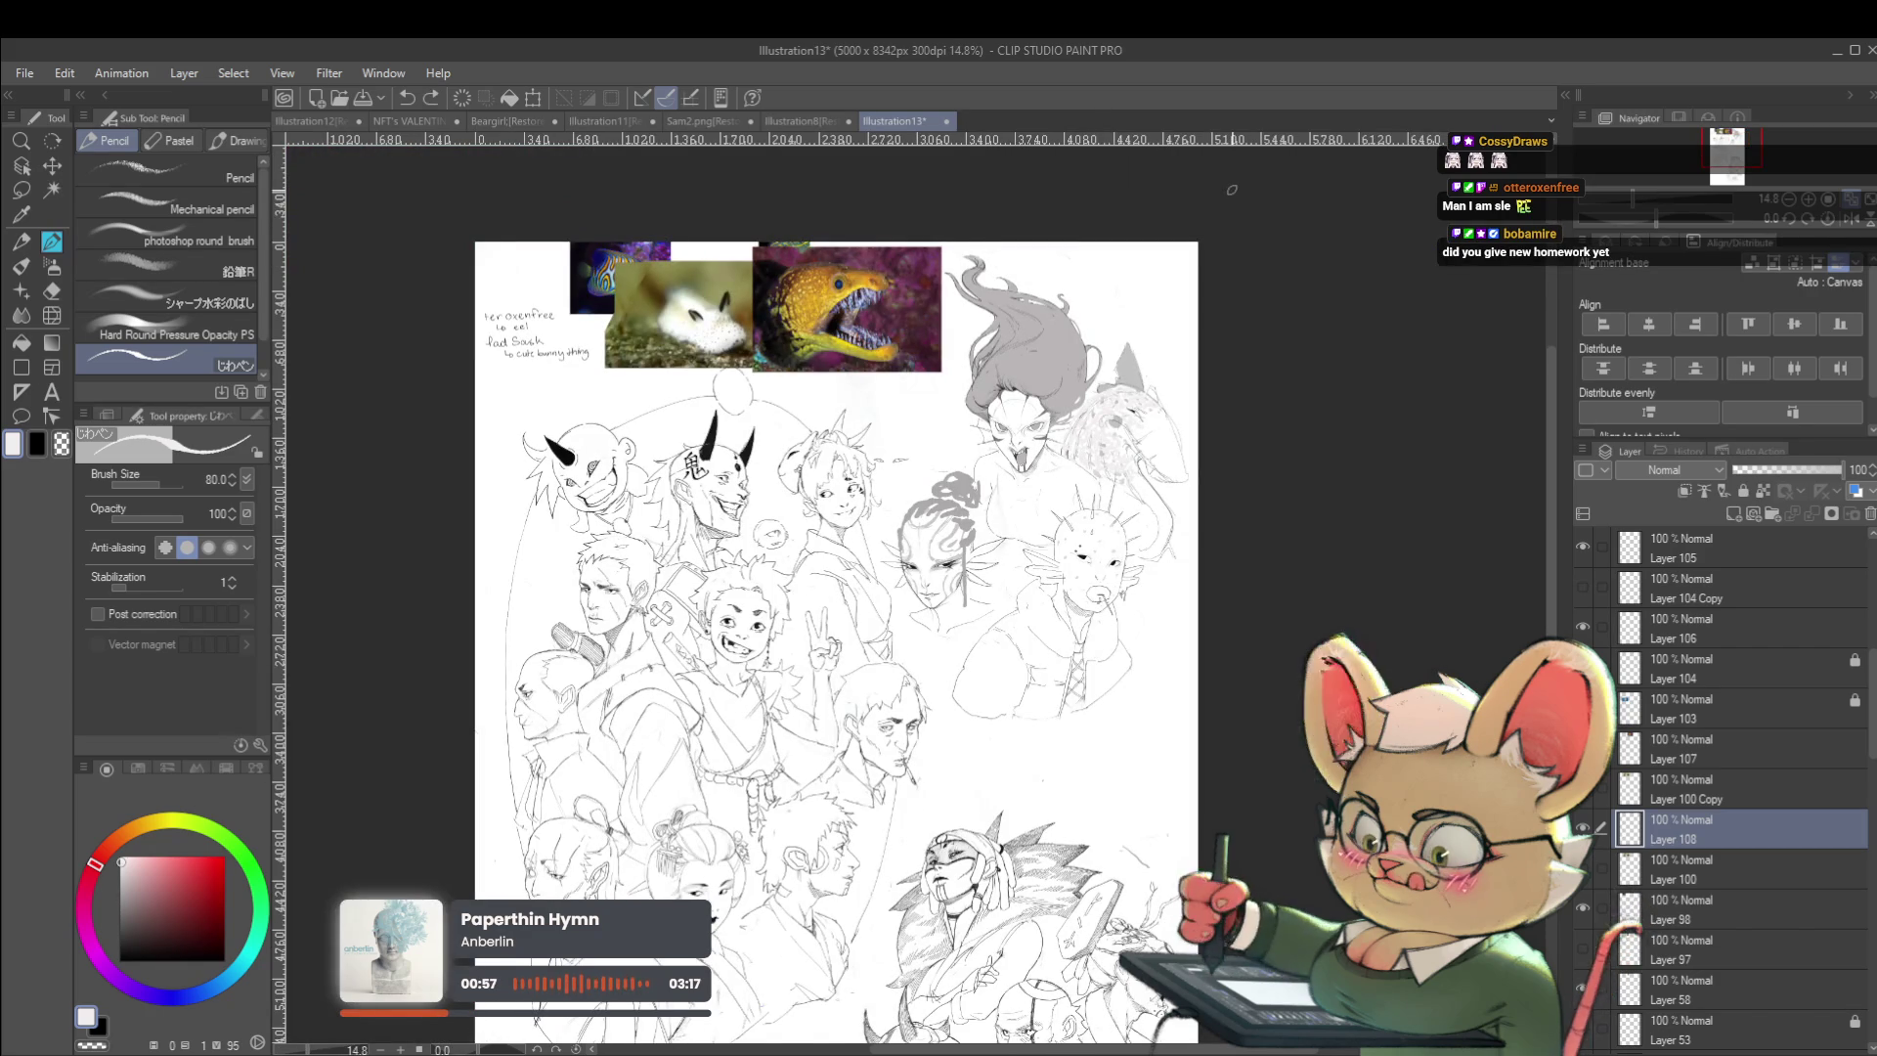
pyautogui.click(1833, 223)
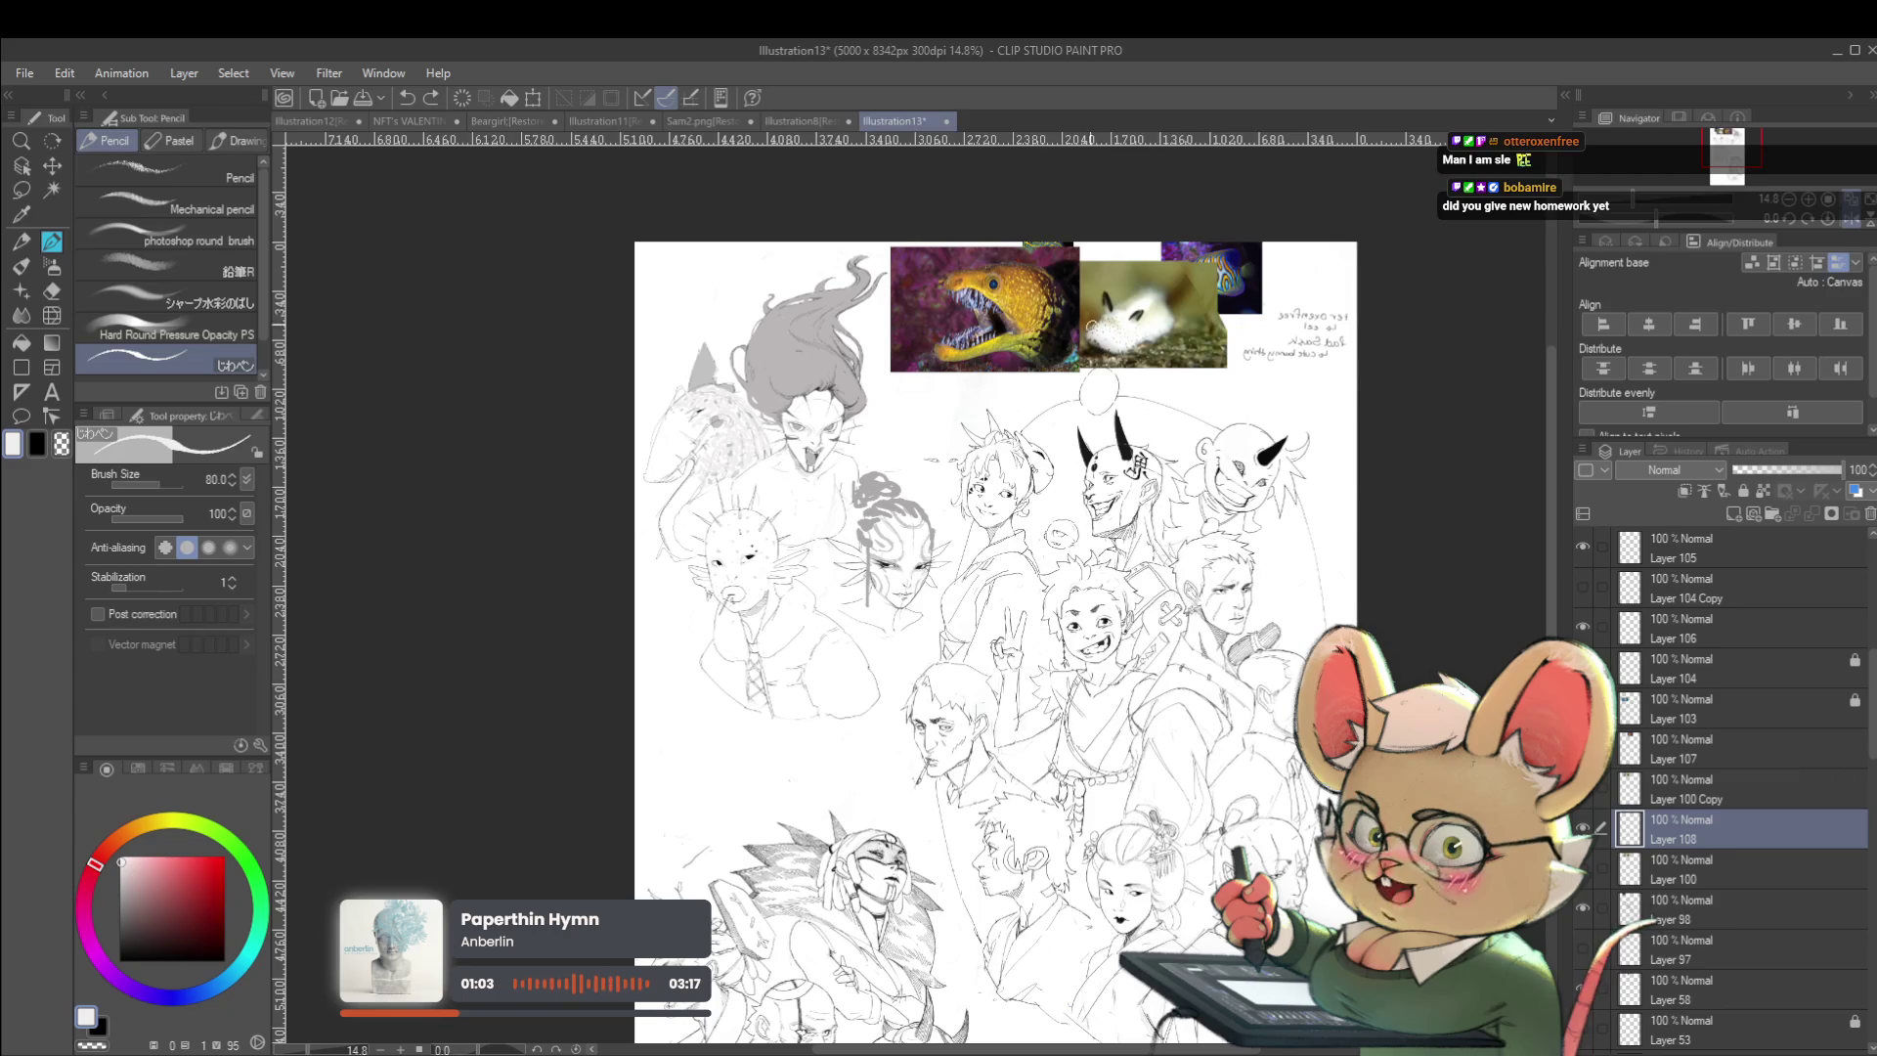
pyautogui.scroll(5, 772, 389)
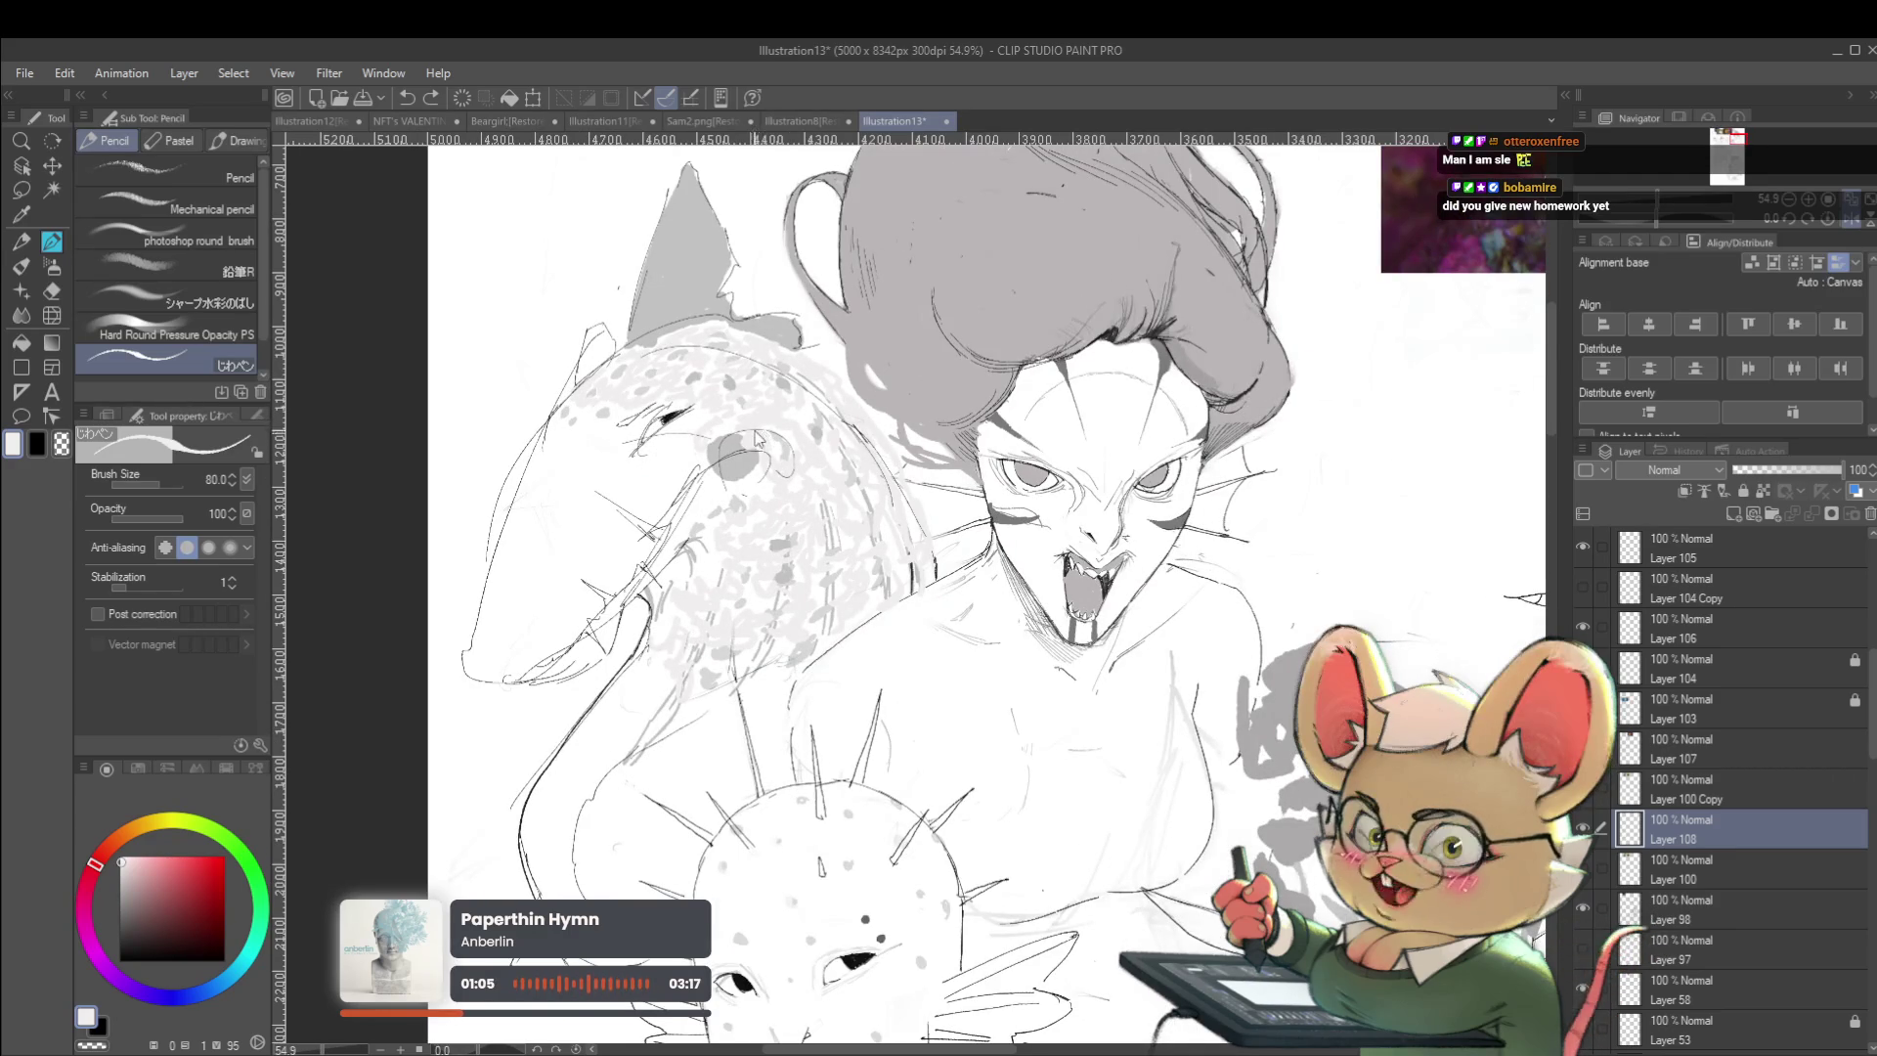
pyautogui.moveTo(758, 437); pyautogui.dragTo(904, 357)
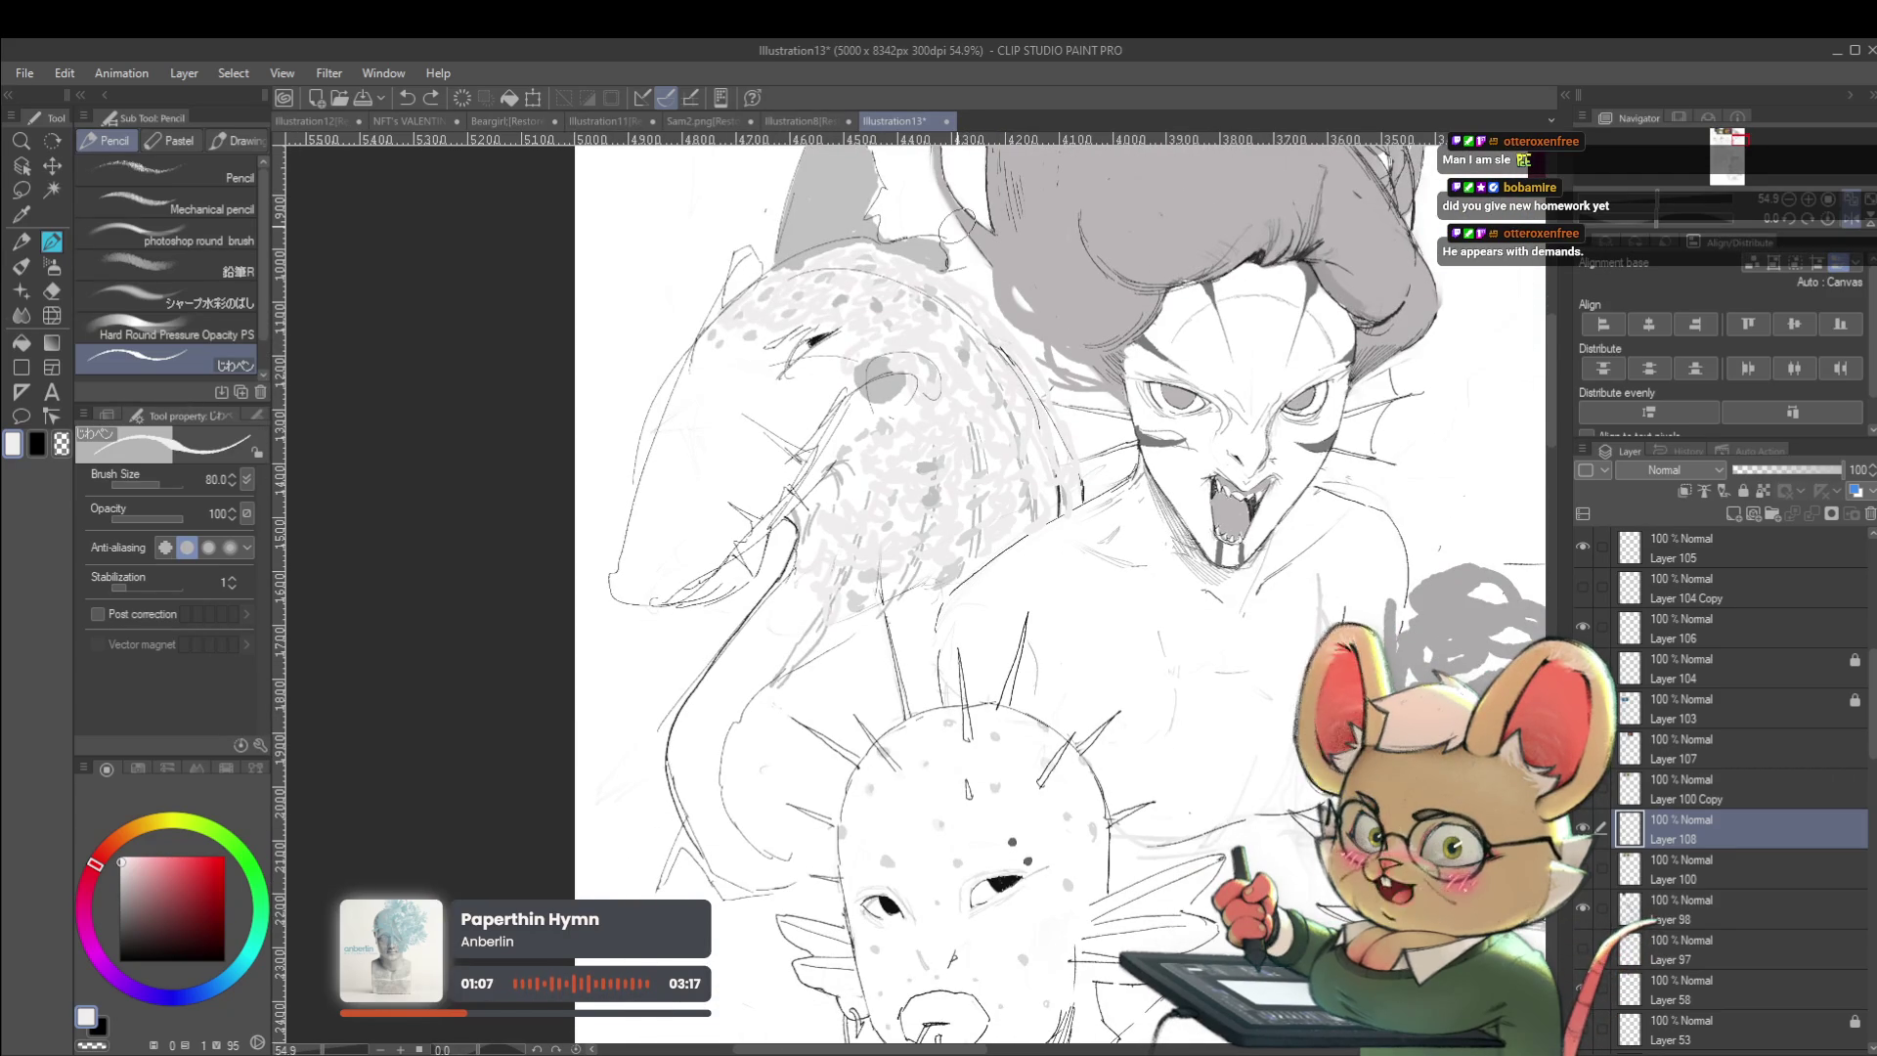
pyautogui.hotkey('alt', ']')
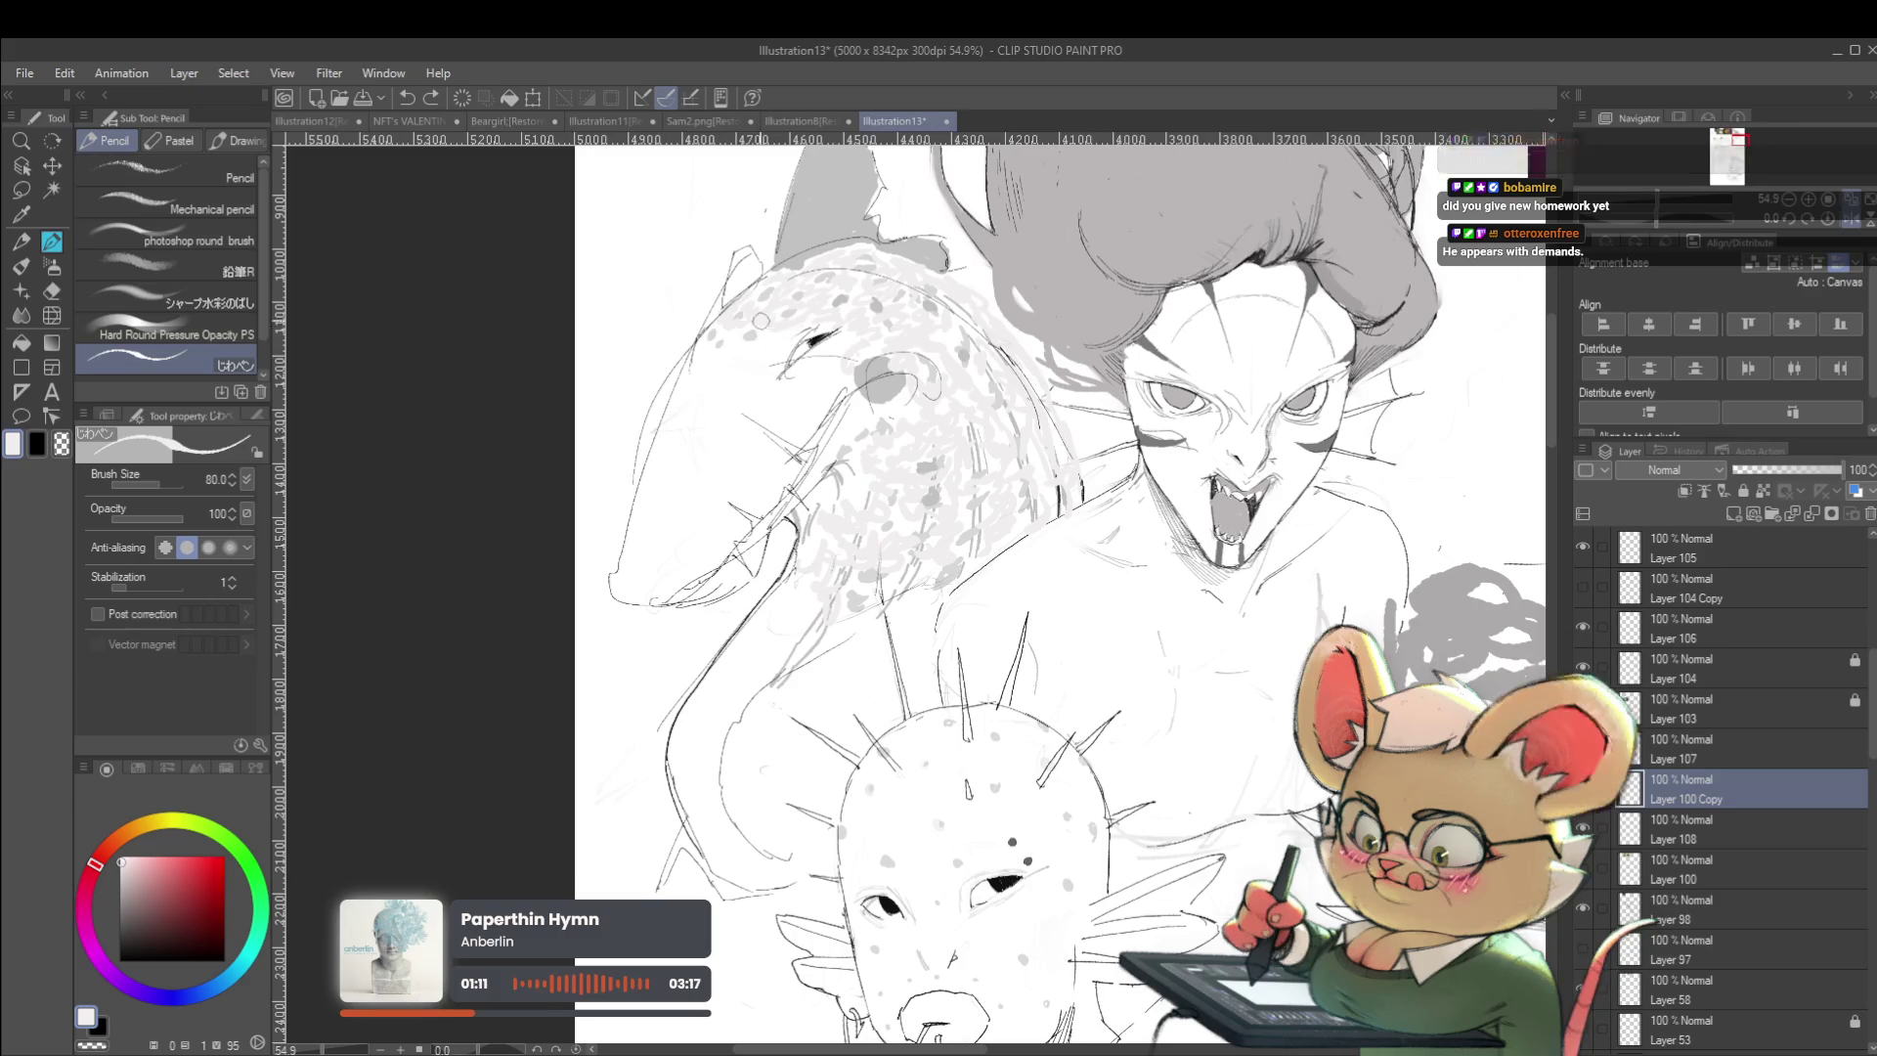
pyautogui.scroll(-2, 853, 283)
pyautogui.scroll(-2, 852, 283)
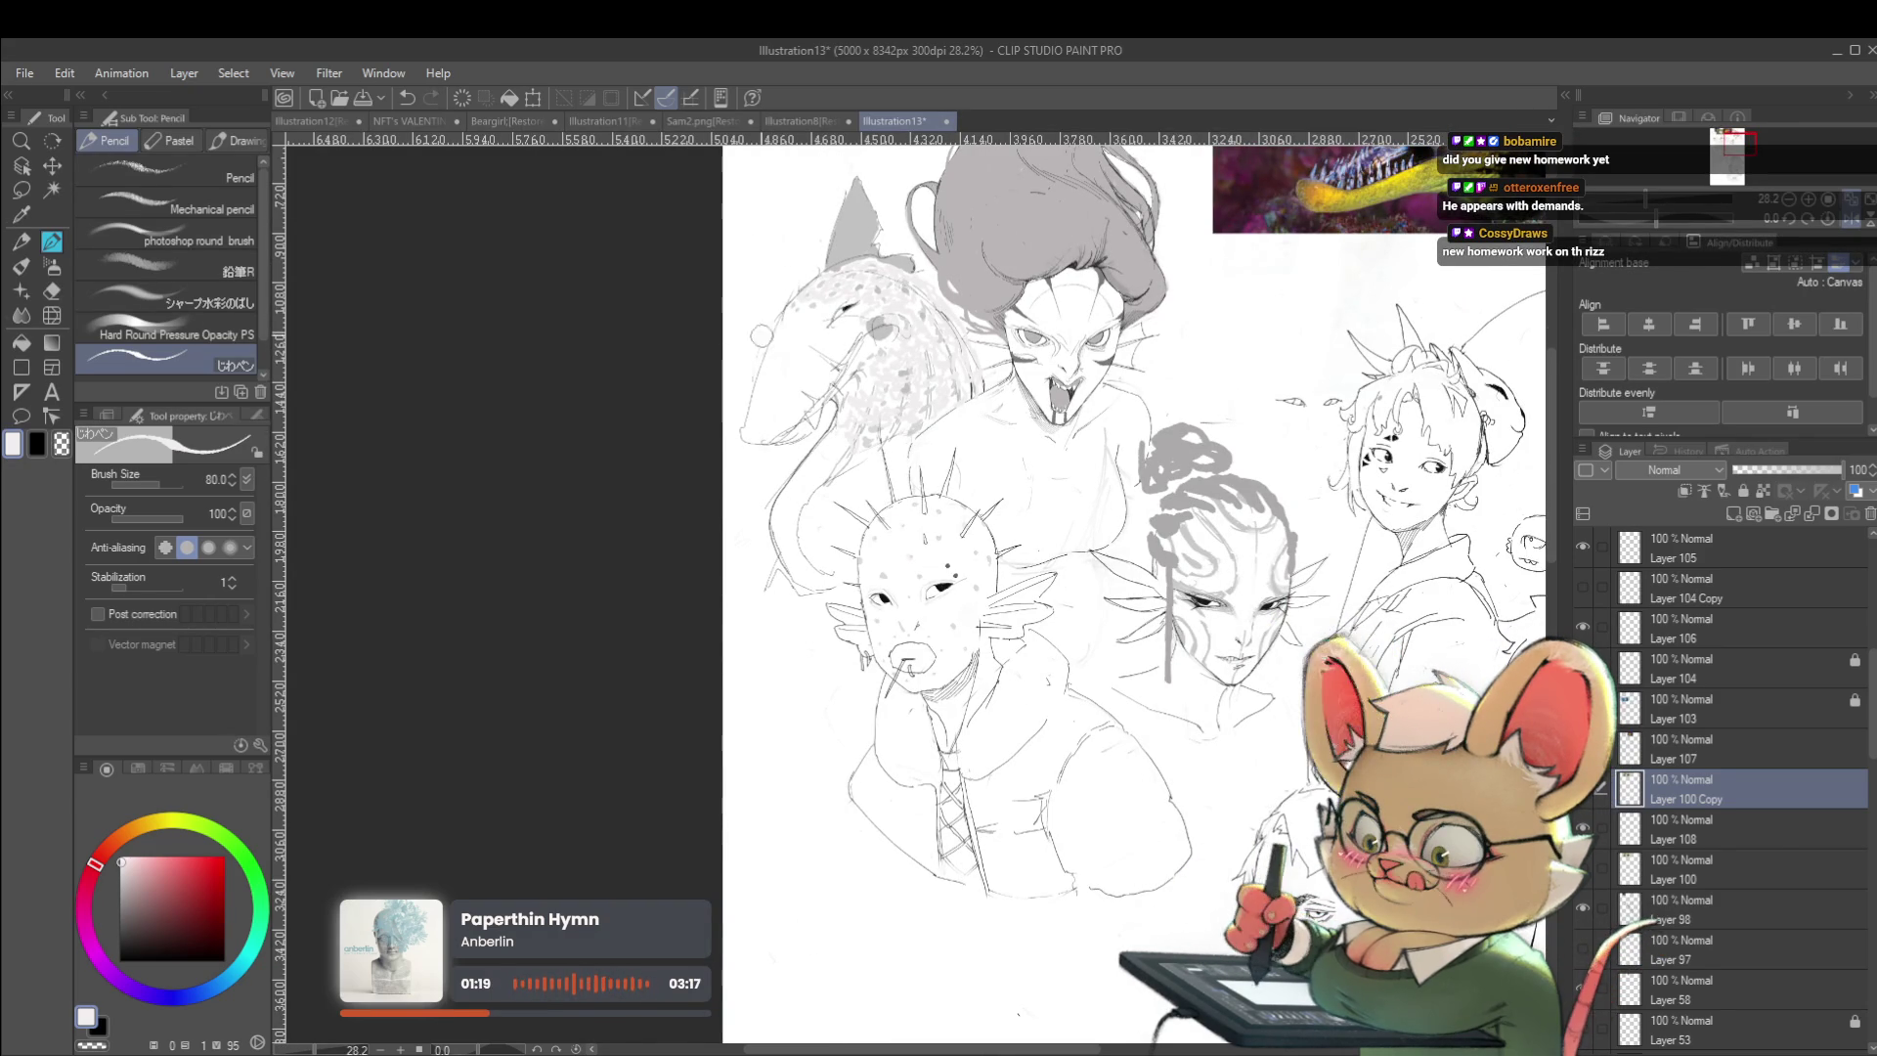
pyautogui.scroll(-1, 1017, 469)
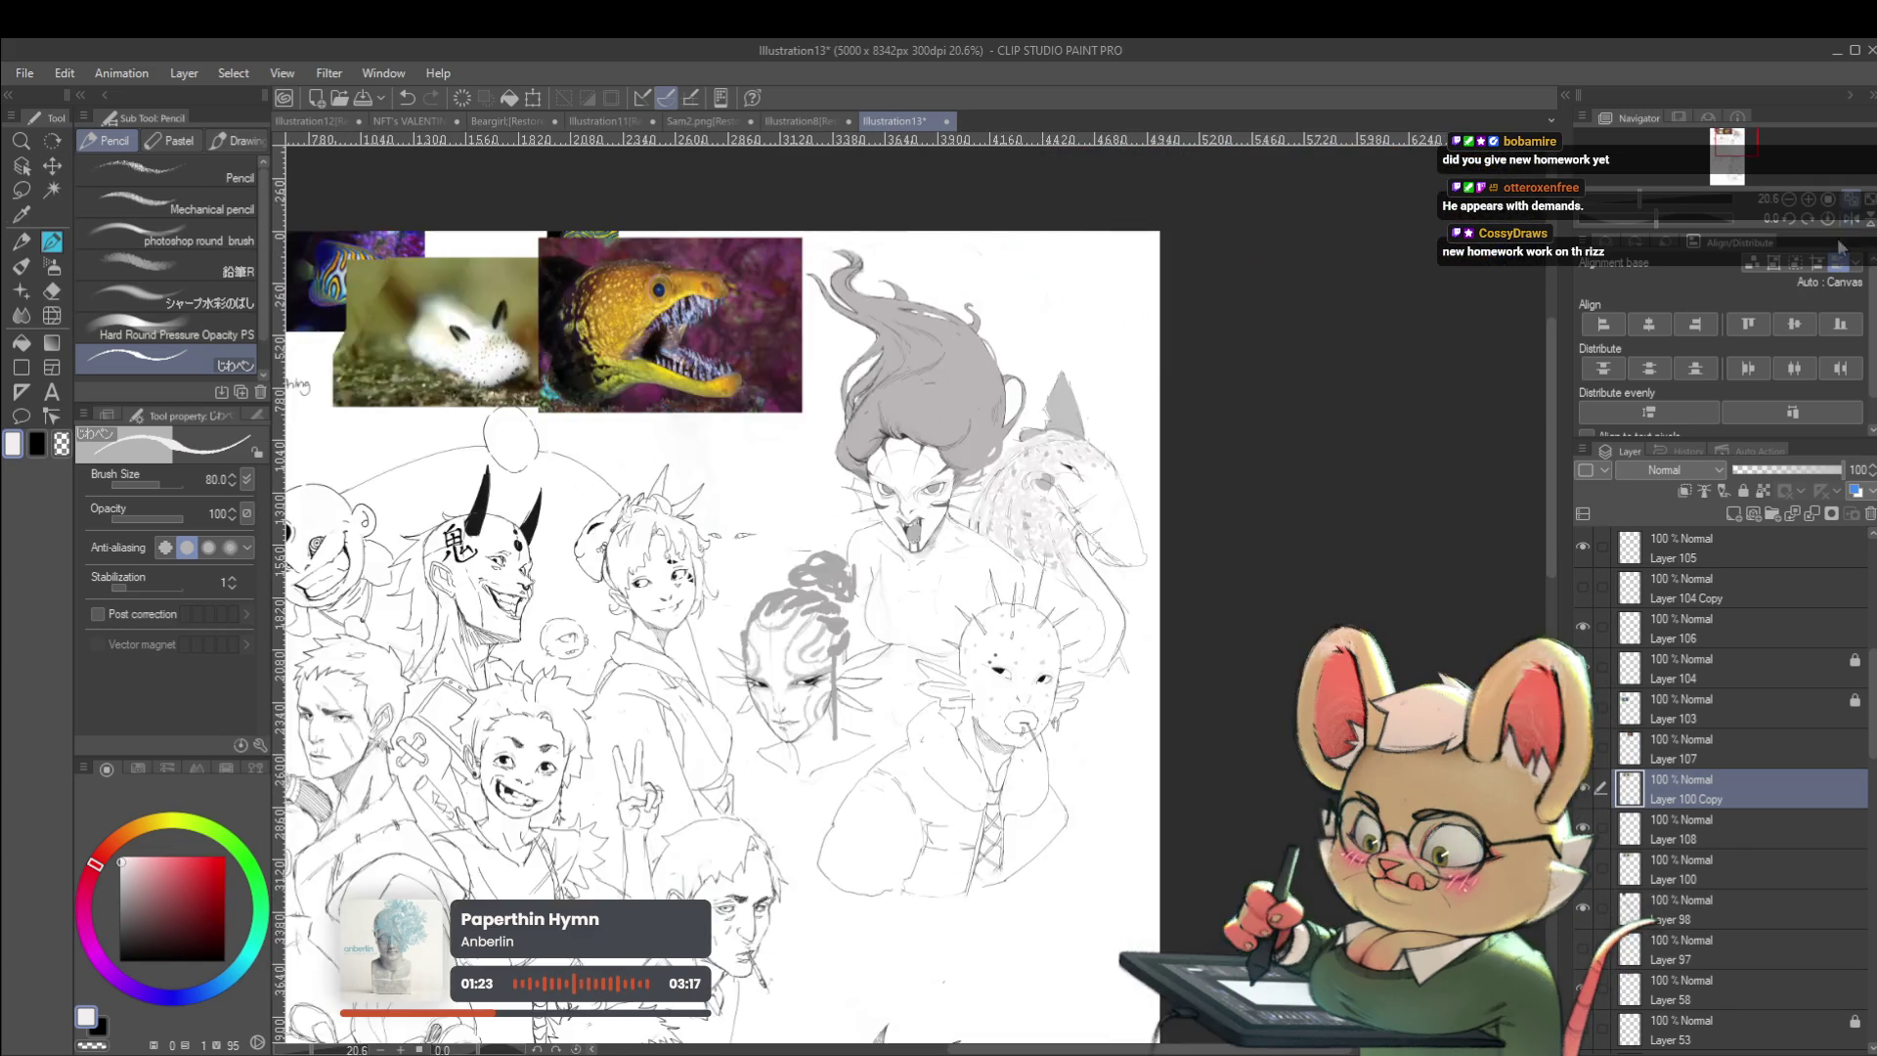
pyautogui.click(1851, 219)
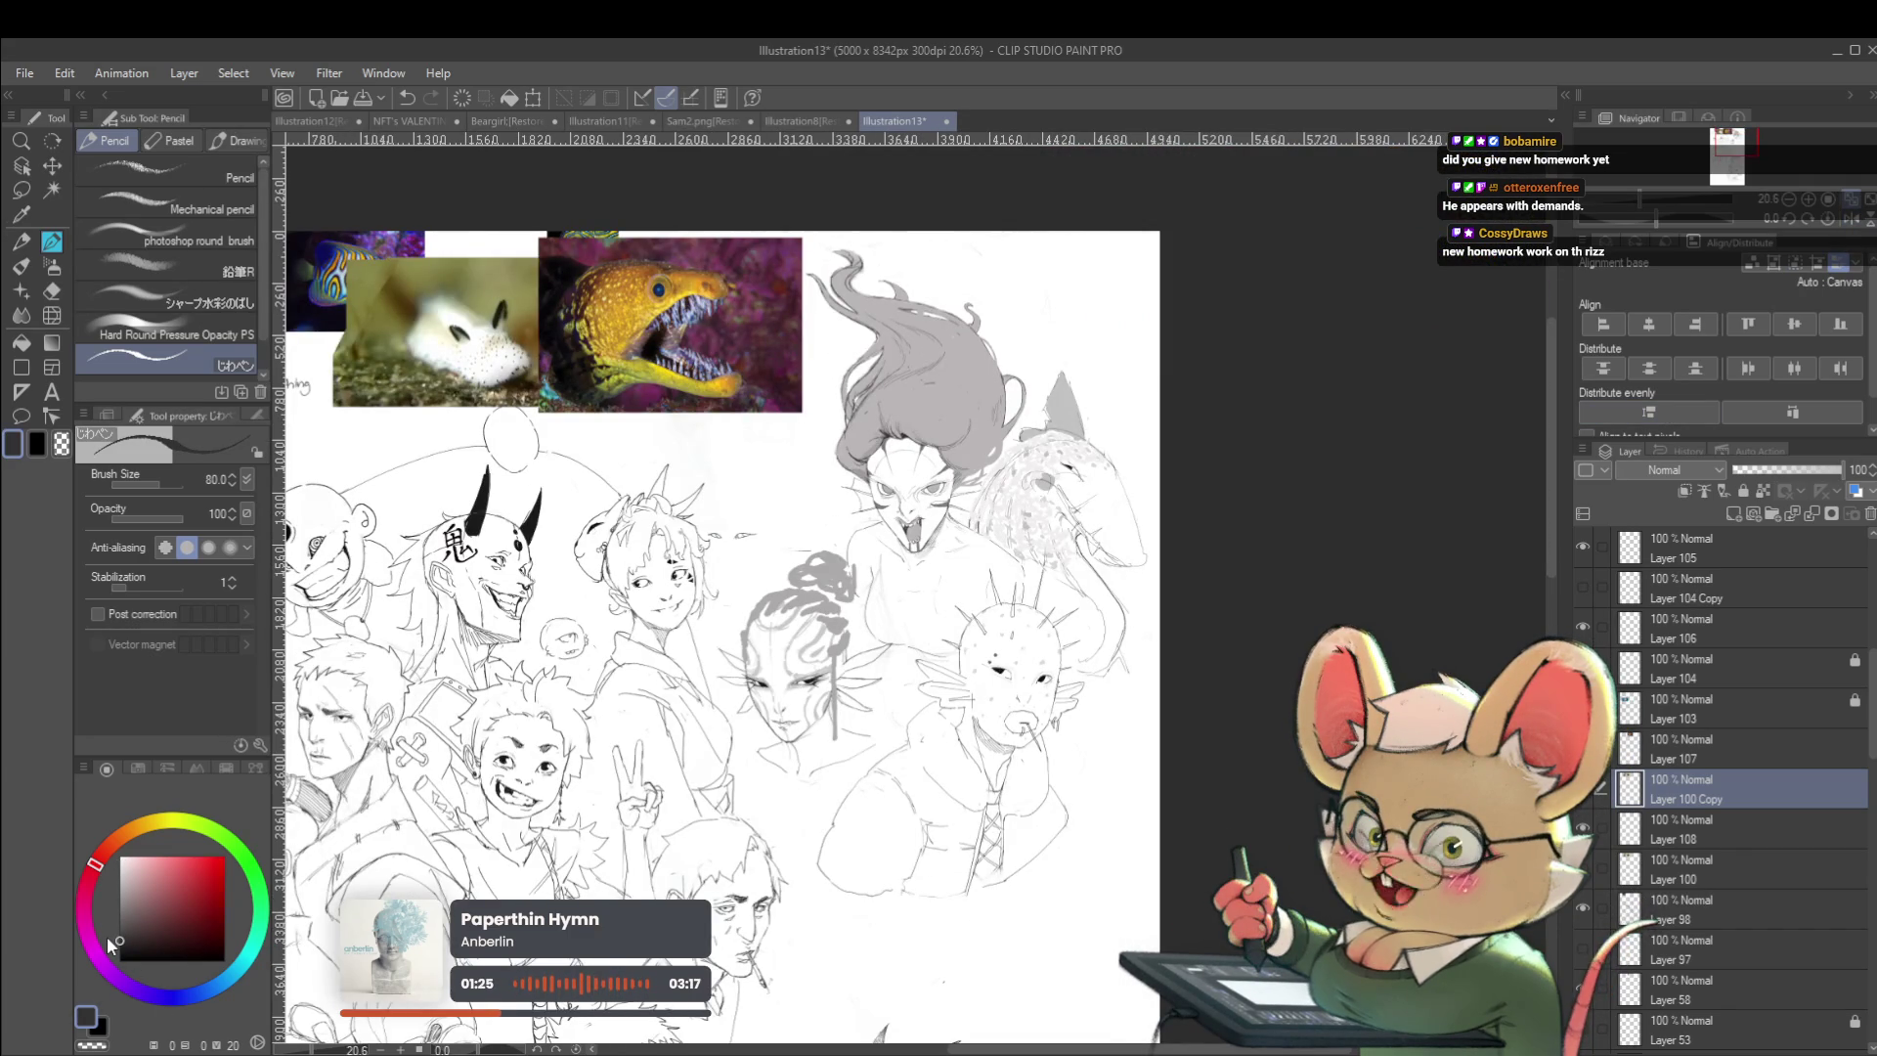
pyautogui.scroll(3, 1085, 450)
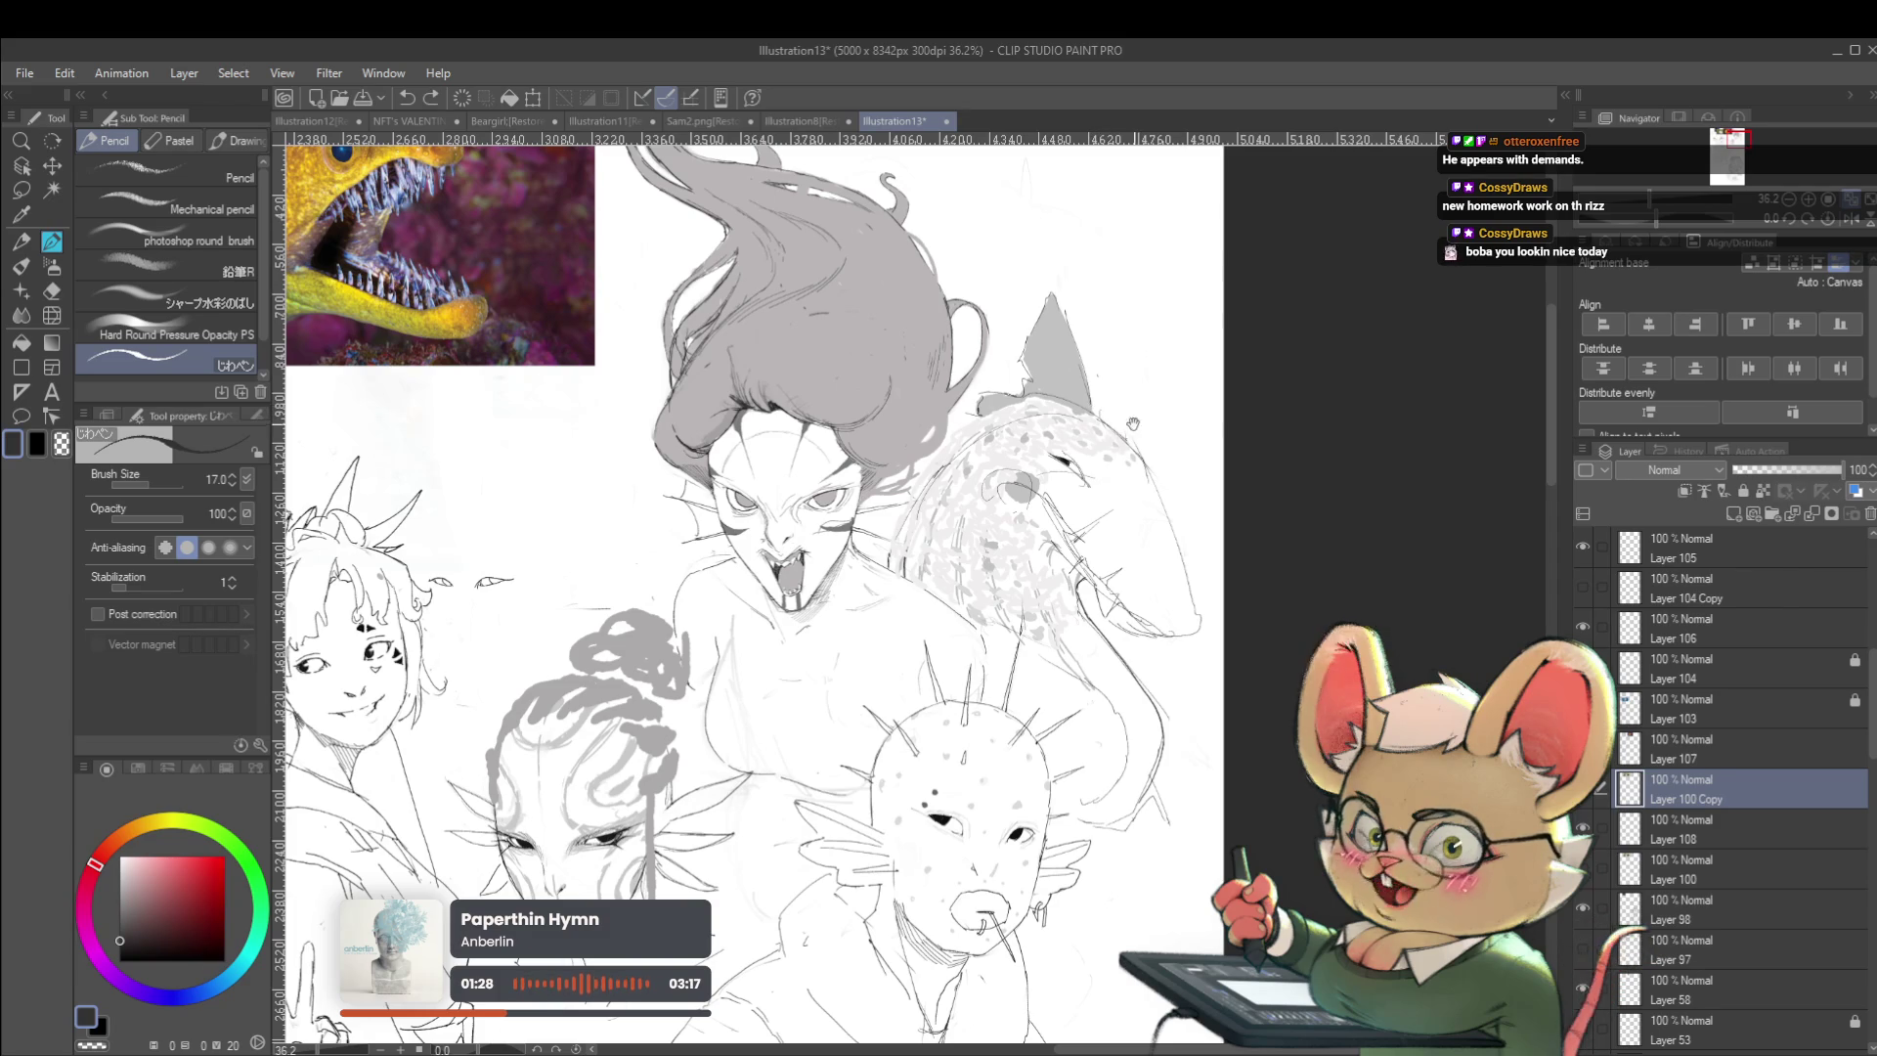
pyautogui.moveTo(1132, 423); pyautogui.dragTo(983, 394)
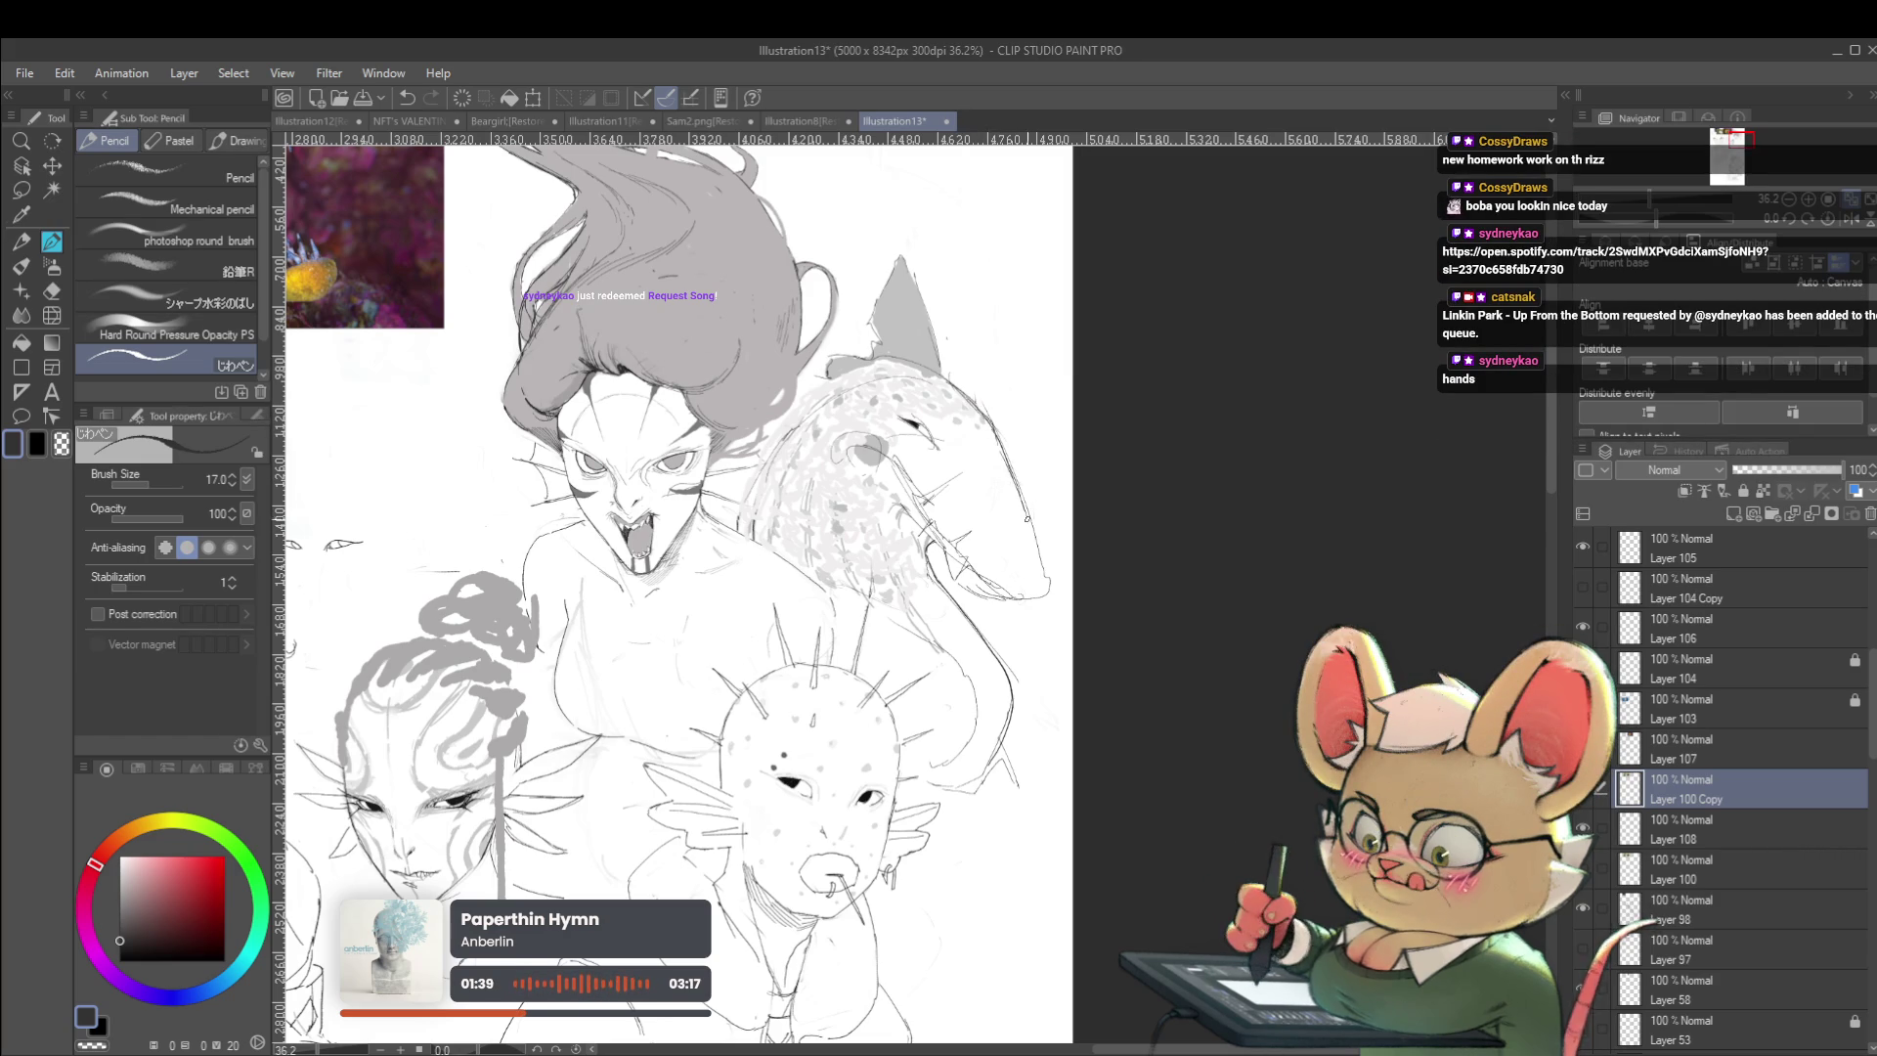
pyautogui.scroll(-4, 1045, 573)
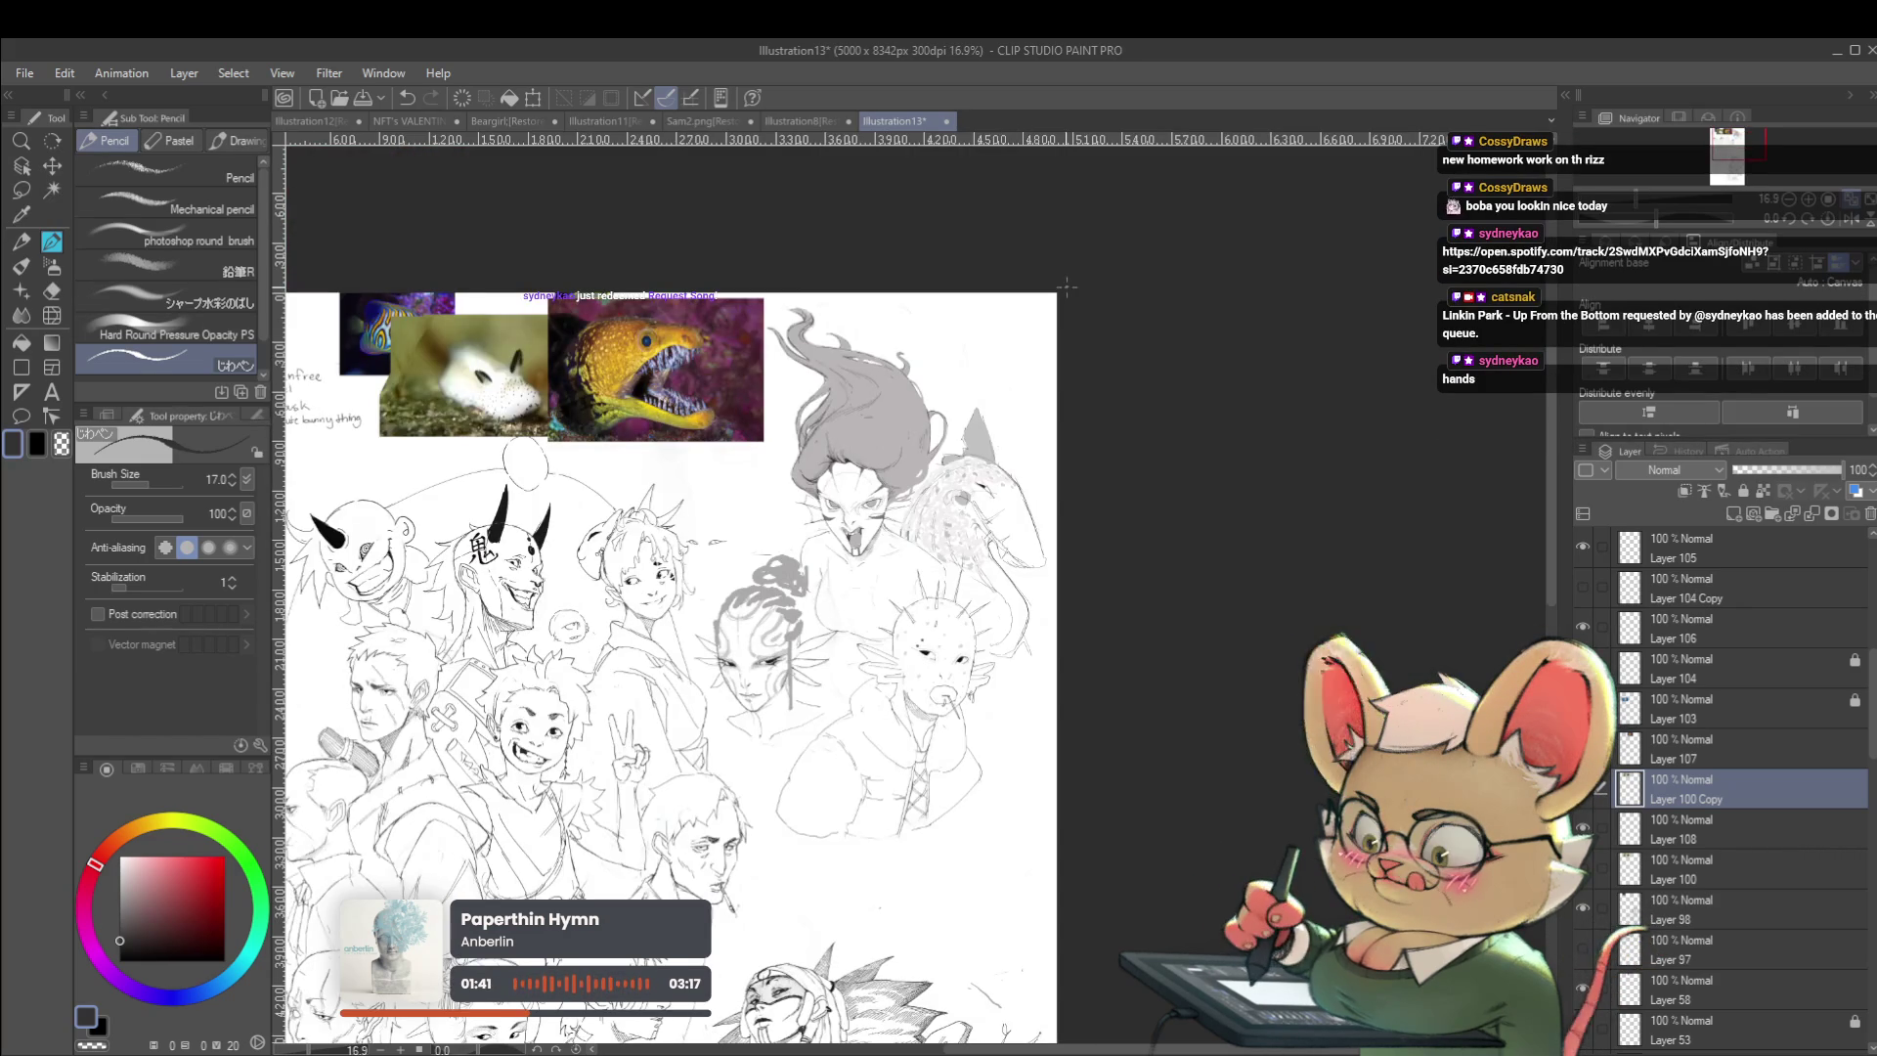
pyautogui.click(1856, 219)
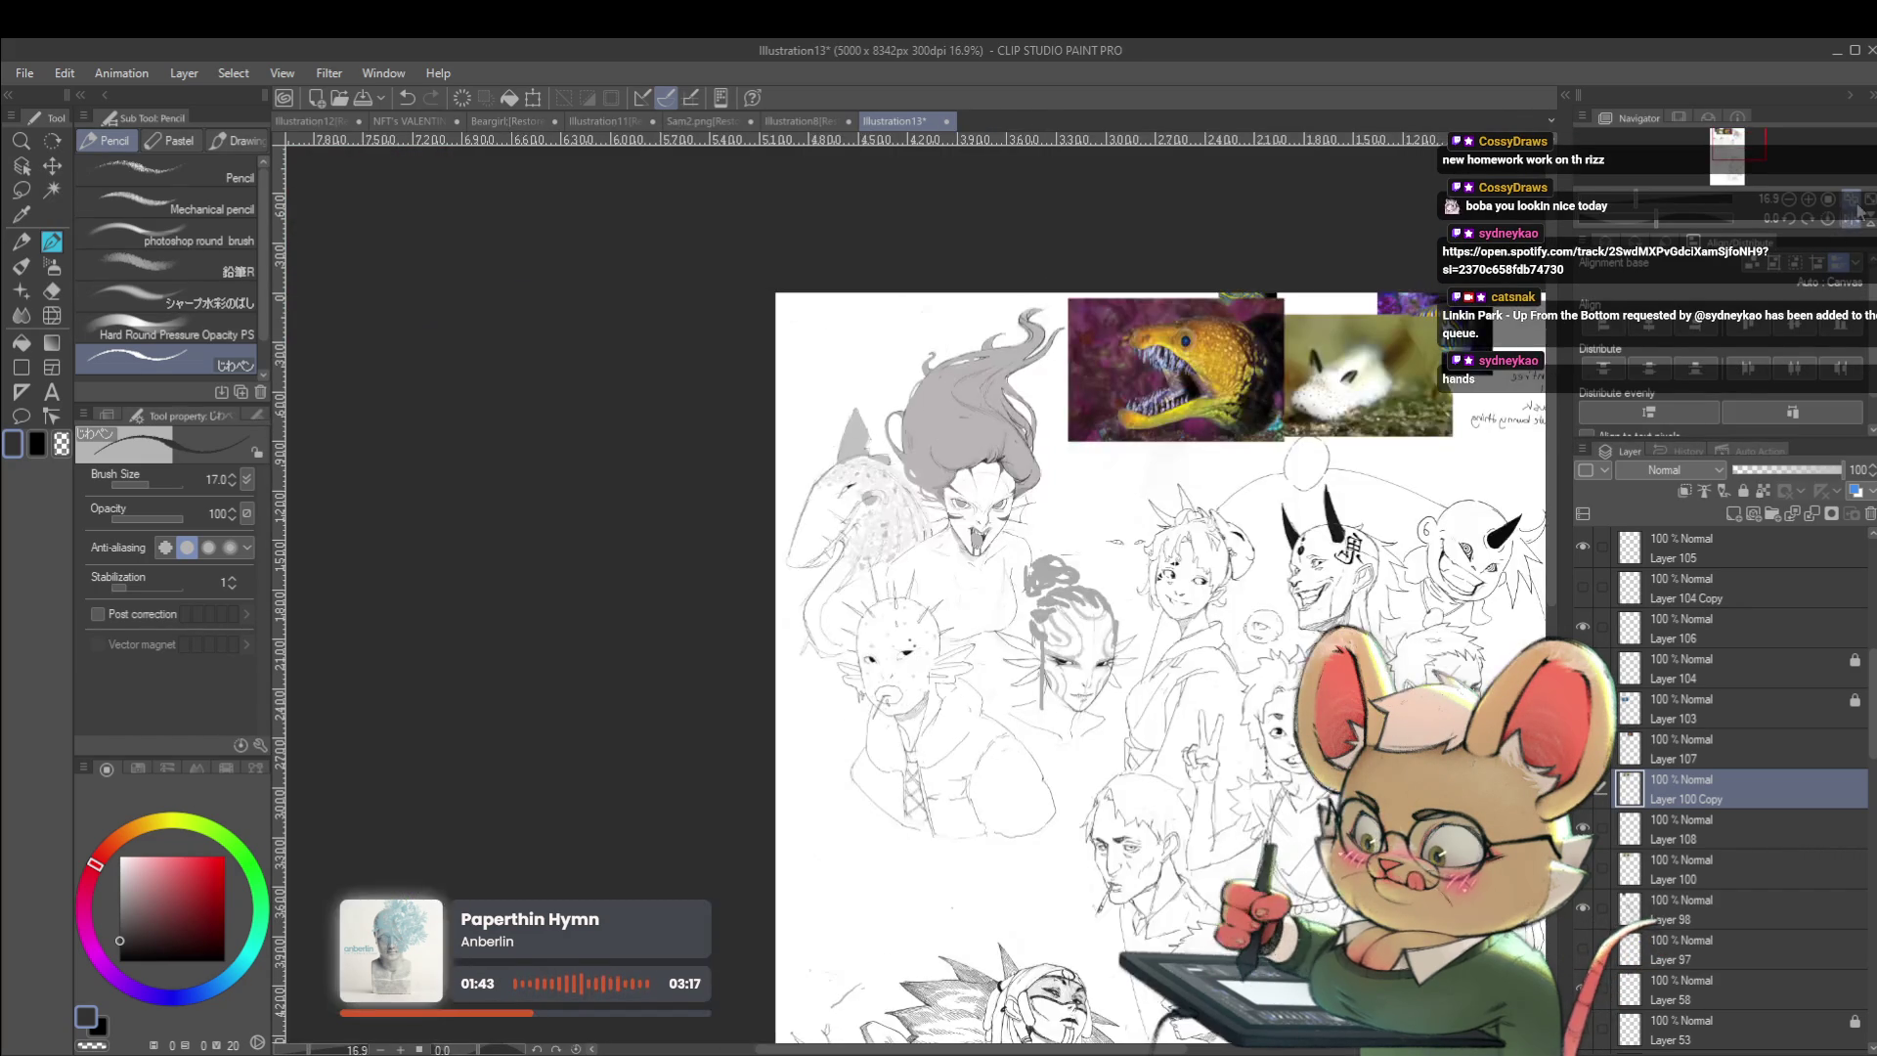
pyautogui.scroll(5, 925, 460)
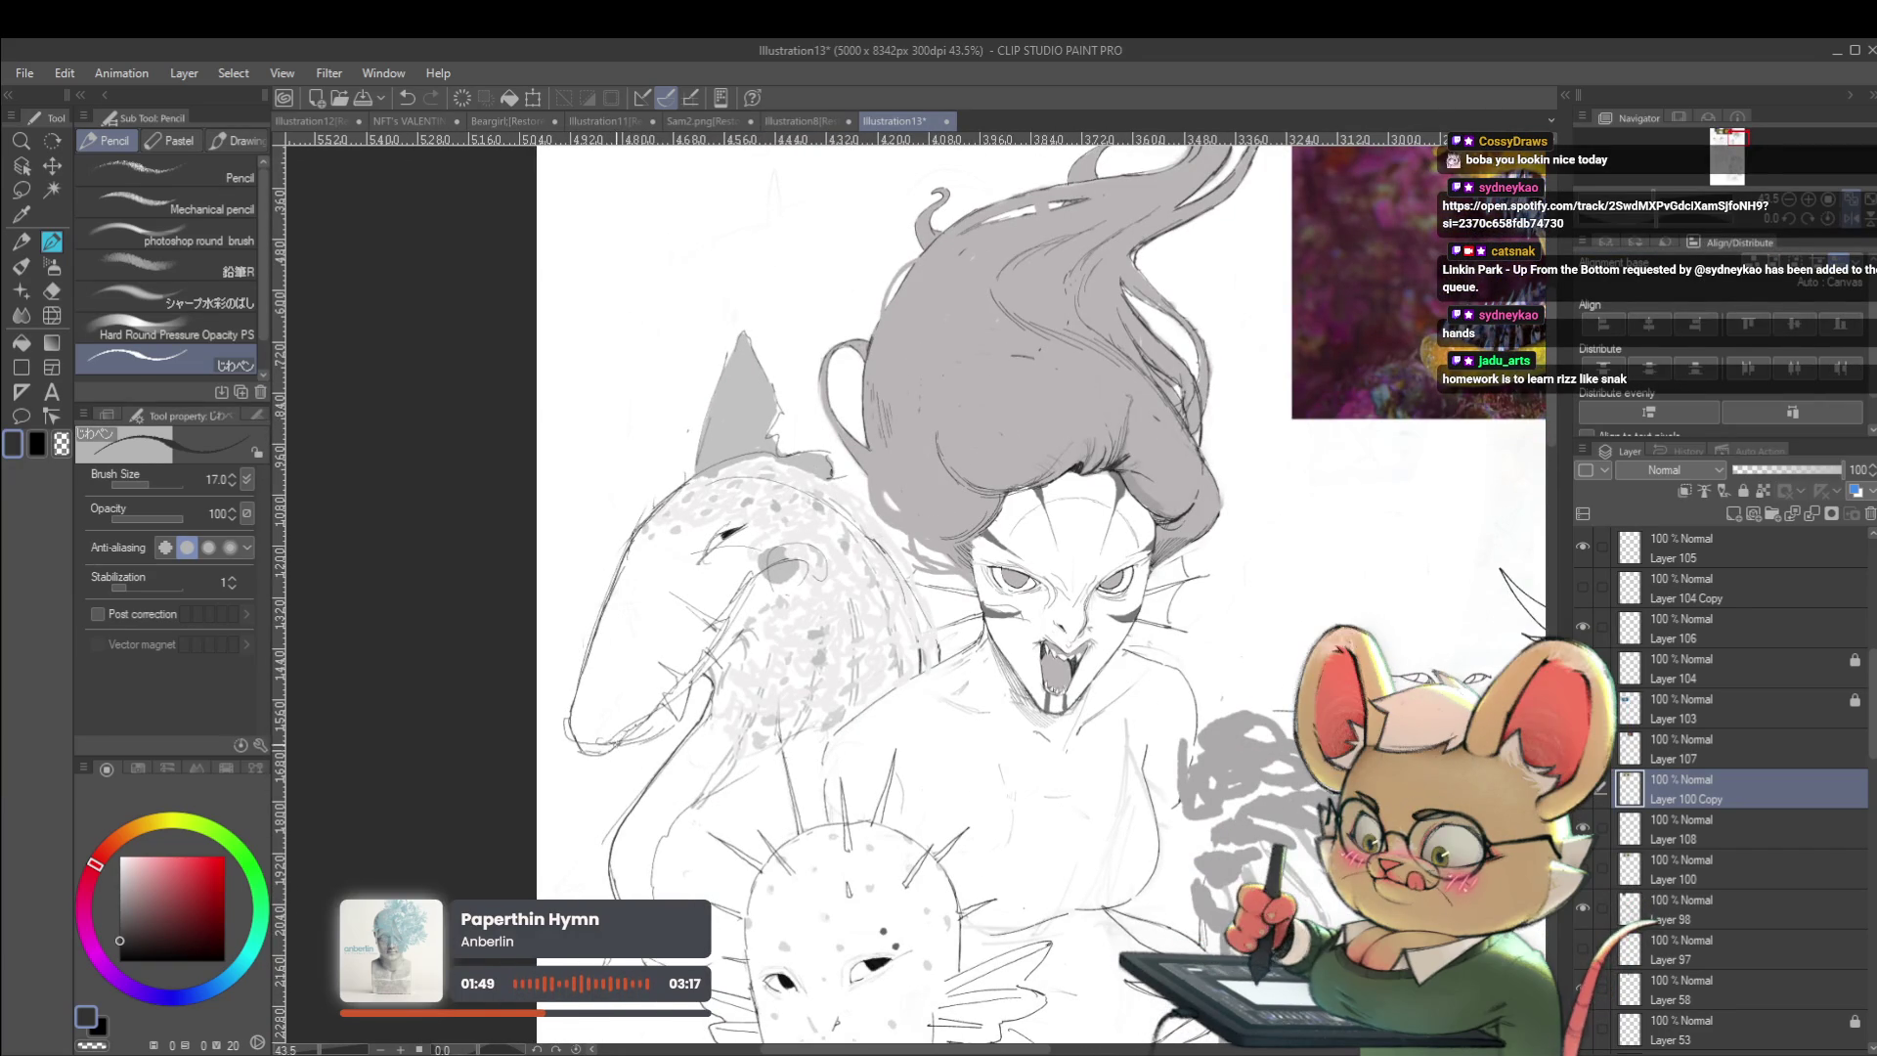
pyautogui.scroll(-3, 705, 705)
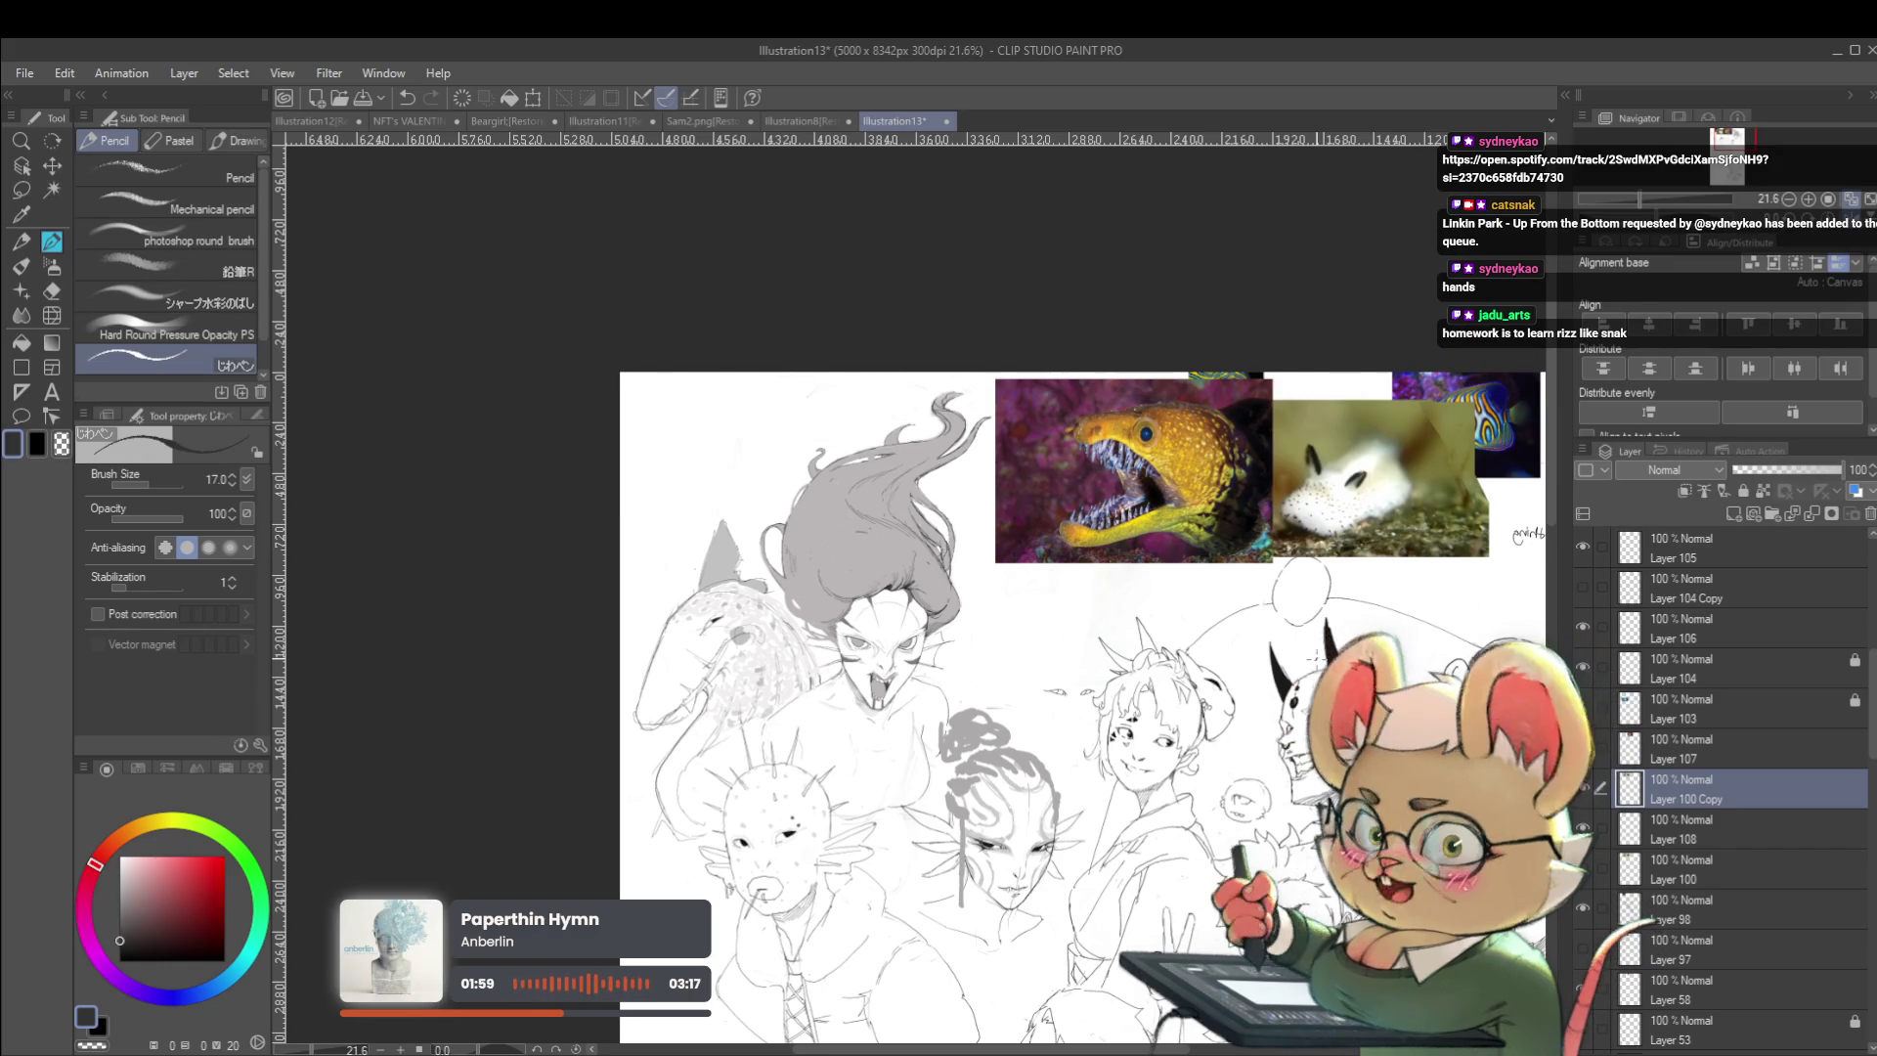
pyautogui.press('h')
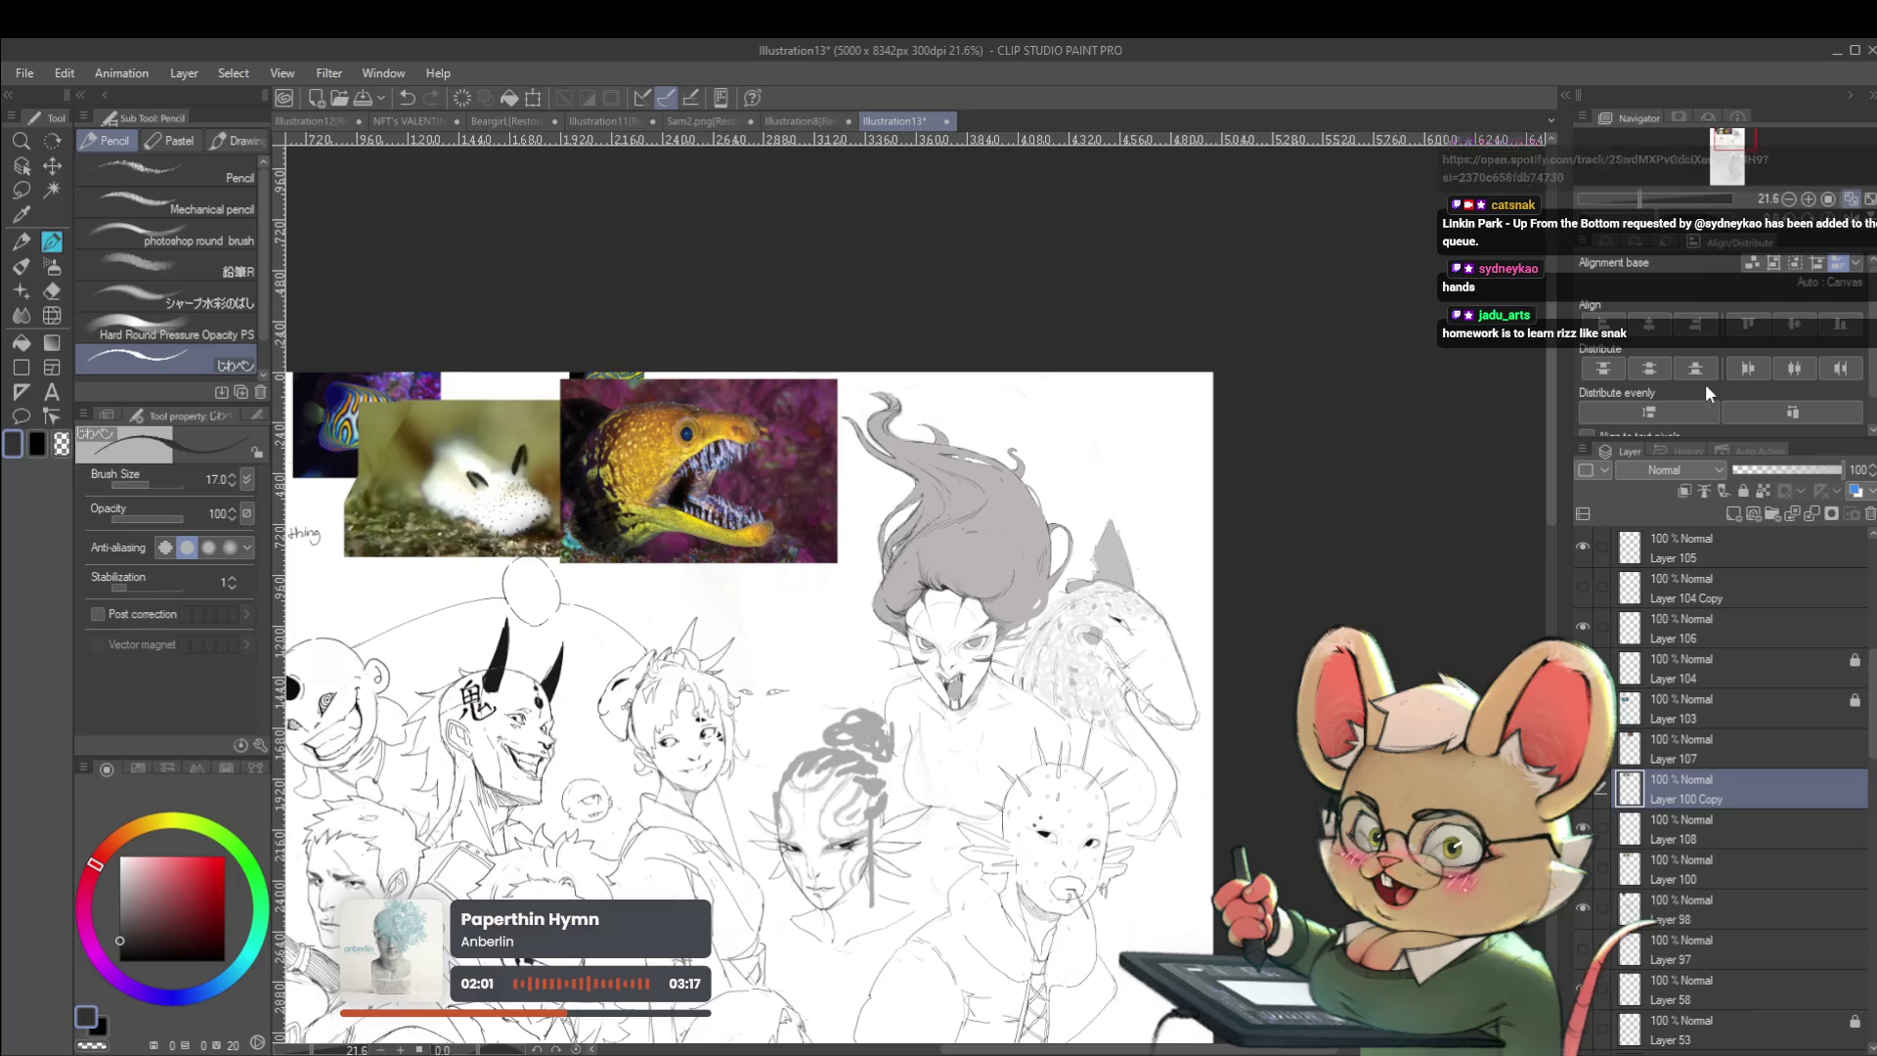
pyautogui.scroll(3, 1152, 603)
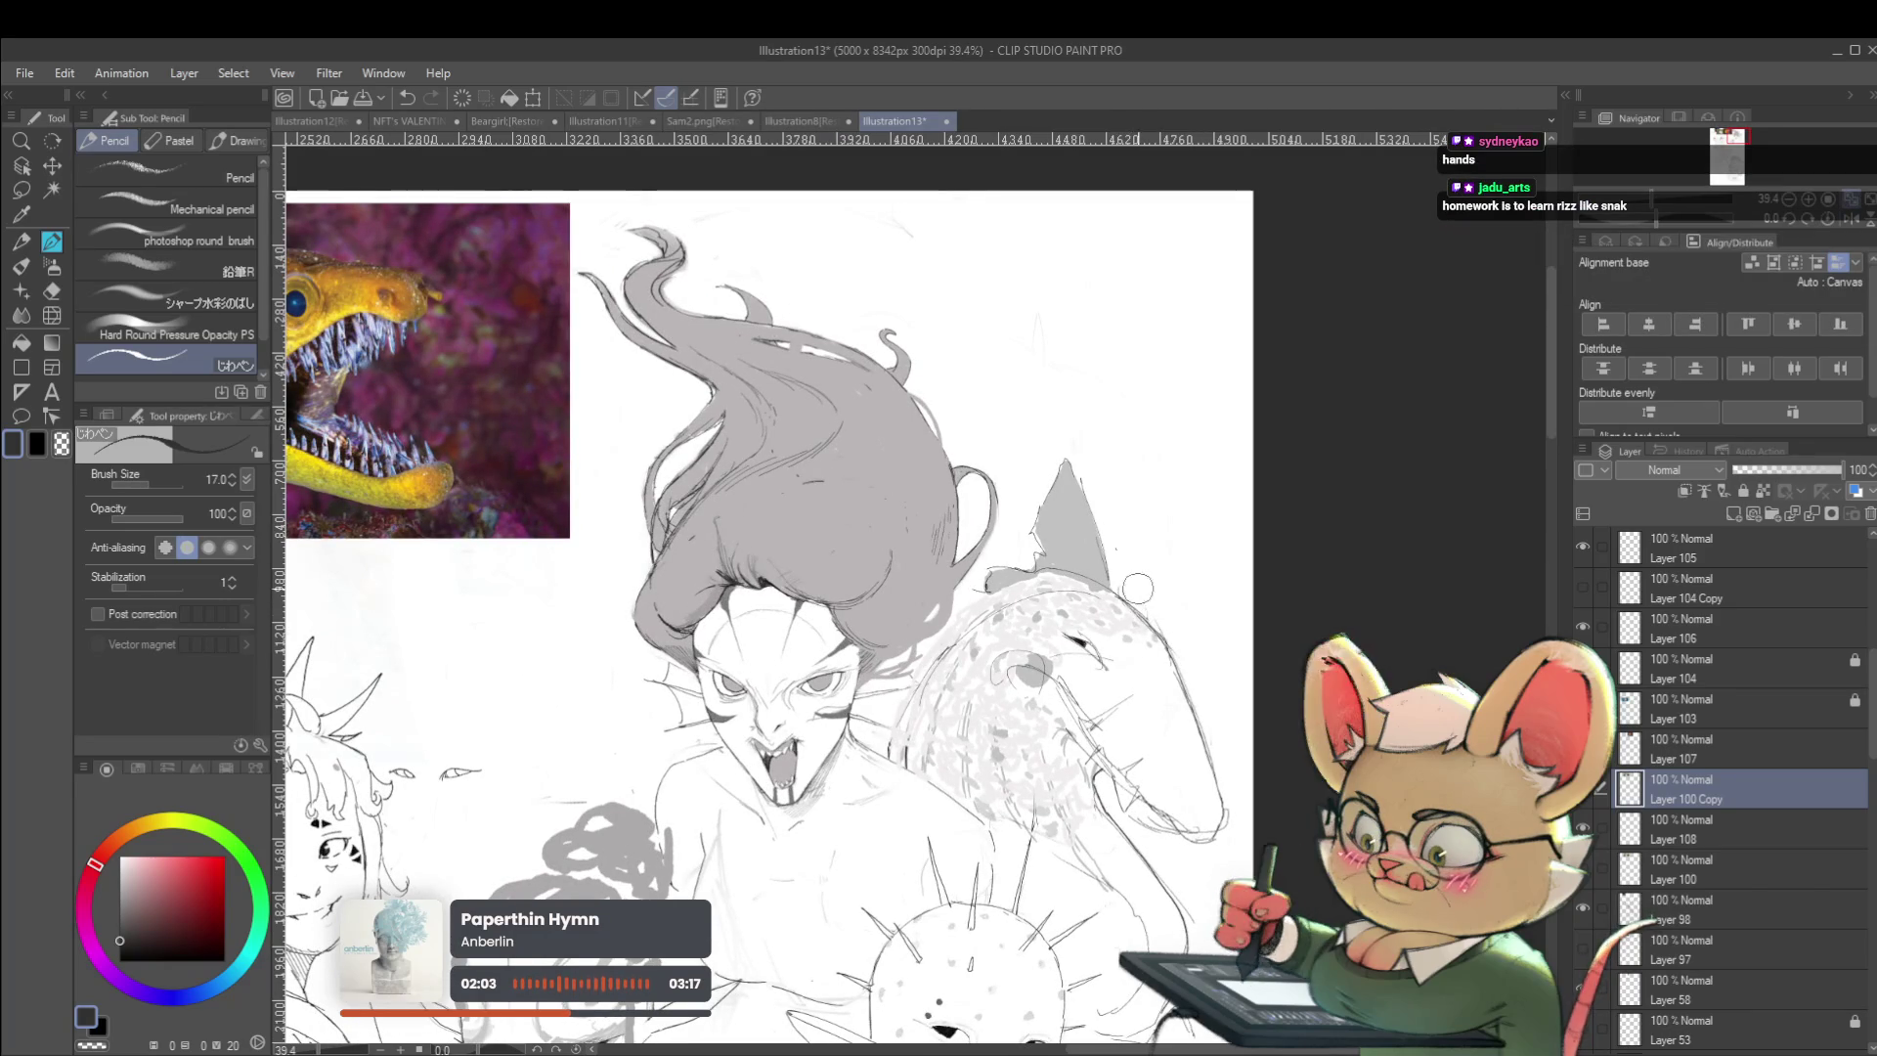
pyautogui.moveTo(1184, 649); pyautogui.dragTo(1138, 603)
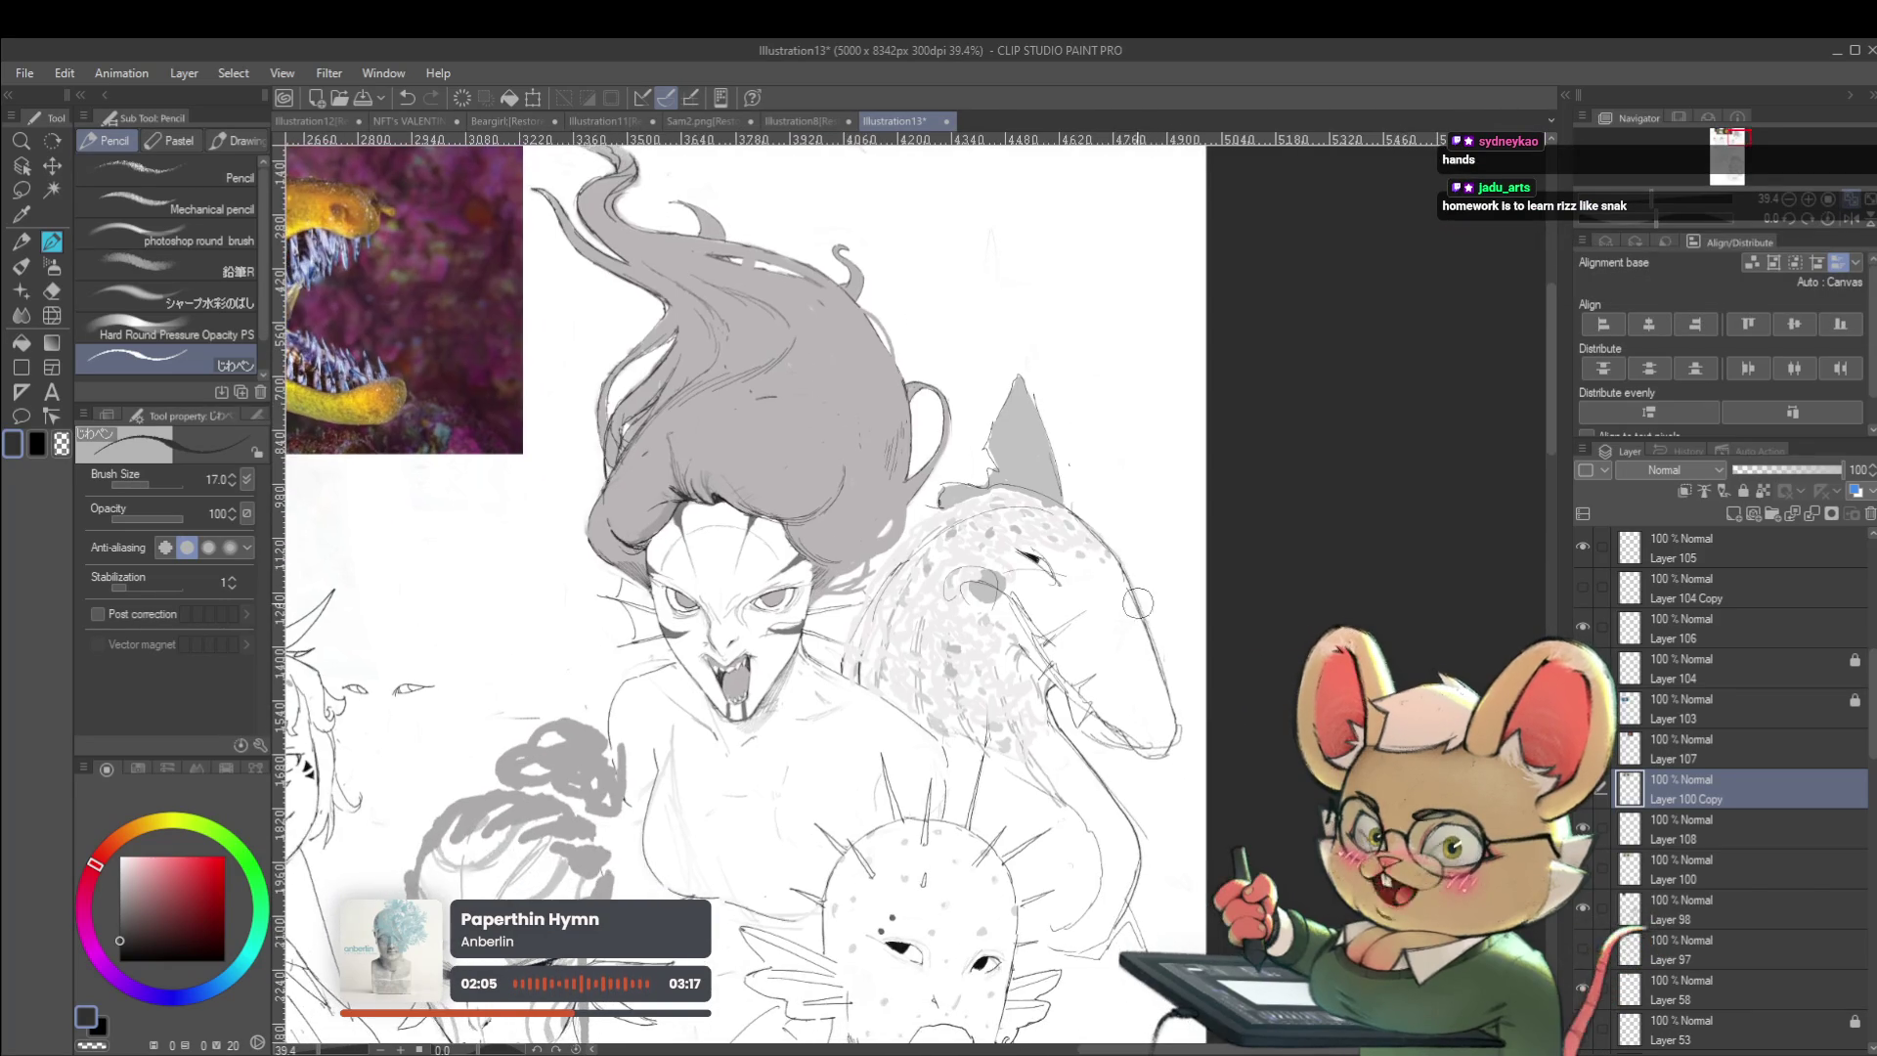
pyautogui.scroll(-3, 1183, 362)
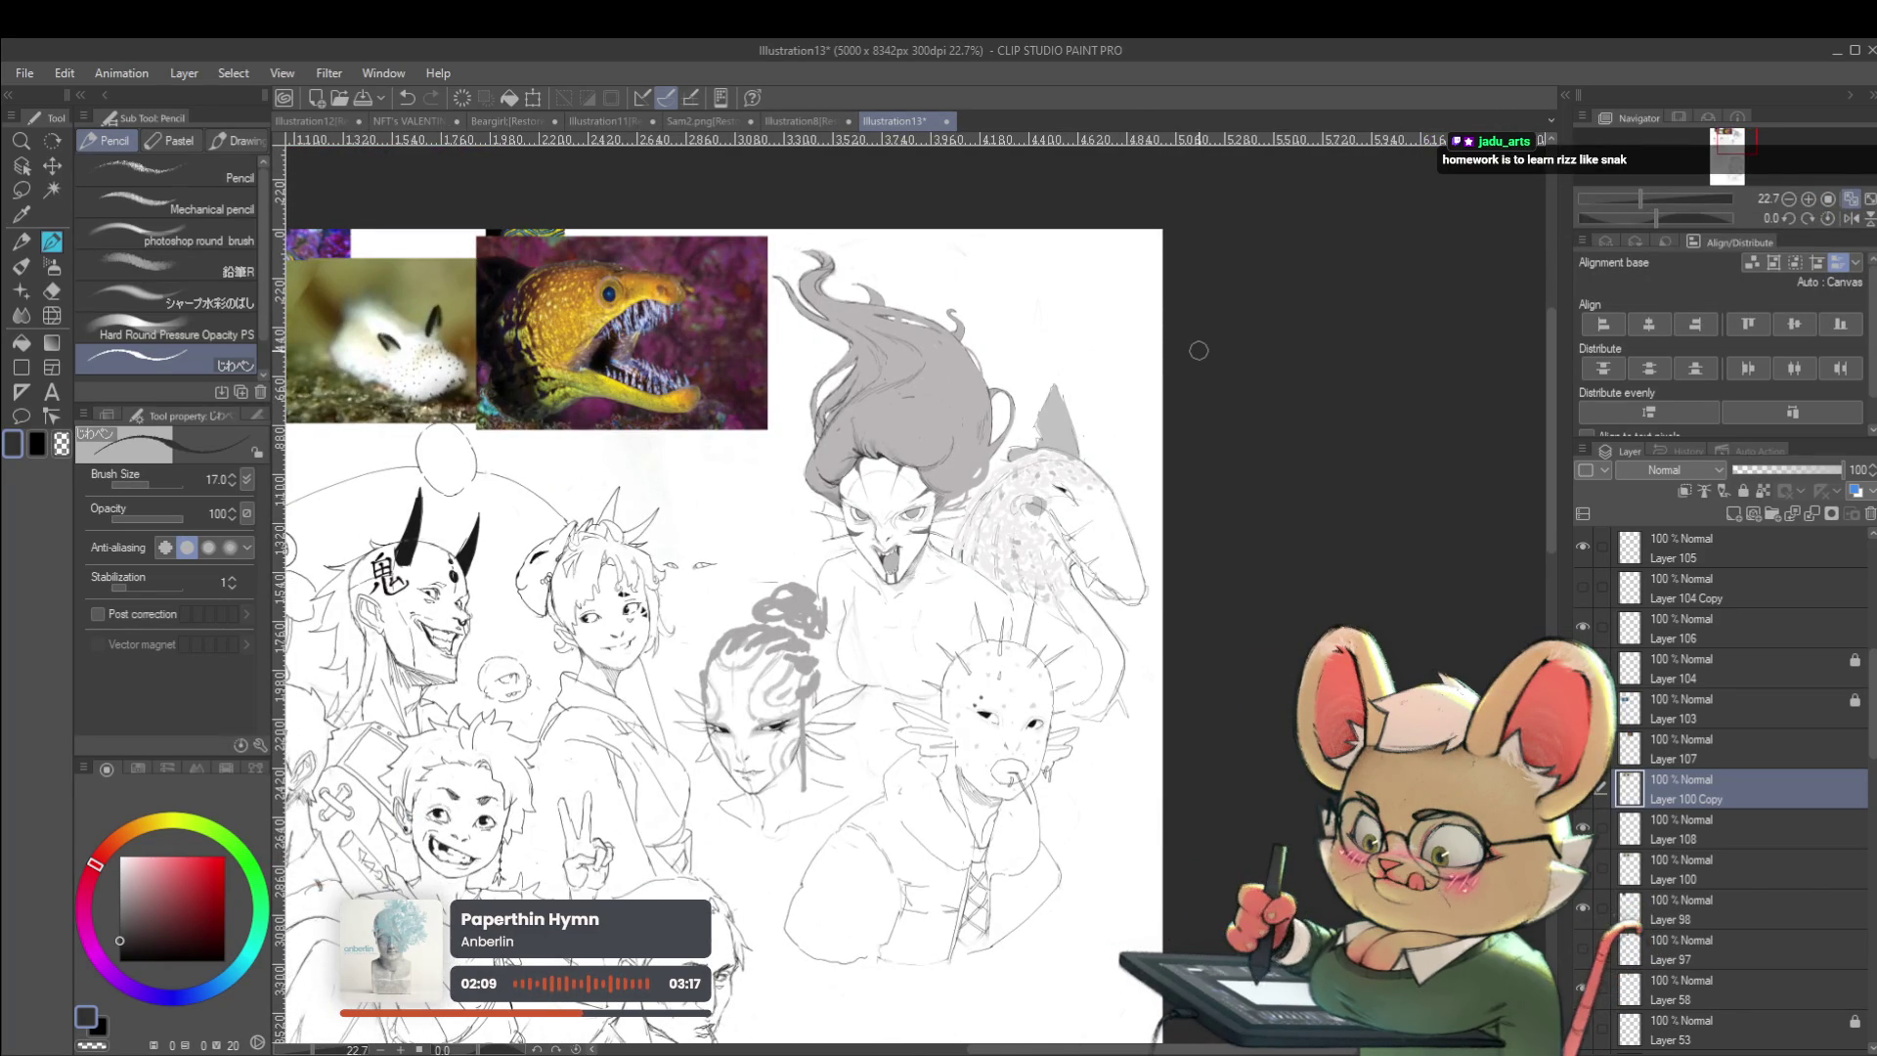
pyautogui.click(1849, 218)
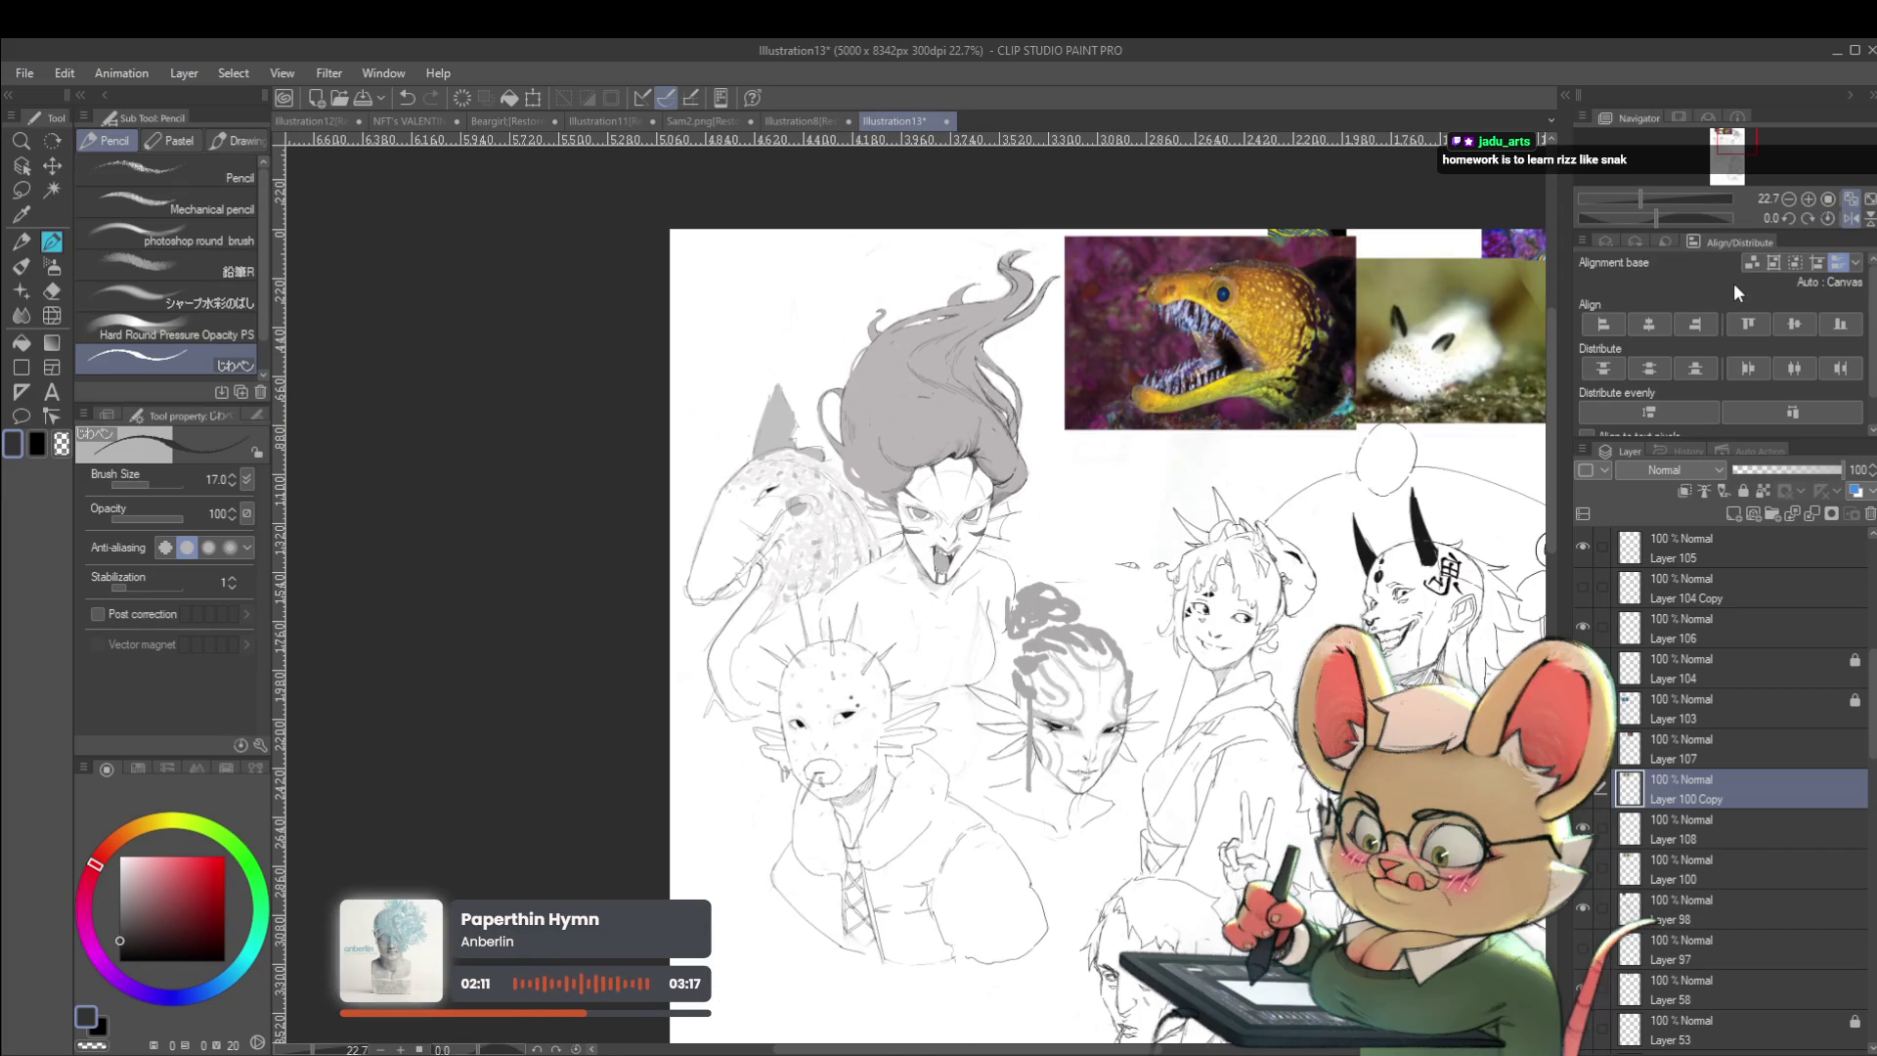
pyautogui.scroll(3, 786, 367)
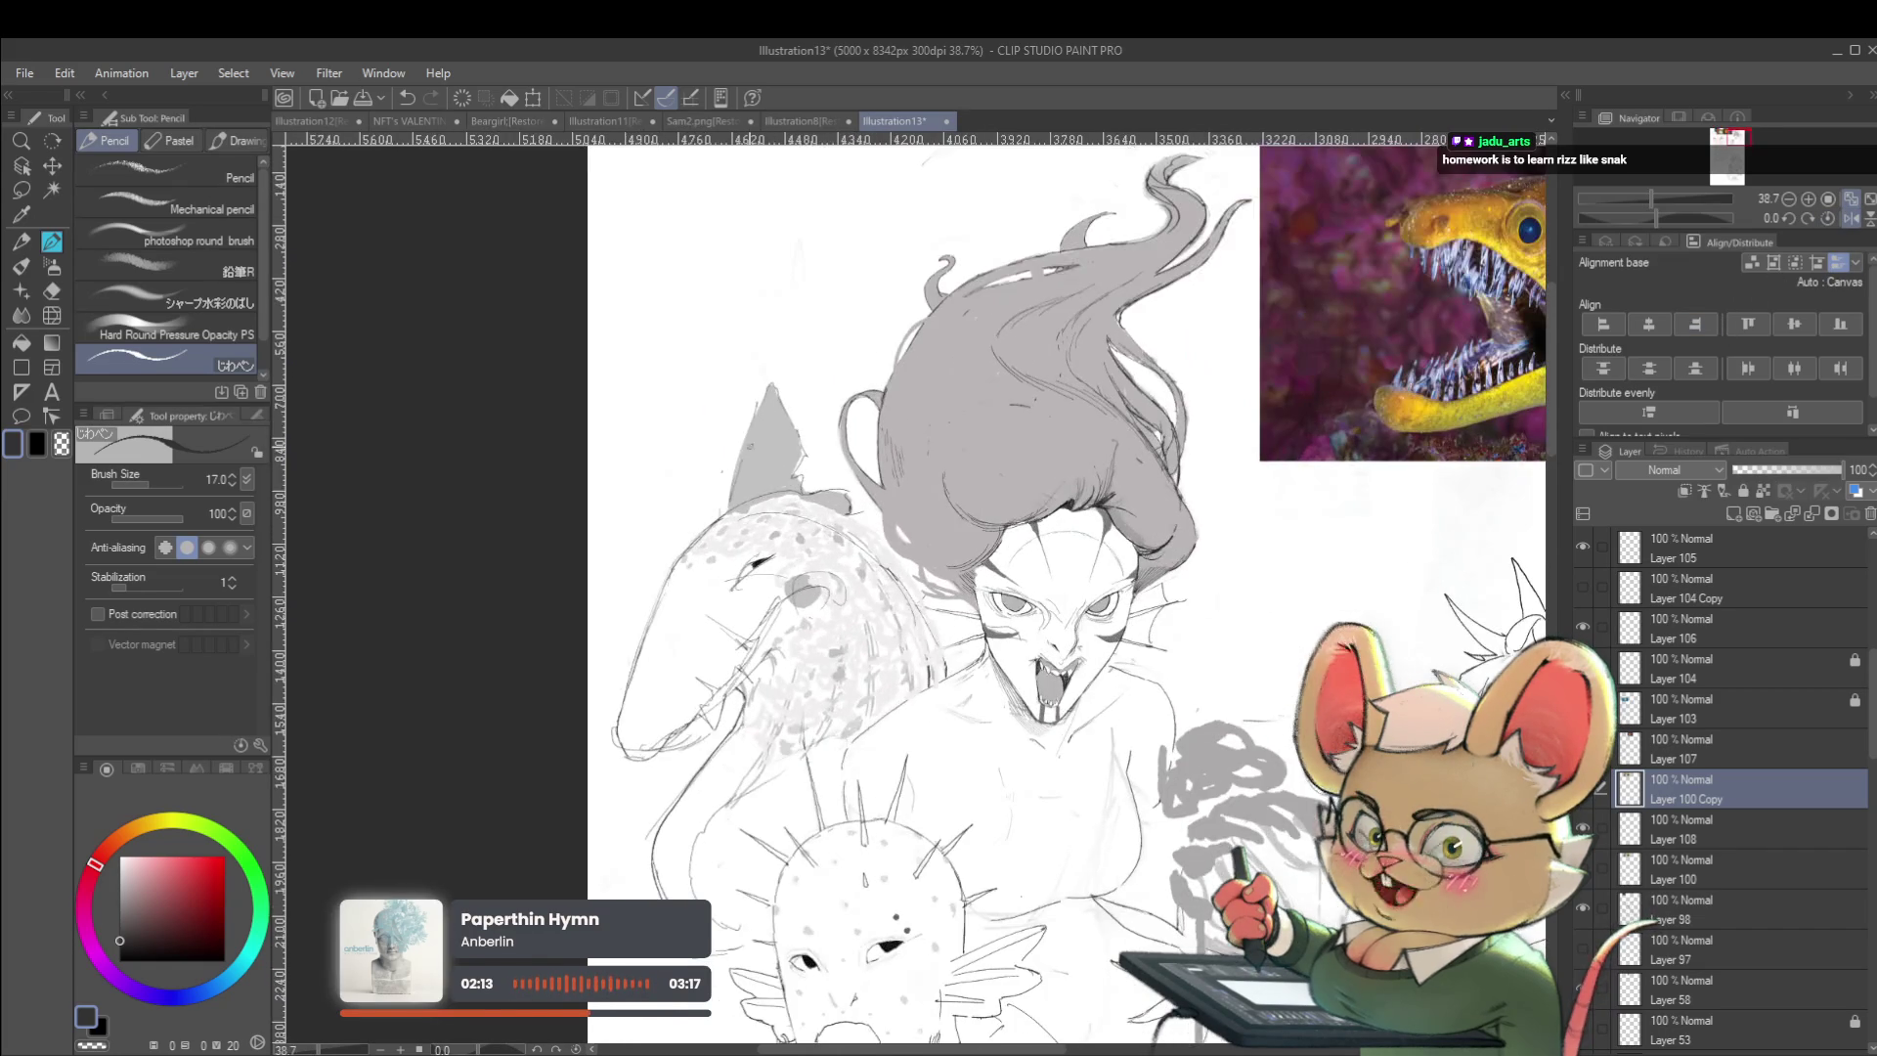
pyautogui.scroll(2, 743, 523)
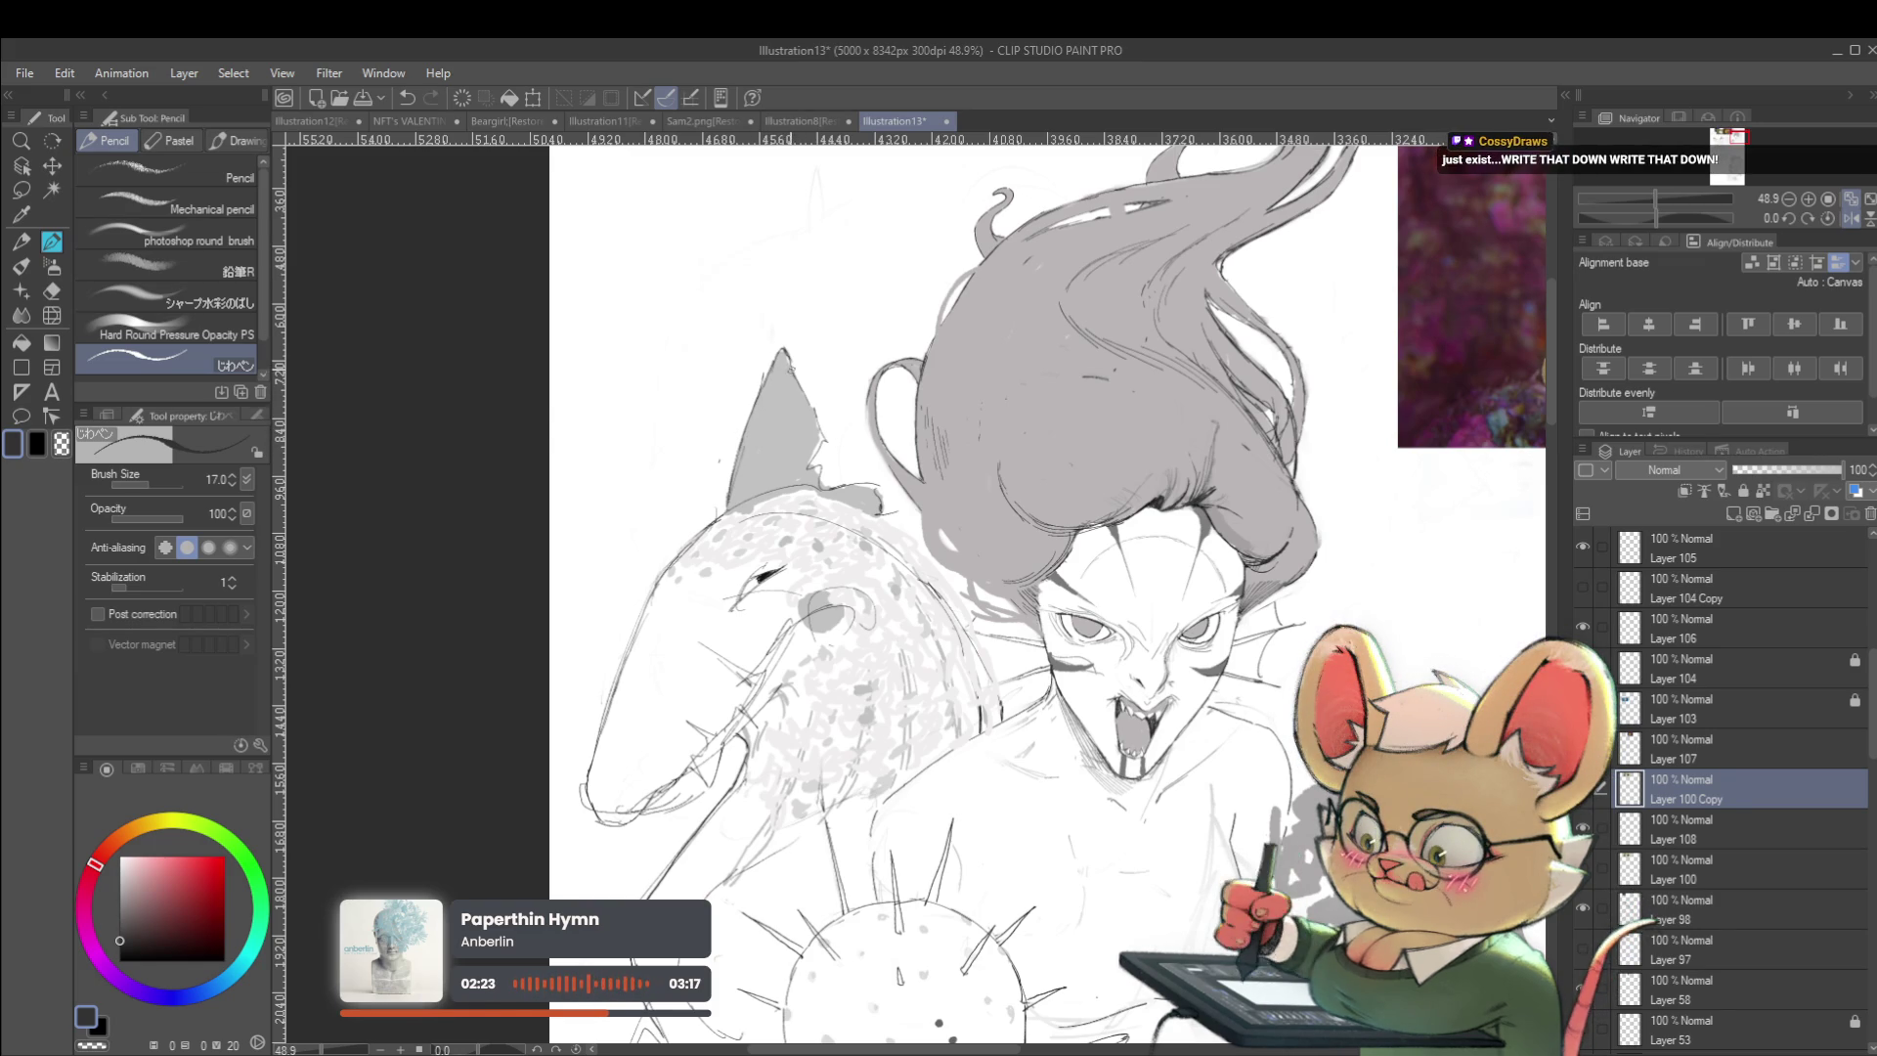
pyautogui.moveTo(818, 431); pyautogui.dragTo(809, 405)
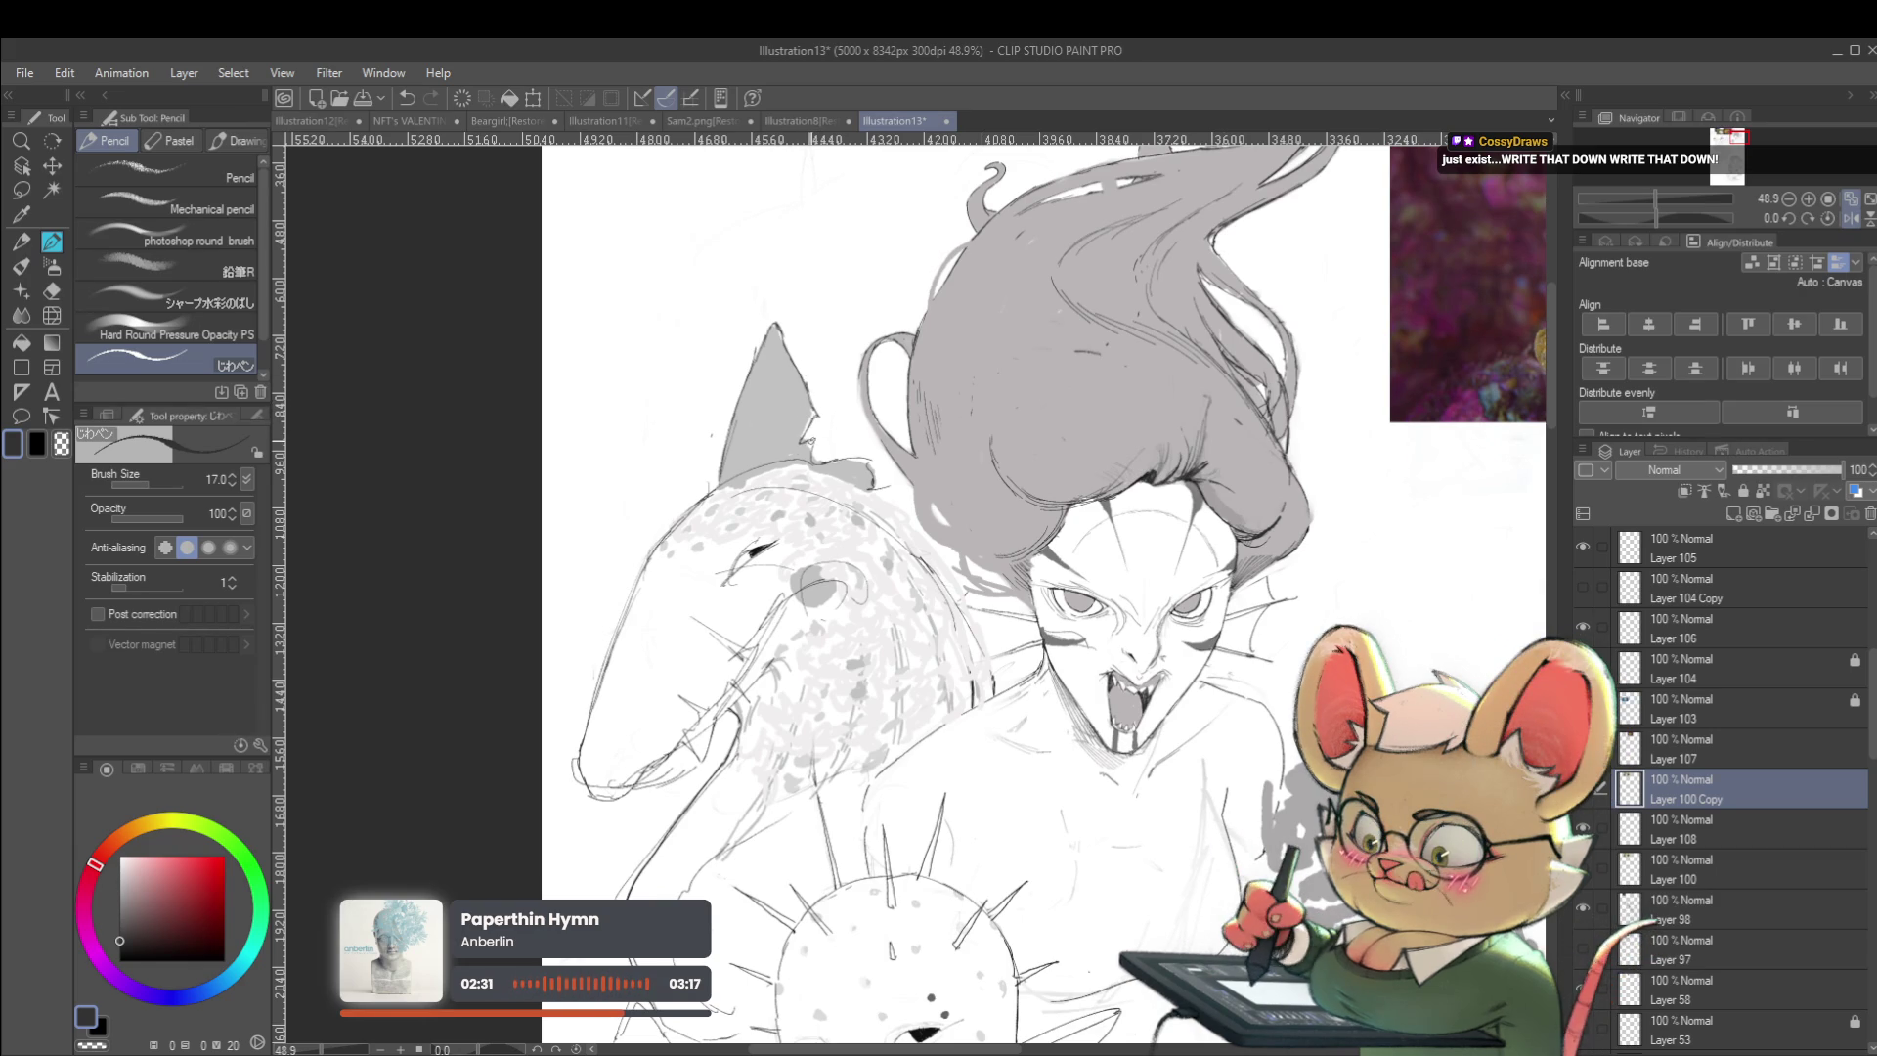
pyautogui.scroll(-5, 829, 445)
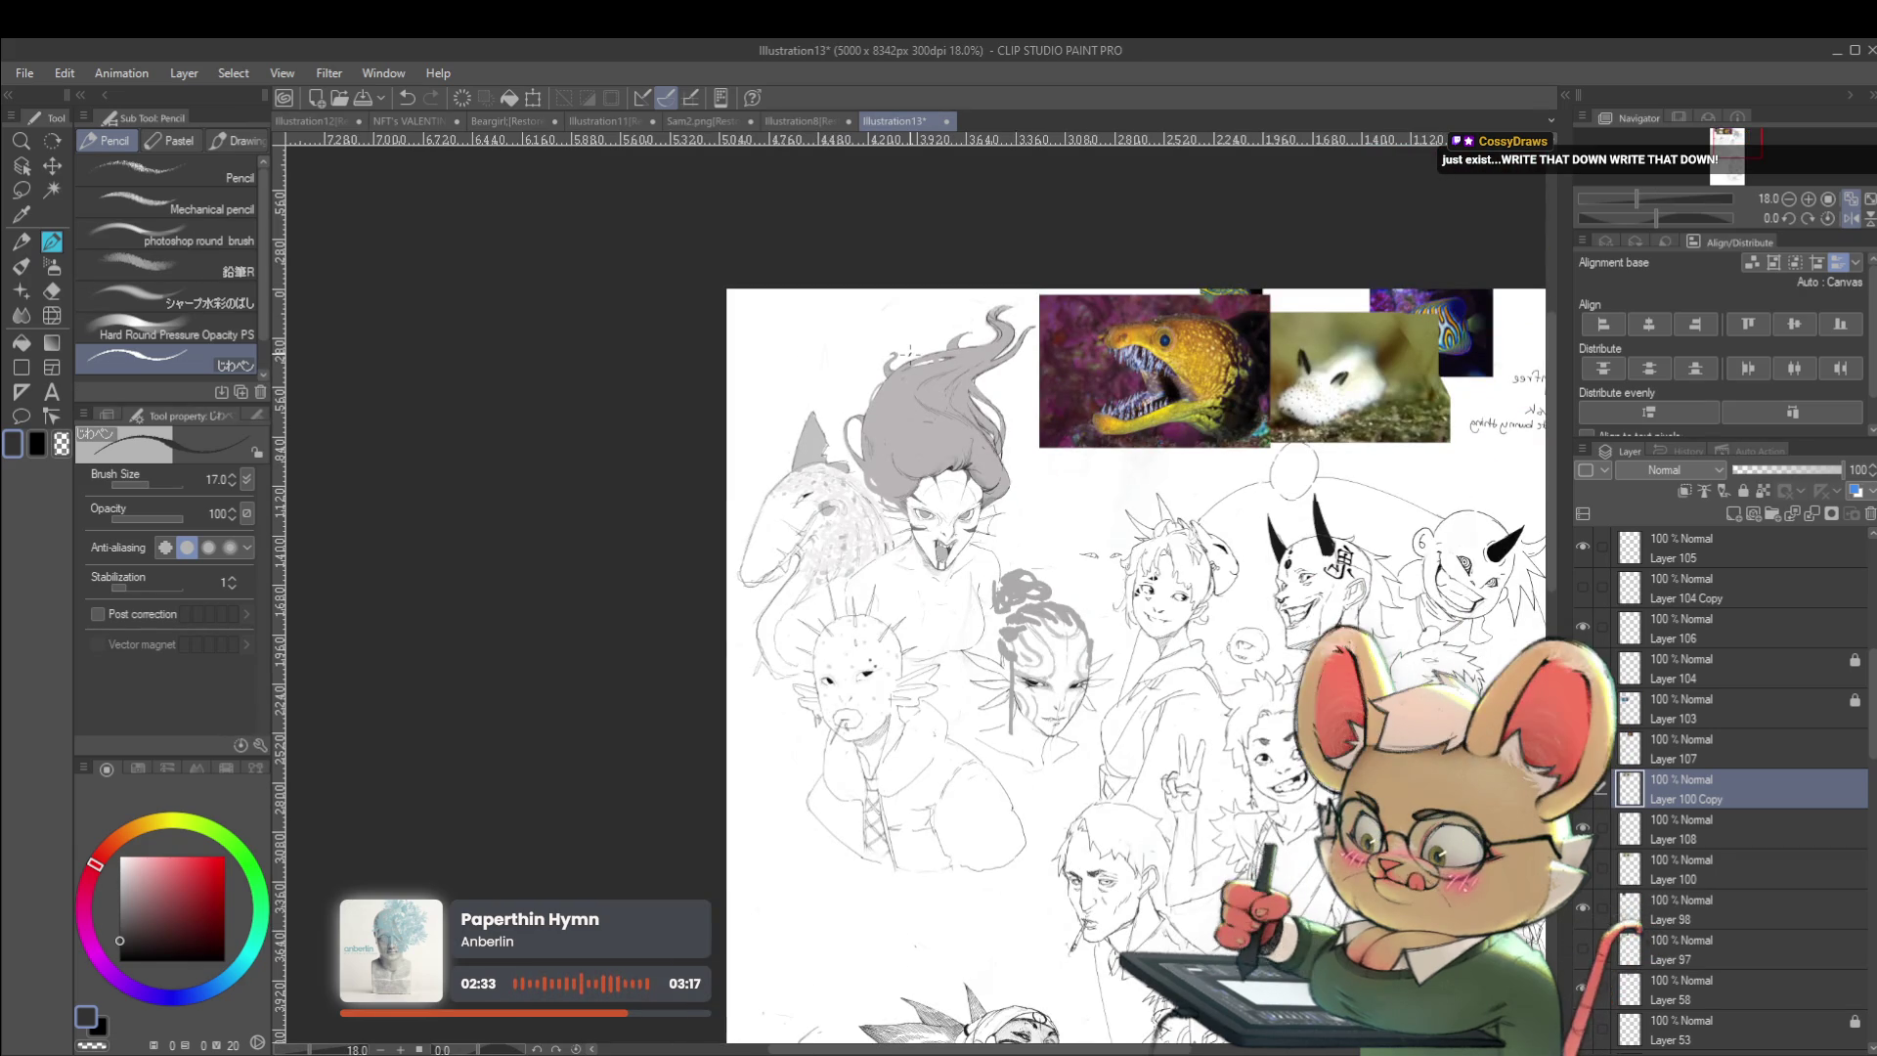
pyautogui.click(1850, 217)
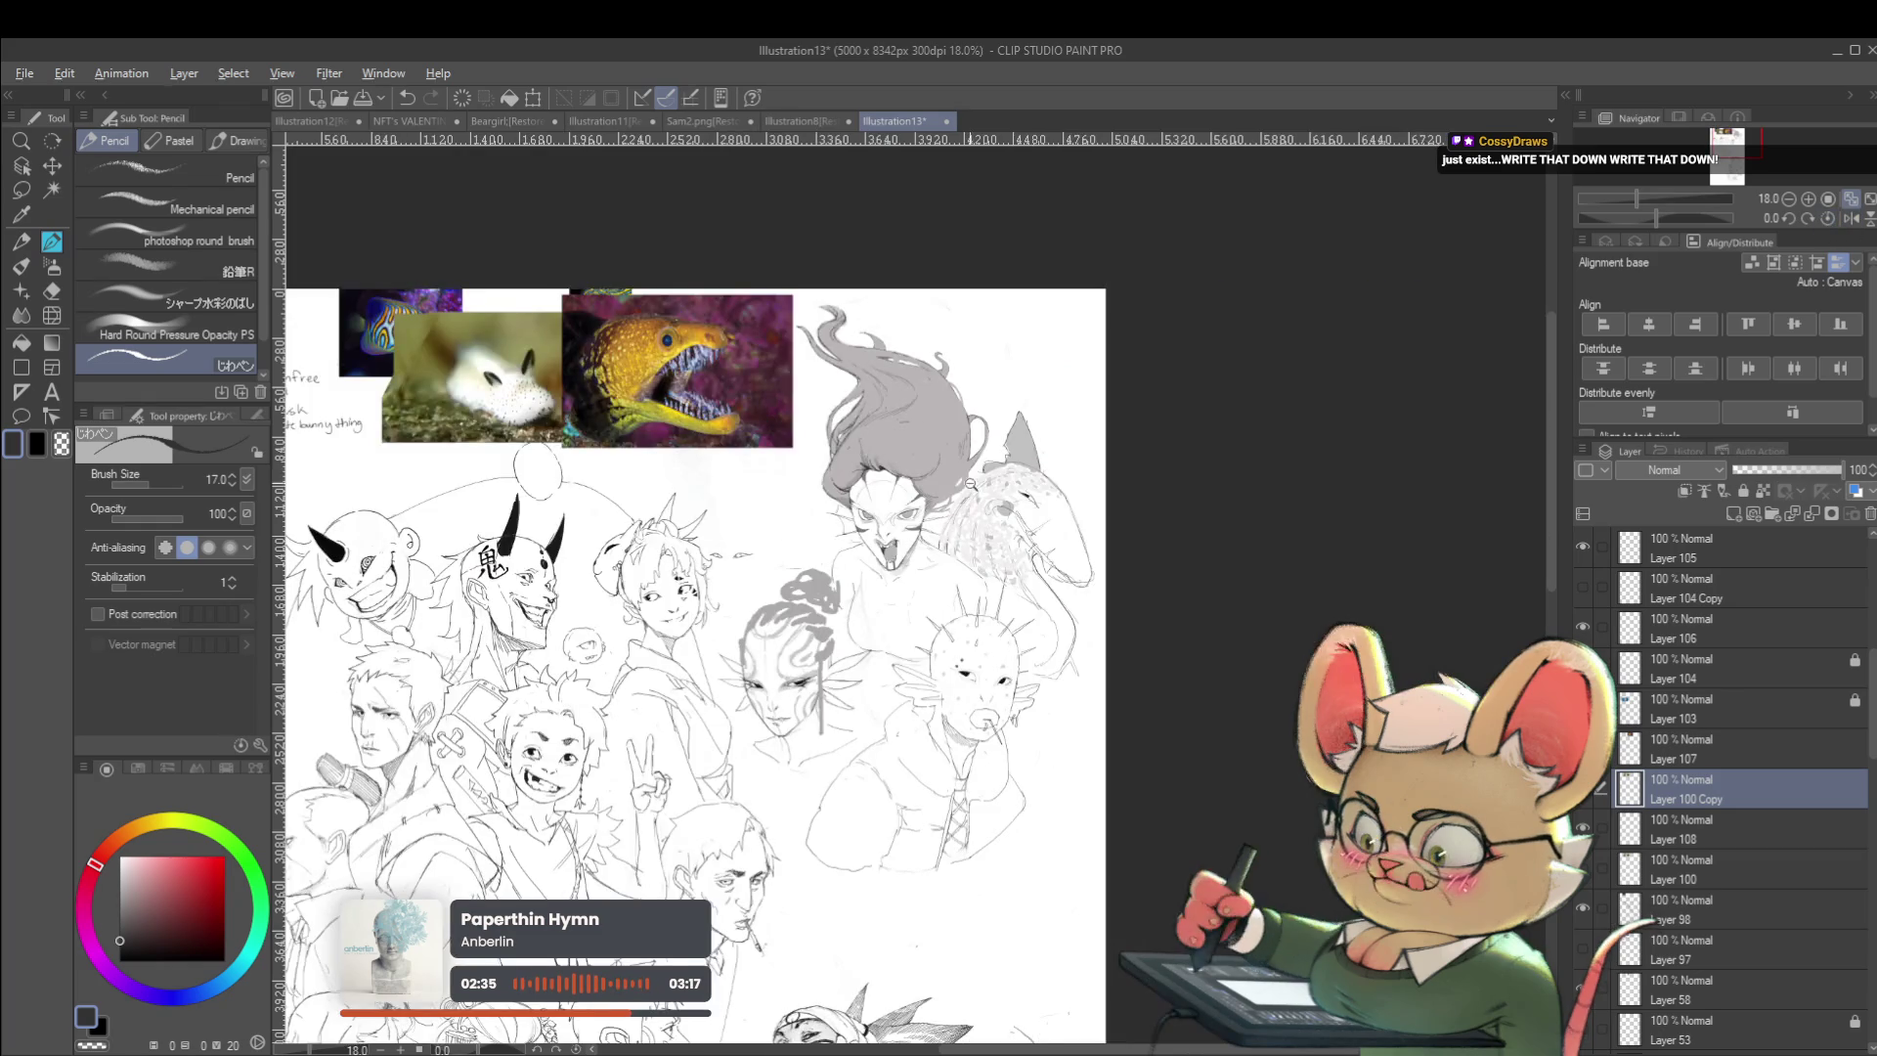
pyautogui.scroll(3, 1825, 223)
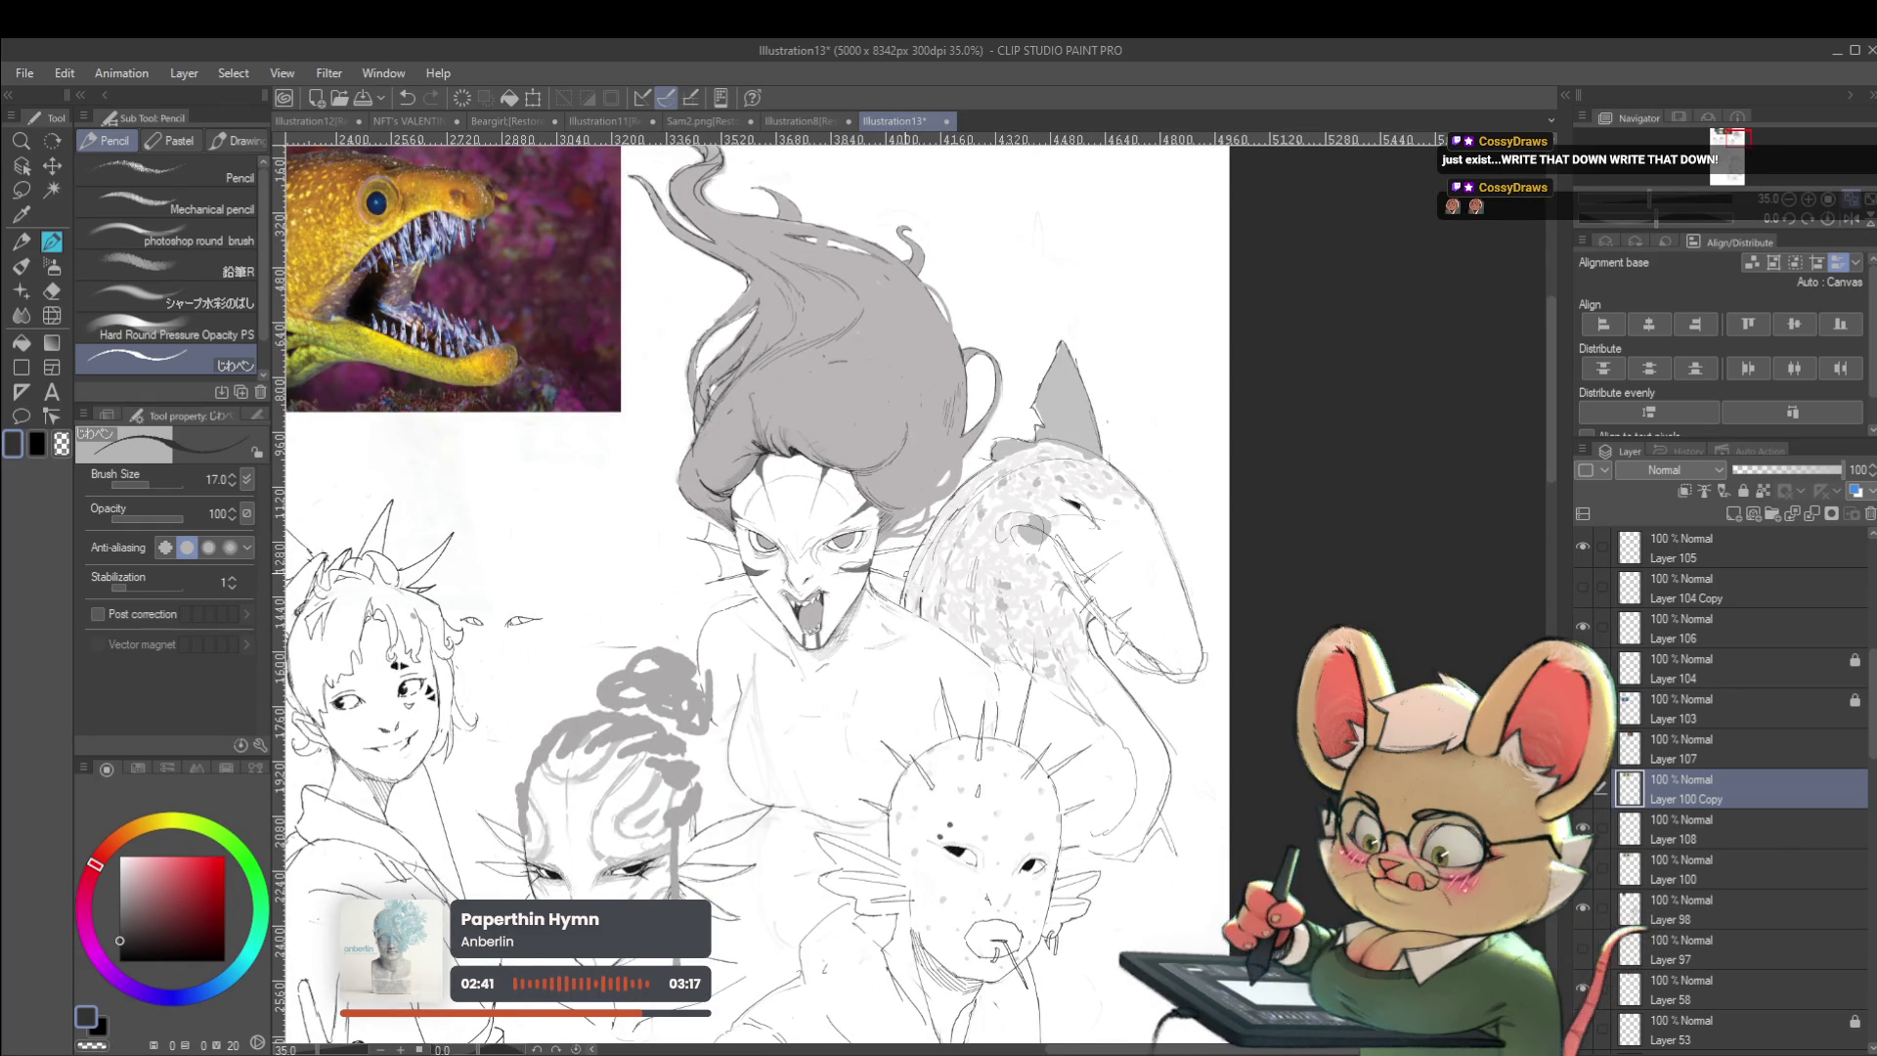
pyautogui.scroll(-3, 1006, 503)
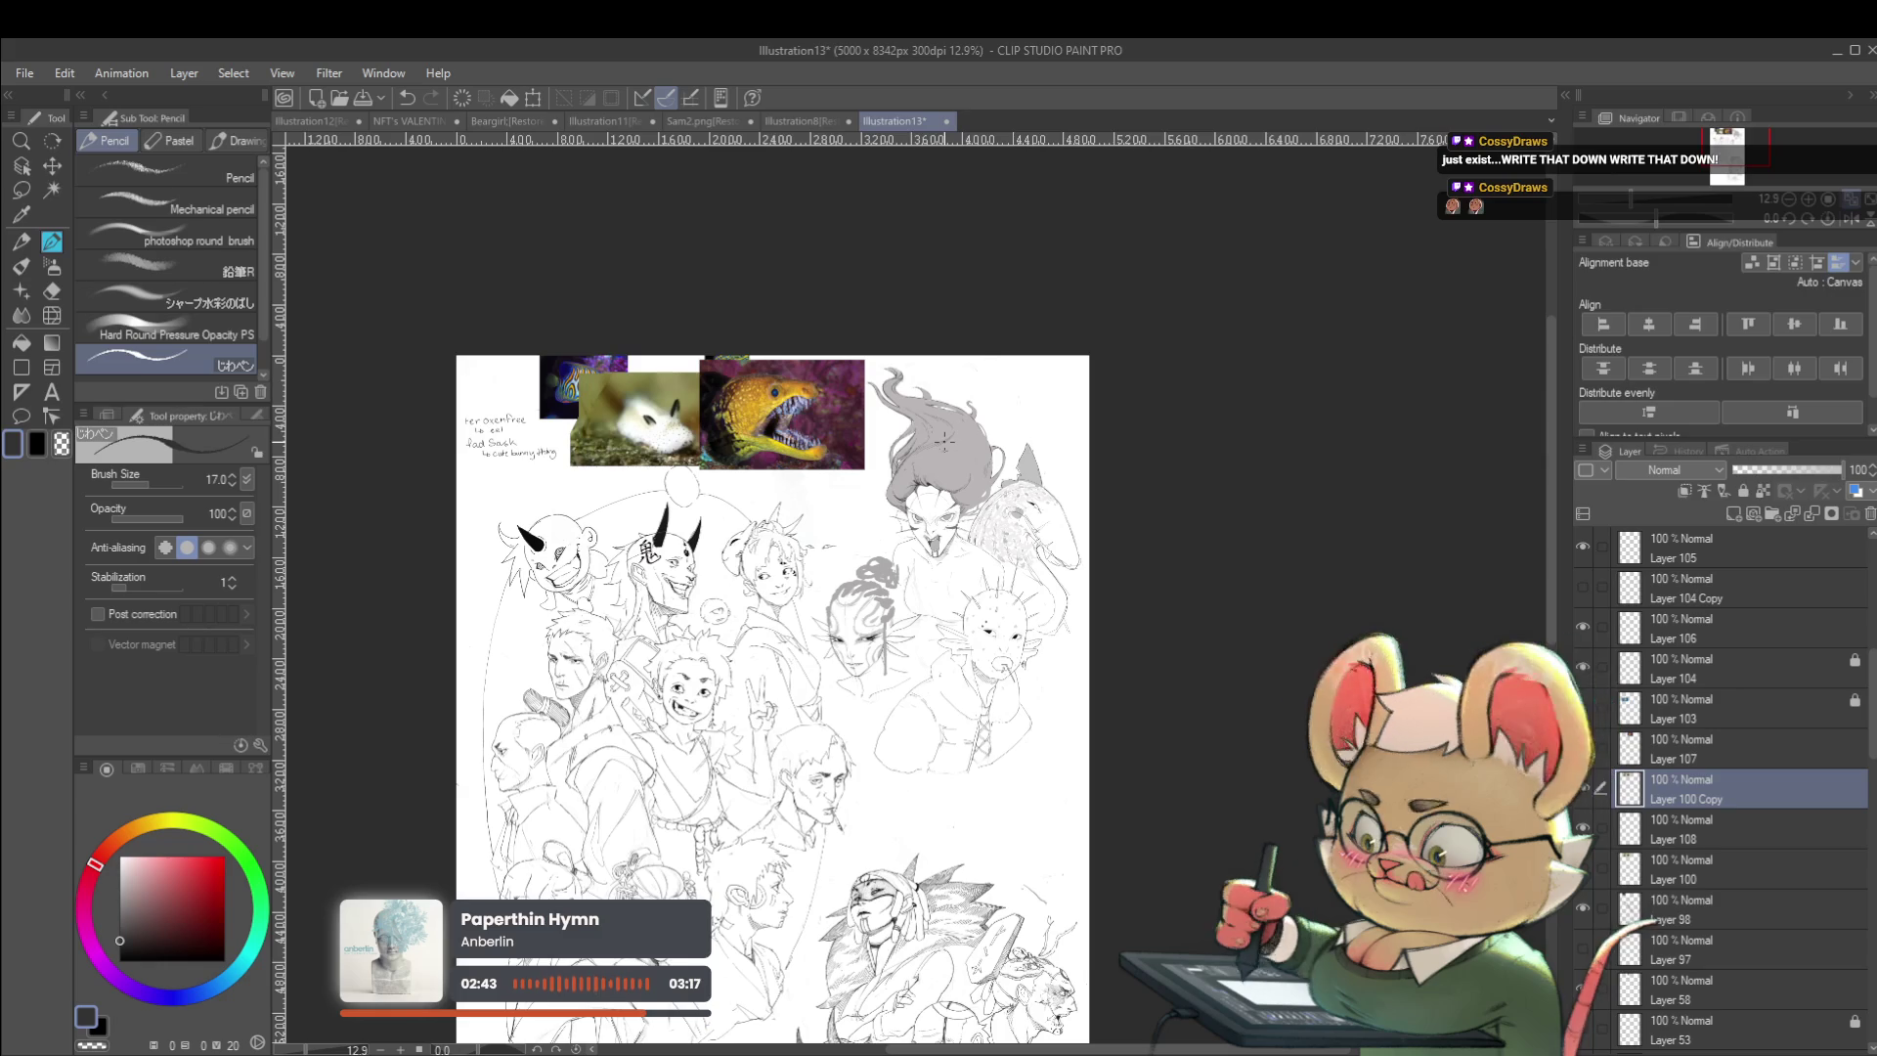
pyautogui.scroll(2, 1017, 546)
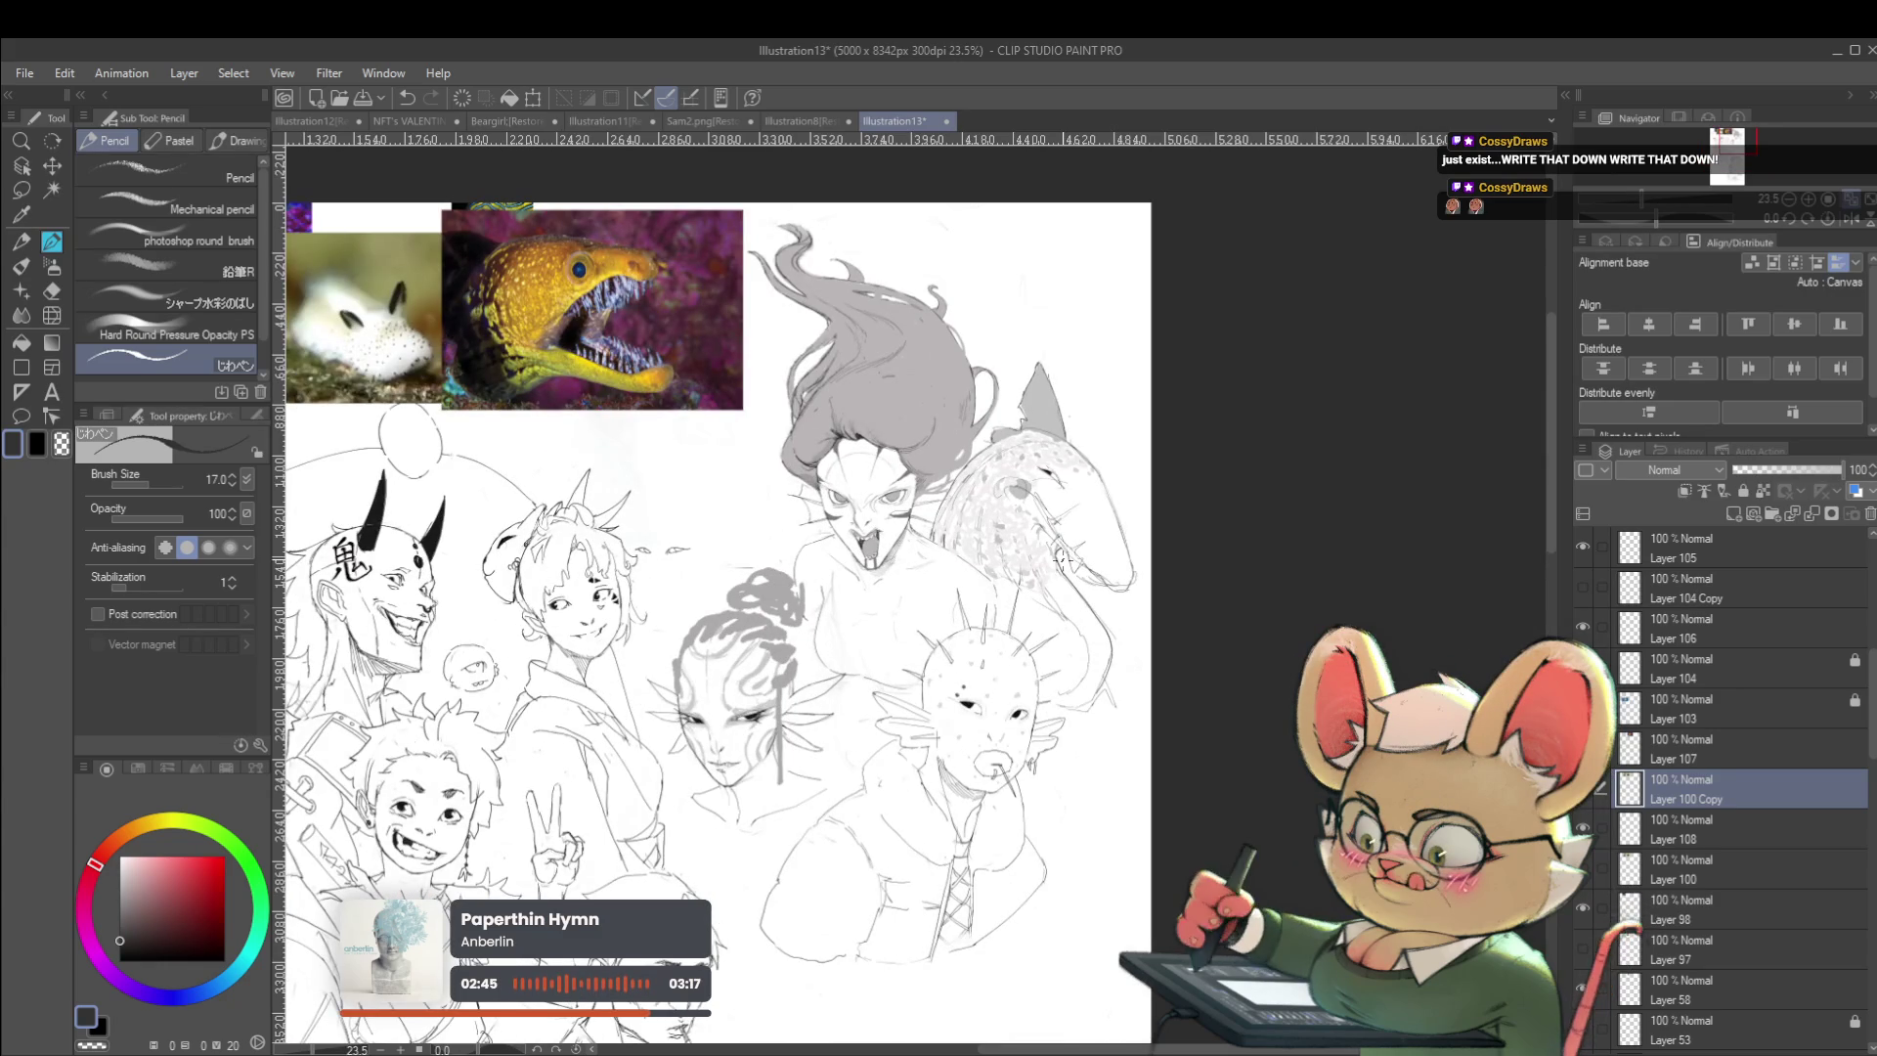
pyautogui.press('h')
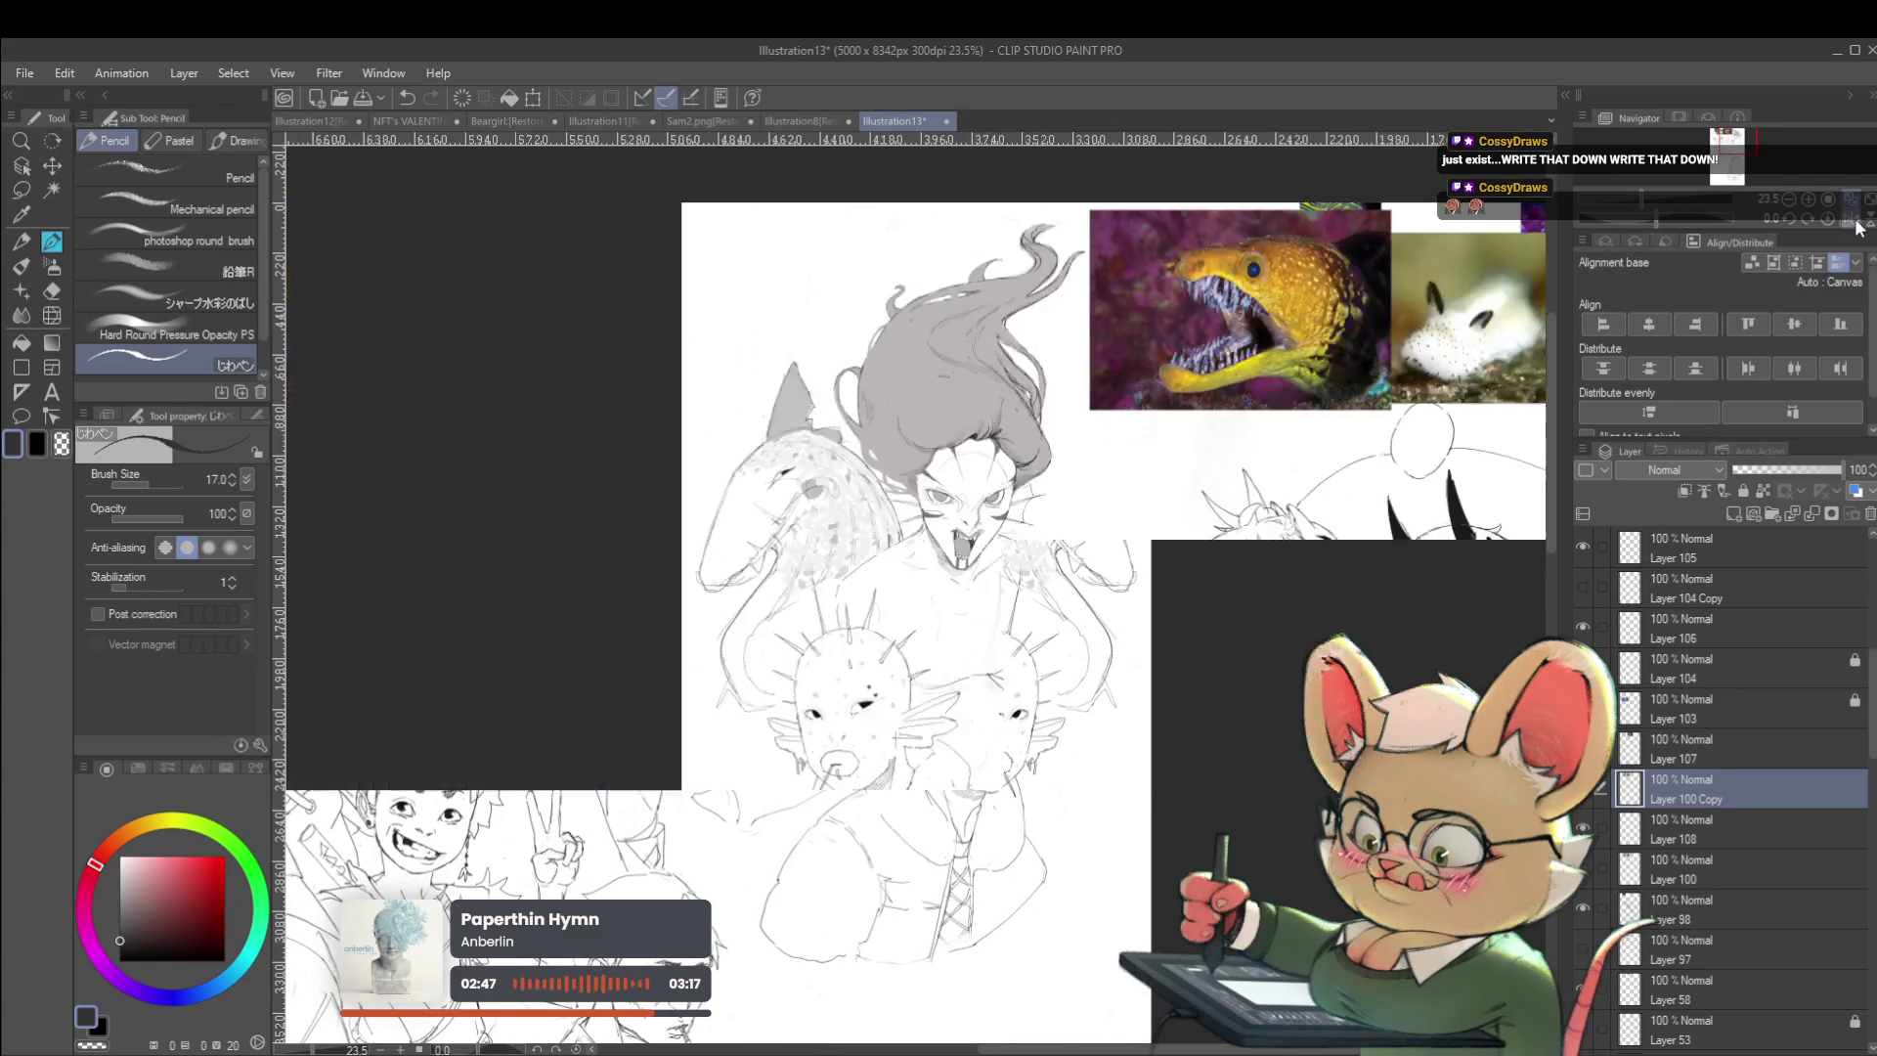
# - Erase the stray strokes around the eel's eye and redraw the eye darker
pyautogui.scroll(4, 829, 383)
pyautogui.scroll(1, 755, 496)
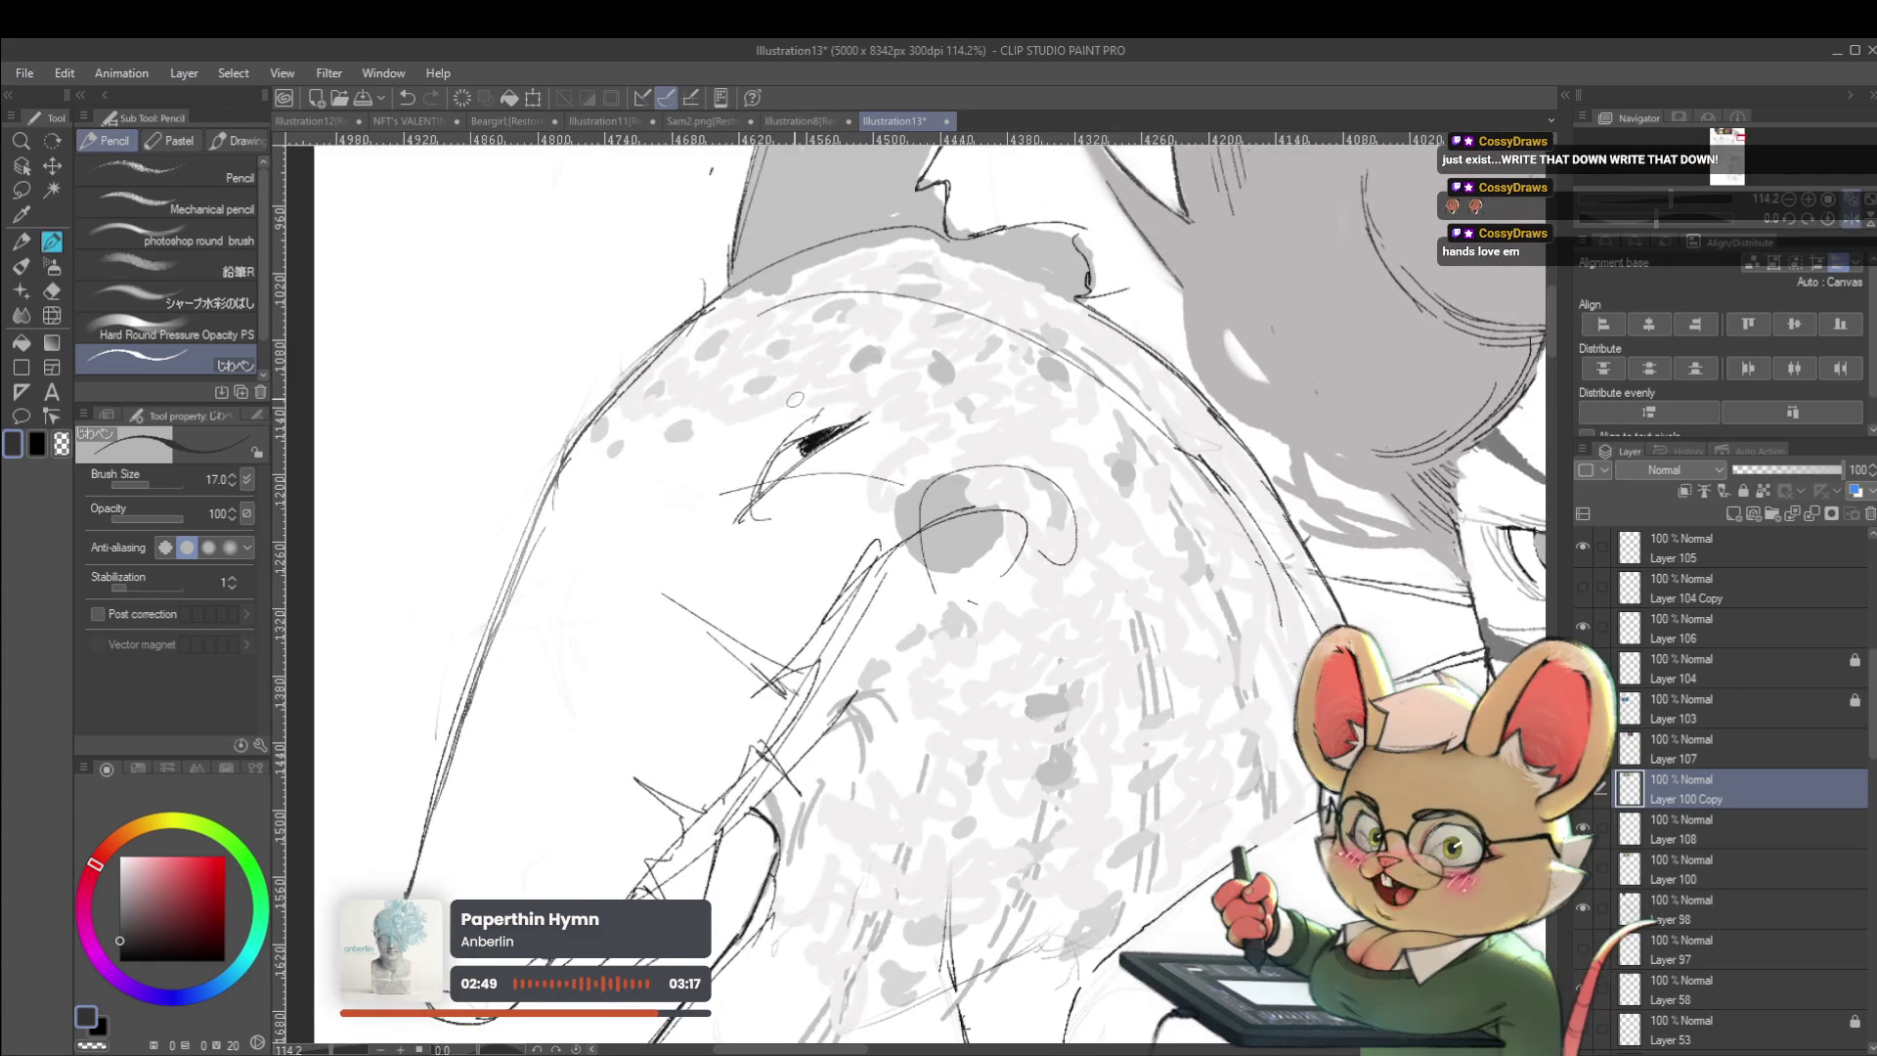
pyautogui.moveTo(792, 509)
pyautogui.mouseDown()
pyautogui.moveTo(753, 538)
pyautogui.moveTo(841, 430)
pyautogui.moveTo(743, 489)
pyautogui.moveTo(753, 516)
pyautogui.moveTo(831, 427)
pyautogui.mouseUp()
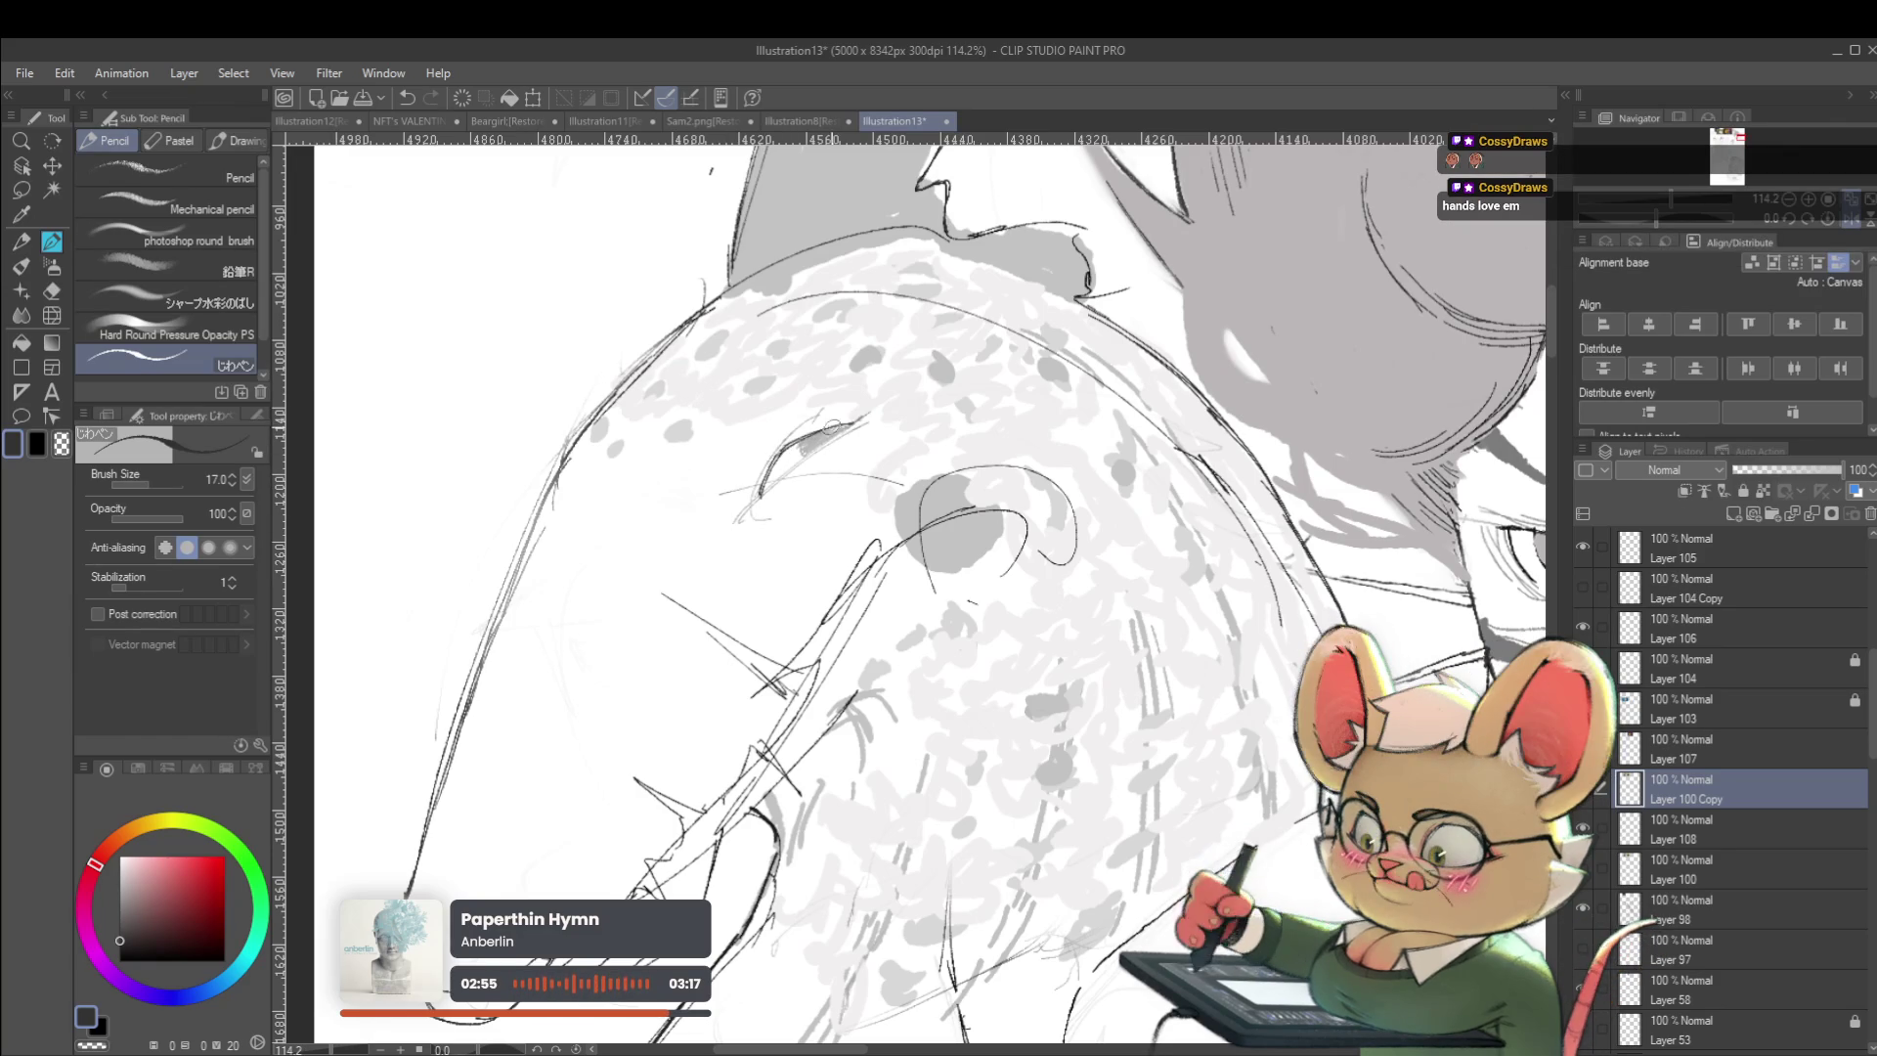
pyautogui.moveTo(760, 494)
pyautogui.mouseDown()
pyautogui.moveTo(849, 426)
pyautogui.moveTo(812, 430)
pyautogui.mouseUp()
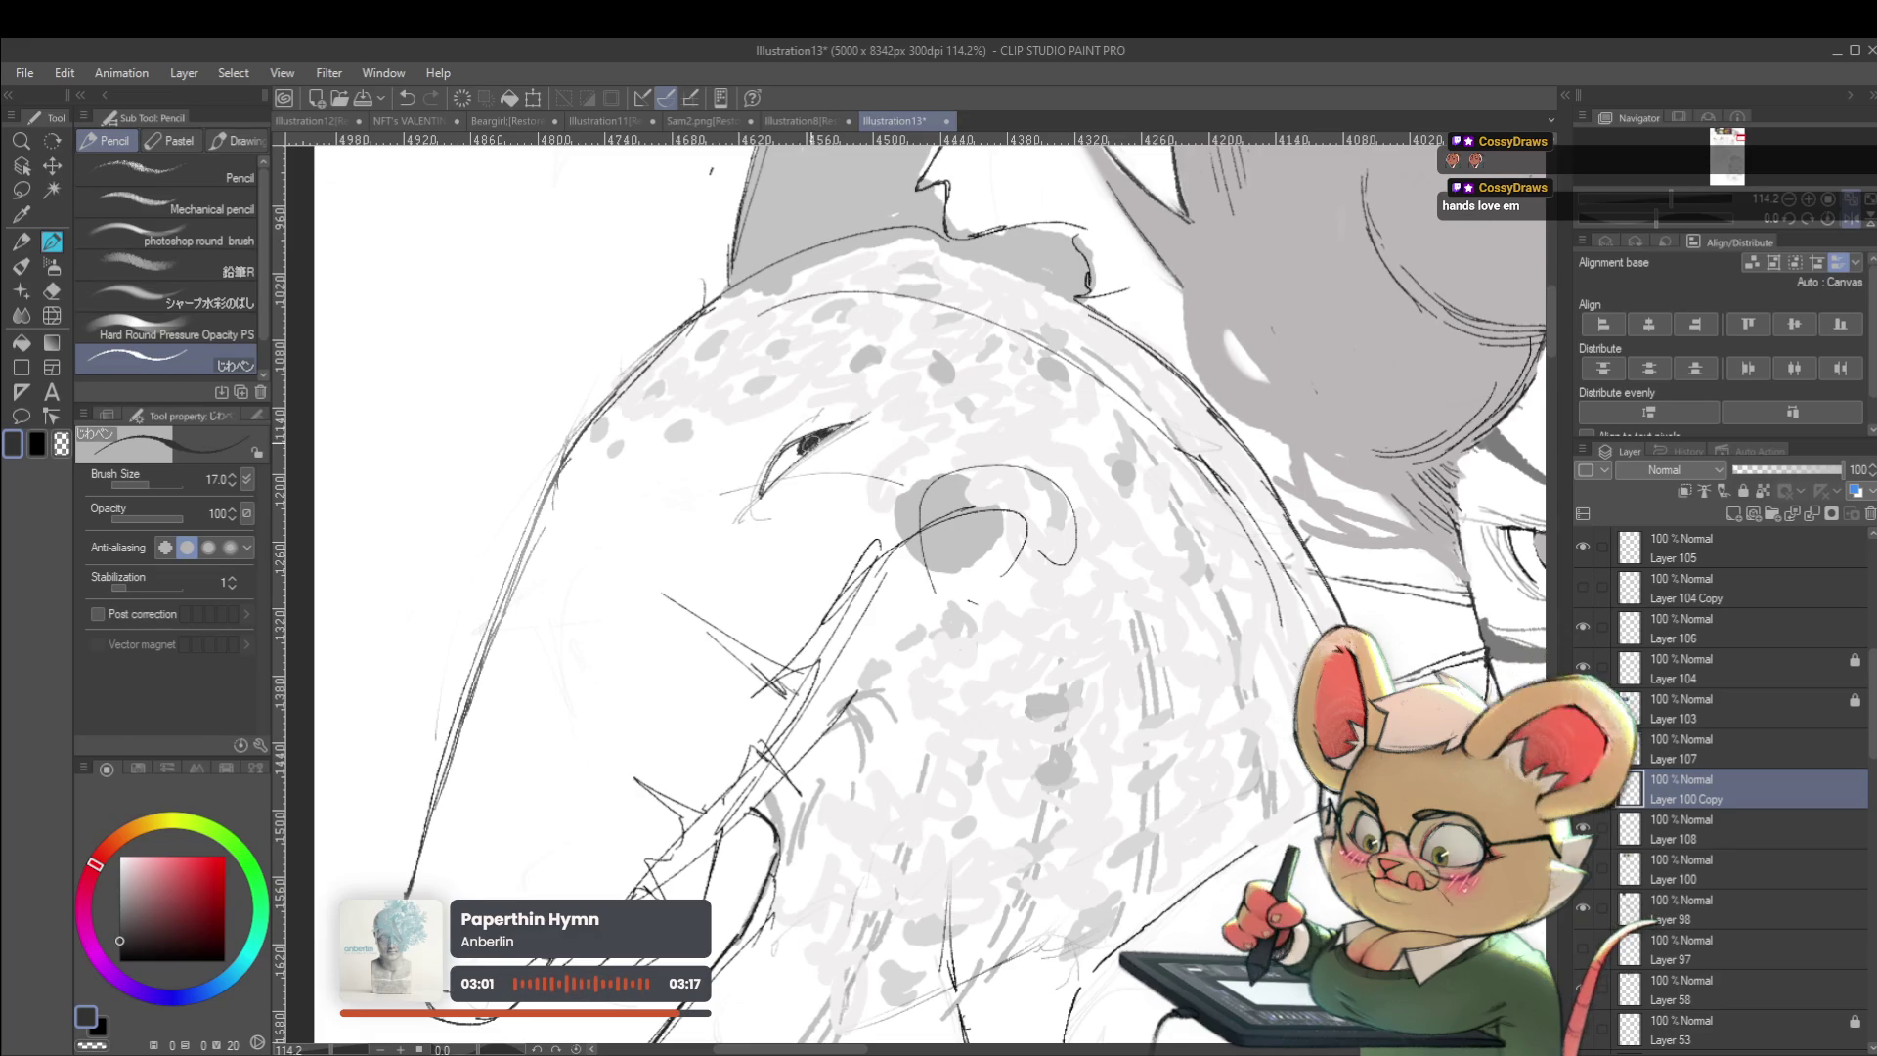
pyautogui.hotkey('ctrl', '-')
pyautogui.hotkey('ctrl', '-')
pyautogui.hotkey('ctrl', '-')
pyautogui.hotkey('ctrl', '-')
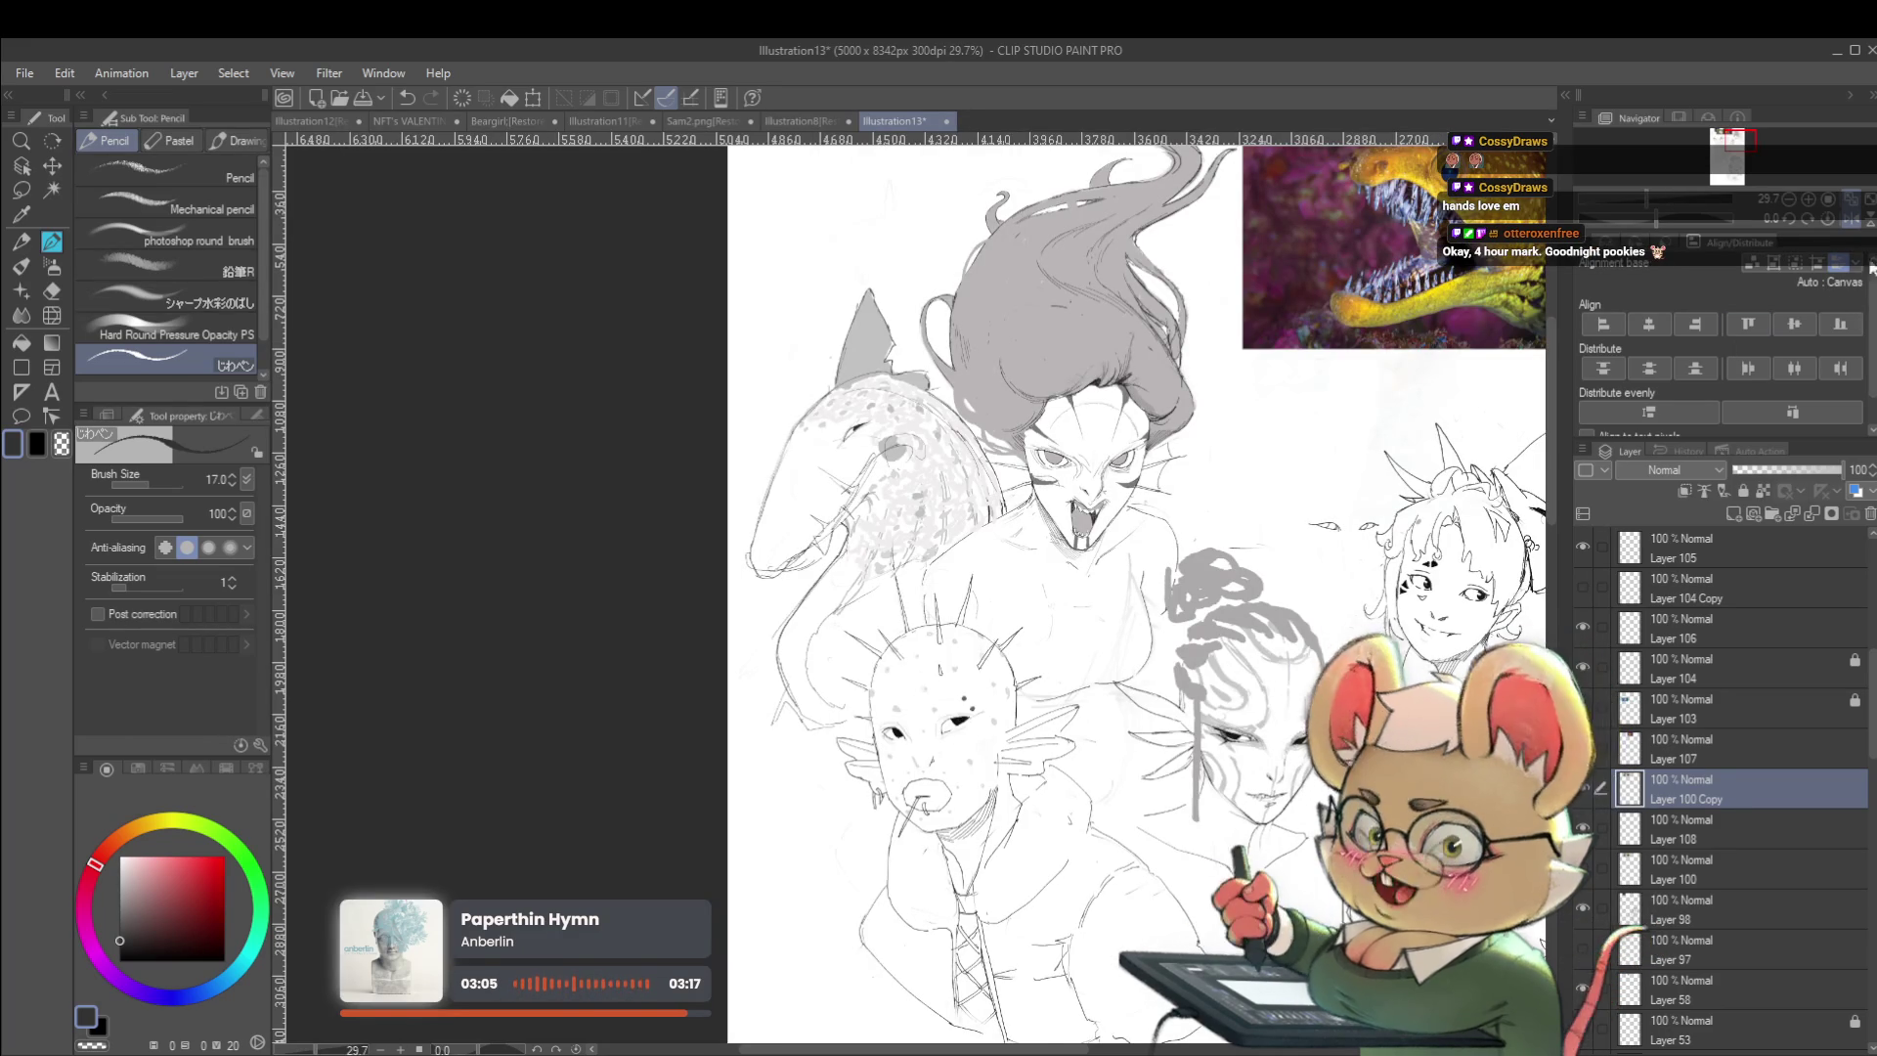
pyautogui.press('h')
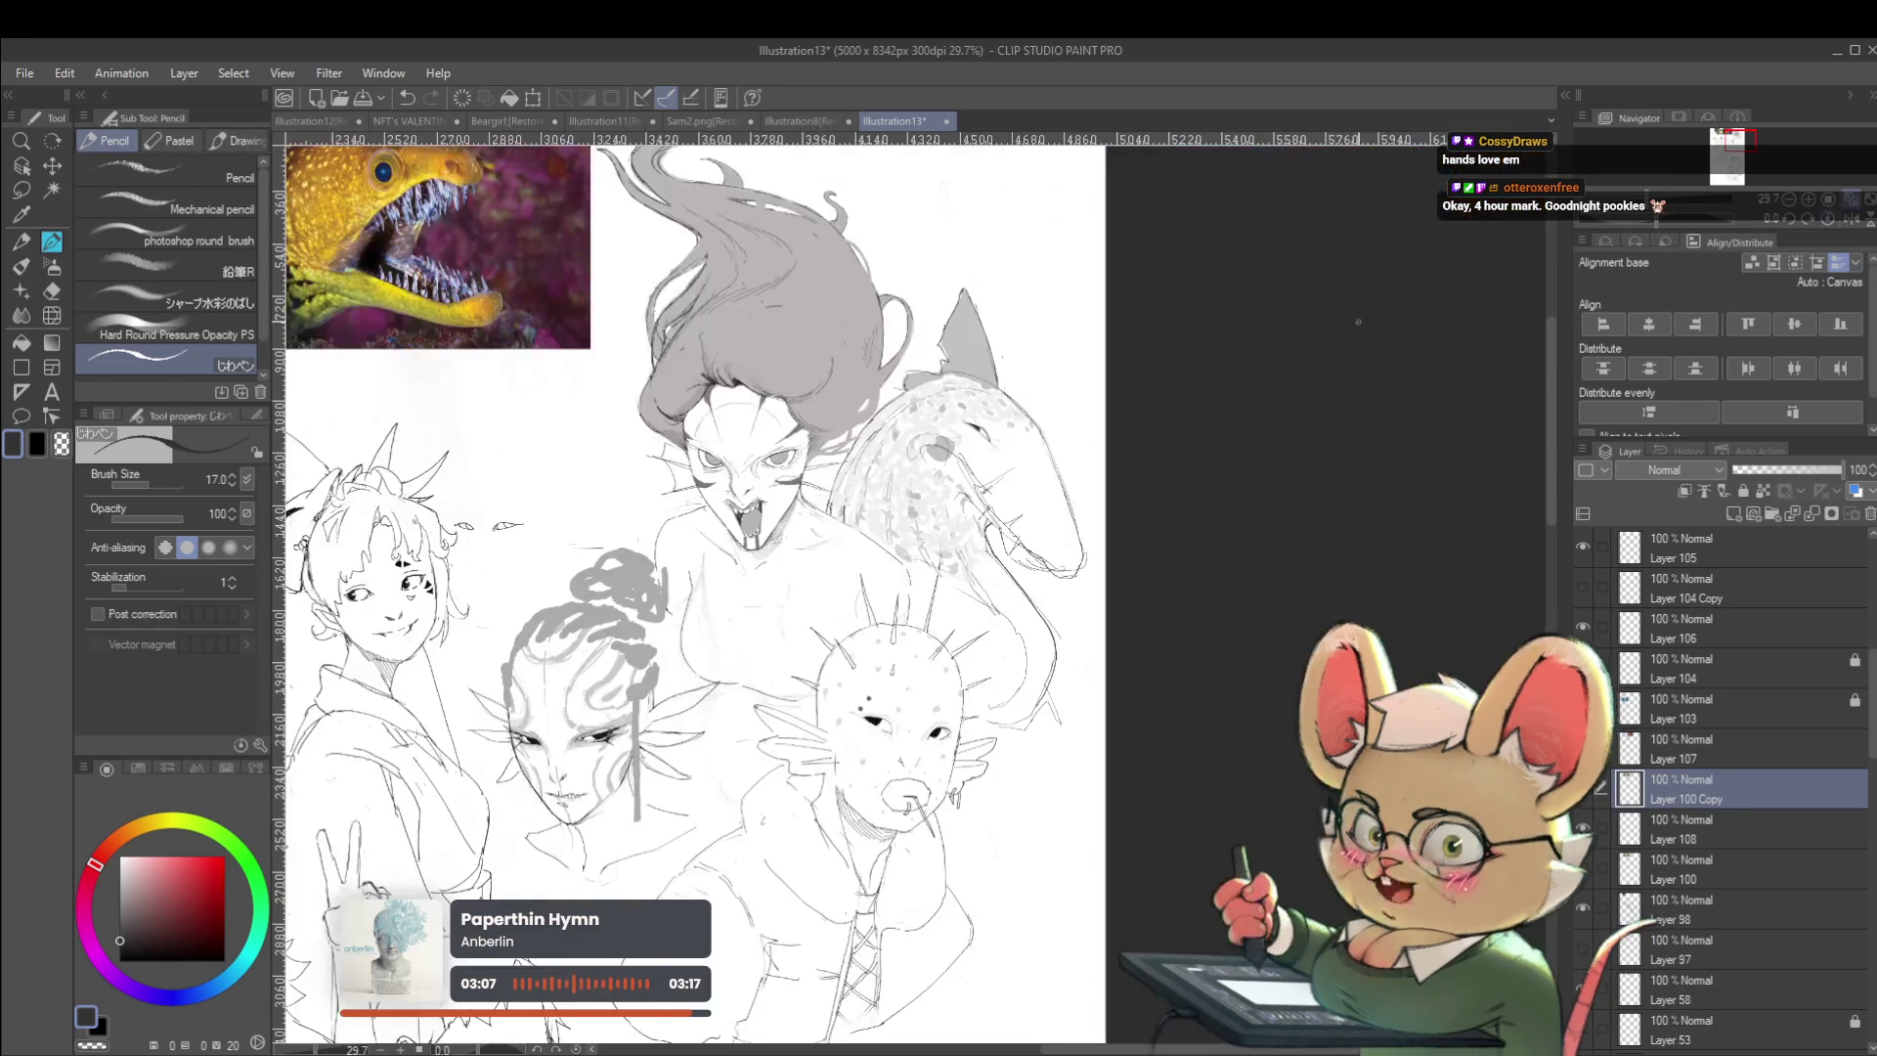
pyautogui.scroll(3, 723, 1017)
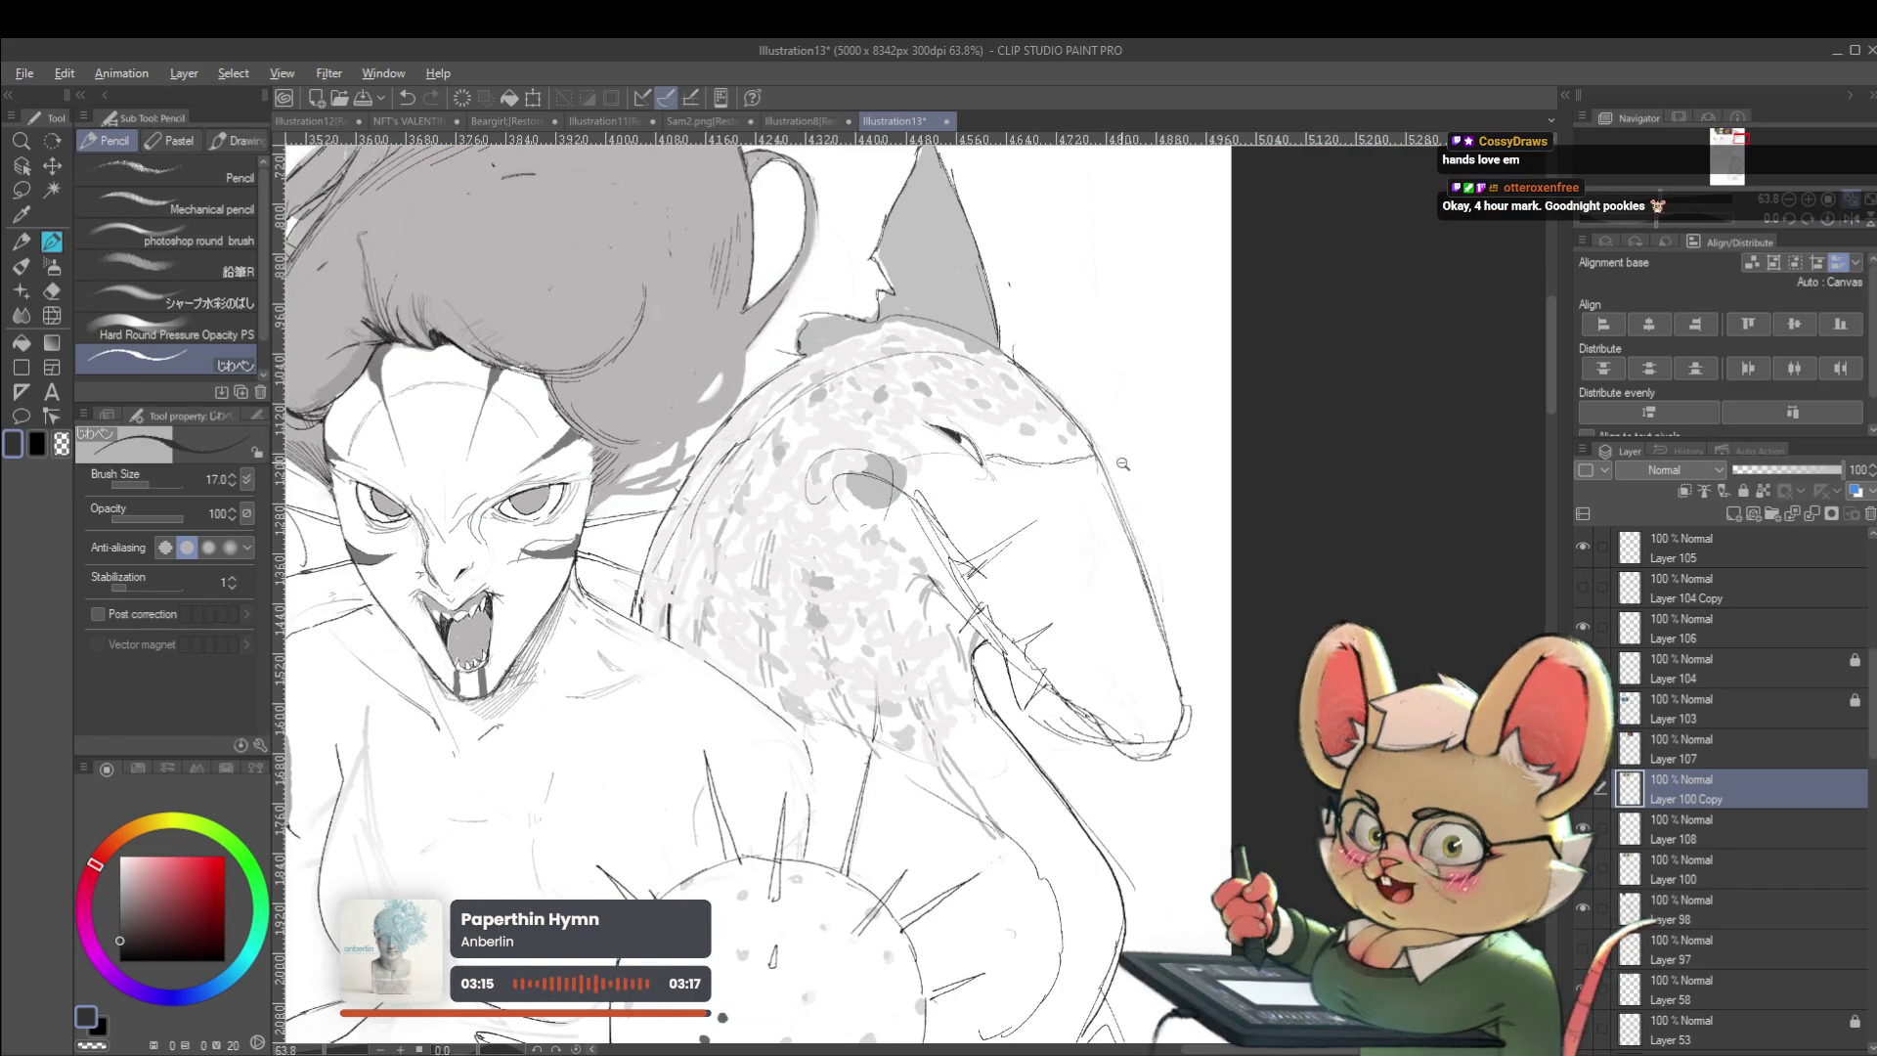
pyautogui.scroll(-4, 1062, 460)
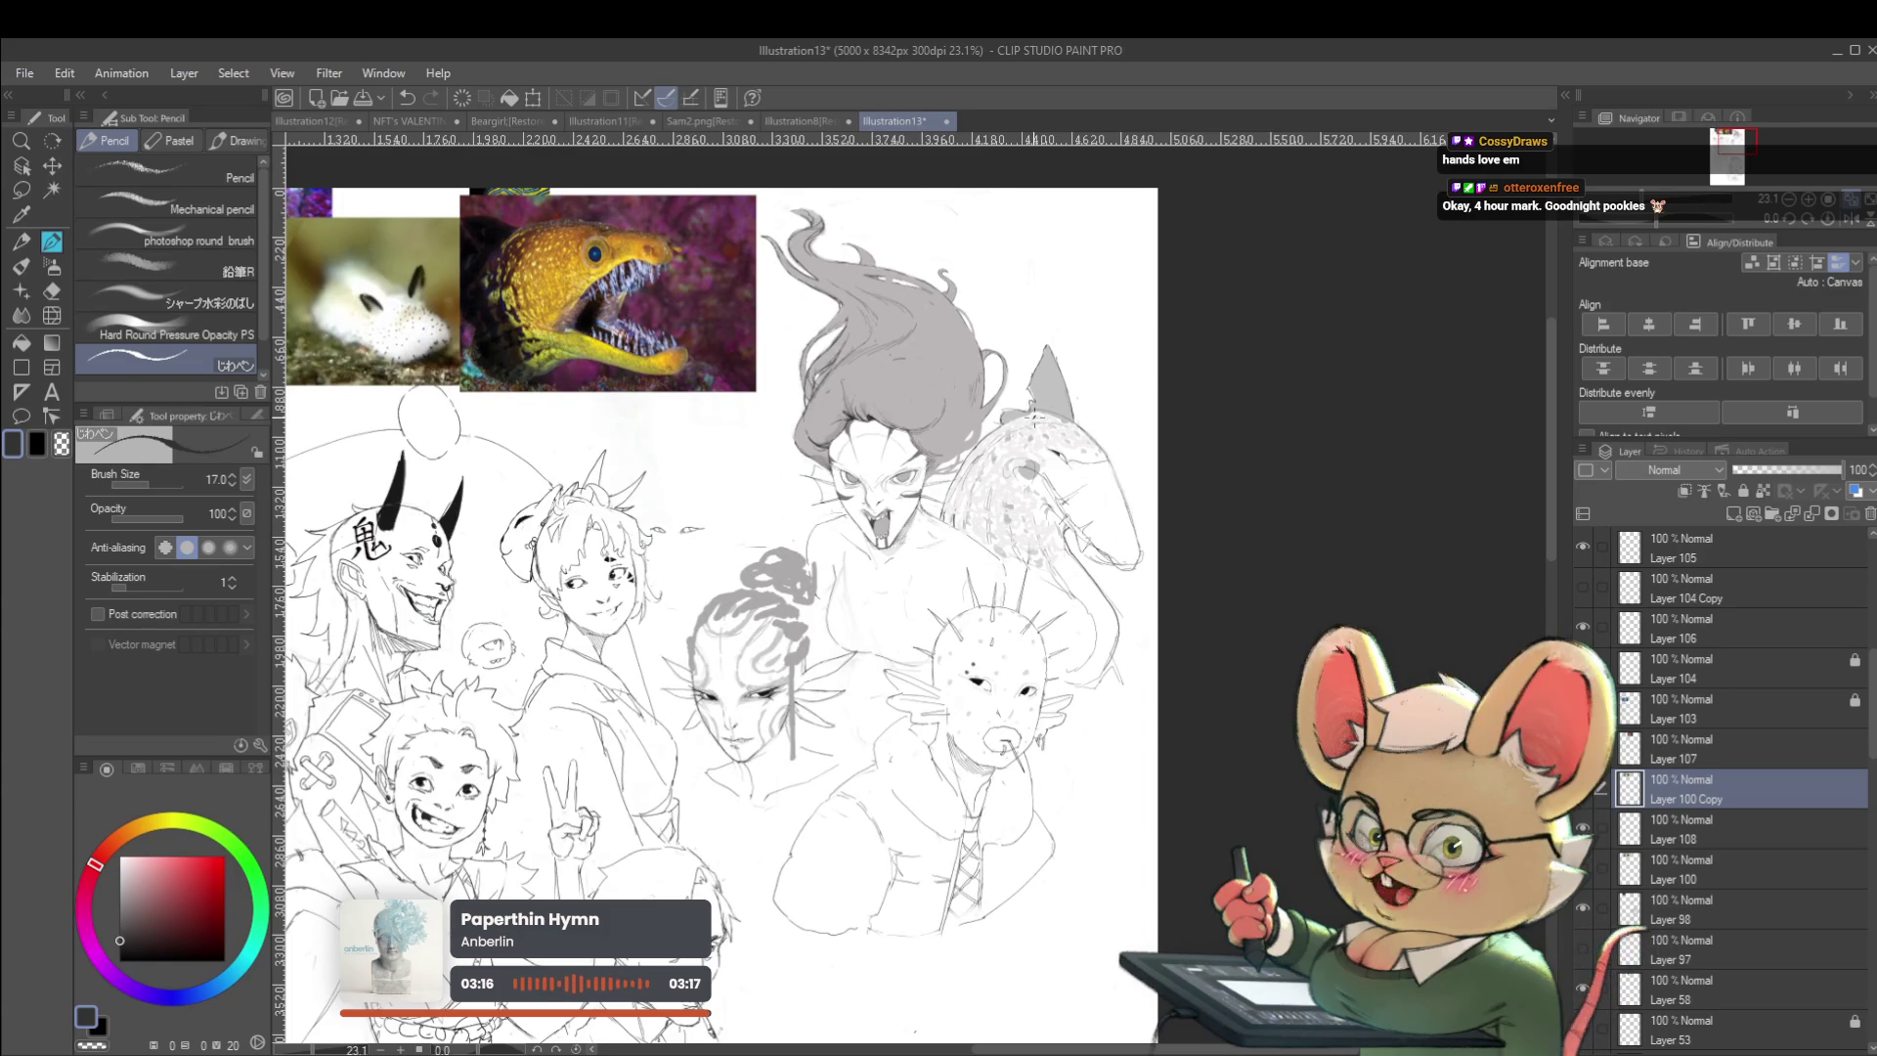
pyautogui.press('h')
pyautogui.scroll(3, 800, 481)
pyautogui.scroll(1, 800, 481)
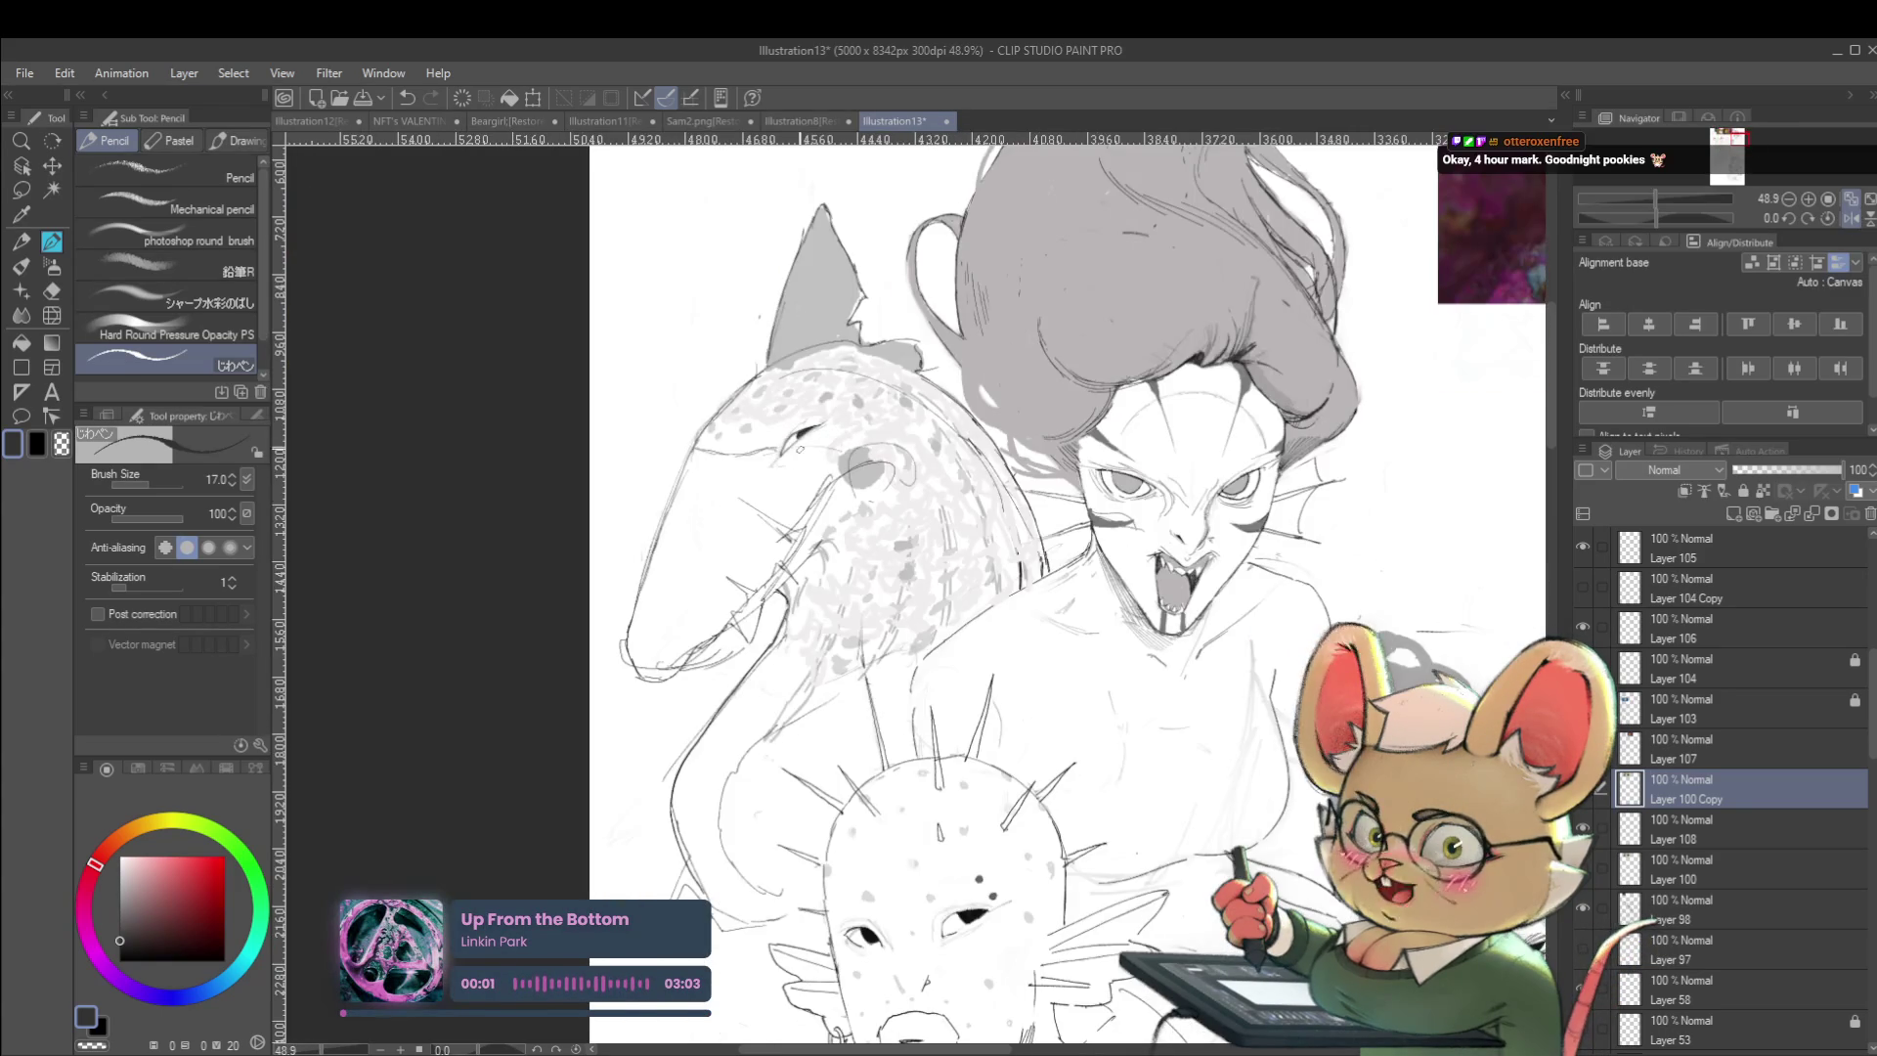
pyautogui.moveTo(814, 452); pyautogui.dragTo(790, 420)
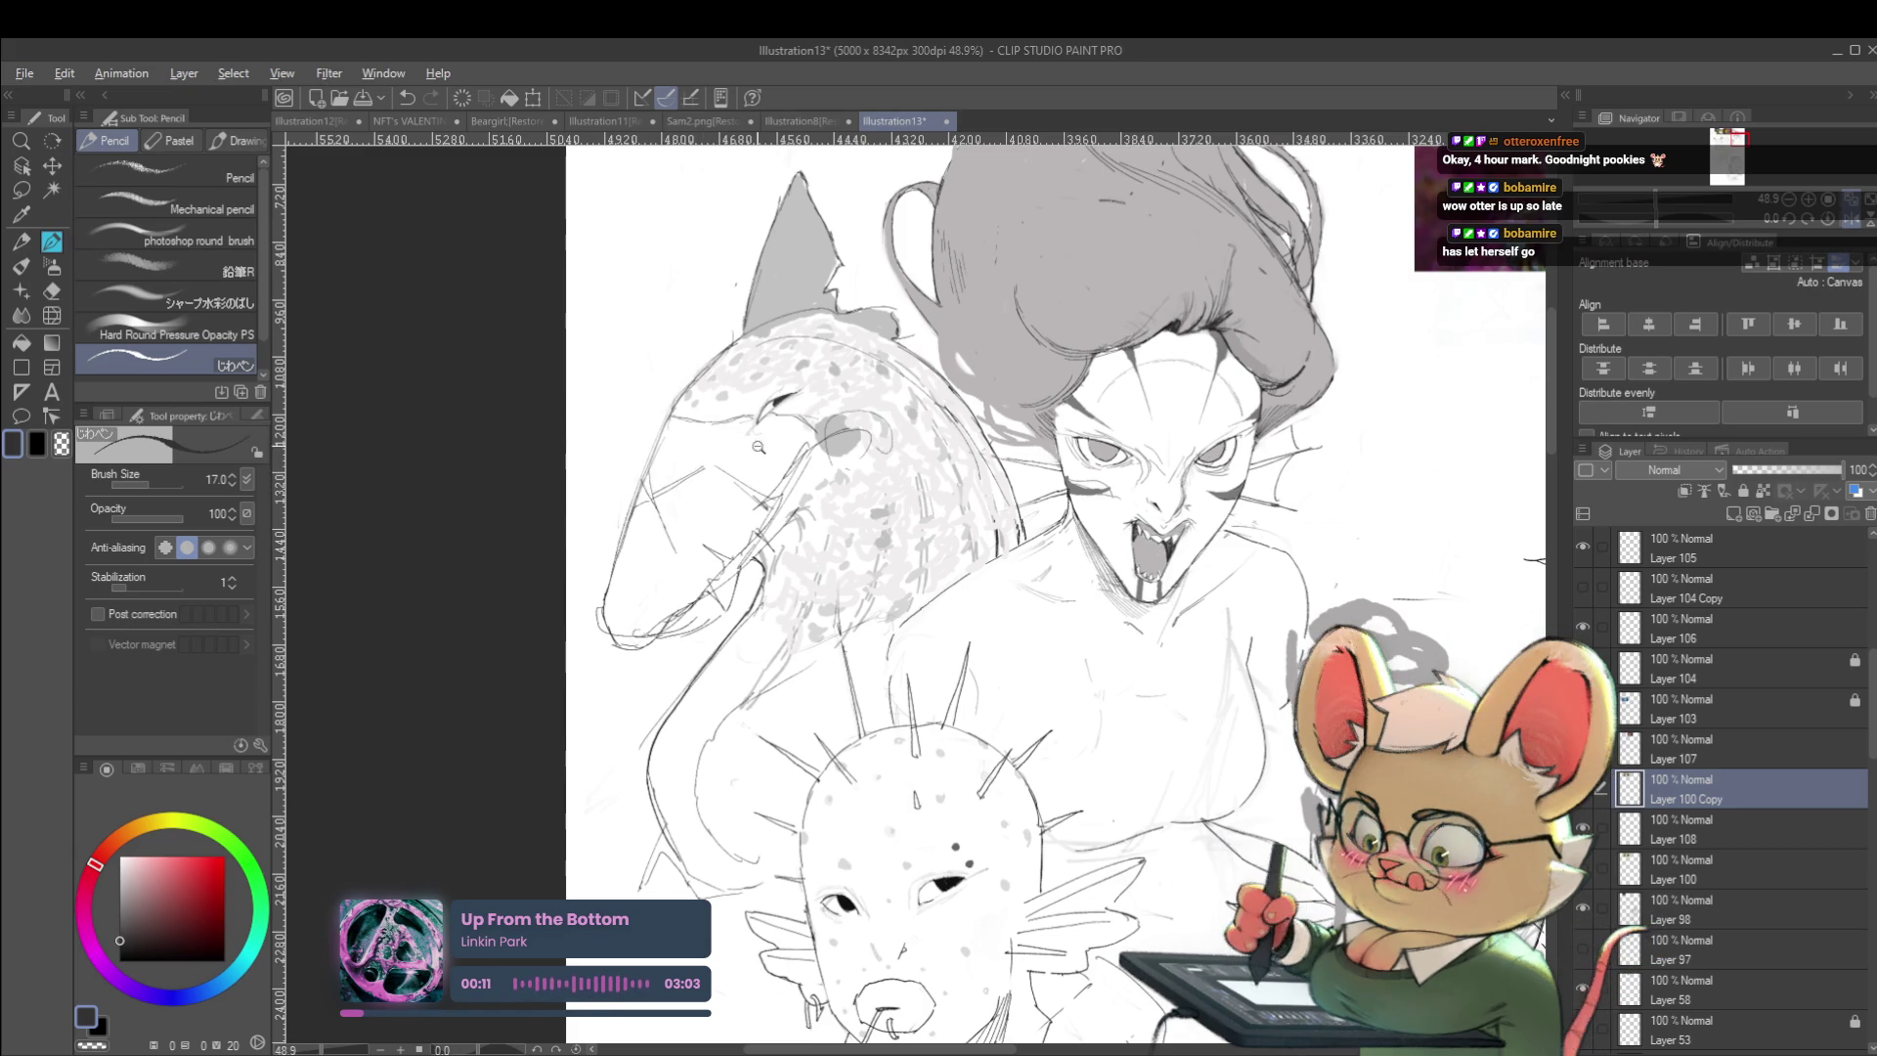
pyautogui.scroll(-3, 758, 447)
pyautogui.scroll(-3, 758, 447)
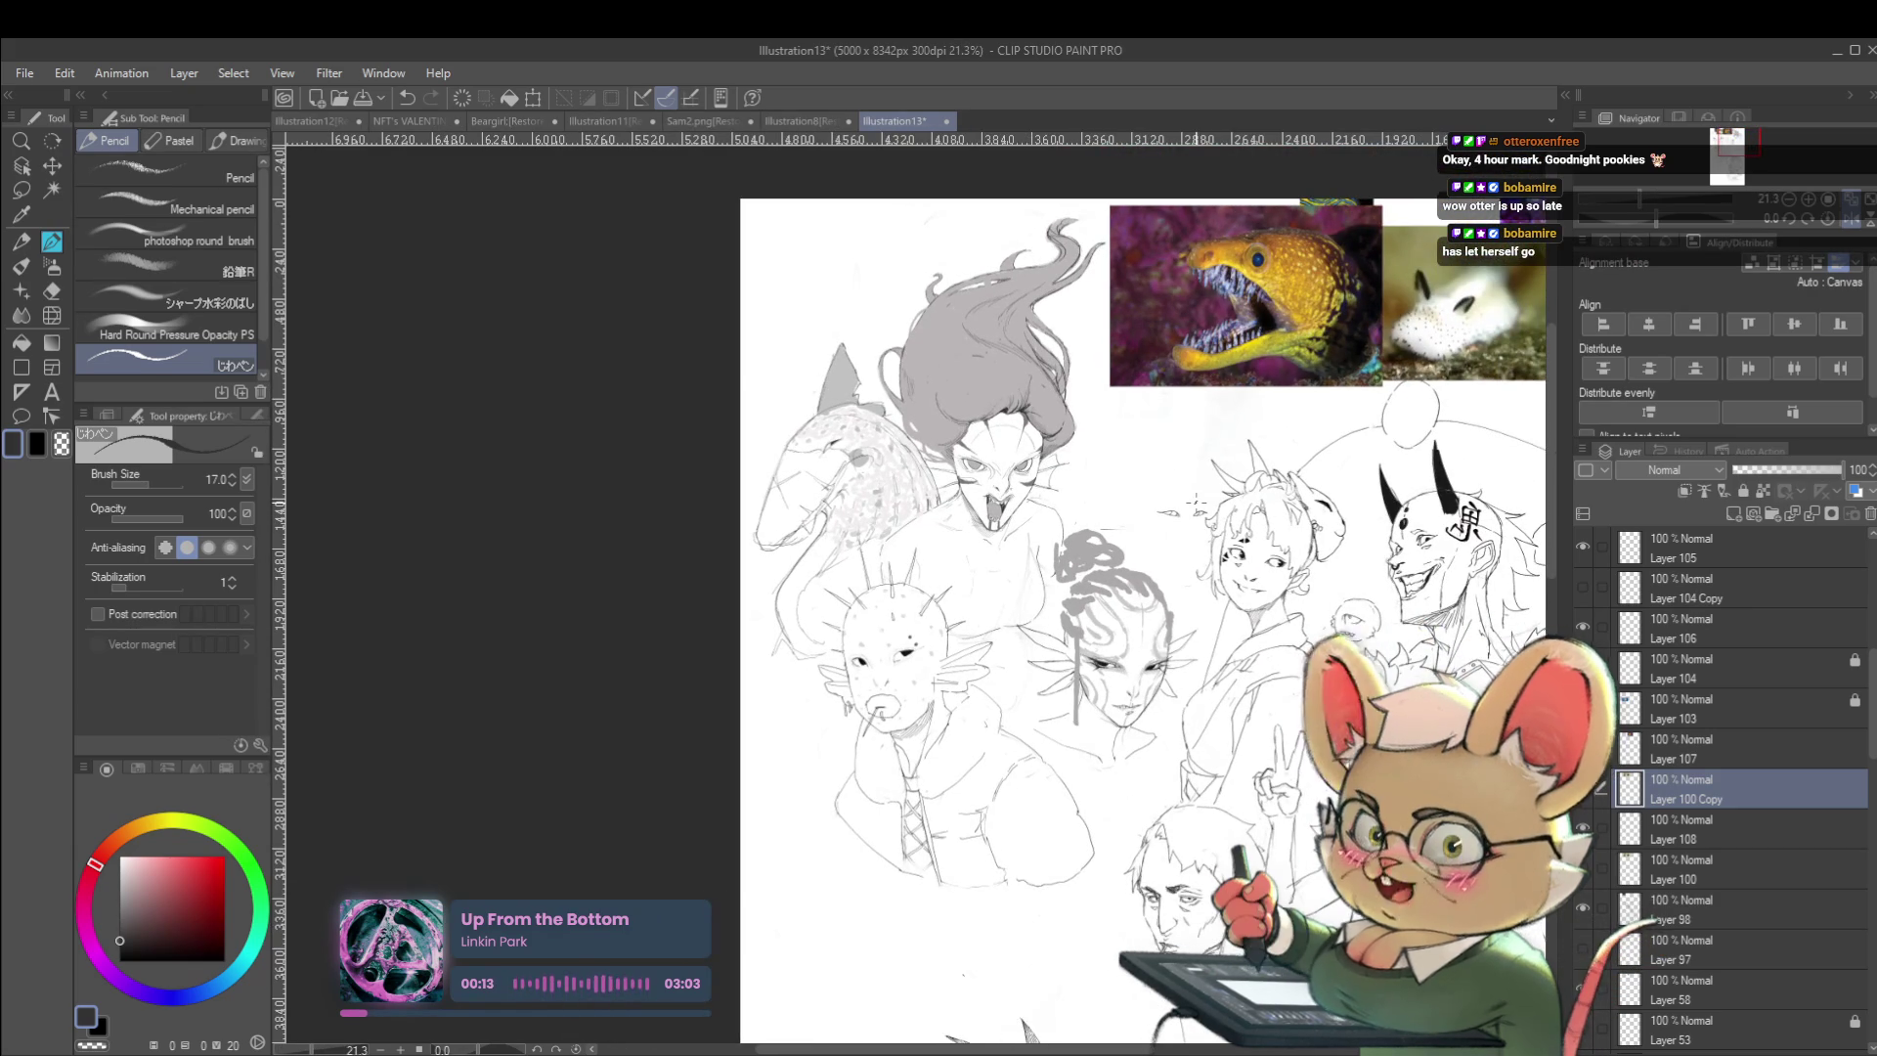
pyautogui.click(1844, 229)
pyautogui.scroll(3, 1027, 372)
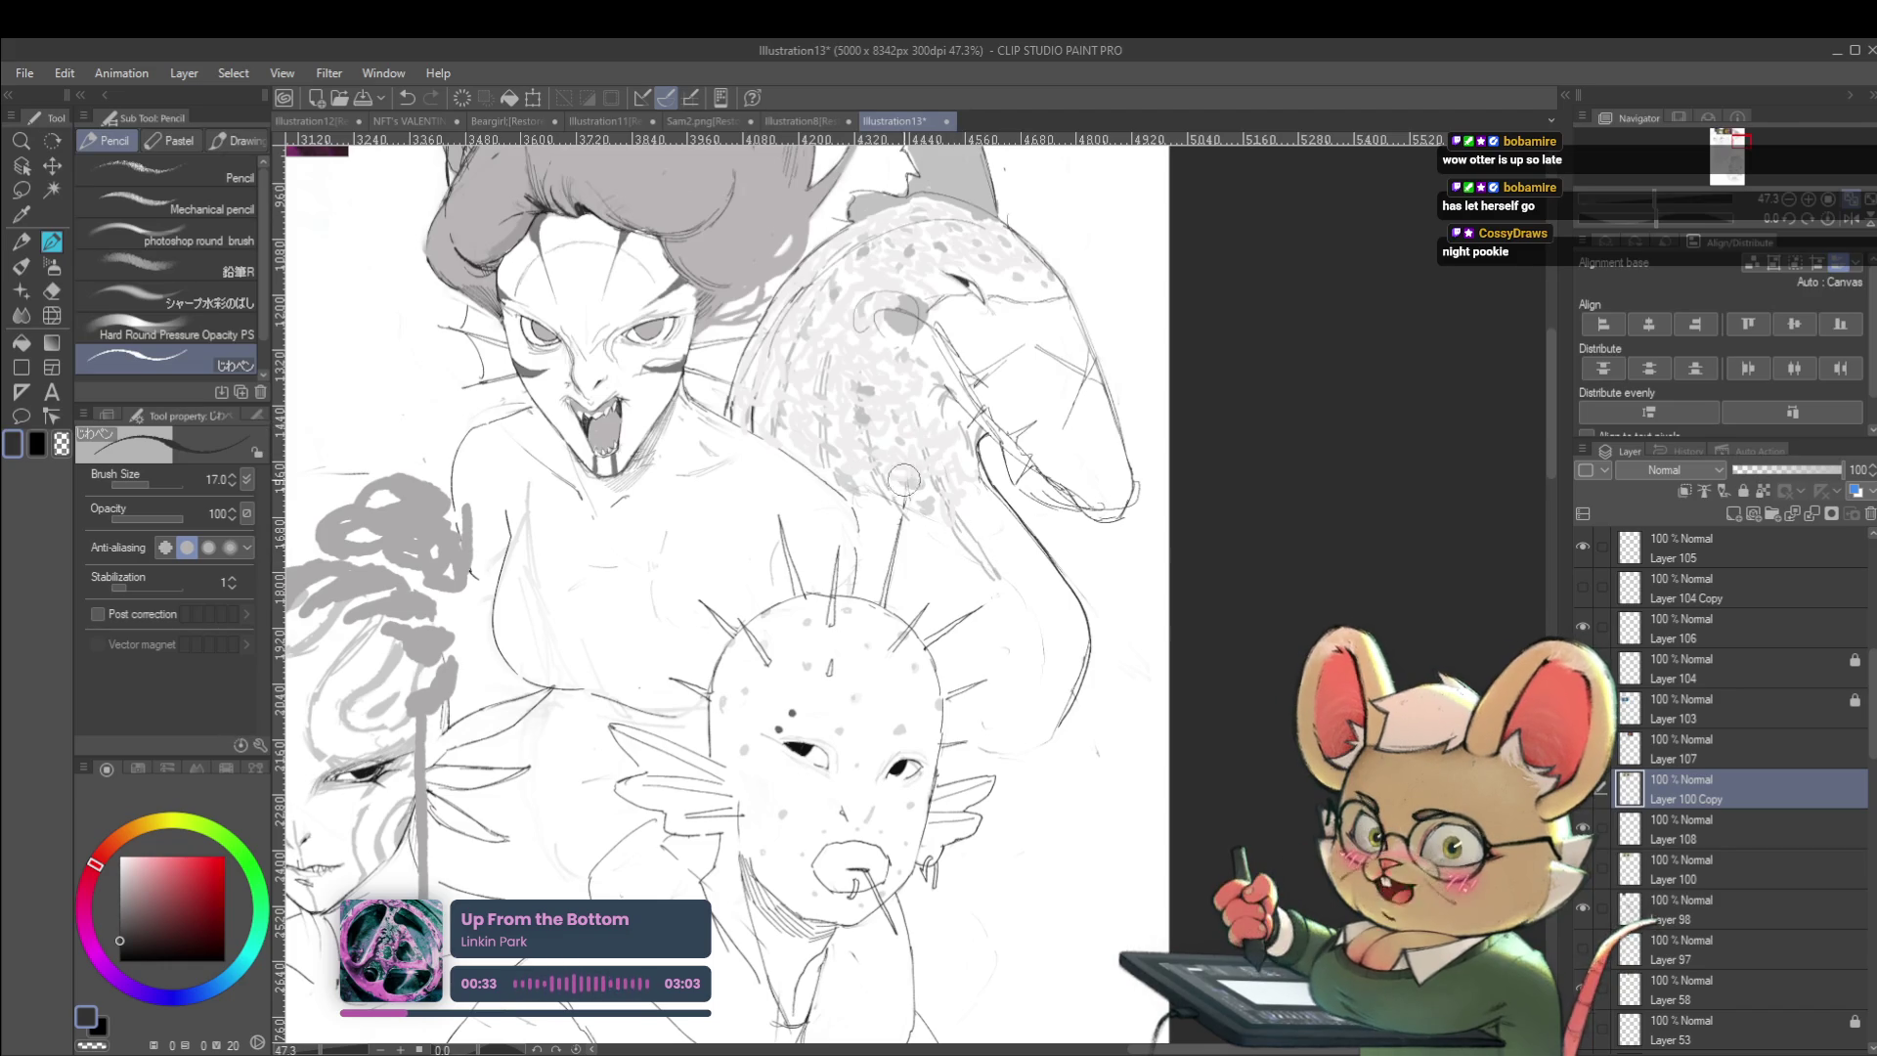
pyautogui.scroll(-5, 836, 445)
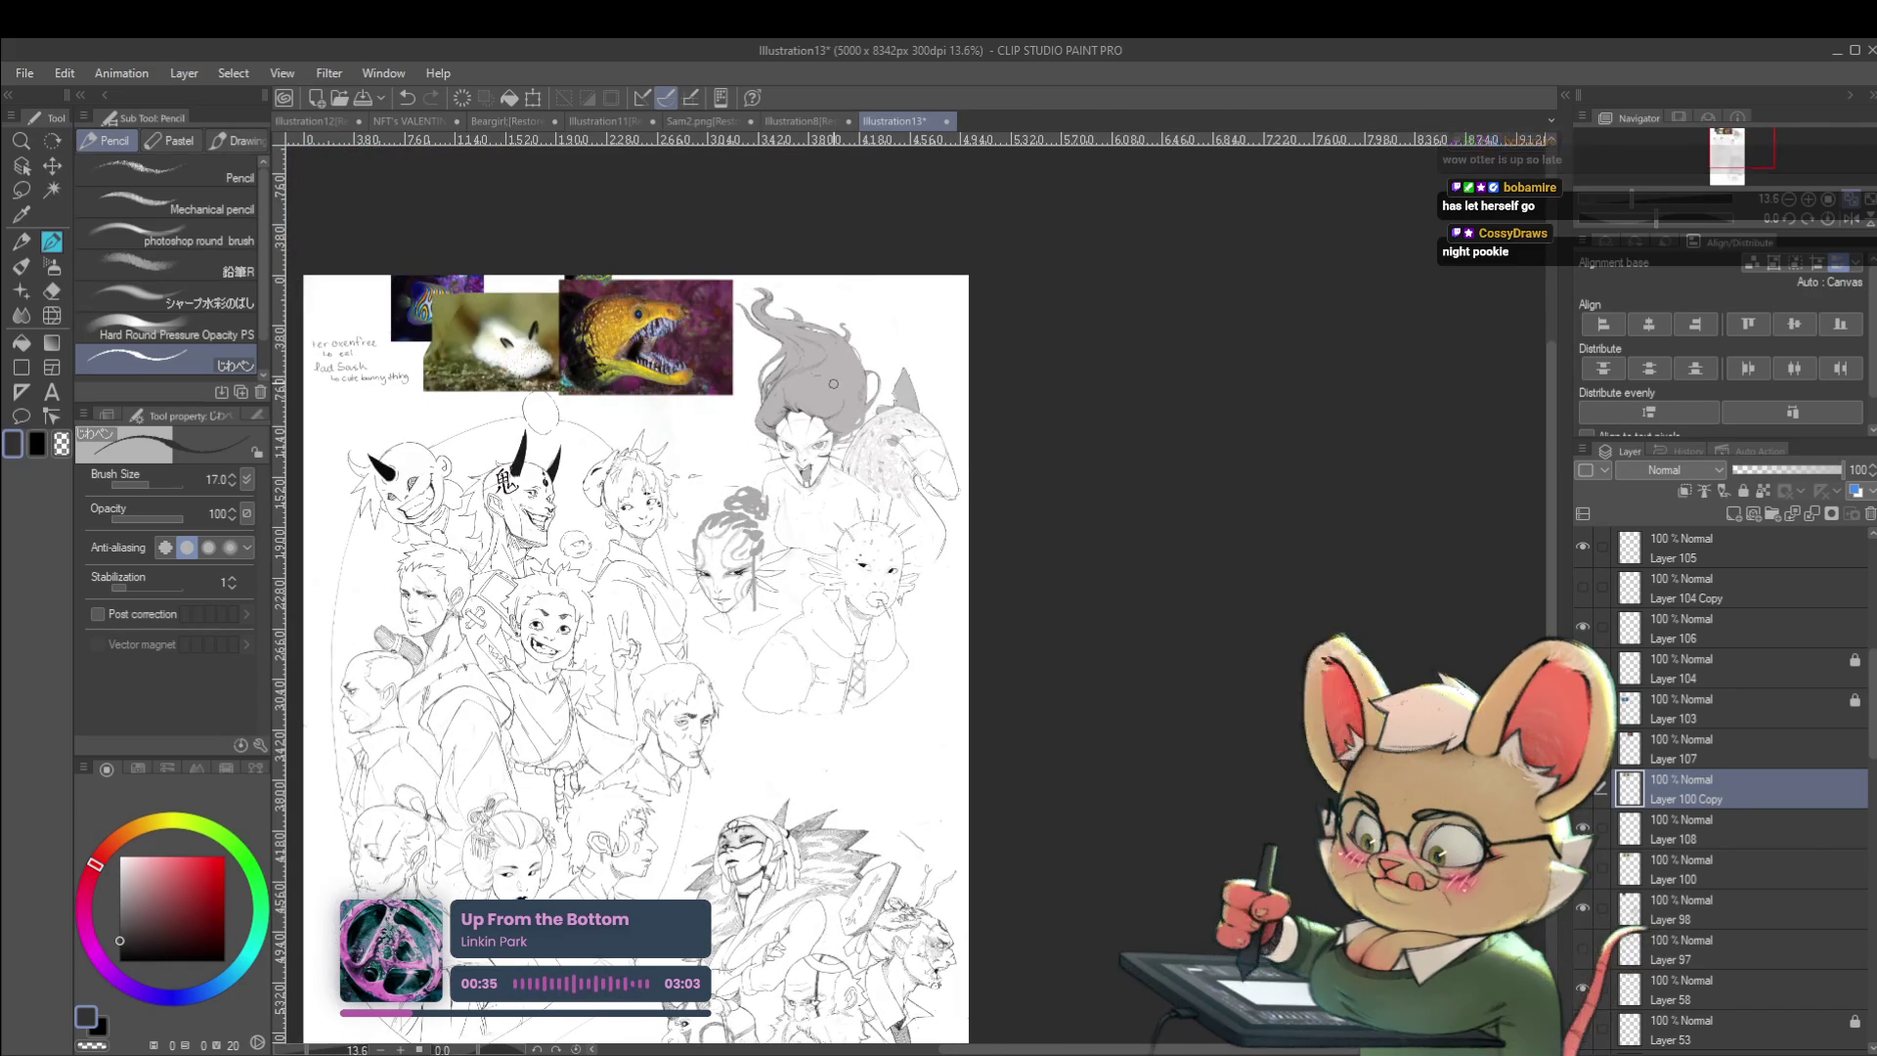
pyautogui.click(1849, 221)
pyautogui.scroll(3, 975, 495)
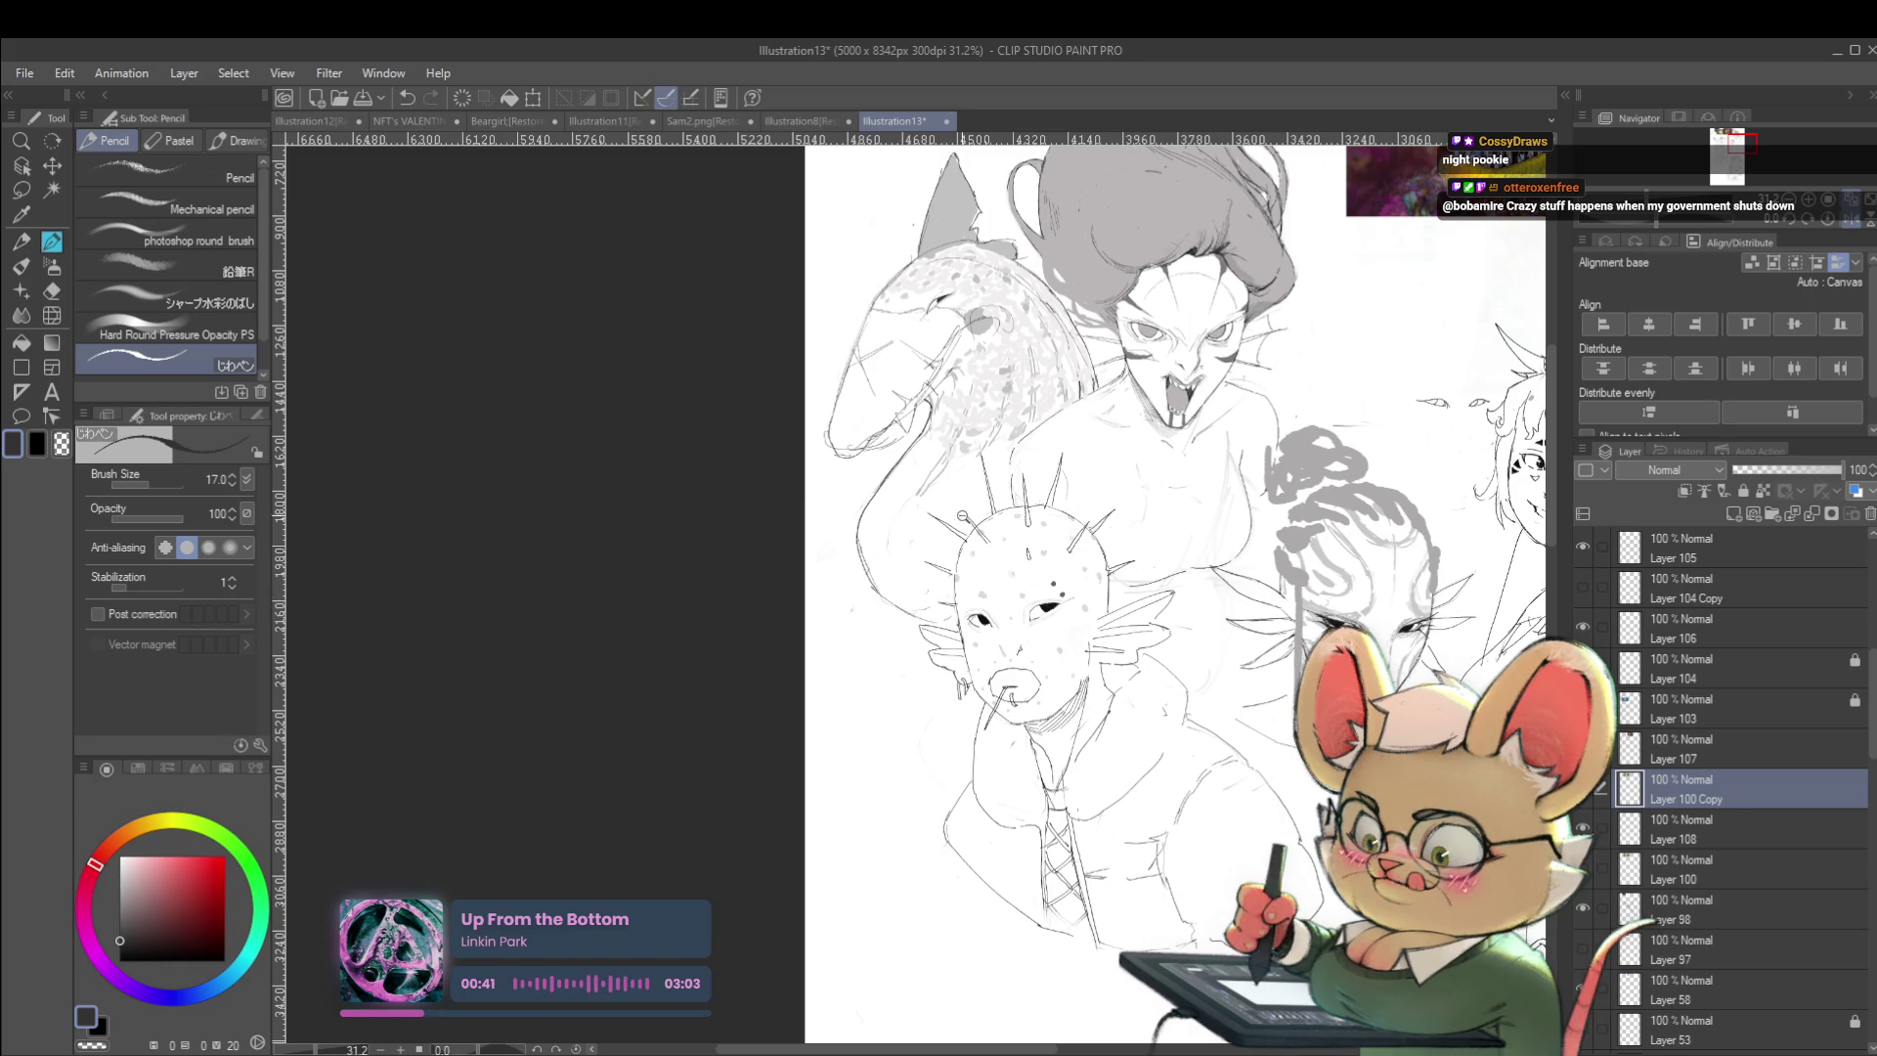
pyautogui.scroll(2, 963, 516)
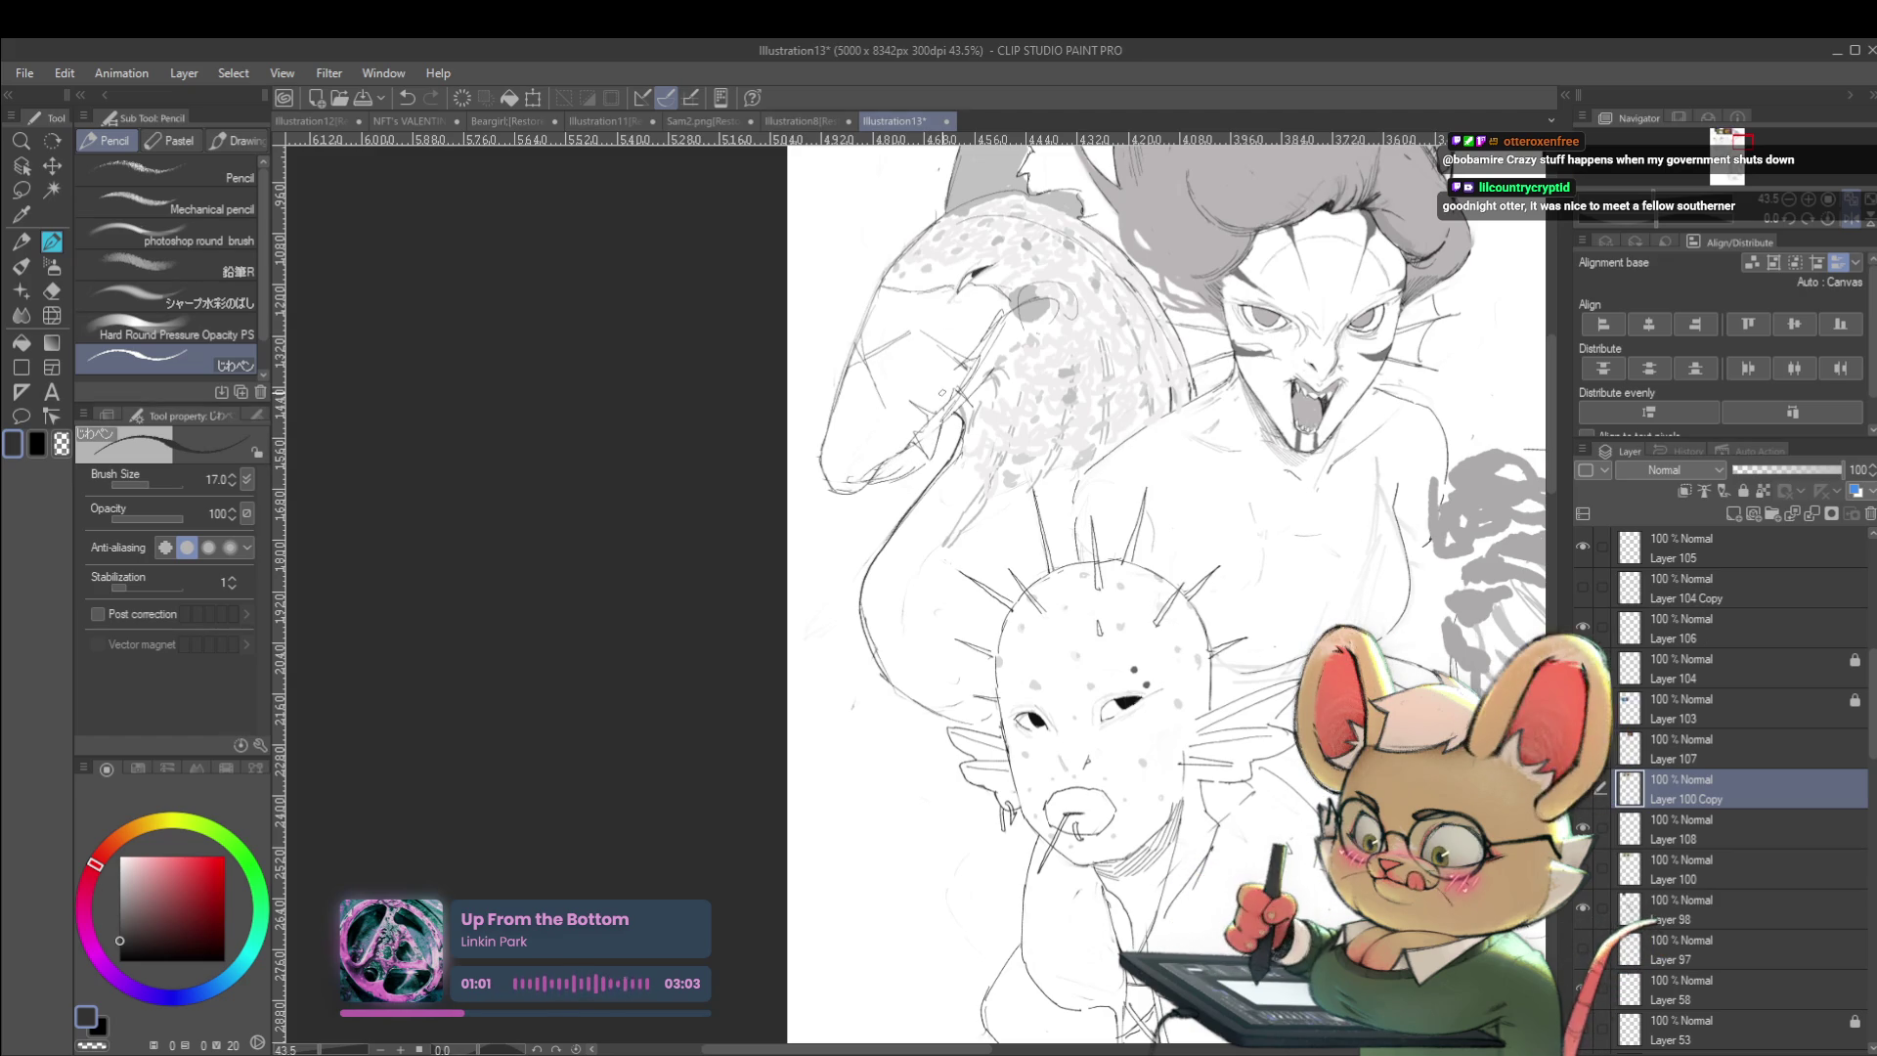
# - Review the eel's head and body in both normal and mirrored views
pyautogui.scroll(2, 943, 416)
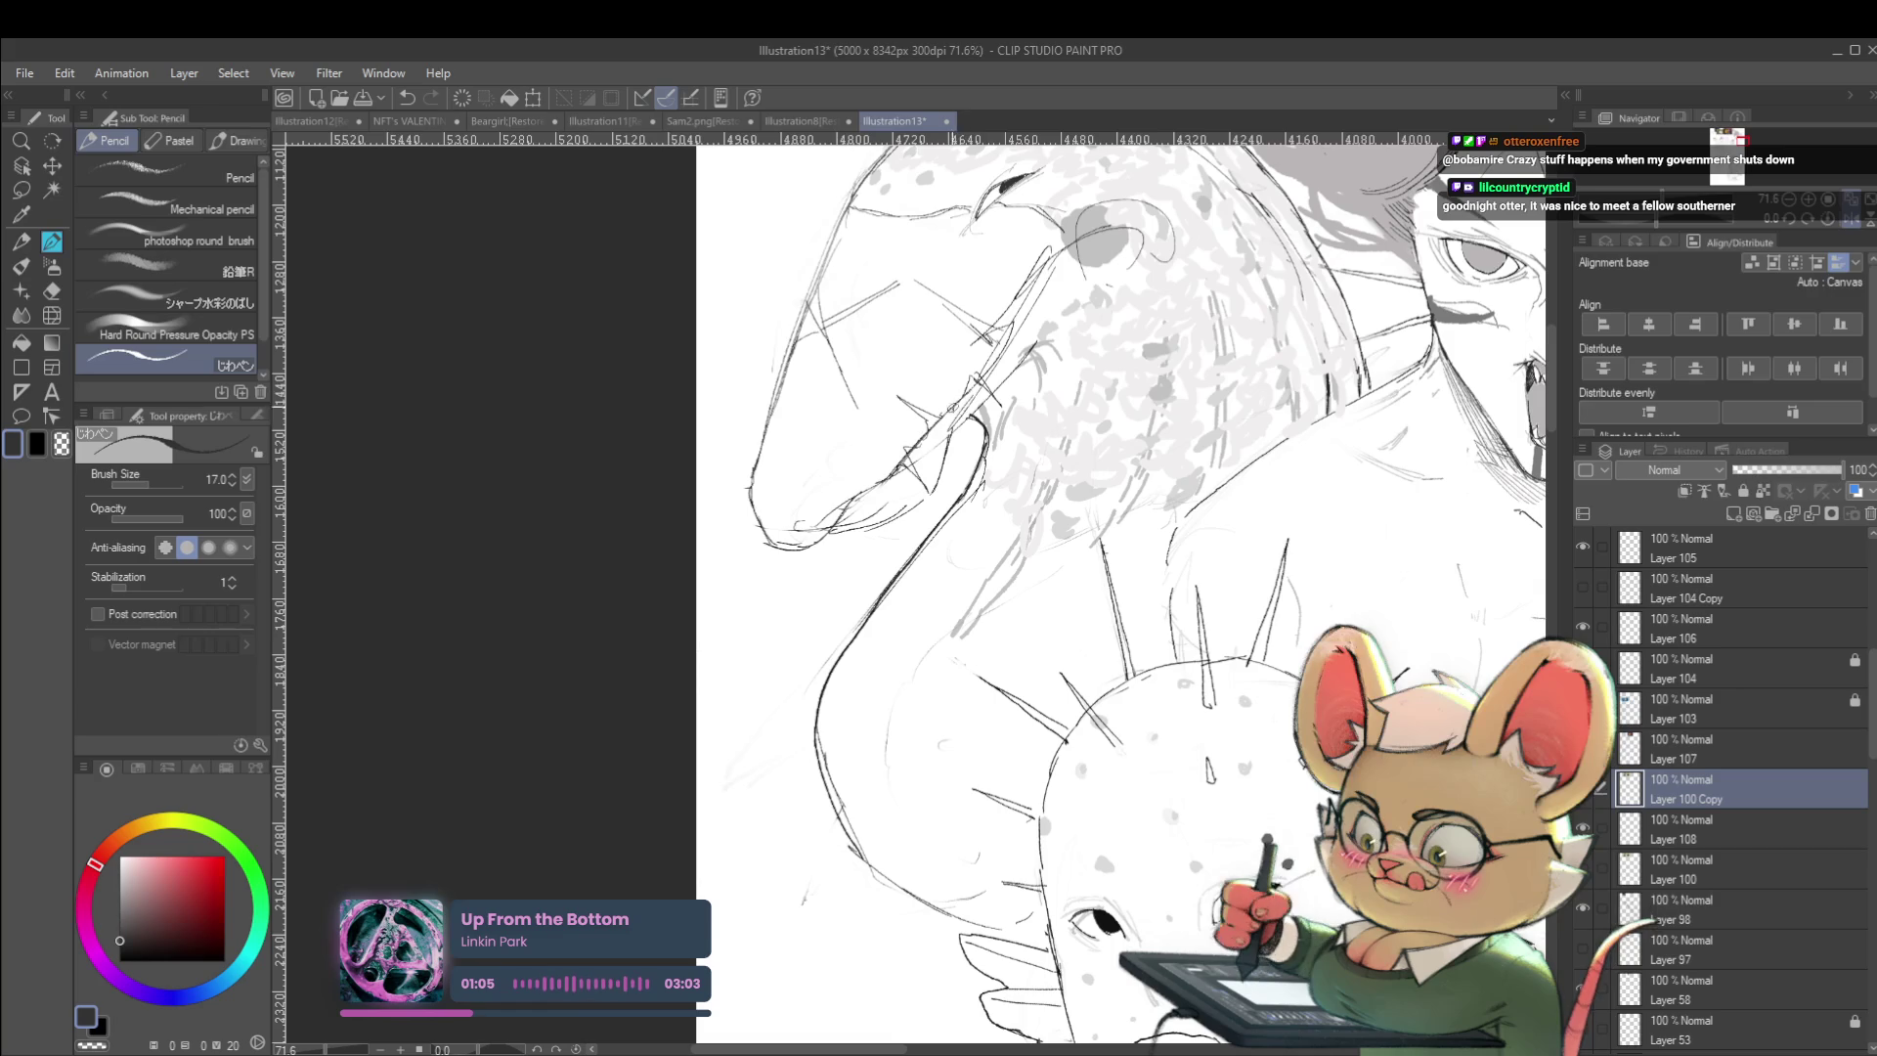
pyautogui.moveTo(978, 440); pyautogui.dragTo(805, 597)
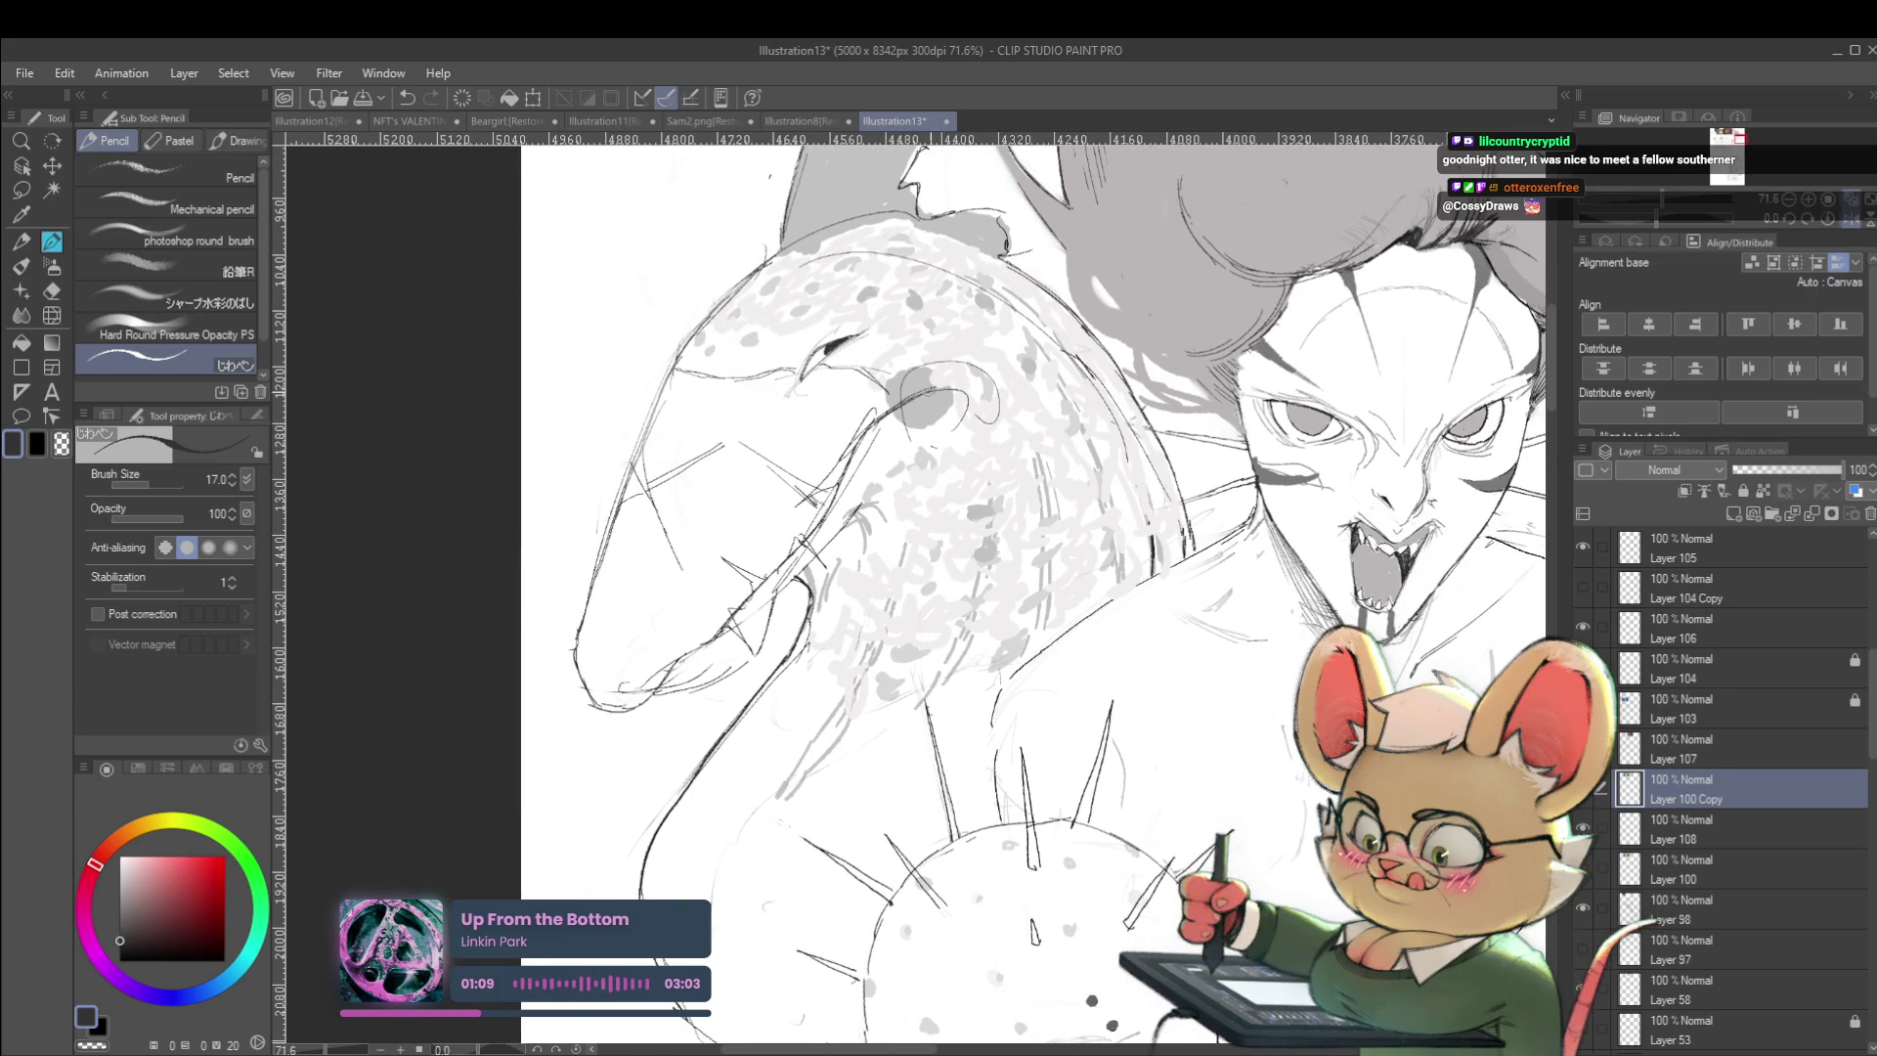
pyautogui.scroll(-5, 990, 411)
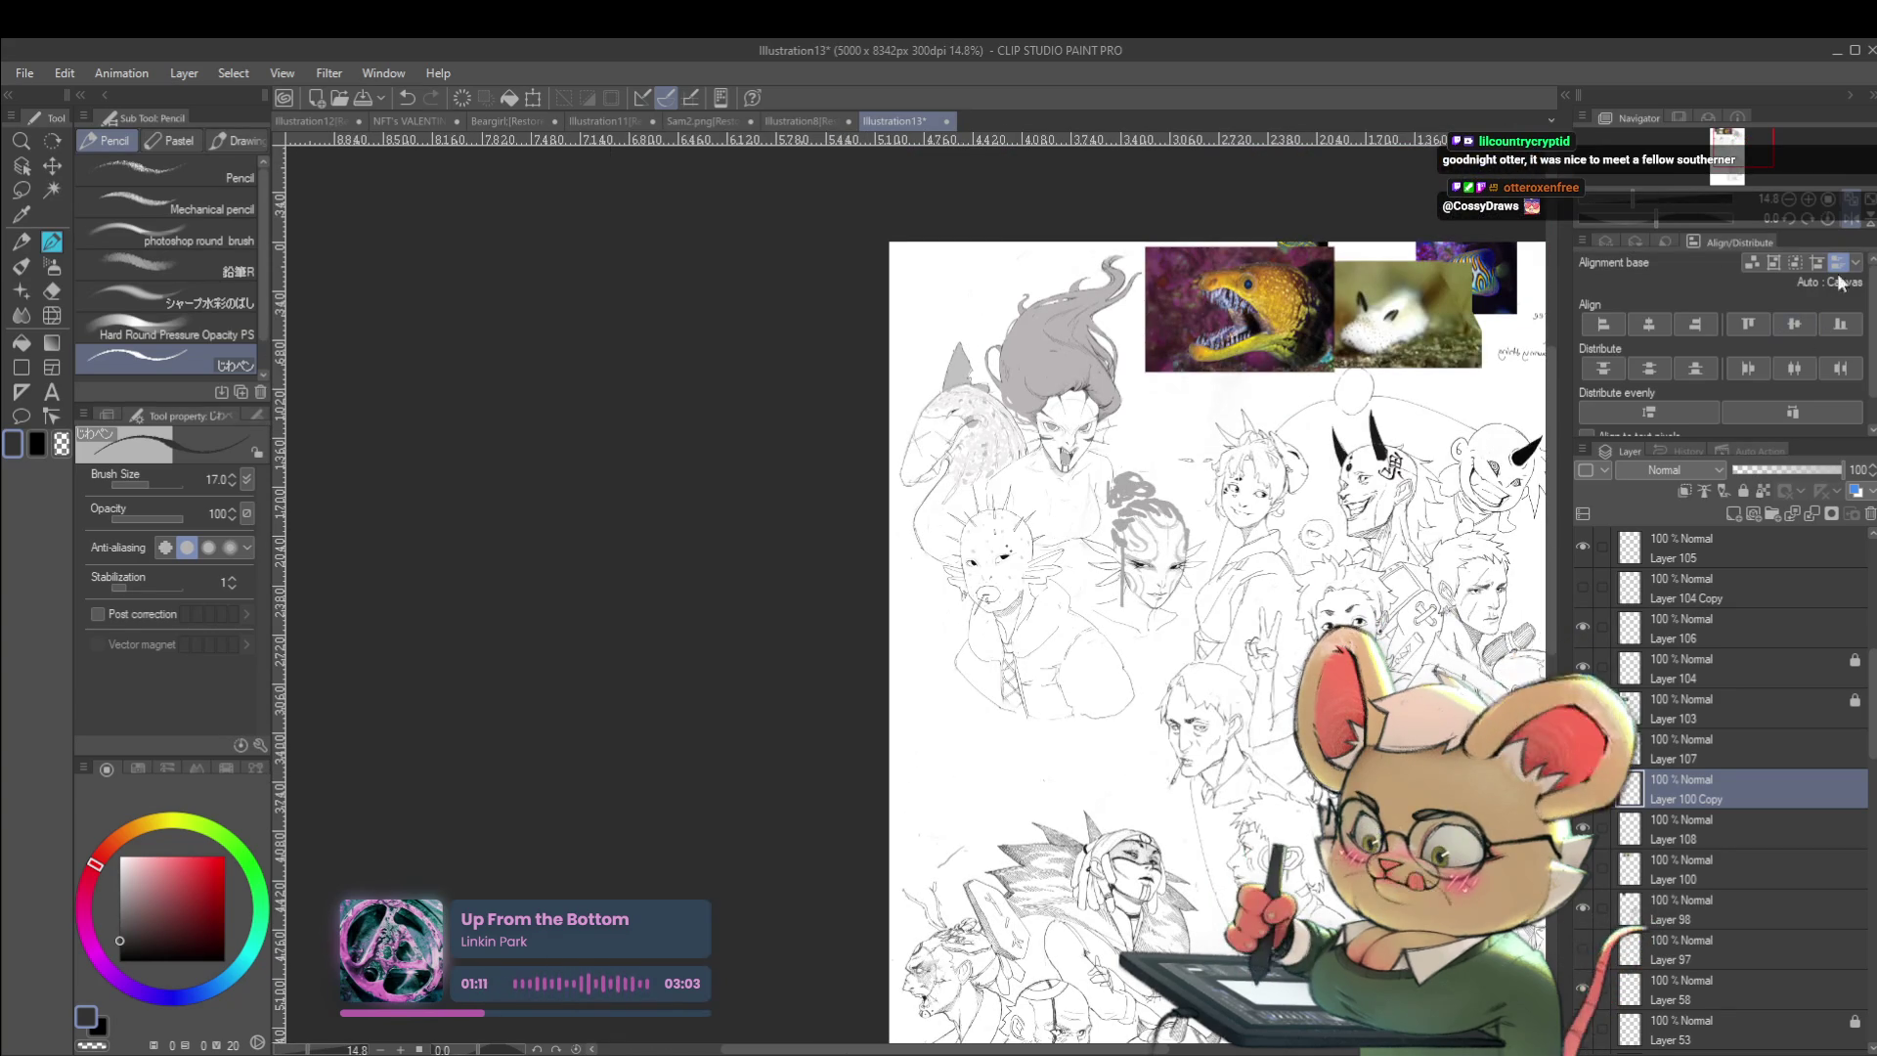
pyautogui.click(1851, 219)
pyautogui.scroll(3, 929, 475)
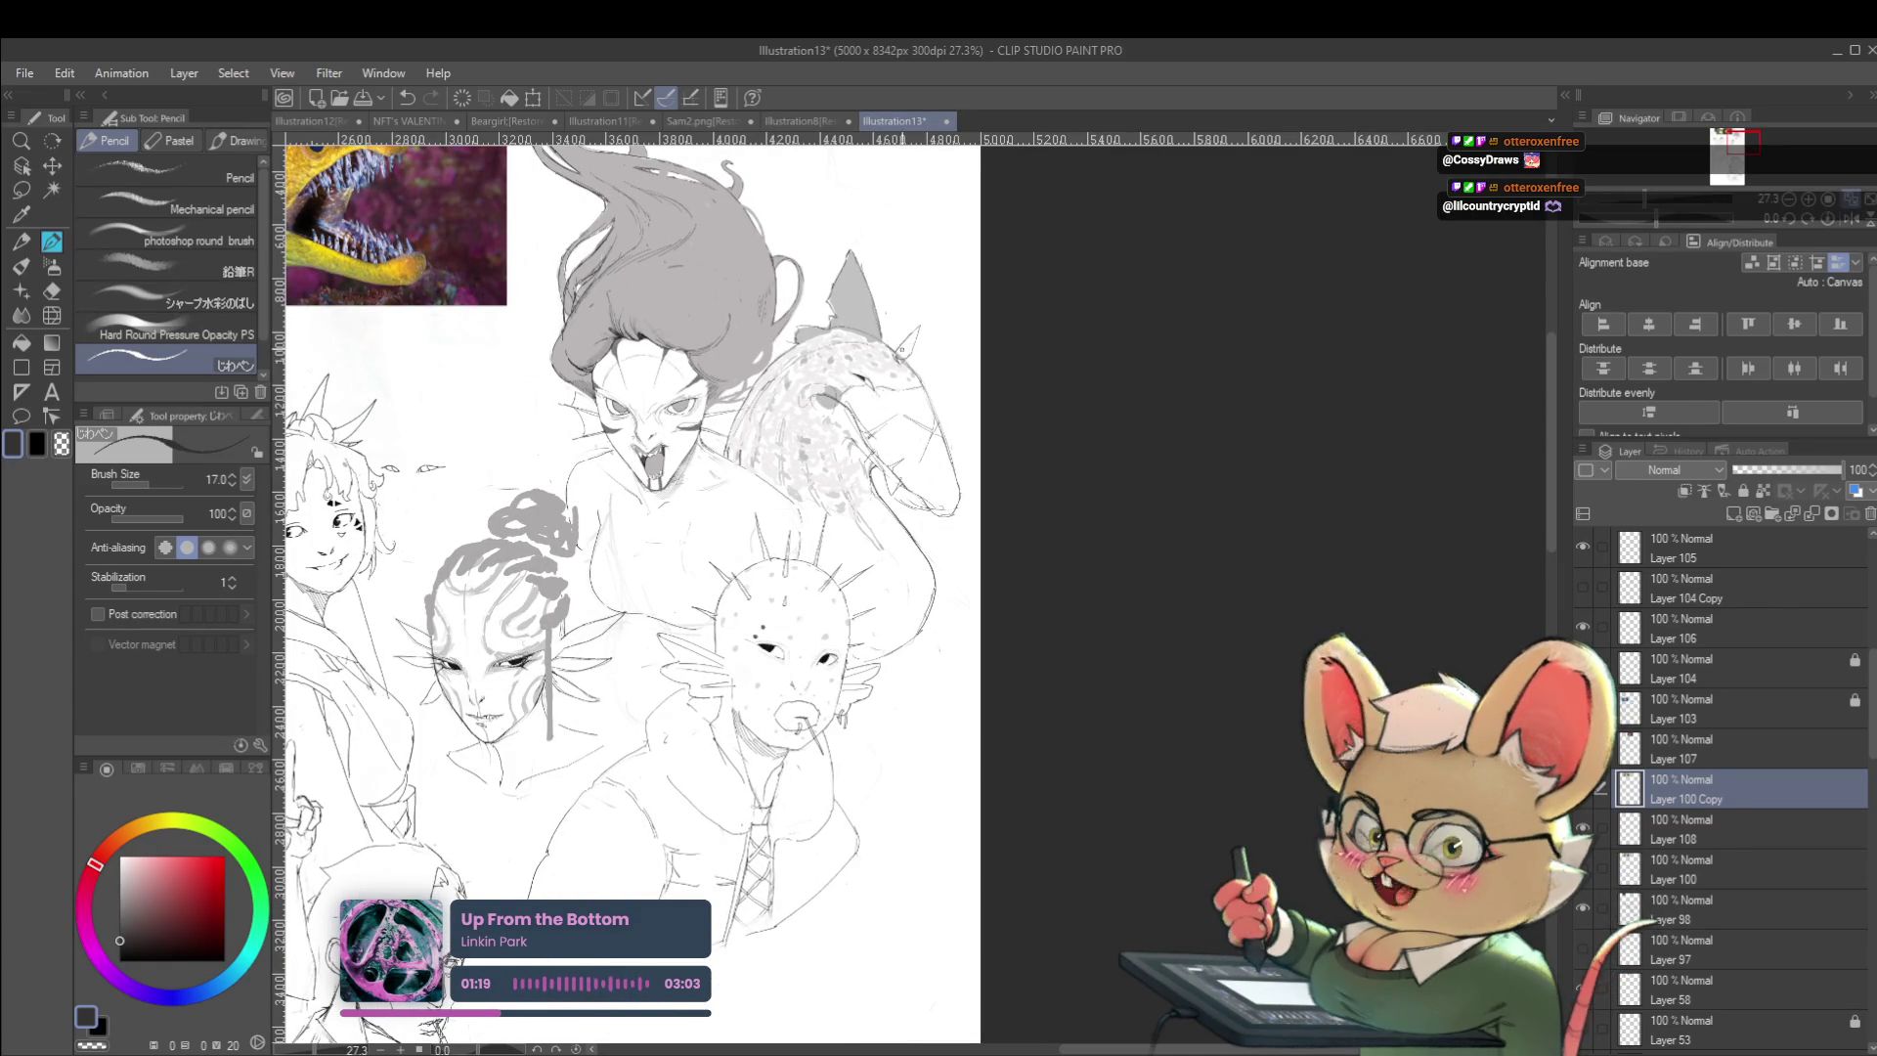
pyautogui.scroll(-3, 912, 358)
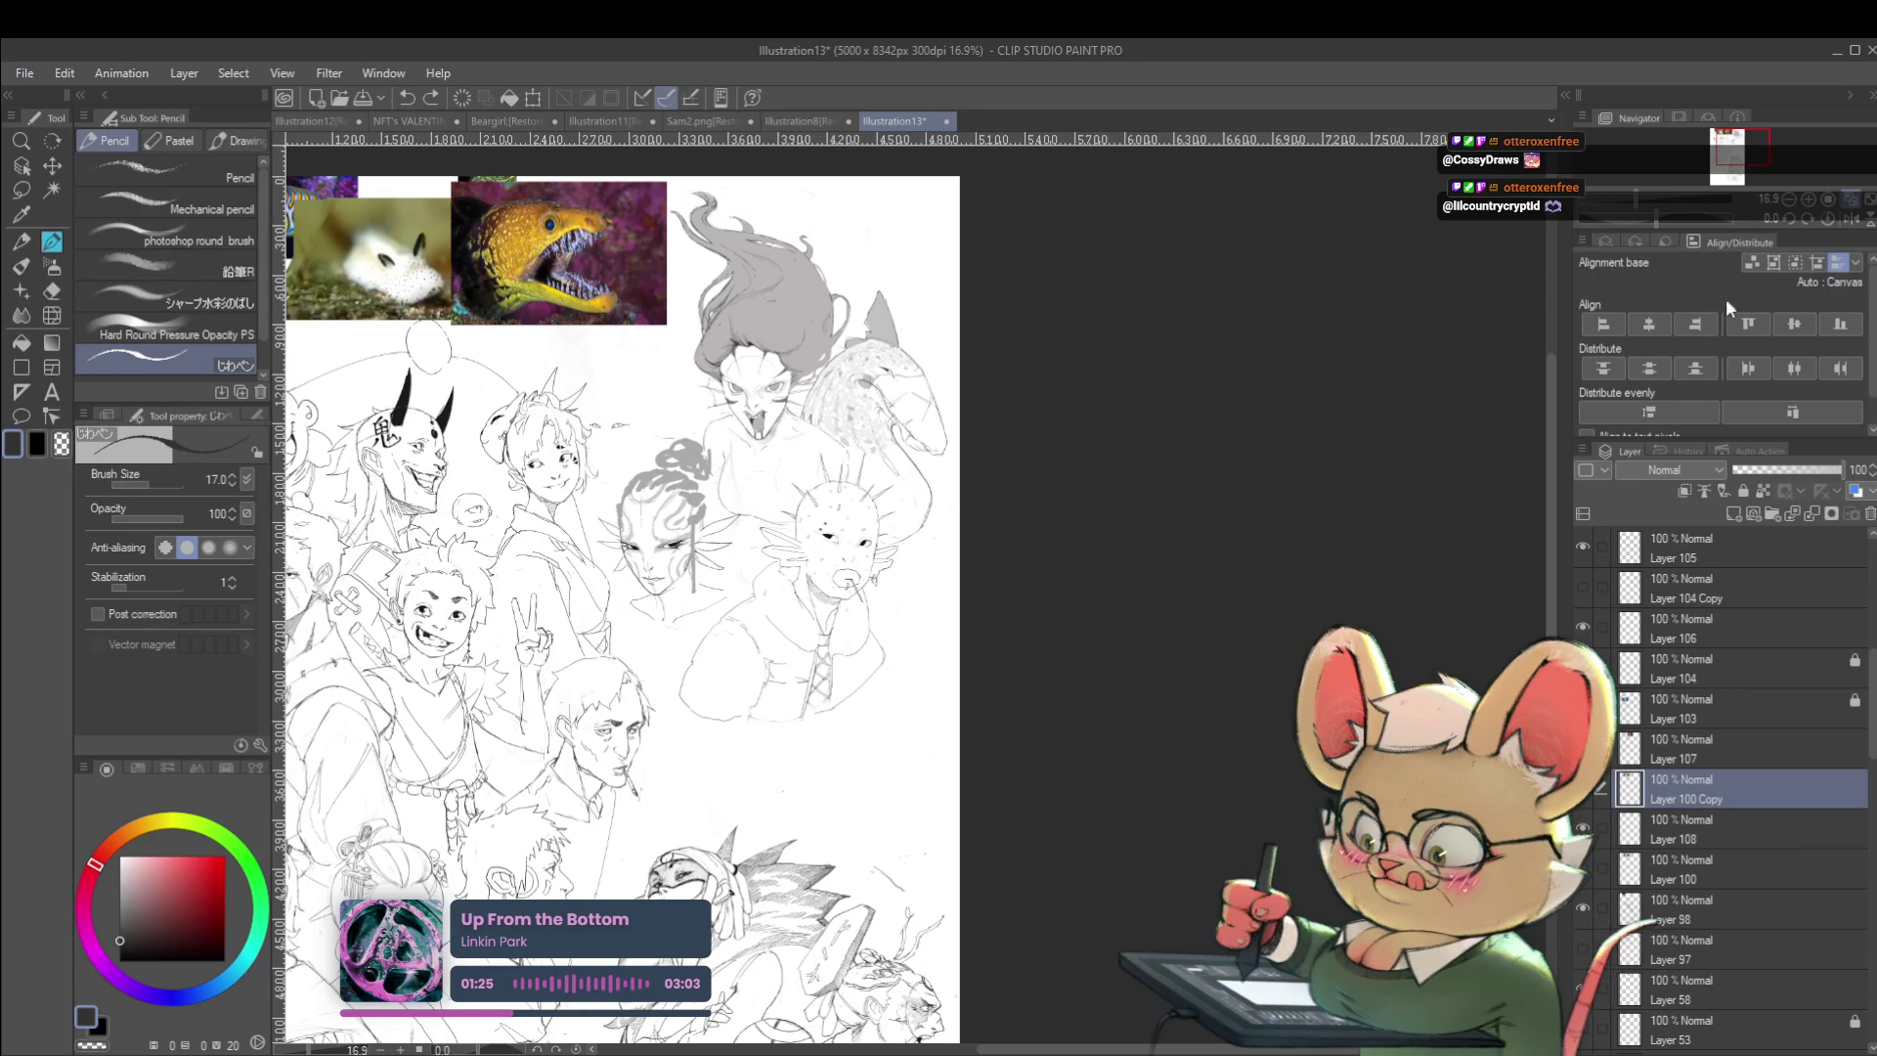
pyautogui.click(1854, 221)
pyautogui.scroll(5, 1075, 586)
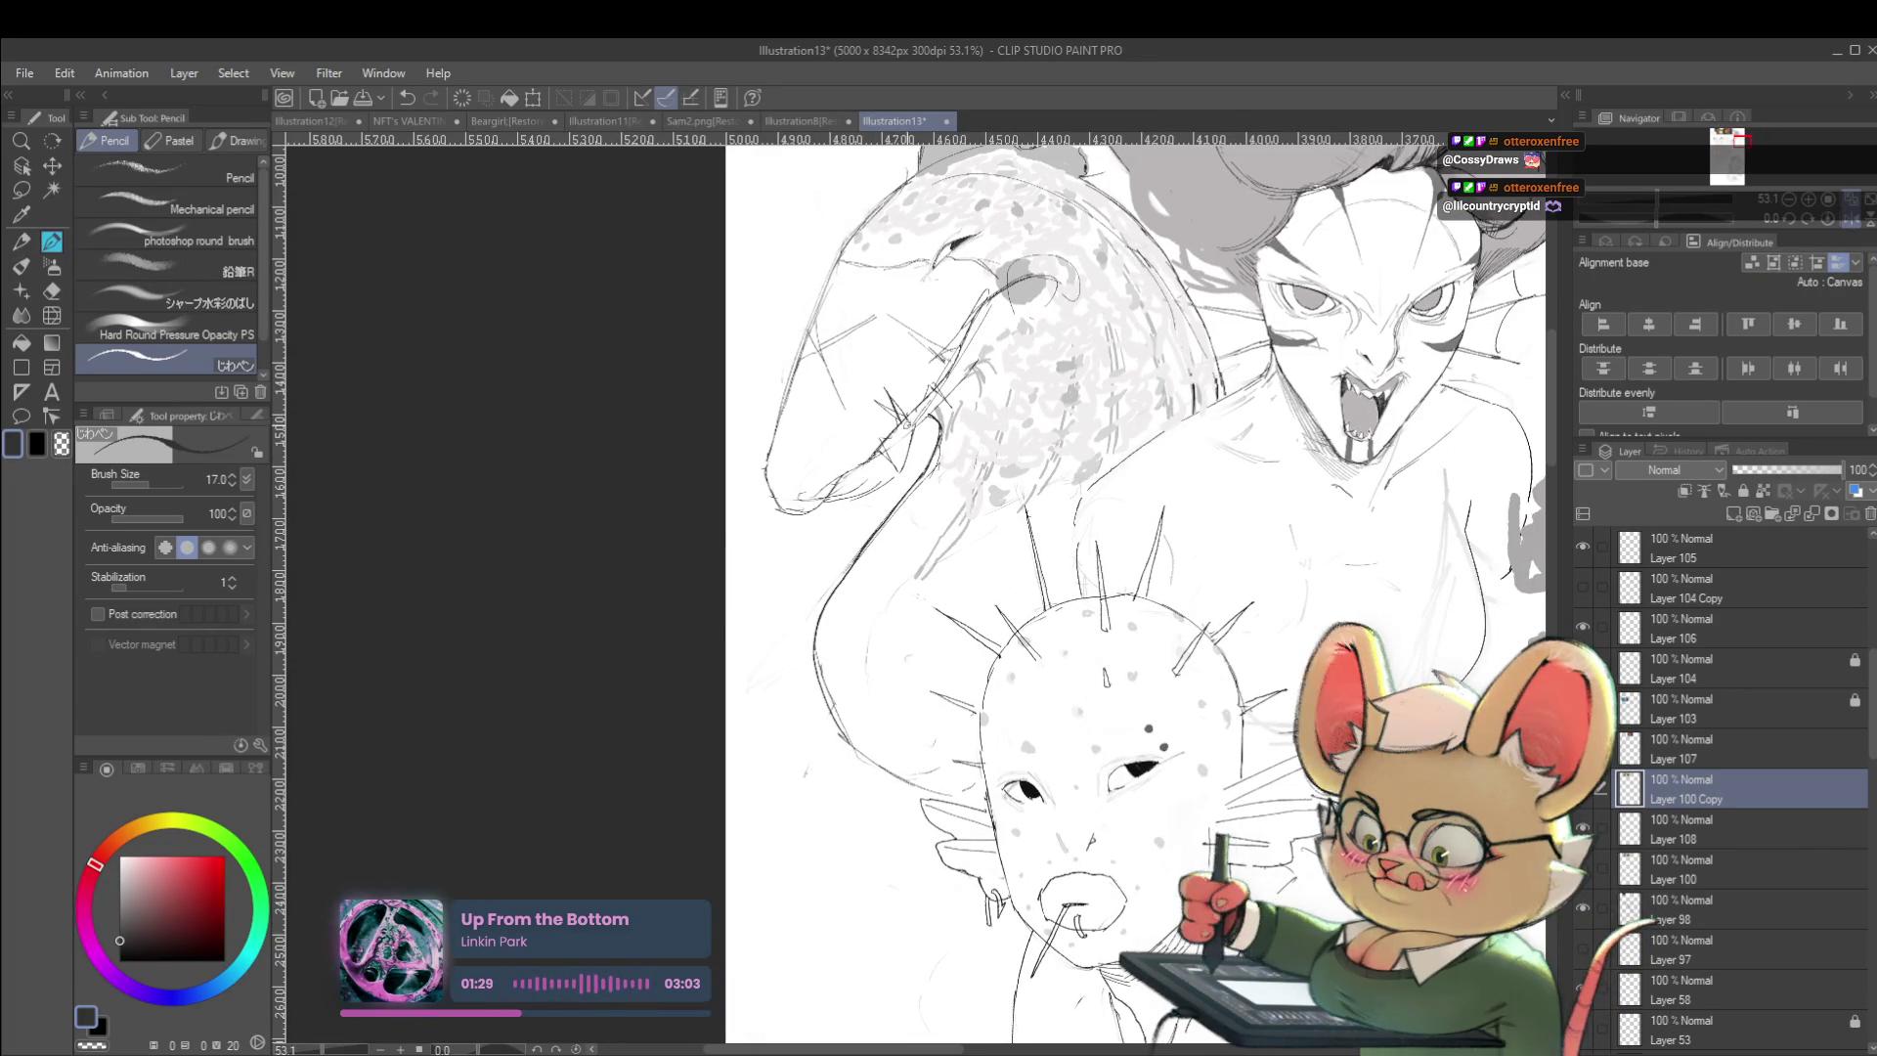
# - Centre the mermaid group sketches and make Layer 108 the active layer
pyautogui.scroll(-5, 871, 316)
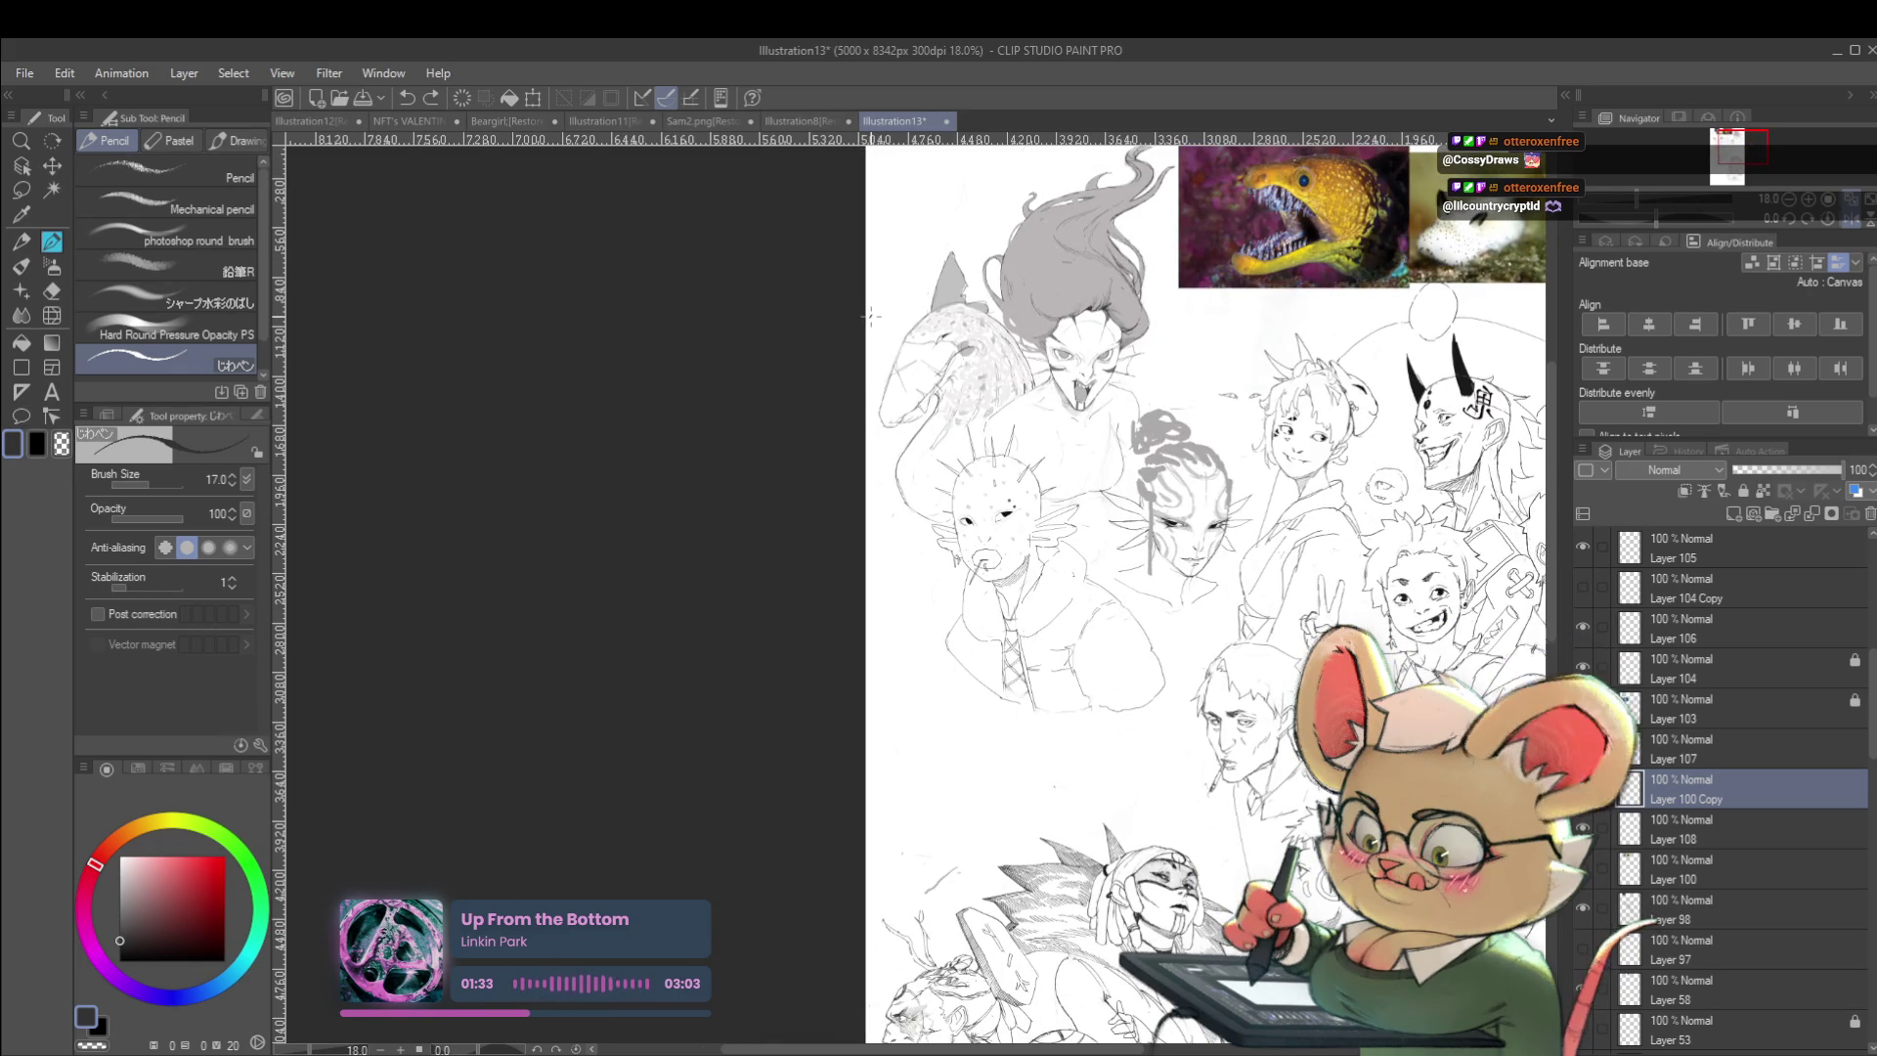
pyautogui.moveTo(871, 316); pyautogui.dragTo(822, 338)
pyautogui.scroll(2, 886, 490)
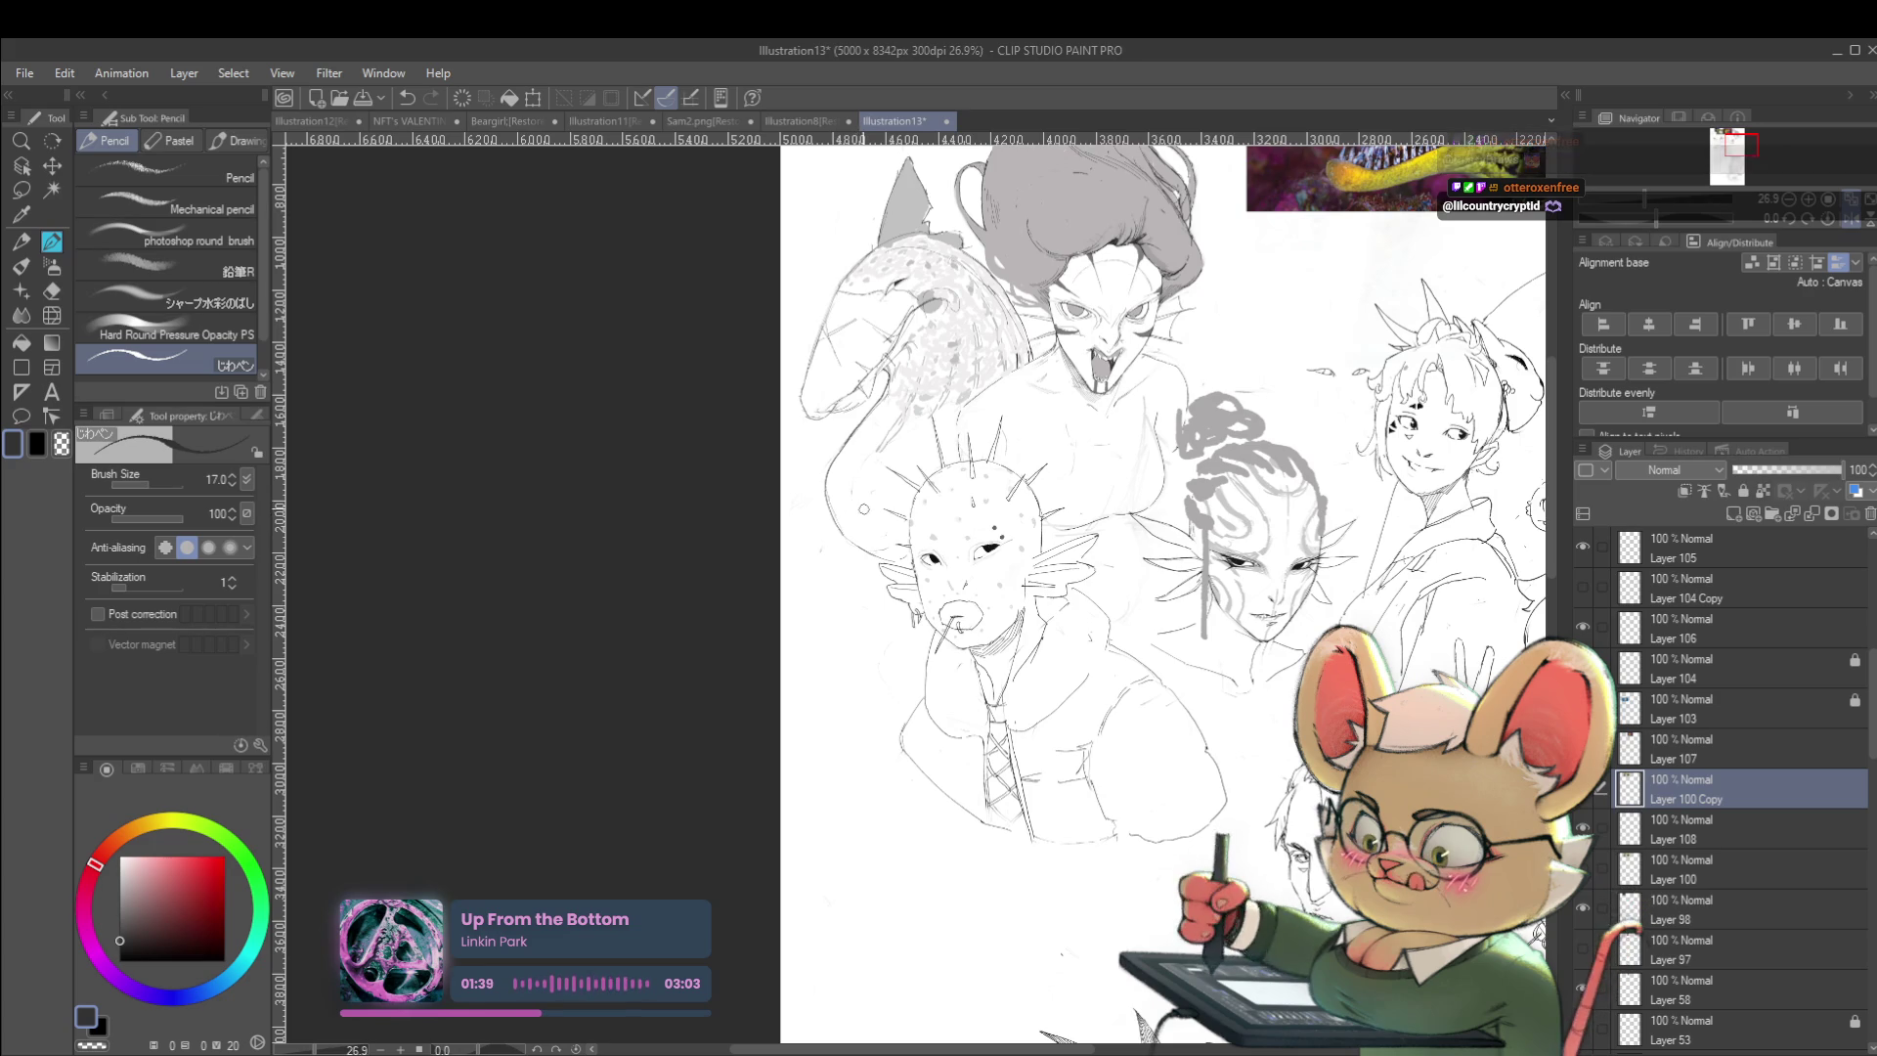
pyautogui.click(1691, 824)
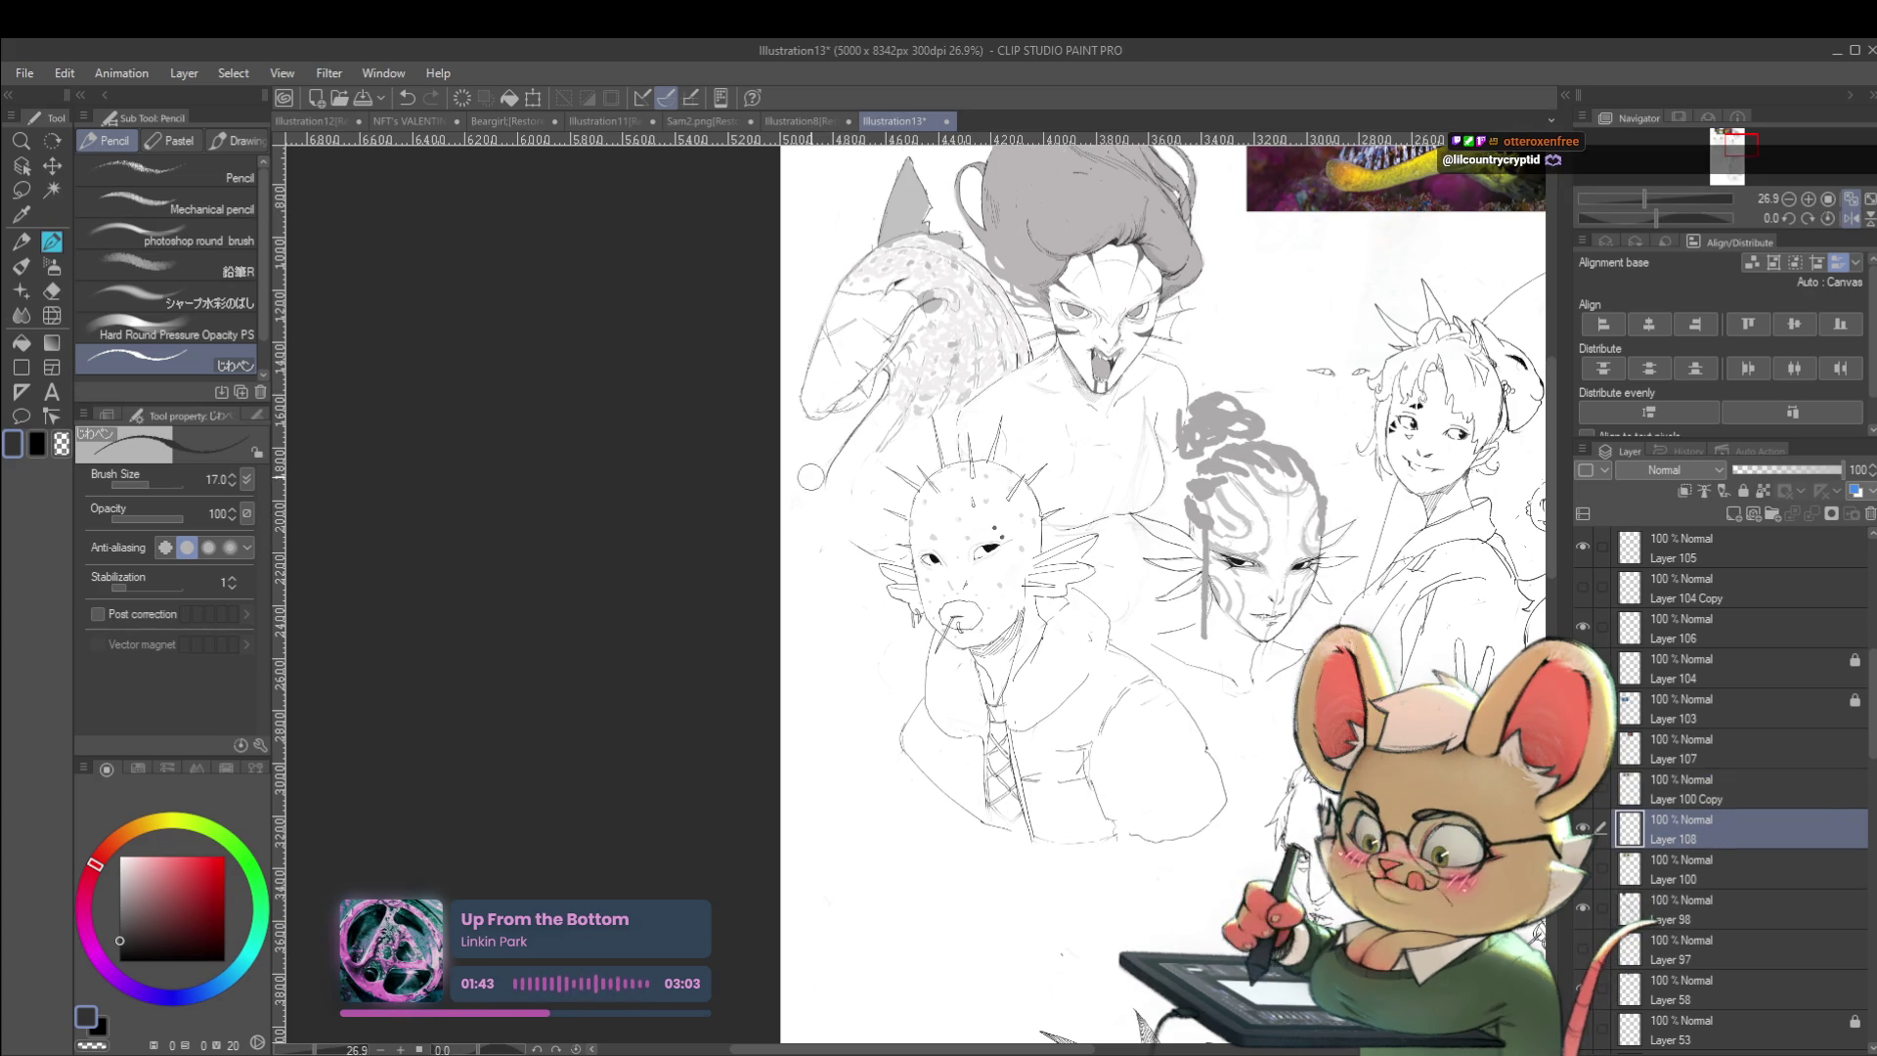
# - Reselect Layer 100 Copy, zoom out, and unmirror the view of the whole page
pyautogui.hotkey('alt', ']')
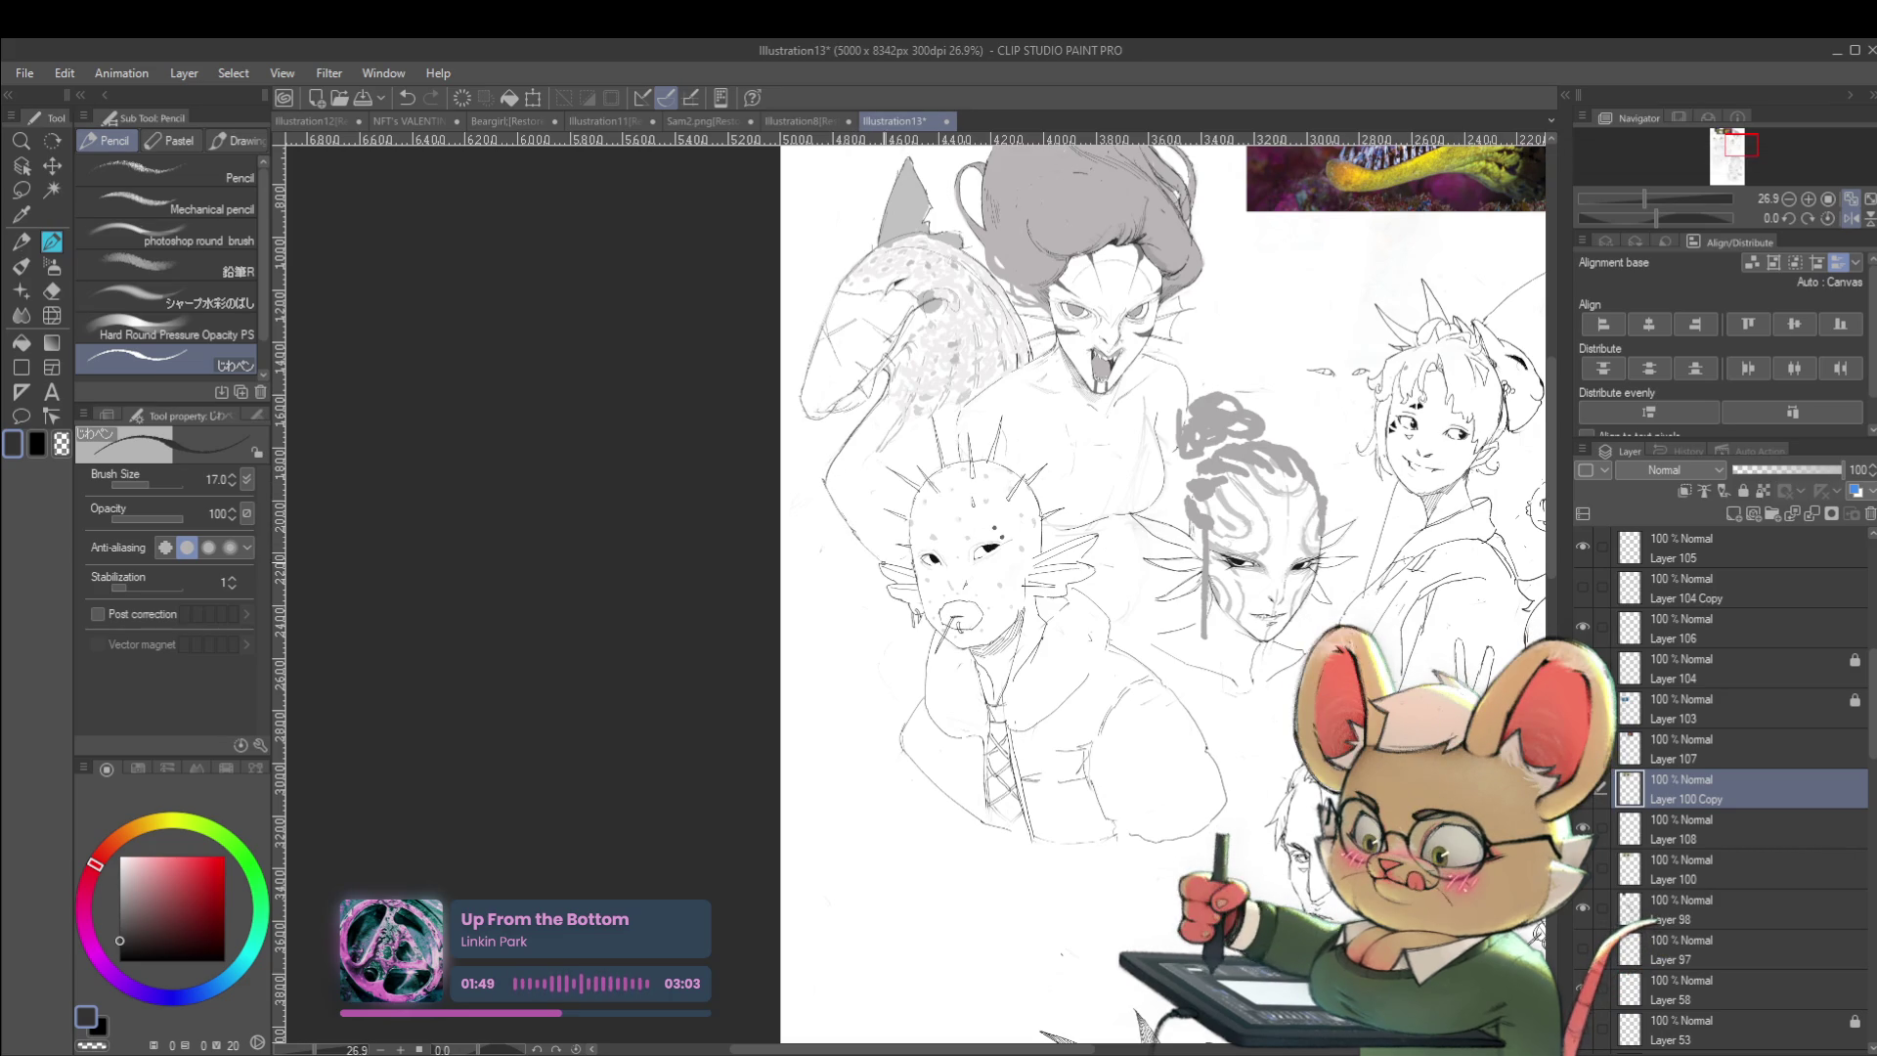
pyautogui.scroll(-3, 826, 450)
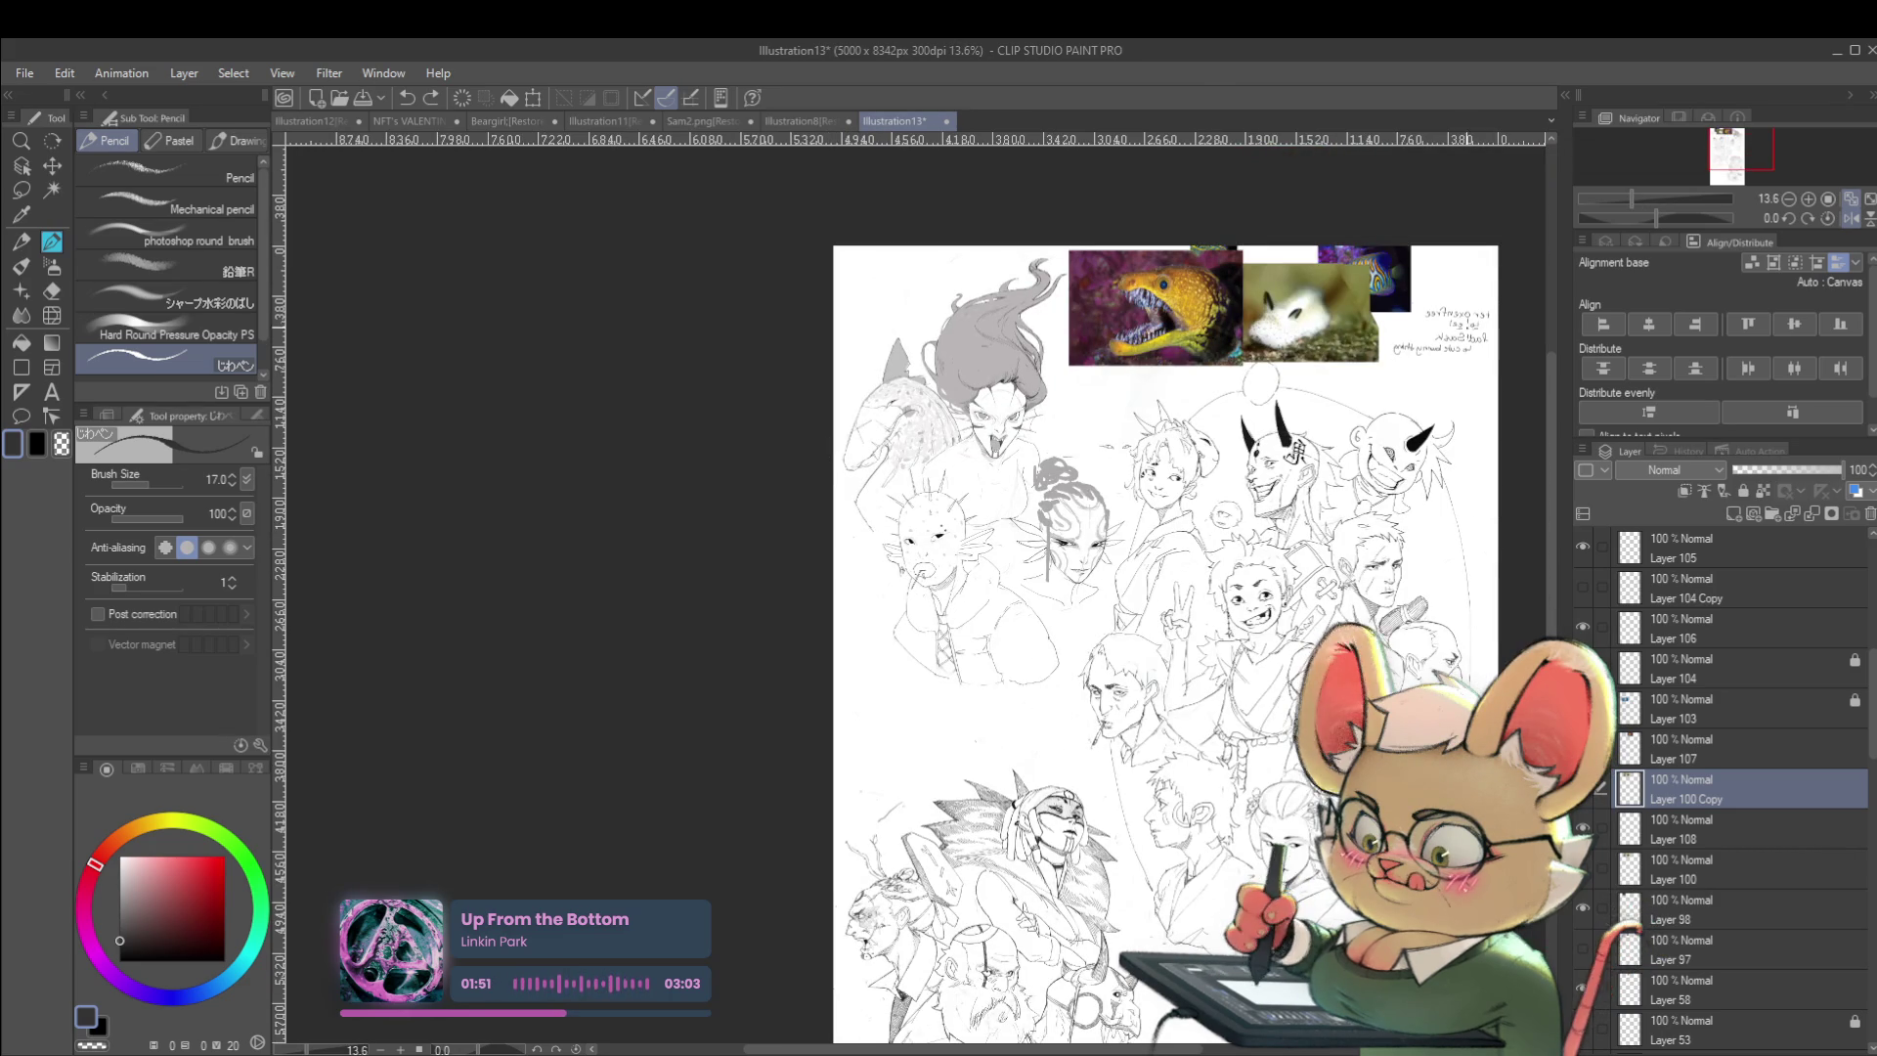
pyautogui.click(1851, 217)
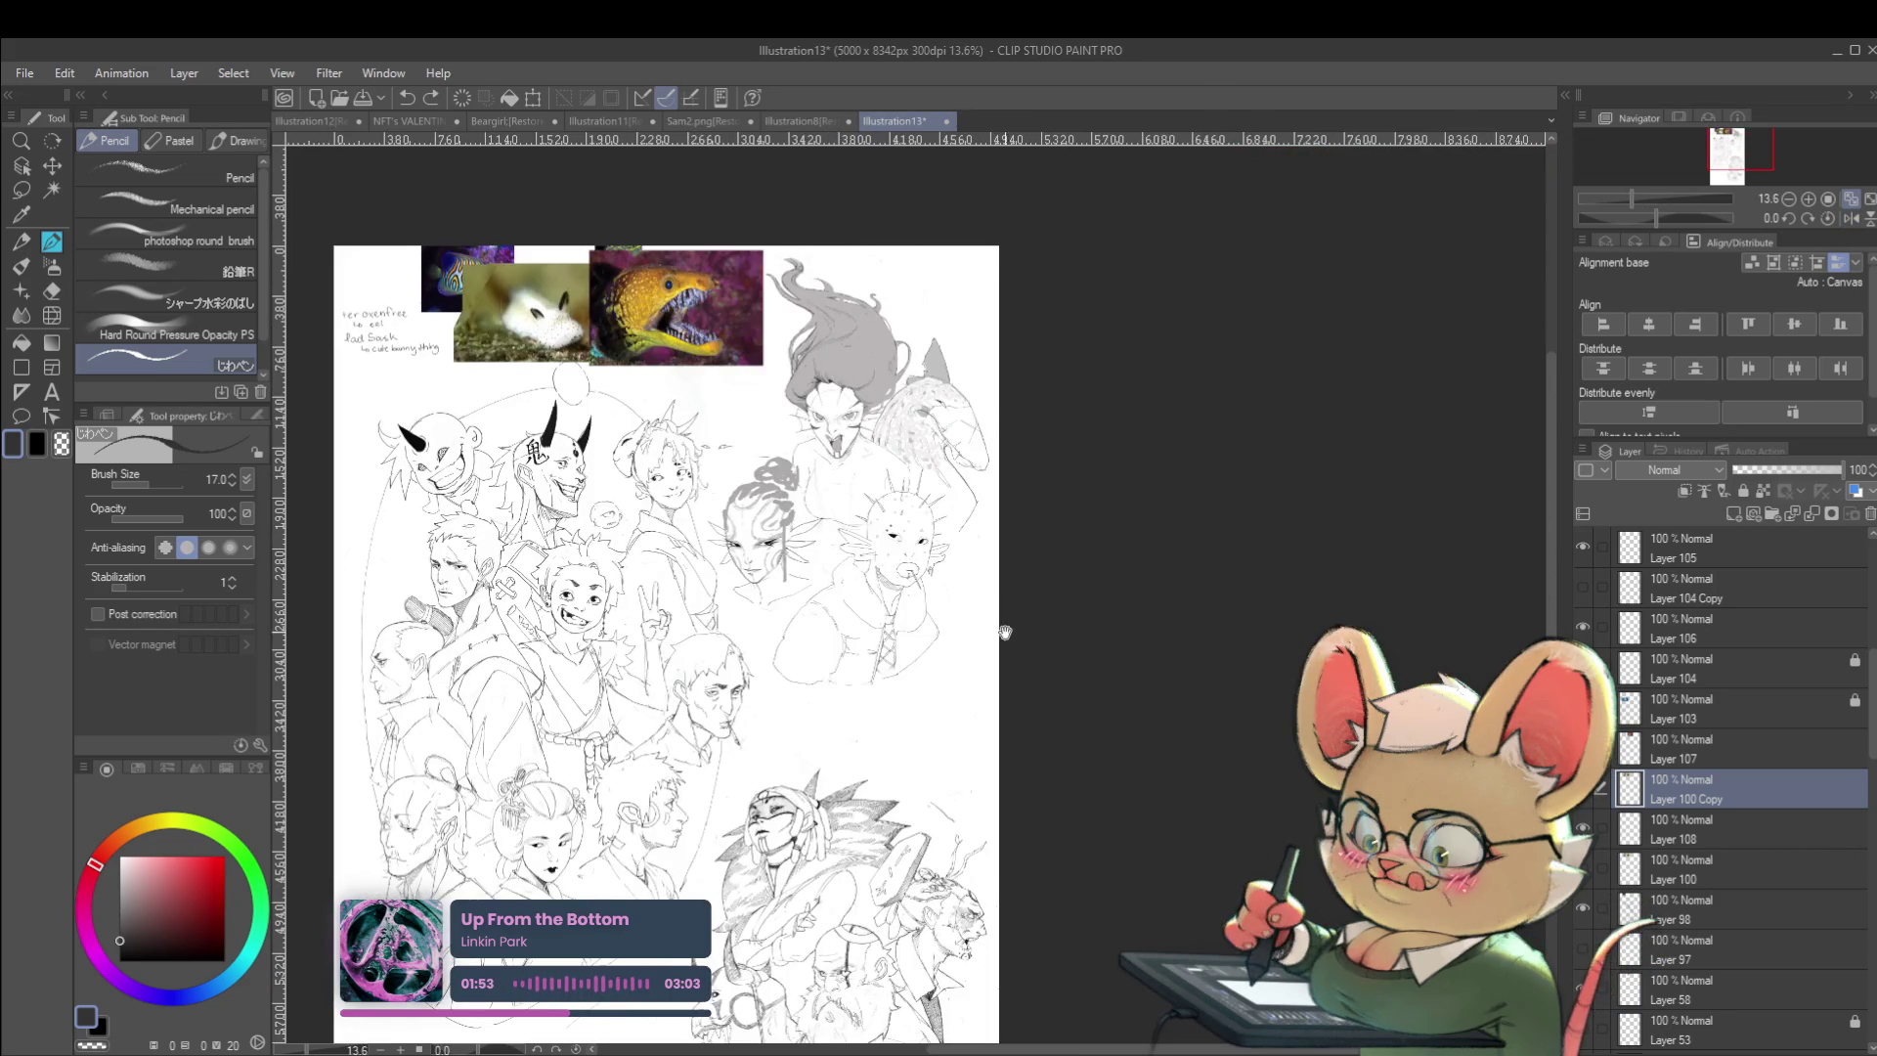
# - Reposition the sketch page, zoom in slightly, and mirror the canvas view again
pyautogui.moveTo(1006, 633); pyautogui.dragTo(1091, 585)
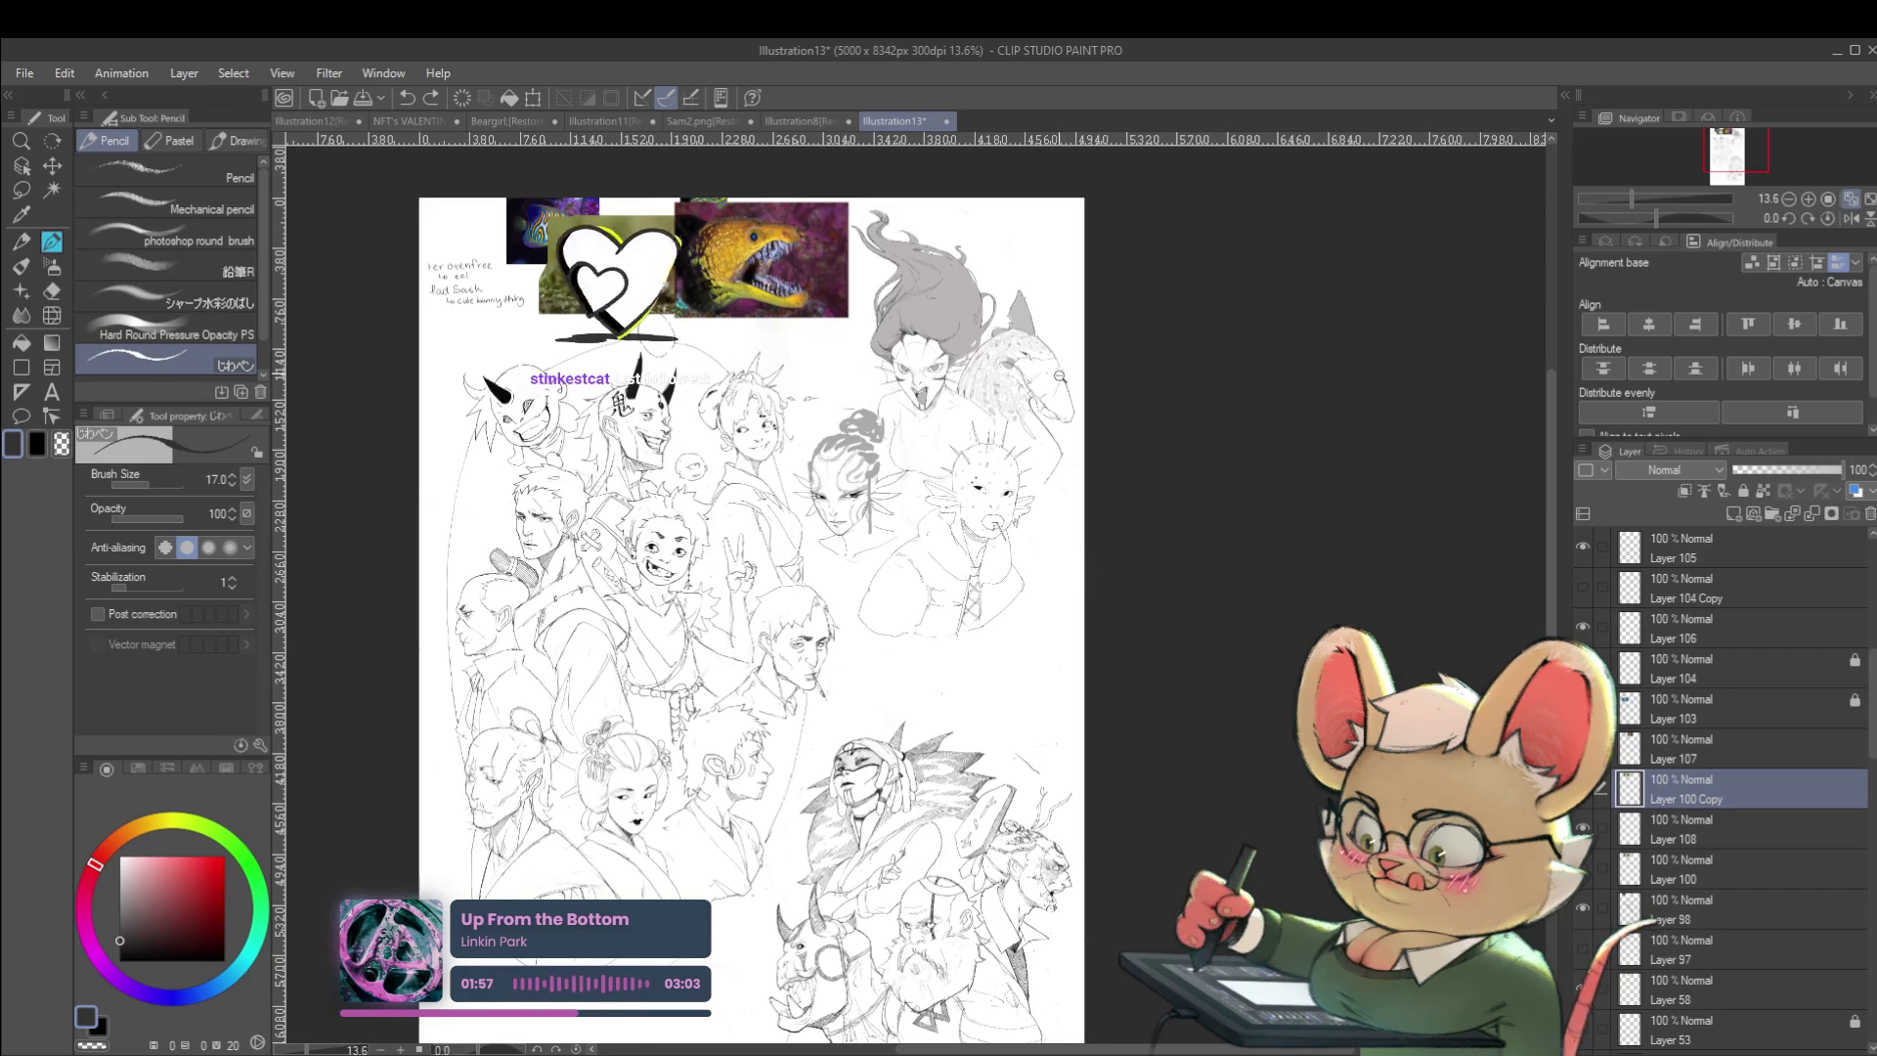
pyautogui.scroll(3, 751, 810)
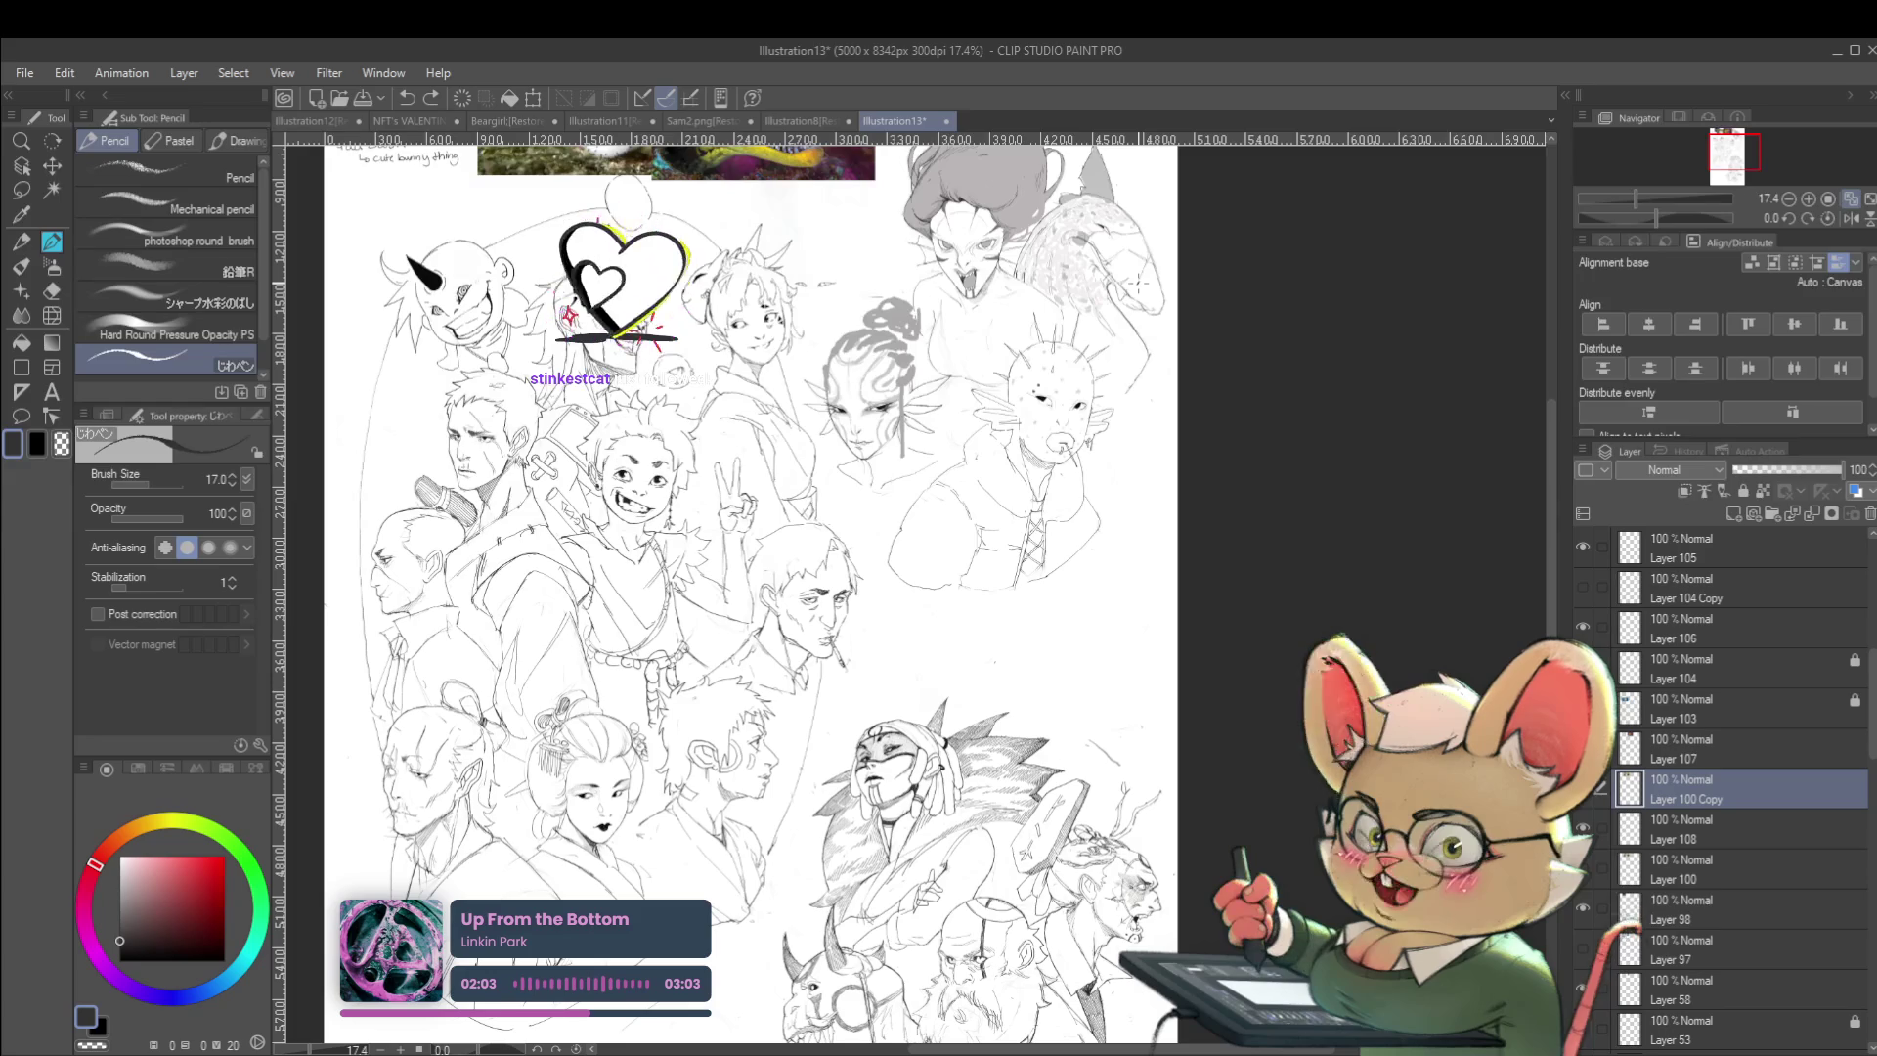
pyautogui.click(1849, 220)
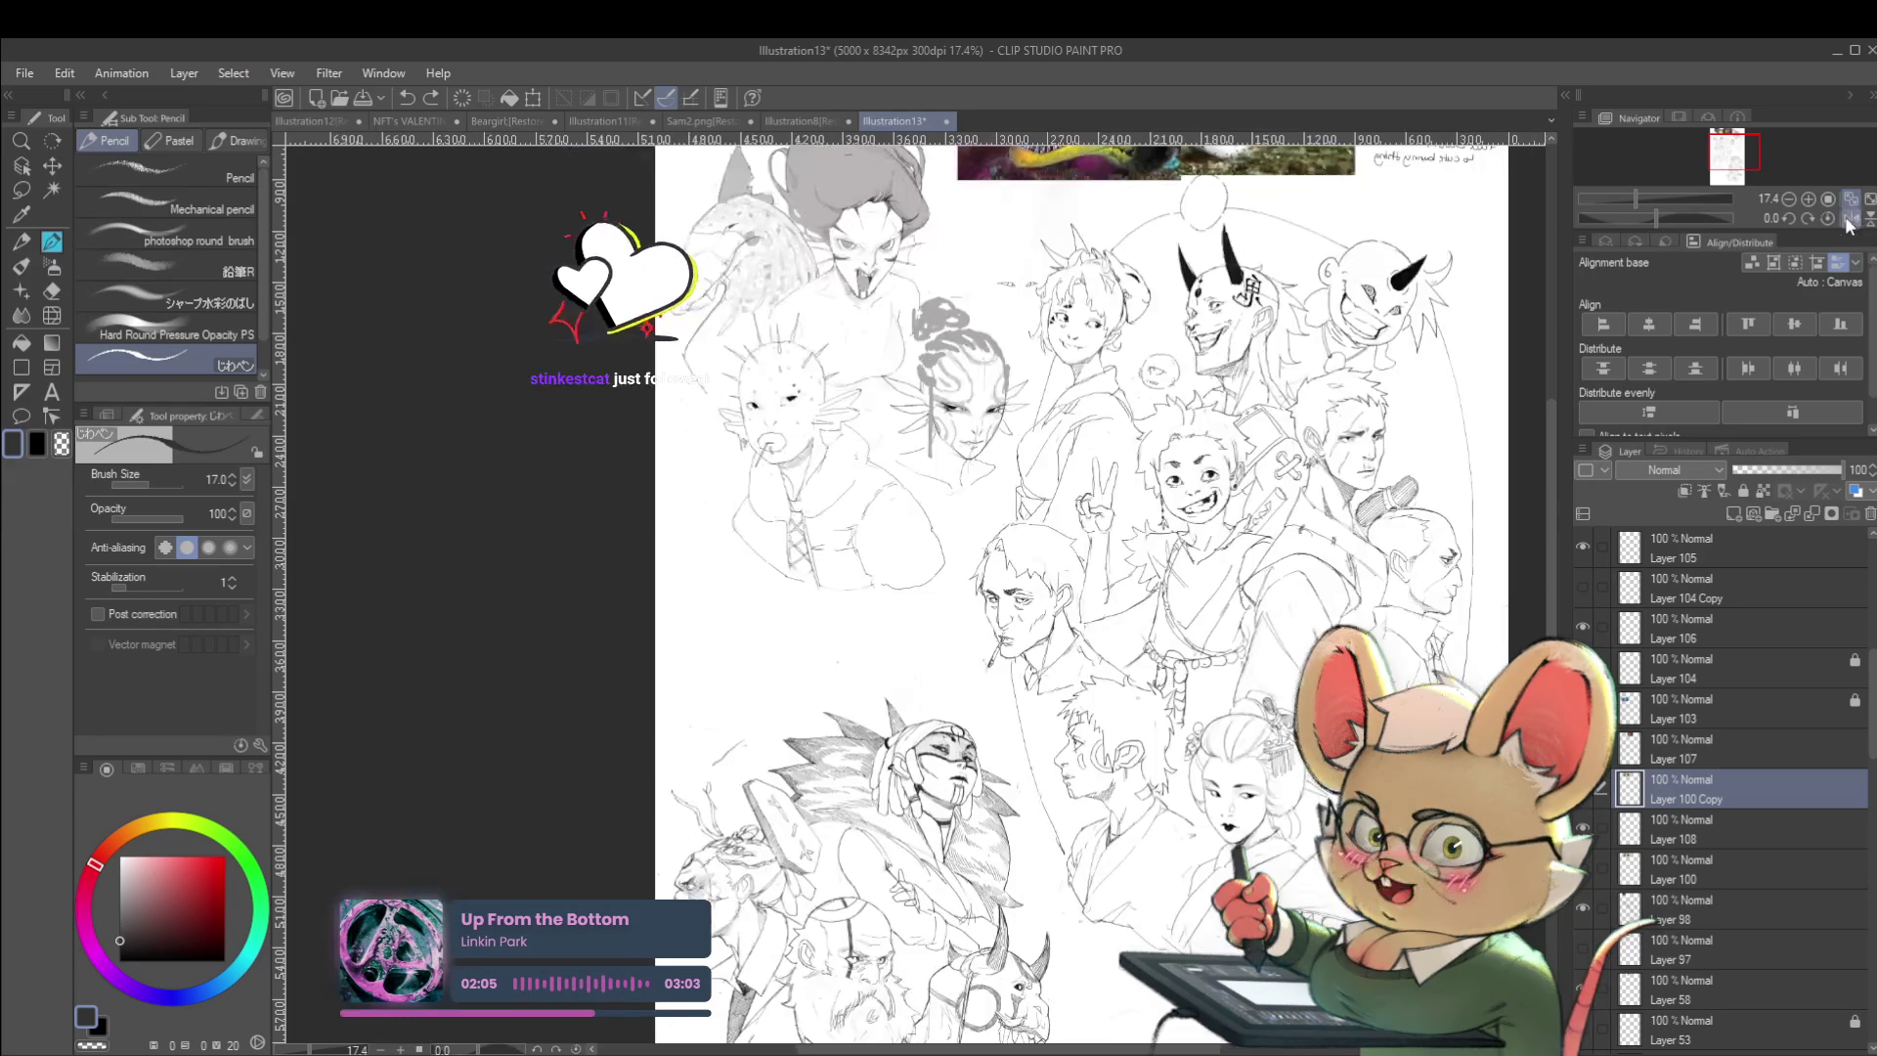